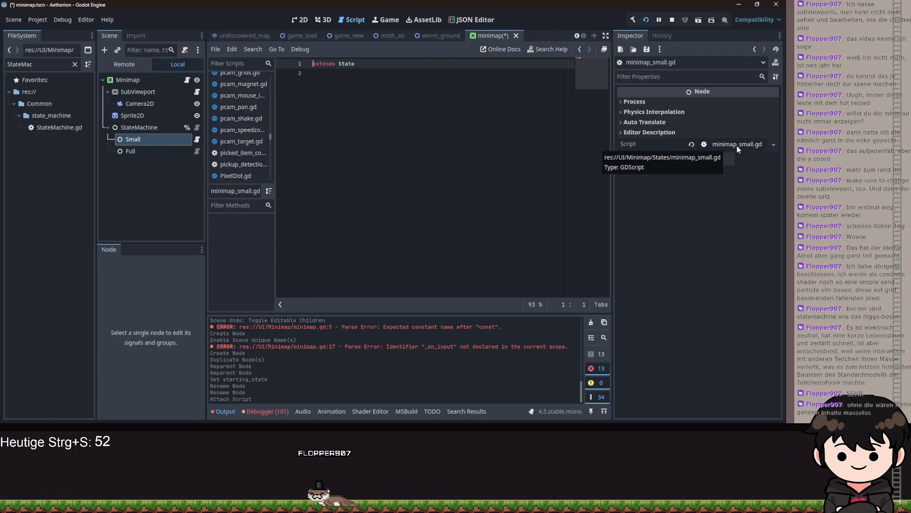
# Attach a new script, minimap_full.gd, saved in the States folder, to the Full node.
pyautogui.click(131, 151)
pyautogui.rightClick(749, 147)
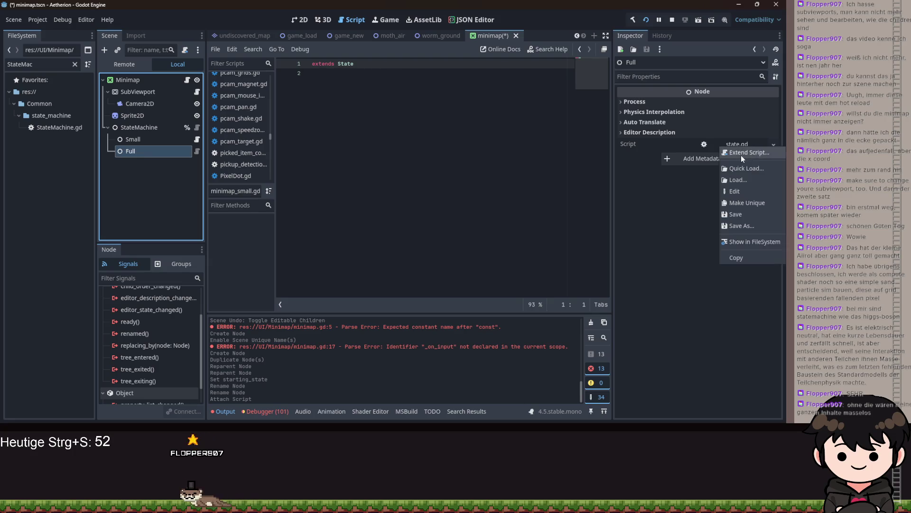
pyautogui.click(741, 155)
pyautogui.write('map_full.gd')
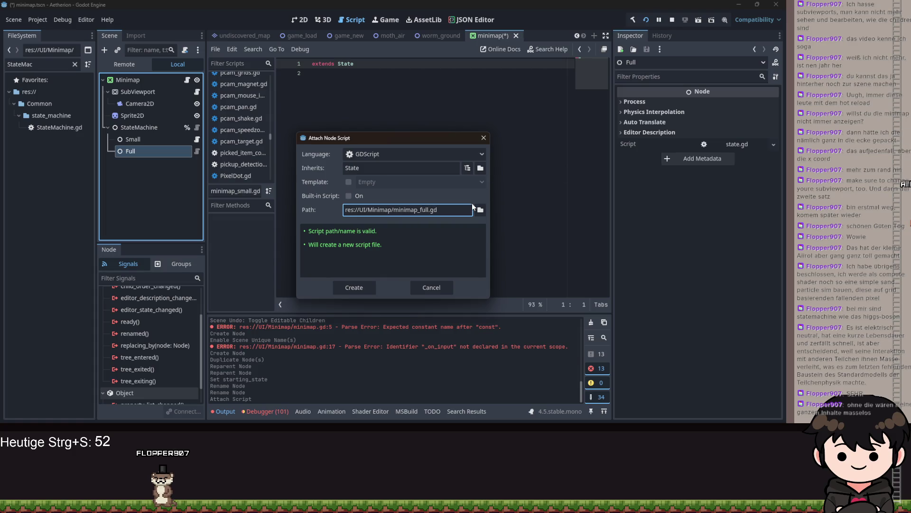
pyautogui.click(480, 210)
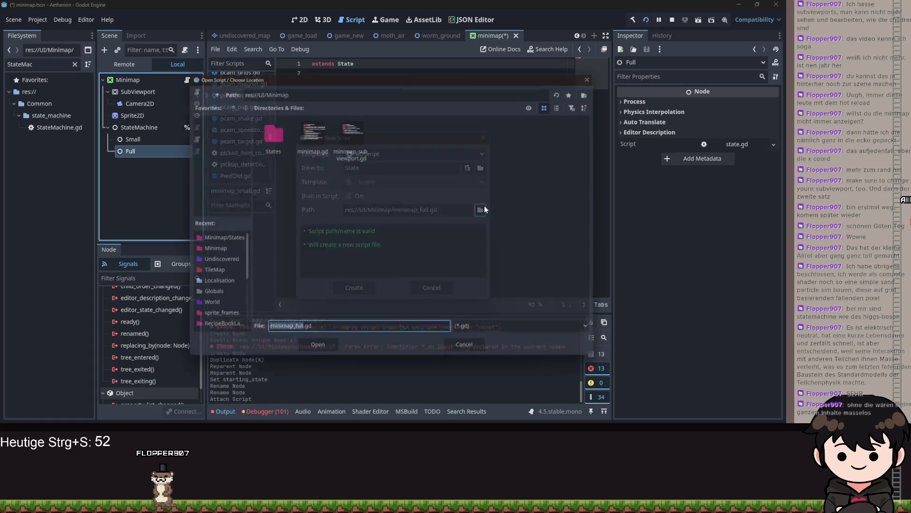
pyautogui.doubleClick(266, 130)
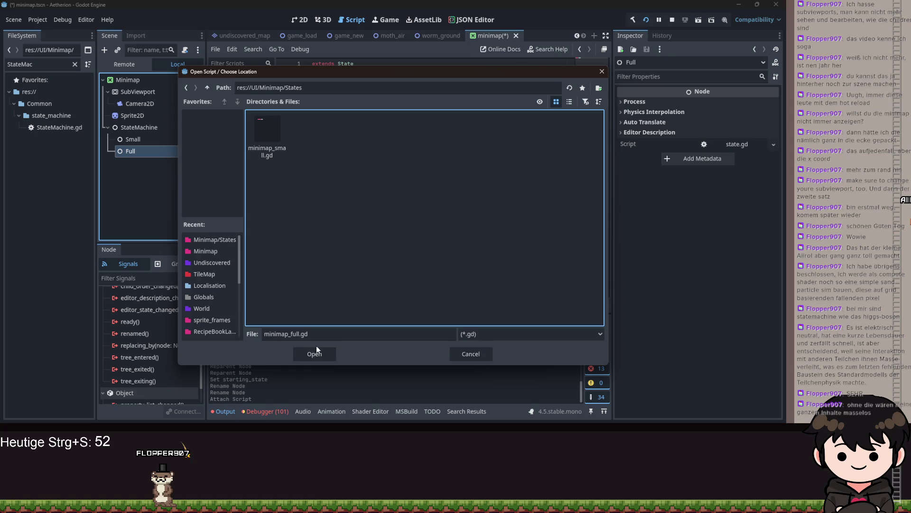
pyautogui.click(315, 350)
pyautogui.click(369, 288)
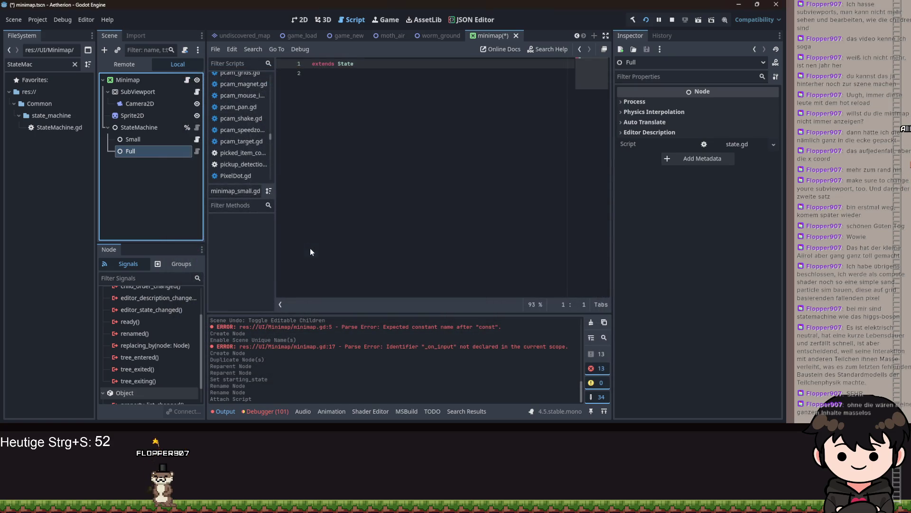
# Add 'class_name MinimapFull' to the Full script, then check the minimap_small.gd script.
pyautogui.click(335, 80)
pyautogui.write('class_name Mini')
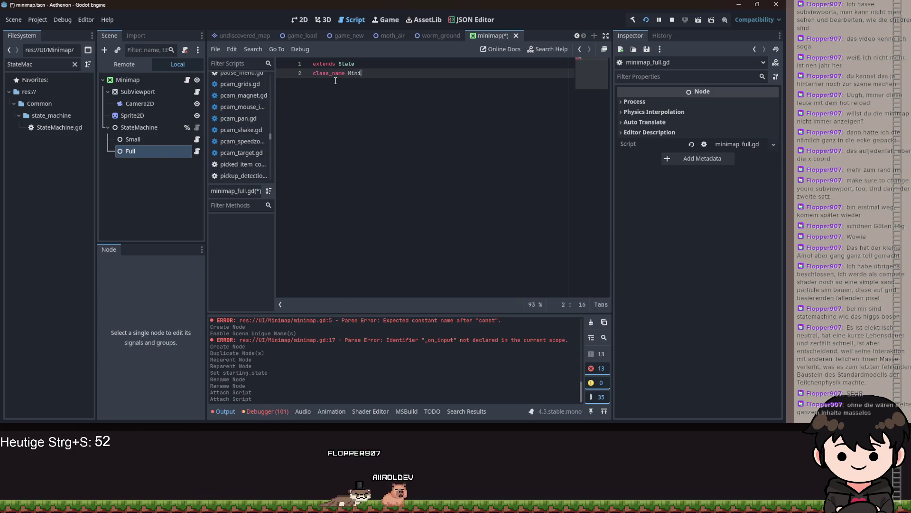
pyautogui.write('mapFull')
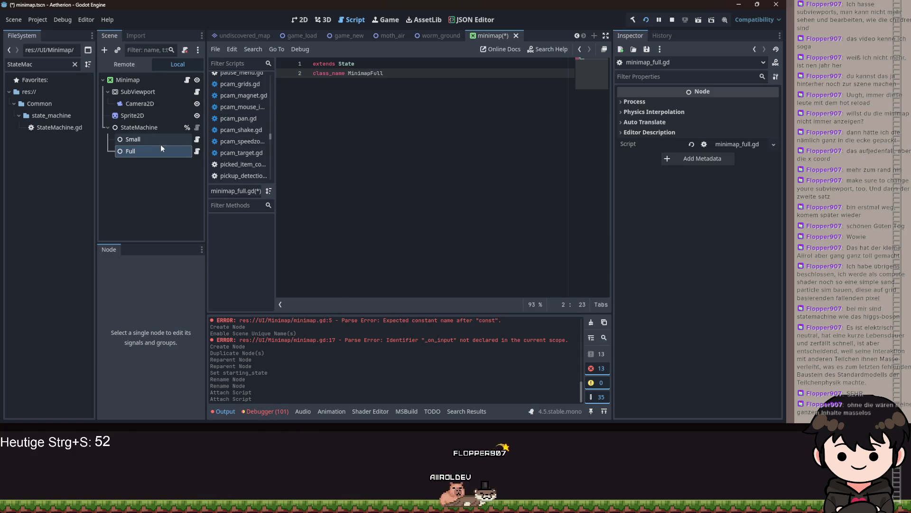
pyautogui.click(197, 139)
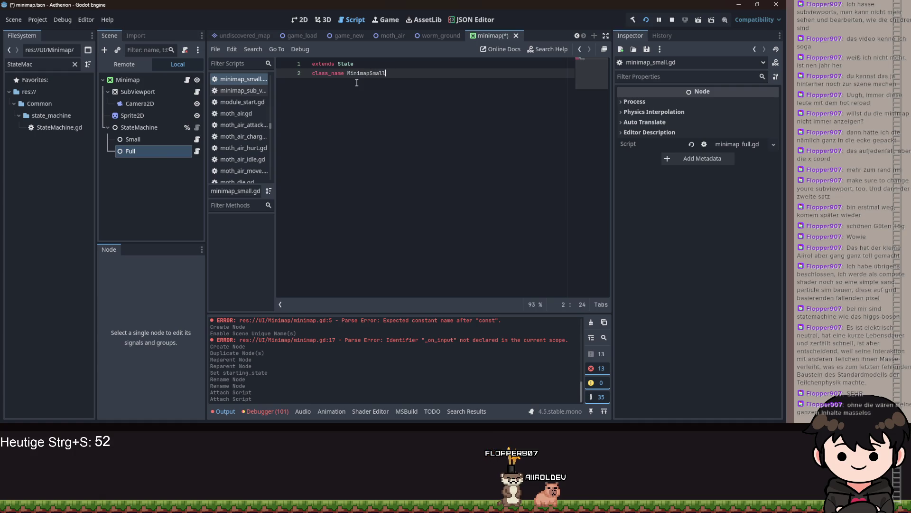
pyautogui.click(143, 127)
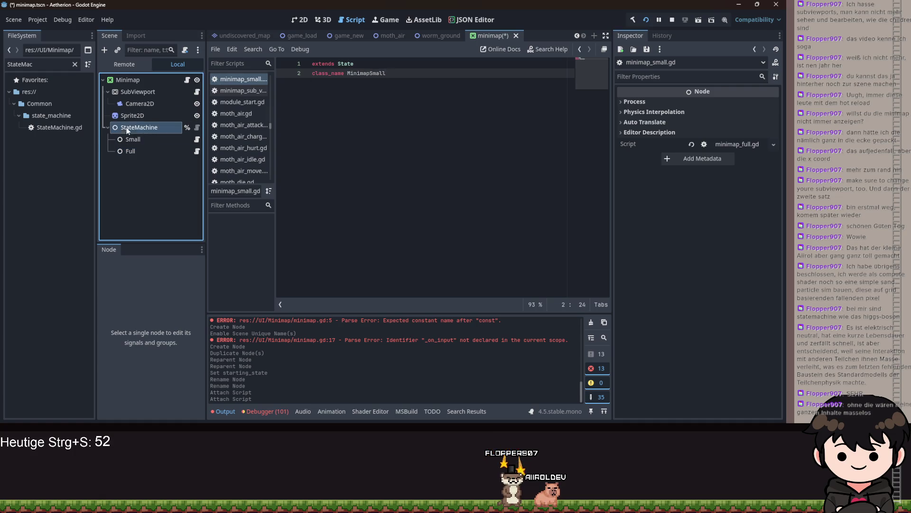
# Add a Blackboard node as a child of the Minimap root node.
pyautogui.click(128, 81)
pyautogui.click(104, 49)
pyautogui.write('Blacvk')
pyautogui.press('BackSpace')
pyautogui.press('BackSpace')
pyautogui.write('k')
pyautogui.press('Return')
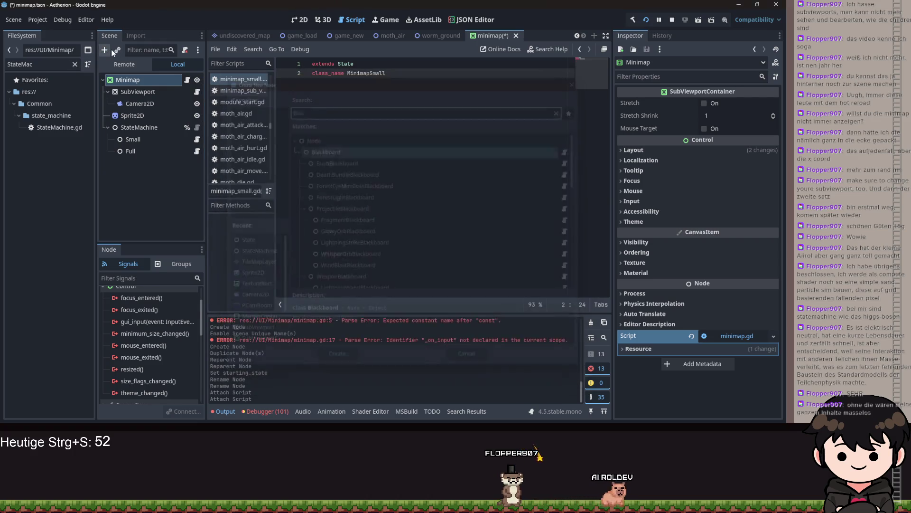
# Create minimap_blackboard.gd in the States folder for the Blackboard and start its class_name line.
pyautogui.click(738, 144)
pyautogui.click(722, 168)
pyautogui.press('Left')
pyautogui.write('mi')
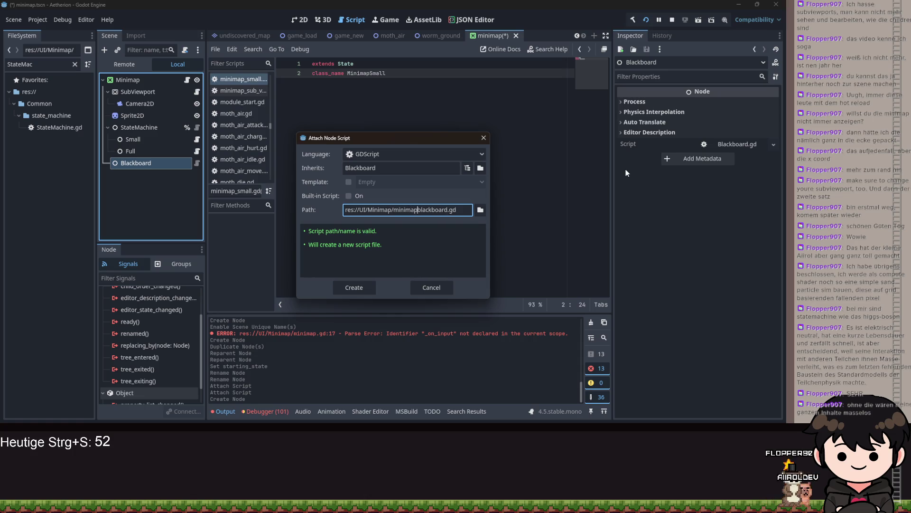
pyautogui.click(481, 210)
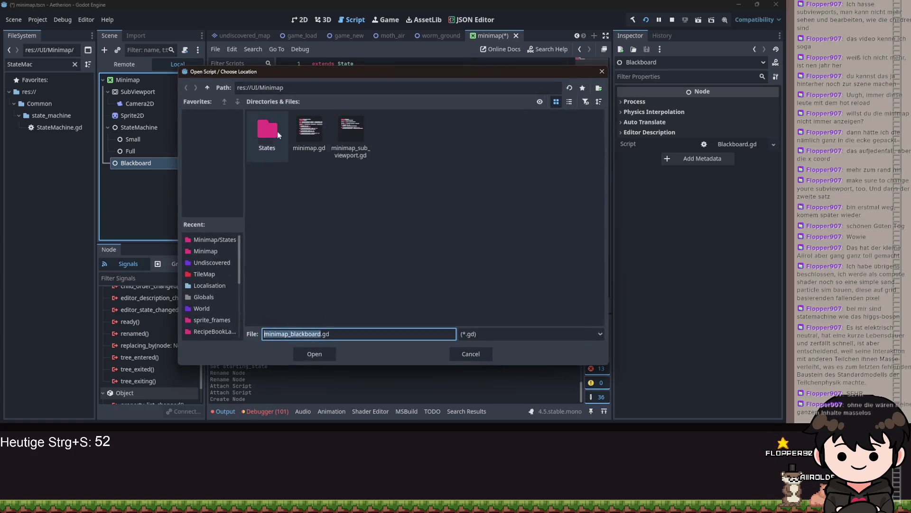
pyautogui.click(329, 353)
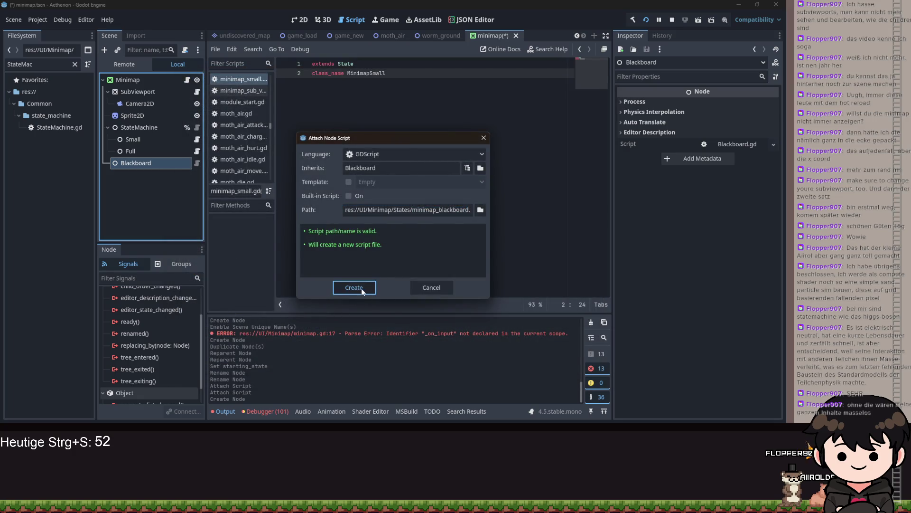
pyautogui.click(361, 291)
pyautogui.click(338, 73)
pyautogui.write('class_name Min')
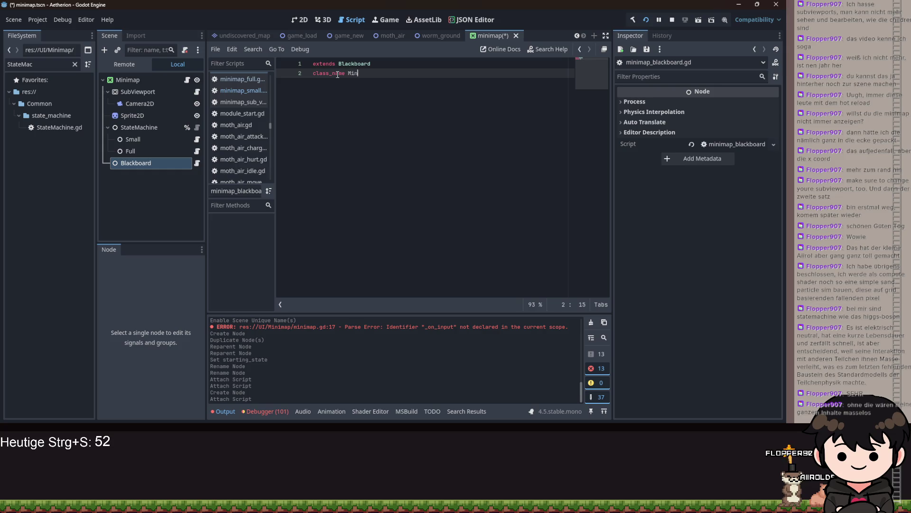
pyautogui.write('lackboard')
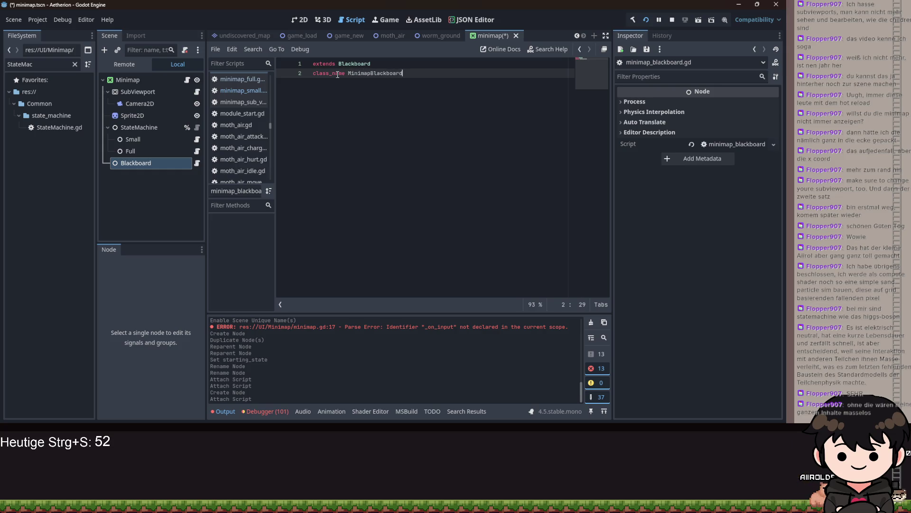
pyautogui.hotkey('ctrl', 's')
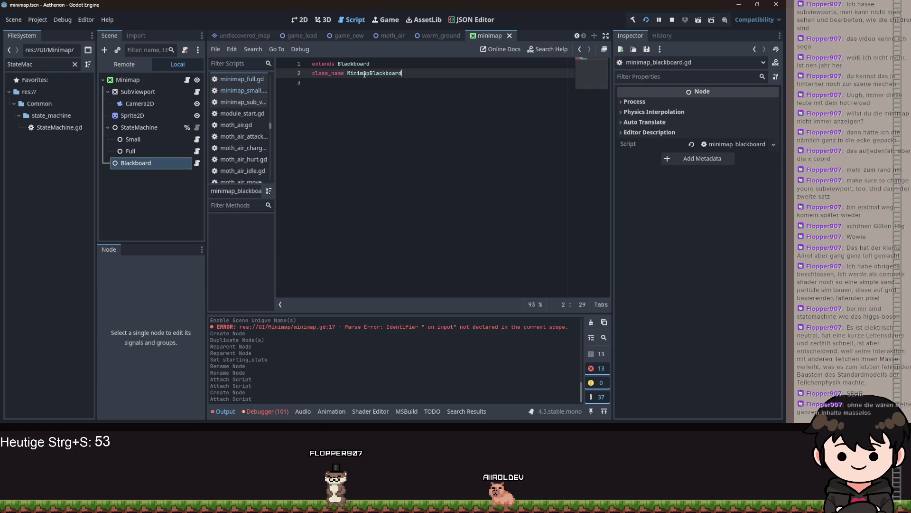
pyautogui.click(197, 139)
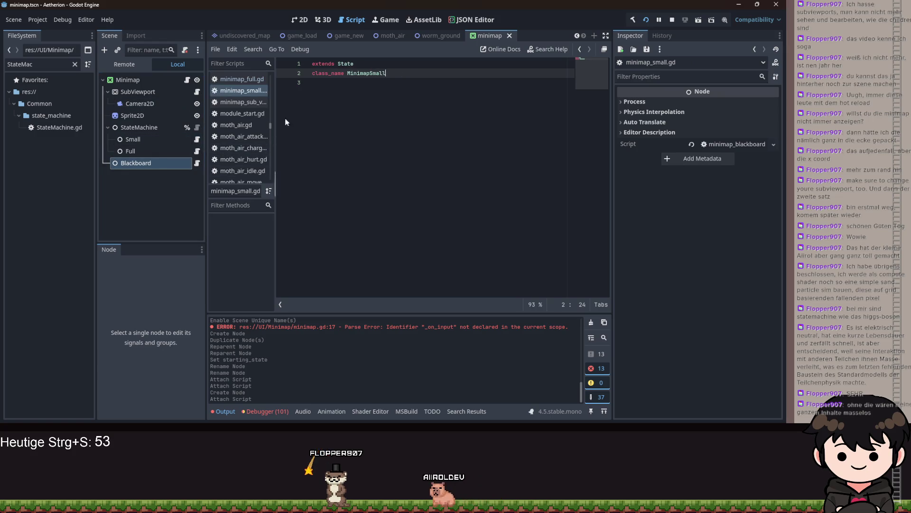
pyautogui.click(281, 123)
pyautogui.click(197, 163)
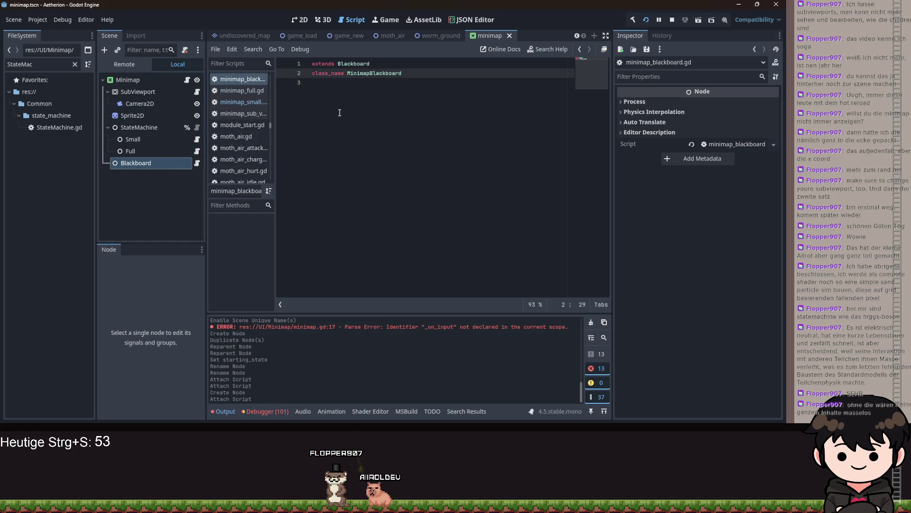
pyautogui.click(343, 111)
pyautogui.write('rt var small: M')
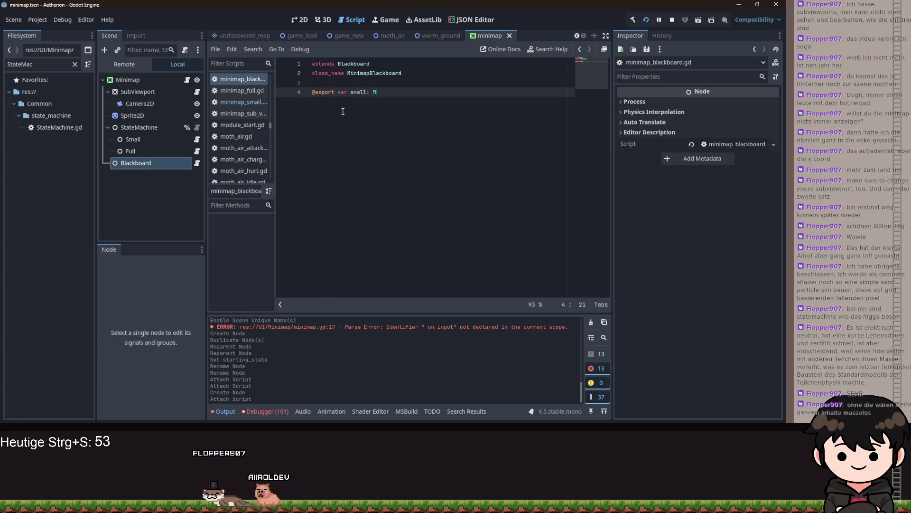
pyautogui.write('ini')
pyautogui.press('Down')
pyautogui.press('Down')
pyautogui.press('Down')
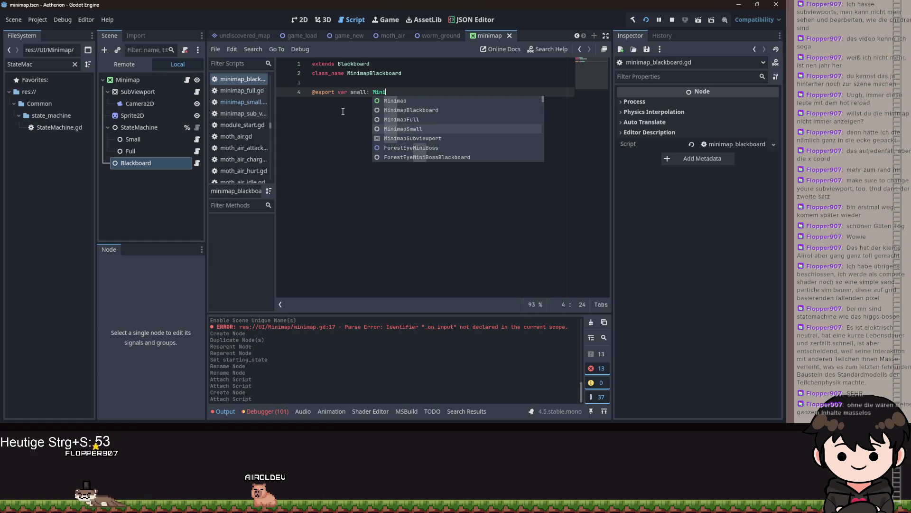
pyautogui.press('Return')
pyautogui.press('Return')
pyautogui.write('@export var f')
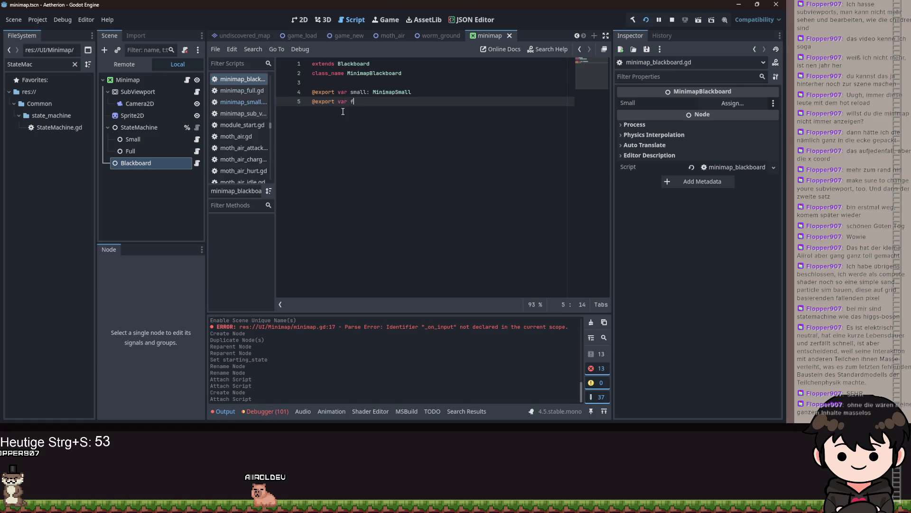
pyautogui.write('inimao')
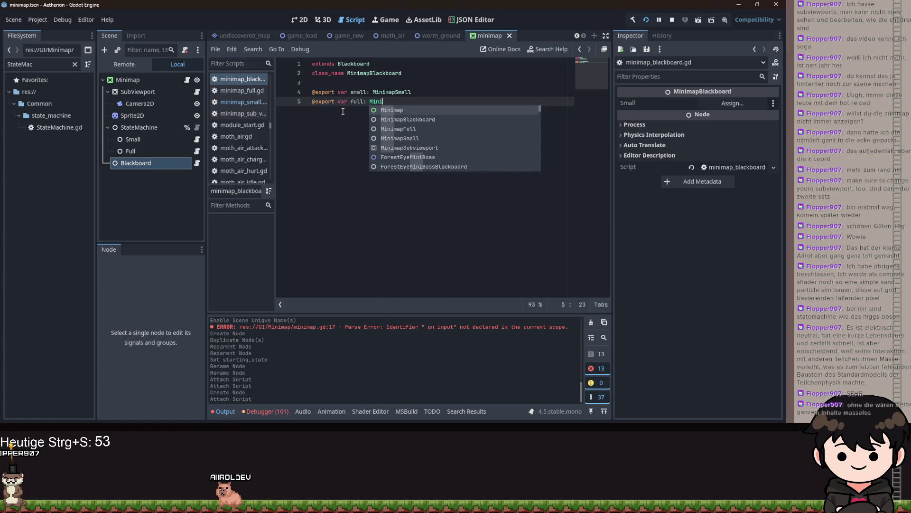
pyautogui.press('BackSpace')
pyautogui.write('p')
pyautogui.press('Down')
pyautogui.press('Return')
pyautogui.hotkey('ctrl', 's')
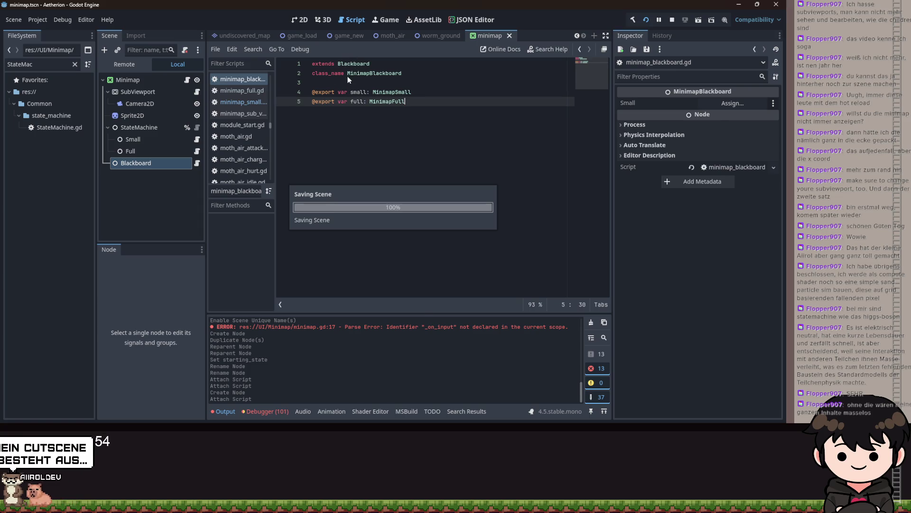
# Point the Blackboard's Small property to the Small node and Full to the Full node, then save.
pyautogui.click(157, 161)
pyautogui.click(742, 104)
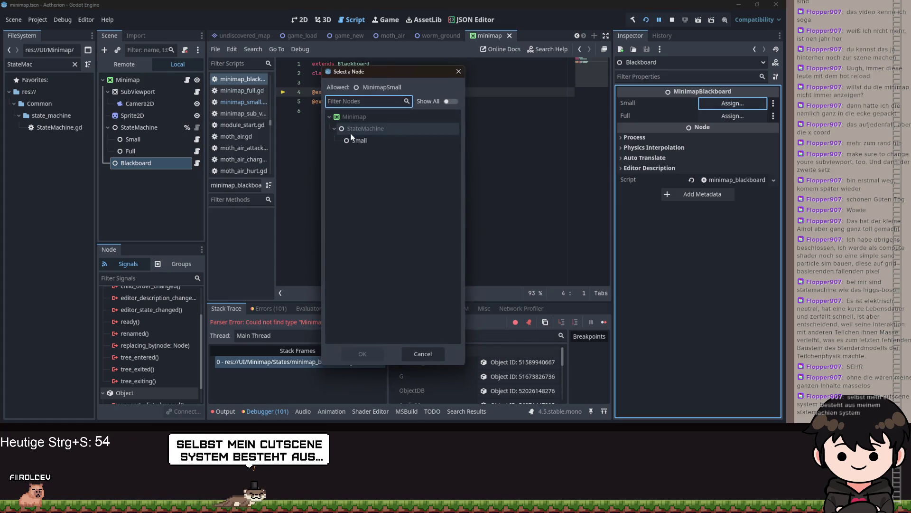
pyautogui.click(357, 141)
pyautogui.doubleClick(357, 141)
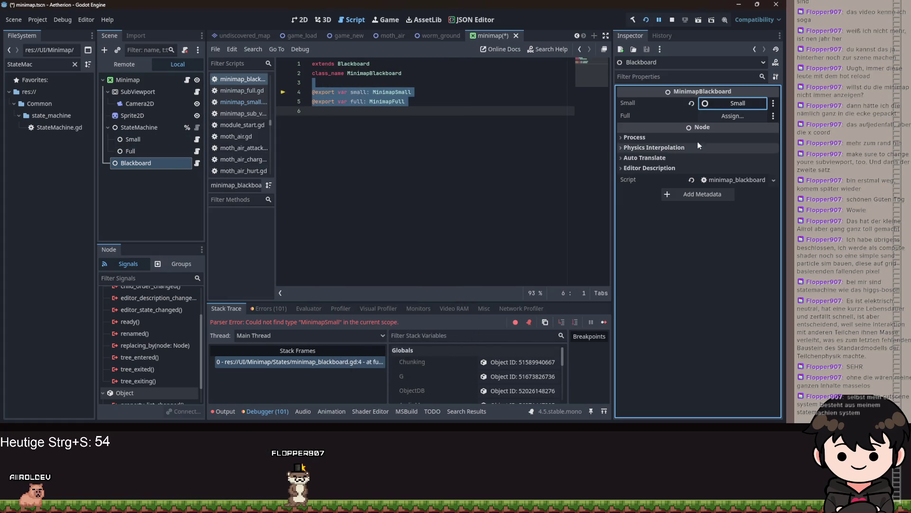
pyautogui.click(733, 115)
pyautogui.doubleClick(357, 141)
pyautogui.hotkey('ctrl', 's')
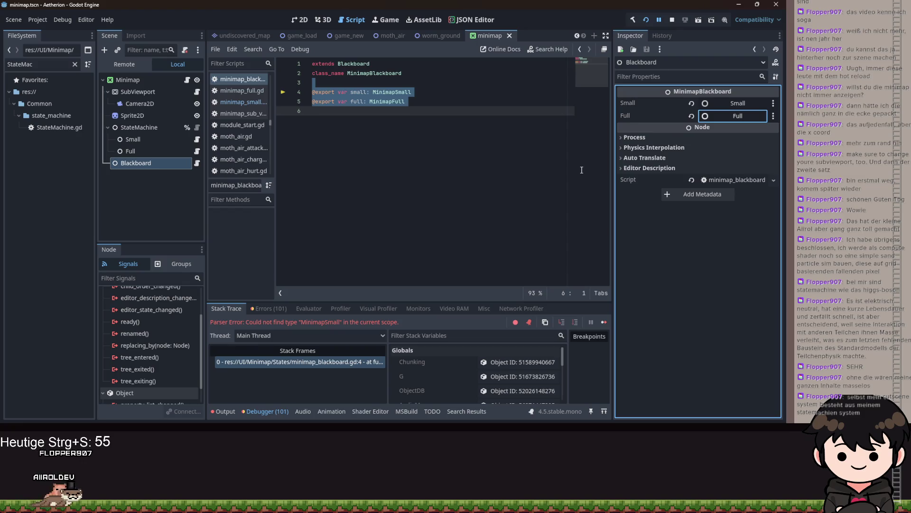
pyautogui.click(362, 196)
pyautogui.hotkey('ctrl', 's')
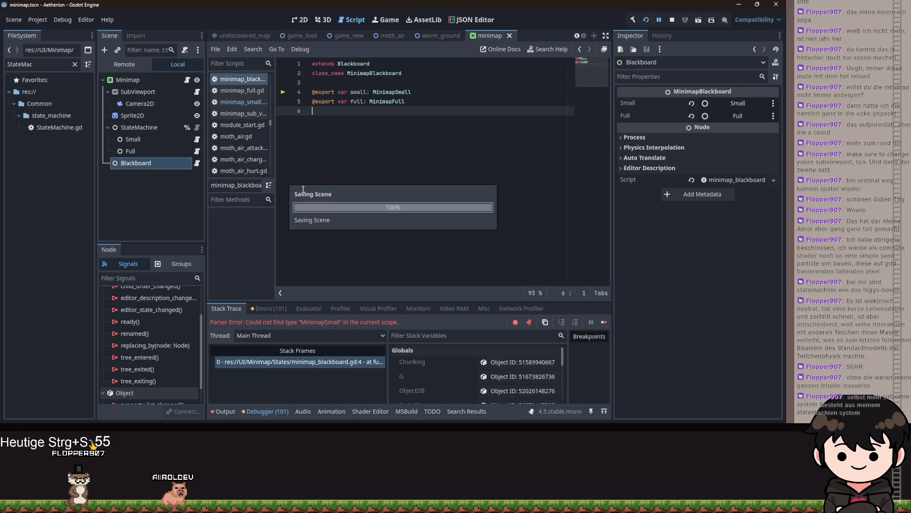
pyautogui.click(240, 102)
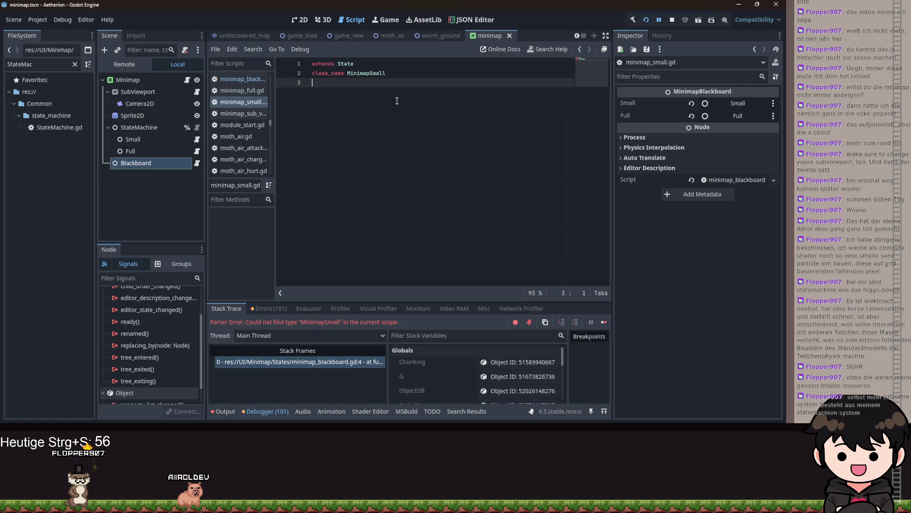
pyautogui.press('Return')
pyautogui.press('BackSpace')
pyautogui.press('BackSpace')
pyautogui.press('BackSpace')
pyautogui.press('BackSpace')
pyautogui.press('BackSpace')
pyautogui.write('SIZE:')
pyautogui.press('BackSpace')
pyautogui.press('BackSpace')
pyautogui.press('BackSpace')
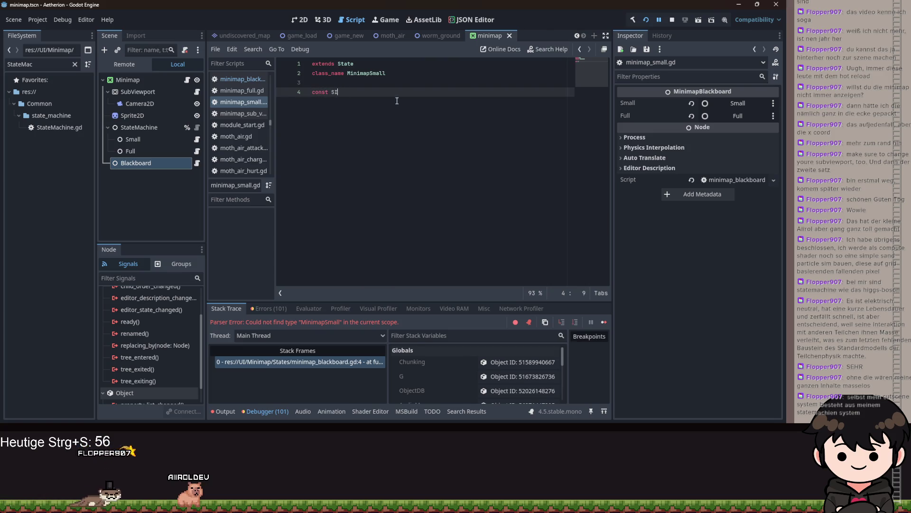
pyautogui.write('TARGH')
pyautogui.press('BackSpace')
pyautogui.press('BackSpace')
pyautogui.write('E')
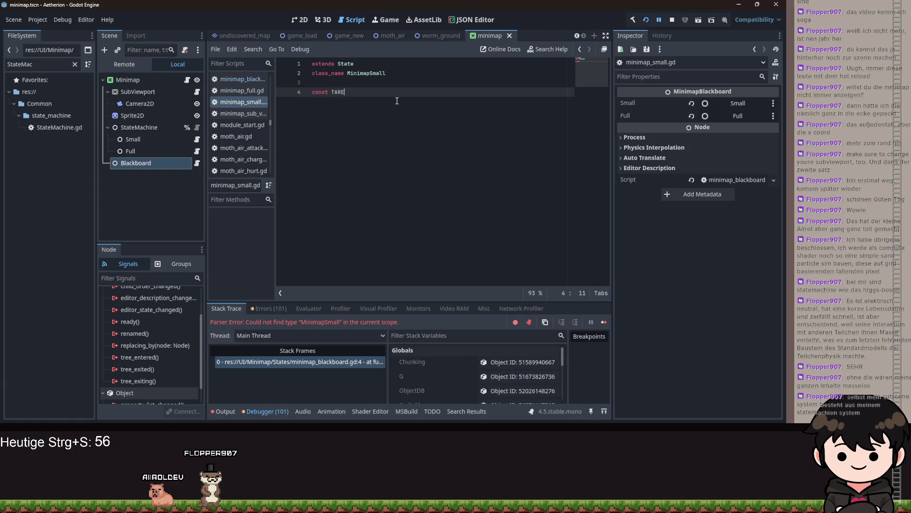
pyautogui.press('BackSpace')
pyautogui.press('BackSpace')
pyautogui.write('@export var target_si')
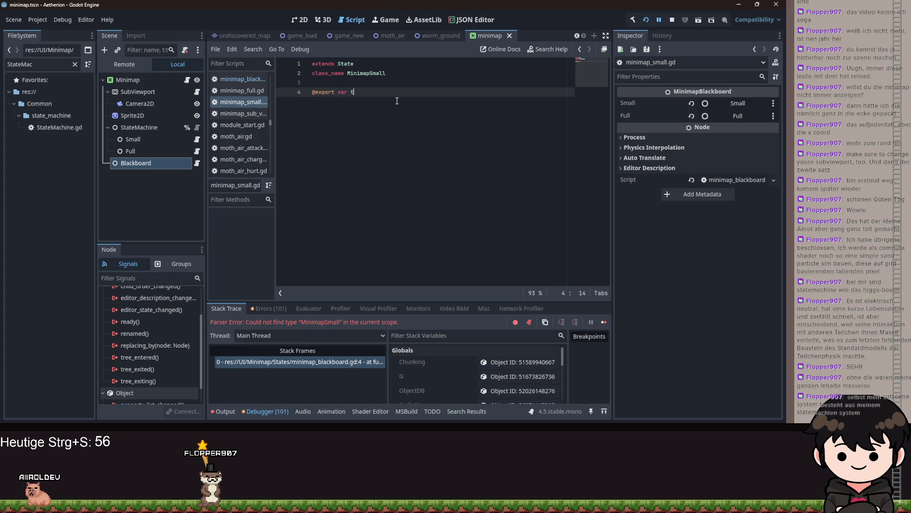
pyautogui.write('ze: Vector2i')
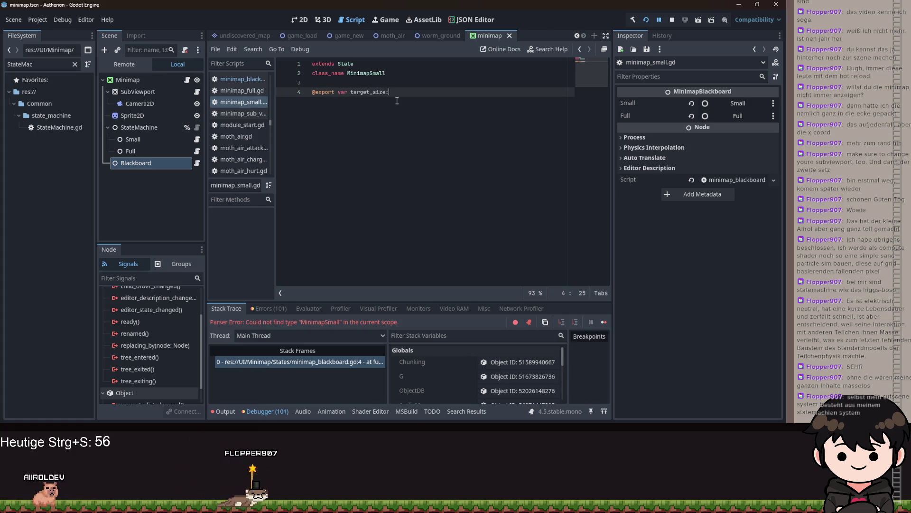
pyautogui.press('Return')
pyautogui.press('Return')
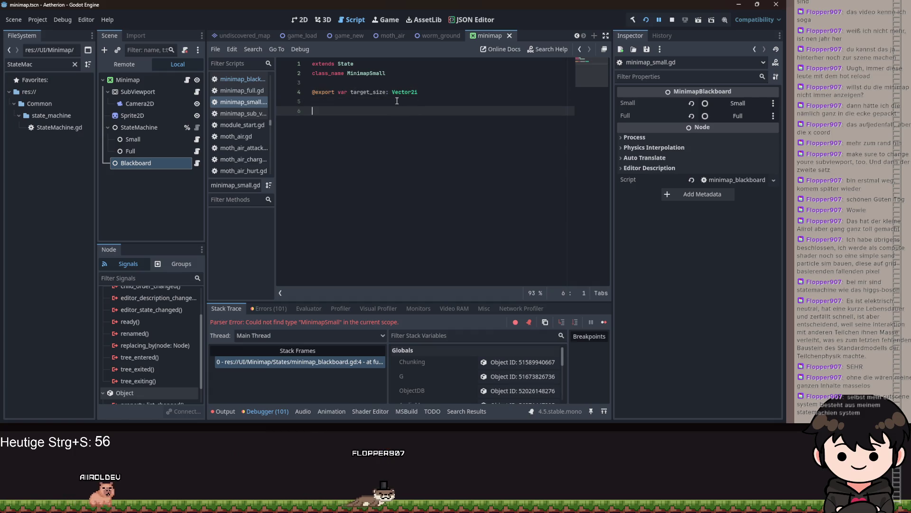
# In minimap_full.gd, export target_size: Vector2i and blackboard: MinimapBlackboard.
pyautogui.click(242, 90)
pyautogui.click(339, 97)
pyautogui.press('Return')
pyautogui.write('@export v')
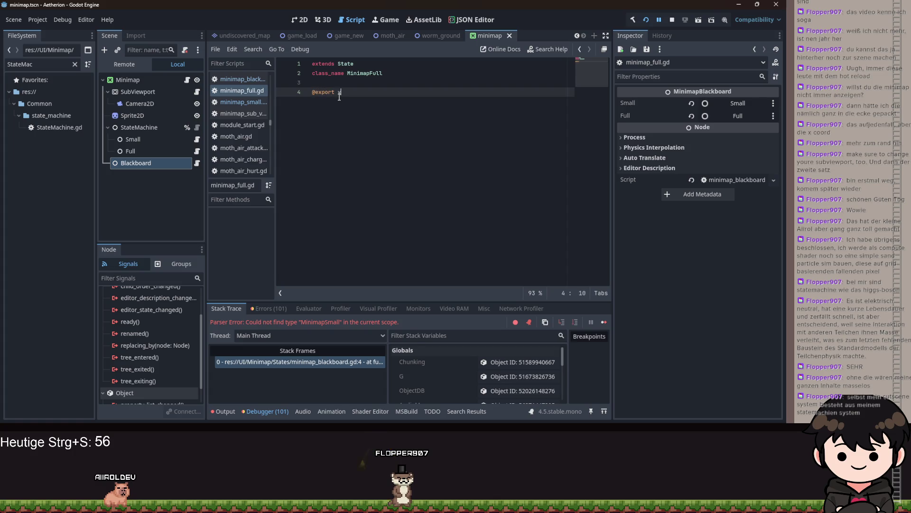
pyautogui.write('ize: Vector2i')
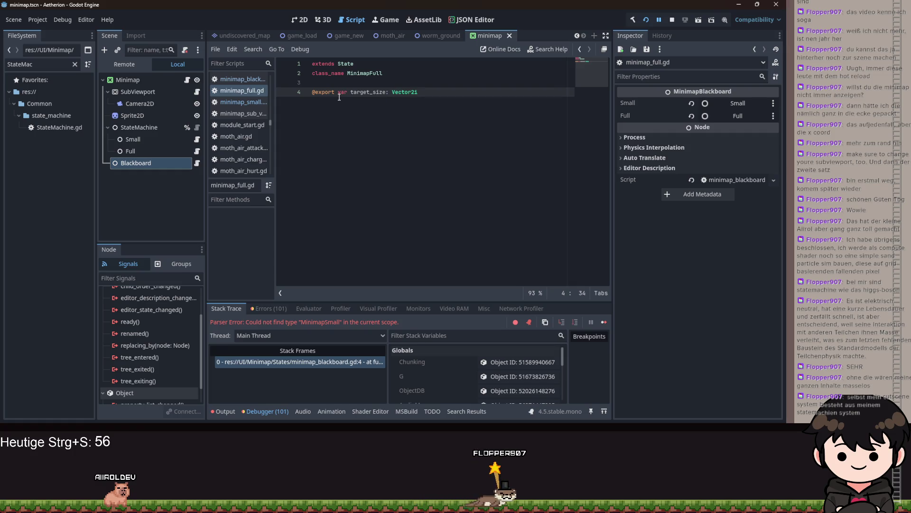
pyautogui.press('Home')
pyautogui.press('Return')
pyautogui.press('Up')
pyautogui.write('@ex')
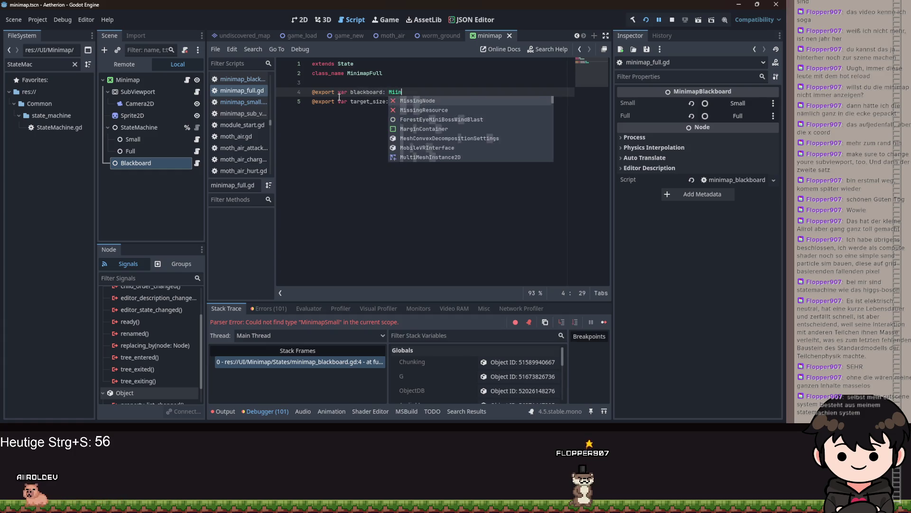
pyautogui.press('Down')
pyautogui.press('Down')
pyautogui.press('Down')
pyautogui.press('Return')
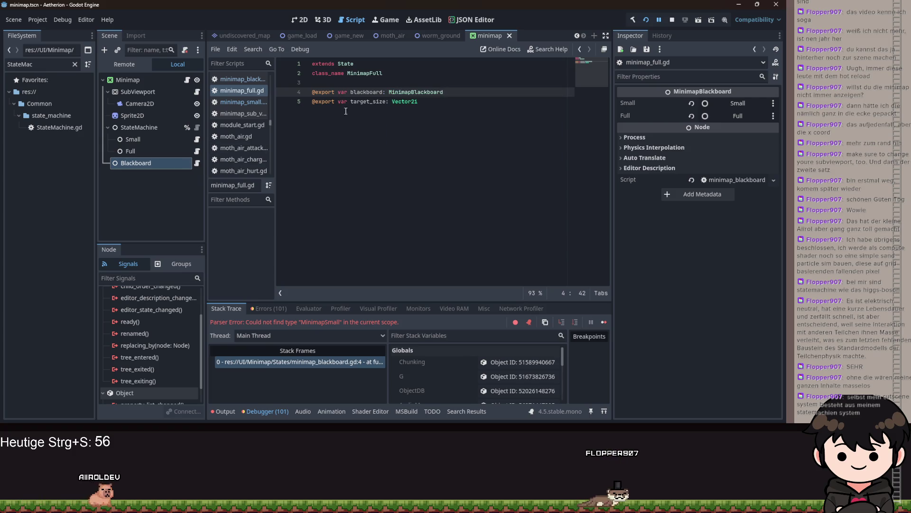
# Copy the blackboard export line into minimap_small.gd, save, and stop the running game.
pyautogui.press('Home')
pyautogui.hotkey('shift', 'Down')
pyautogui.hotkey('ctrl', 'c')
pyautogui.click(197, 139)
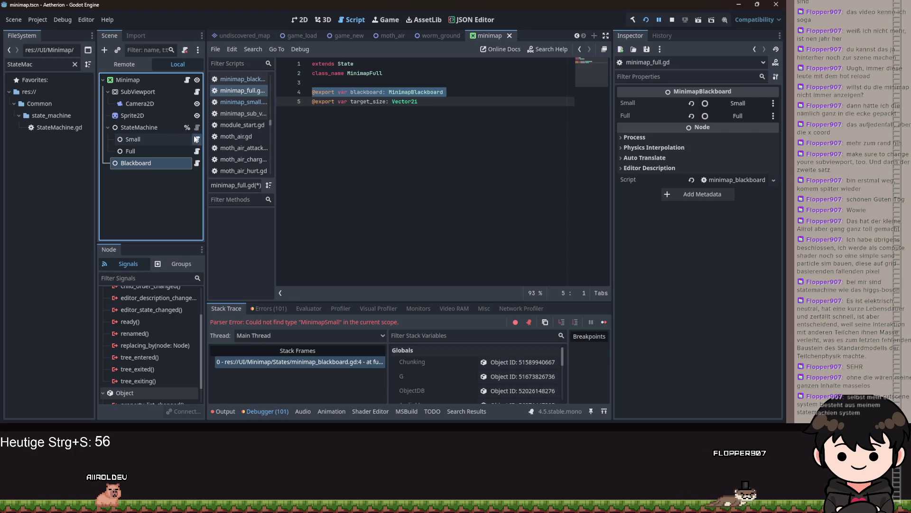
pyautogui.click(343, 83)
pyautogui.press('Return')
pyautogui.hotkey('ctrl', 'v')
pyautogui.hotkey('ctrl', 's')
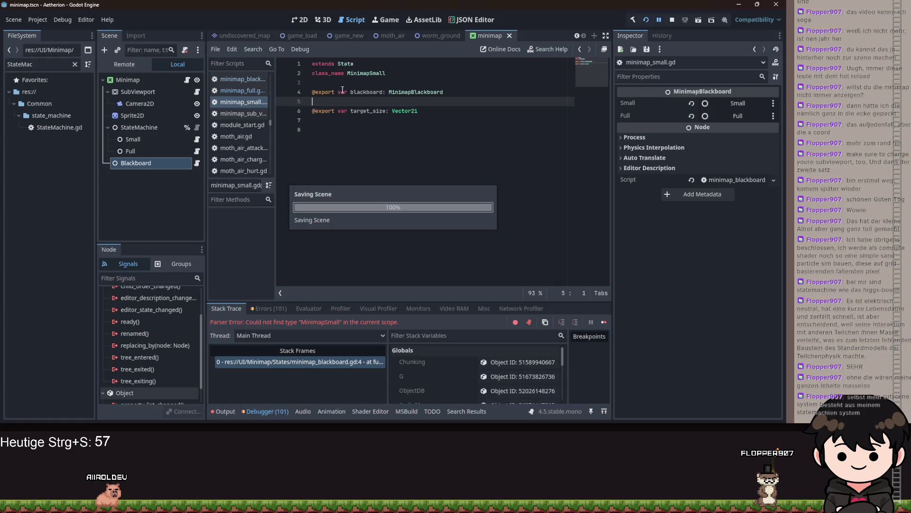
pyautogui.press('BackSpace')
pyautogui.click(673, 20)
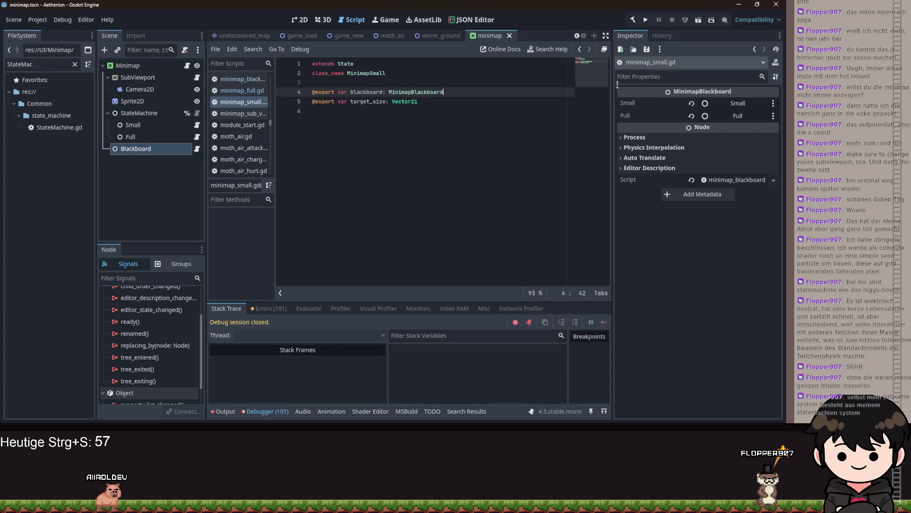
pyautogui.hotkey('ctrl', 's')
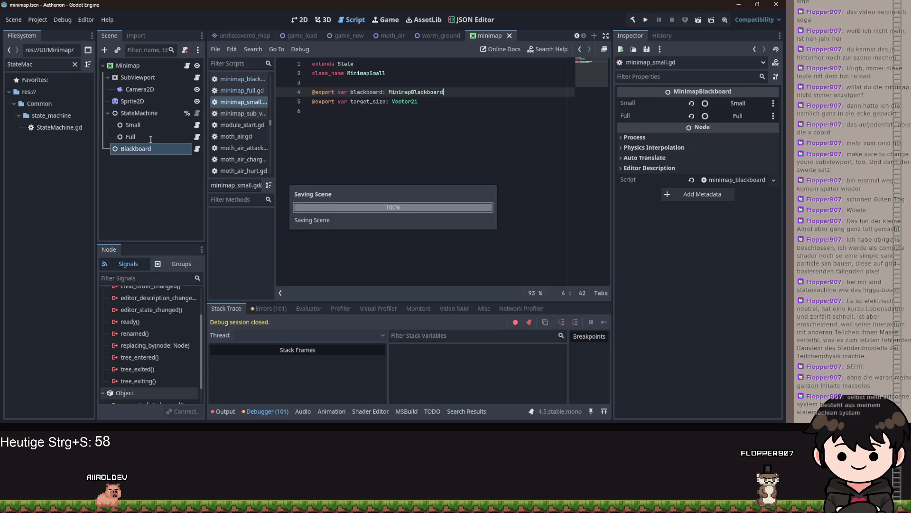
pyautogui.click(143, 125)
# Assign the Blackboard node to the blackboard property of both Small and Full, then save.
pyautogui.click(740, 102)
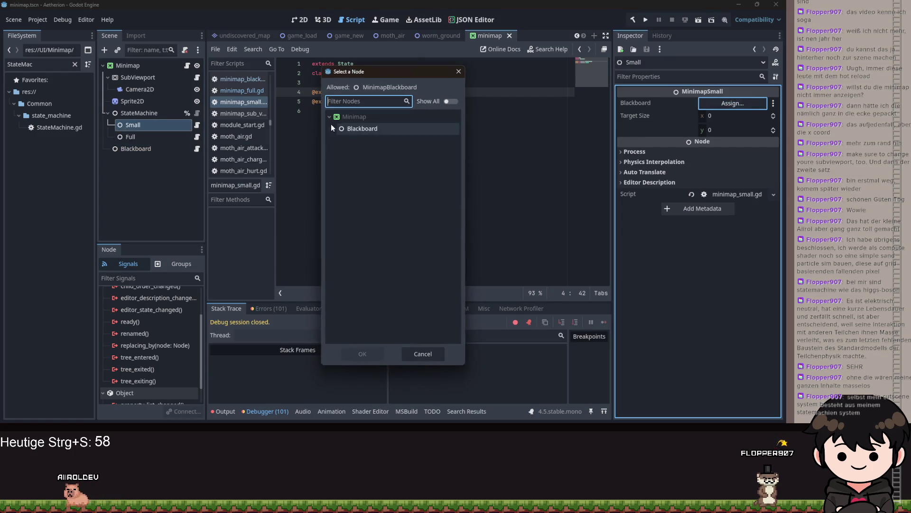
pyautogui.doubleClick(332, 126)
pyautogui.click(160, 136)
pyautogui.click(730, 103)
pyautogui.doubleClick(361, 128)
pyautogui.hotkey('ctrl', 's')
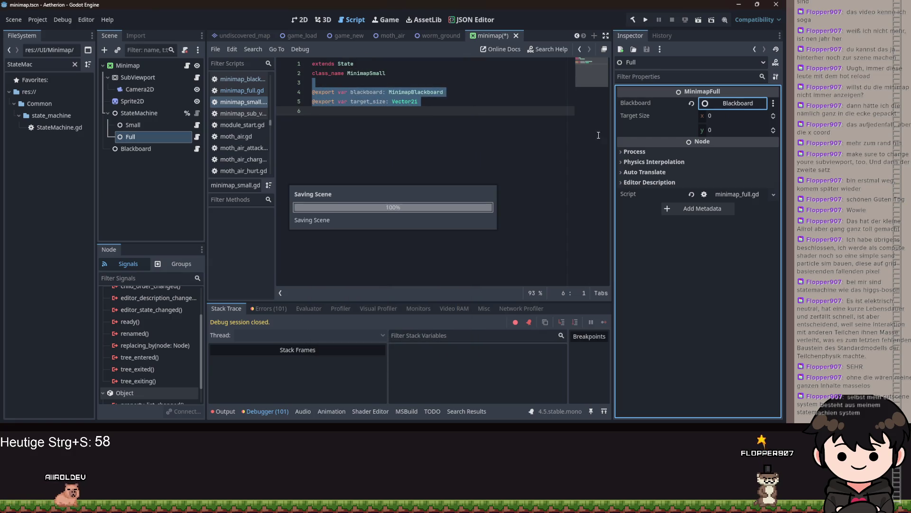
# Set Small's Target Size to 100×100 and Full's to 500×500, then save.
pyautogui.click(138, 125)
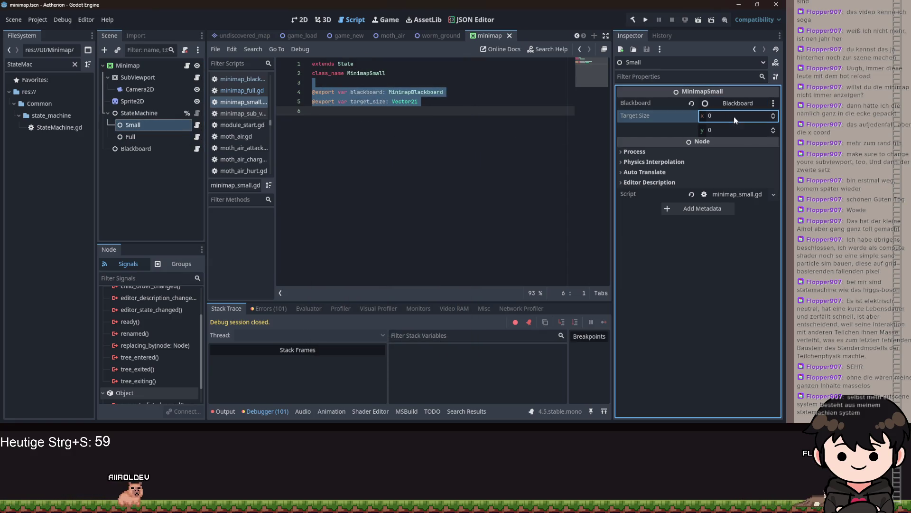
pyautogui.write('00')
pyautogui.press('Tab')
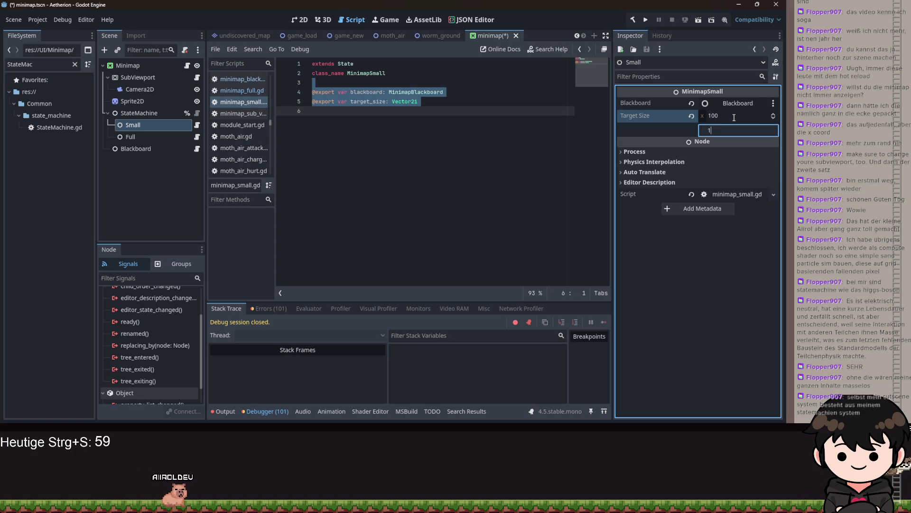
pyautogui.click(242, 91)
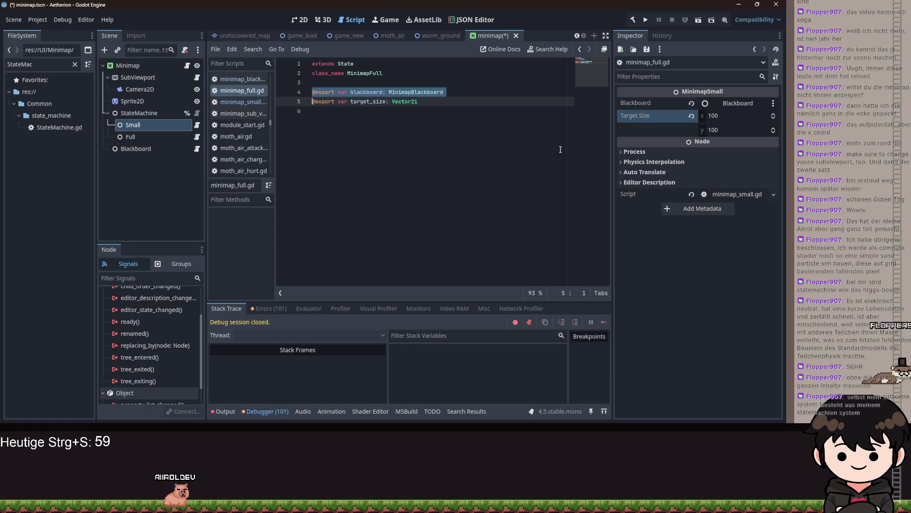
pyautogui.click(725, 117)
pyautogui.click(131, 137)
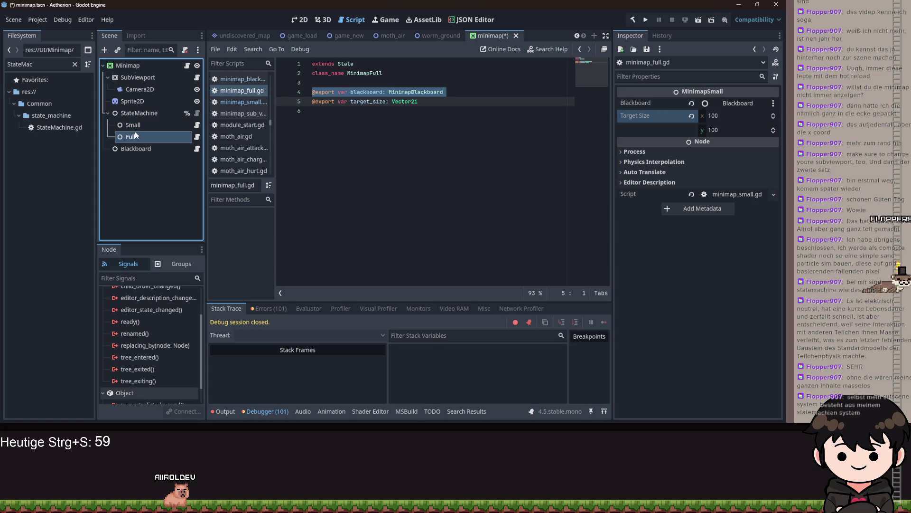
pyautogui.write('500')
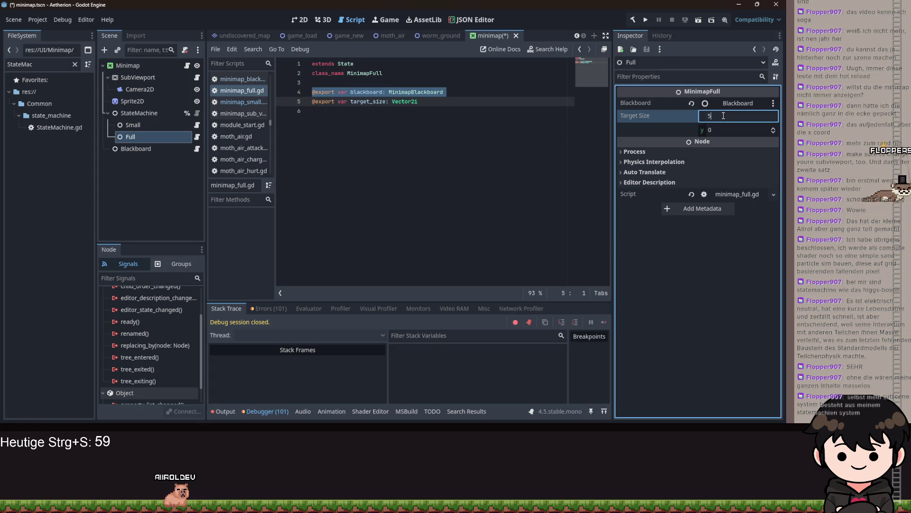
pyautogui.press('Tab')
pyautogui.write('500')
pyautogui.hotkey('ctrl', 's')
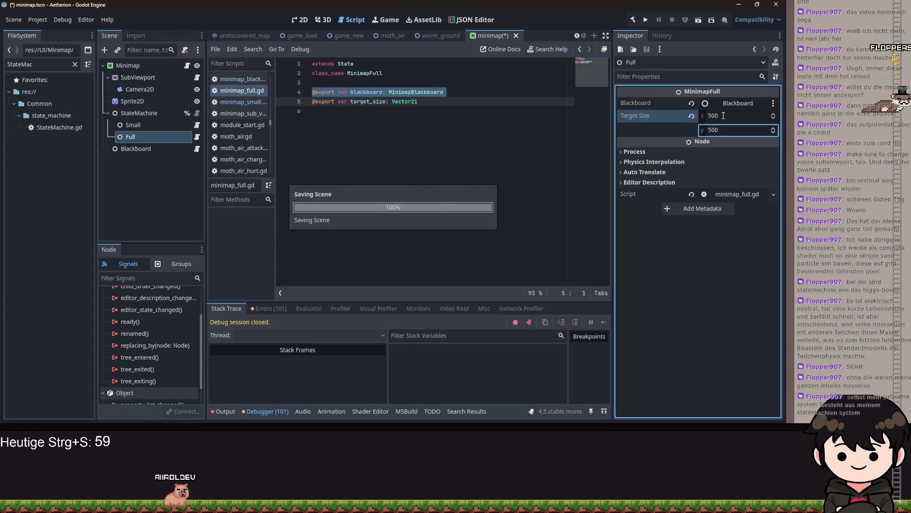
pyautogui.click(313, 124)
# Add an enter() function and a finished variable set to false in minimap_small.gd.
pyautogui.click(197, 125)
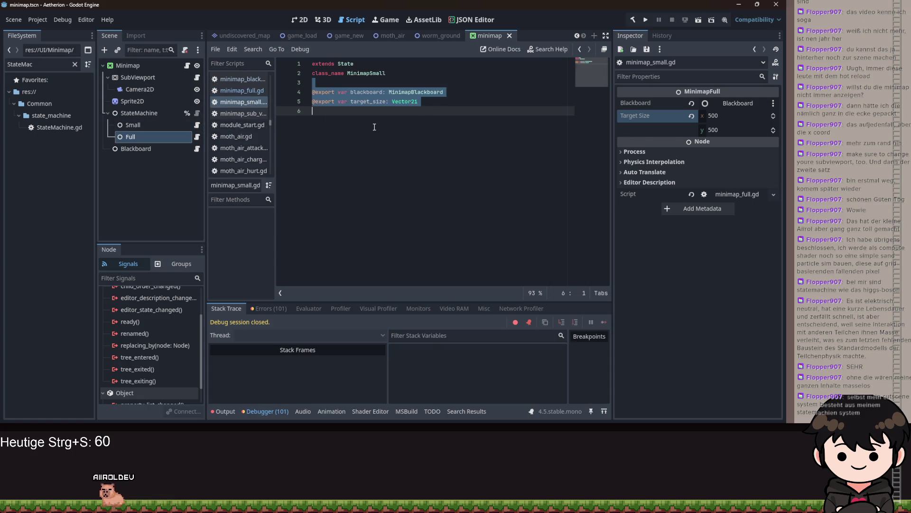
pyautogui.click(384, 126)
pyautogui.write('e')
pyautogui.press('Return')
pyautogui.press('Return')
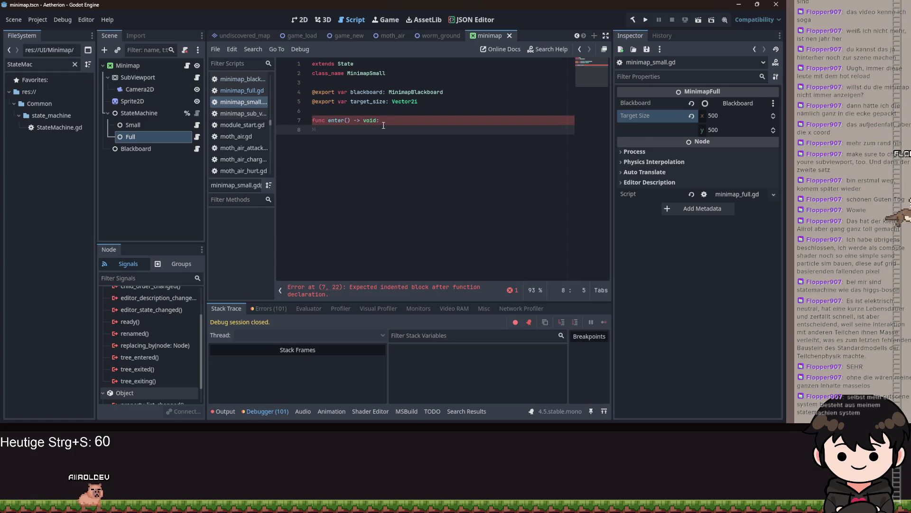
pyautogui.click(439, 70)
pyautogui.press('Return')
pyautogui.press('Return')
pyautogui.write('var finished')
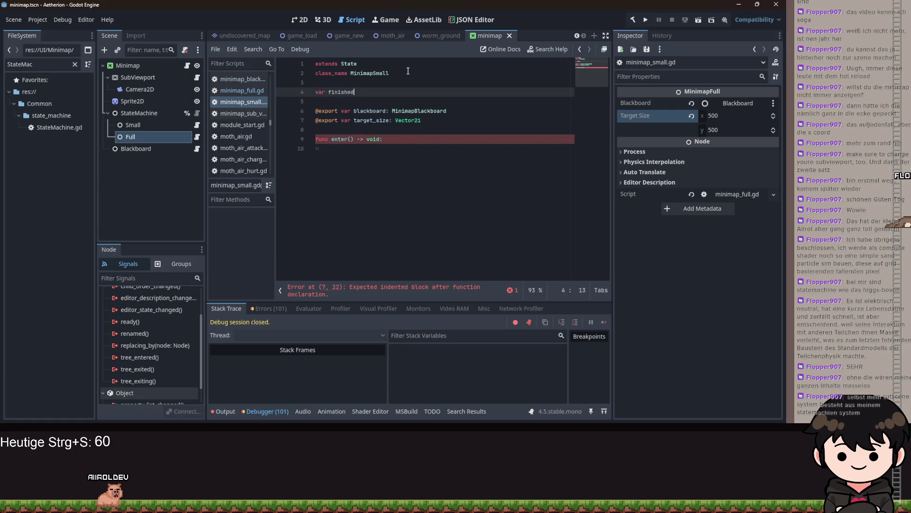
pyautogui.press('Down')
pyautogui.press('Down')
pyautogui.press('Down')
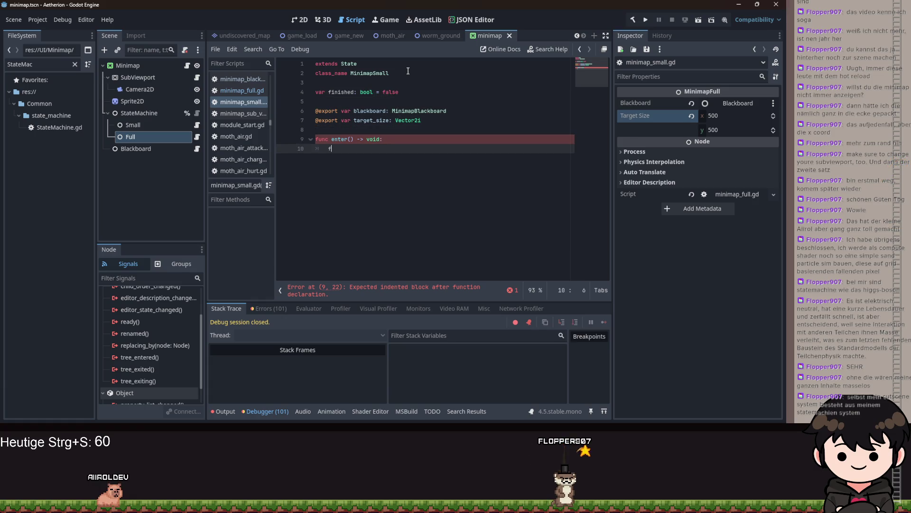
pyautogui.write('inised')
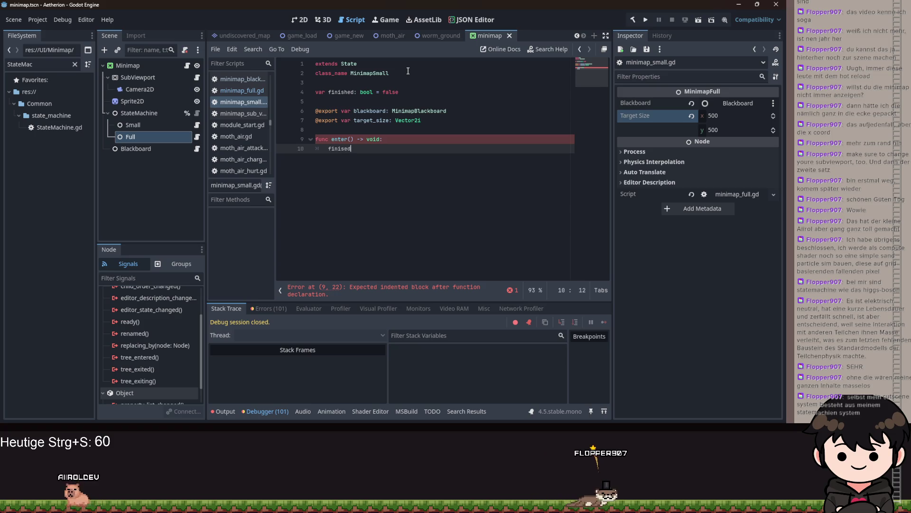
pyautogui.press('Return')
pyautogui.write('= a')
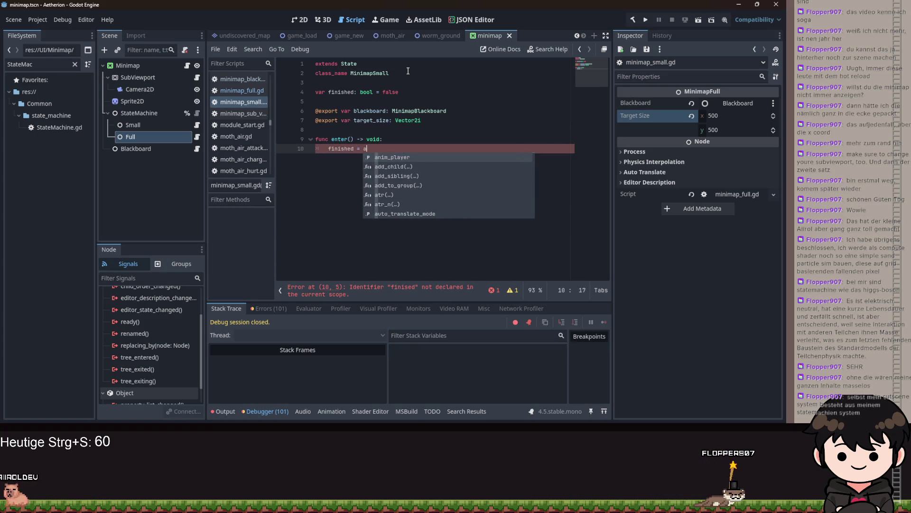
pyautogui.write('falös')
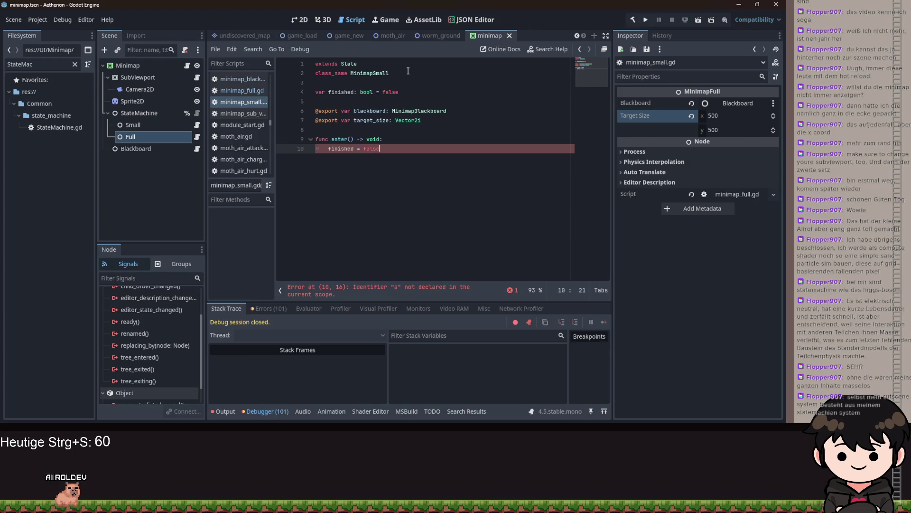
pyautogui.press('Return')
pyautogui.press('Return')
# Inside enter(), create 'var tween: Tween = create_tween()' and start a tween.tween_property call.
pyautogui.press('Up')
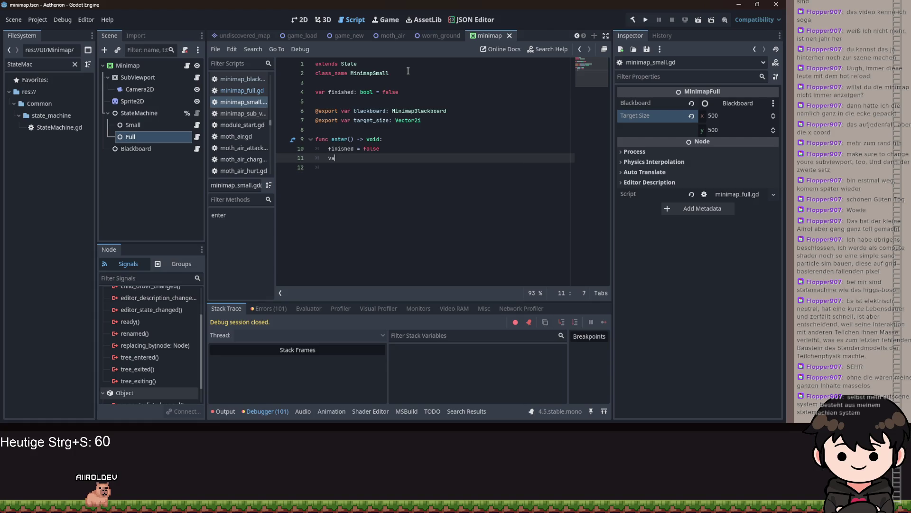
pyautogui.write('ween = cre')
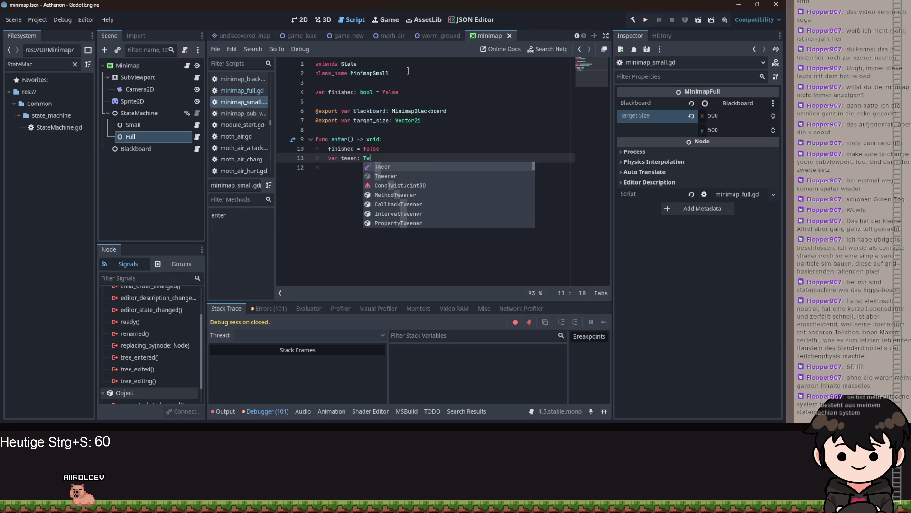
pyautogui.press('Return')
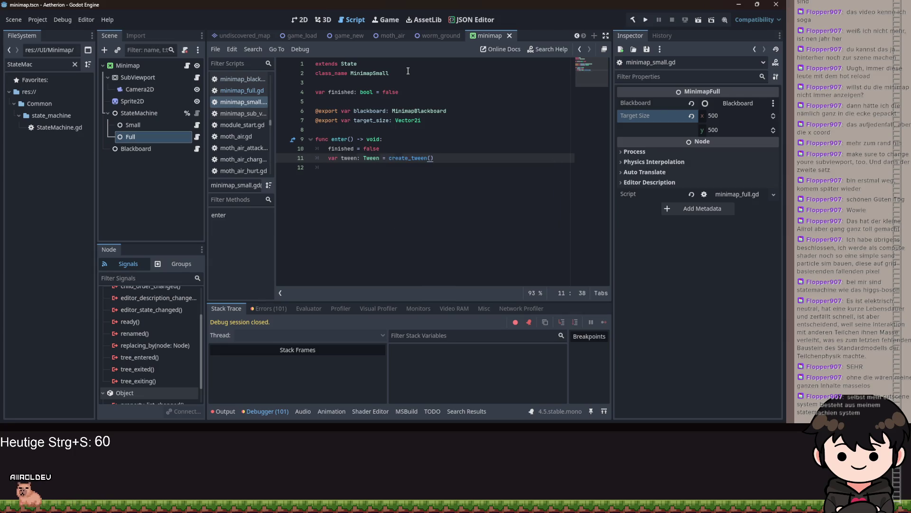
pyautogui.press('Return')
pyautogui.write('tween.c')
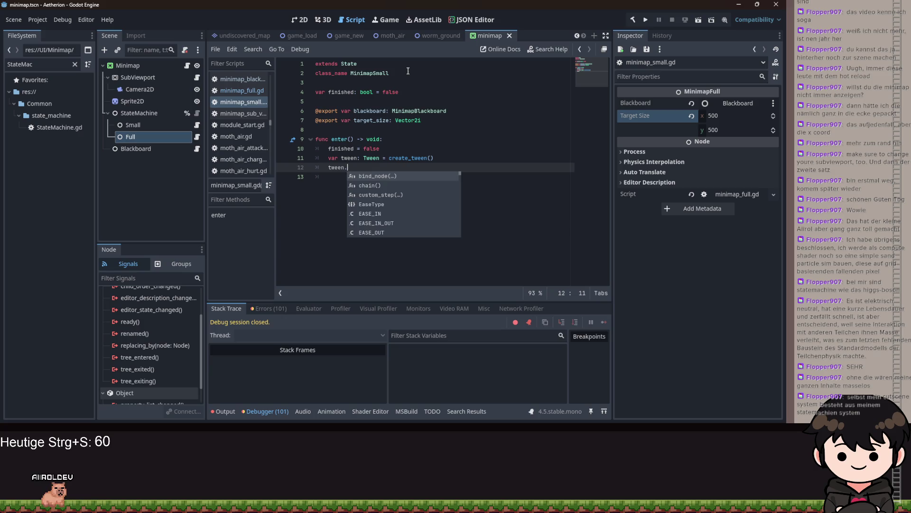
pyautogui.press('BackSpace')
pyautogui.write('twe')
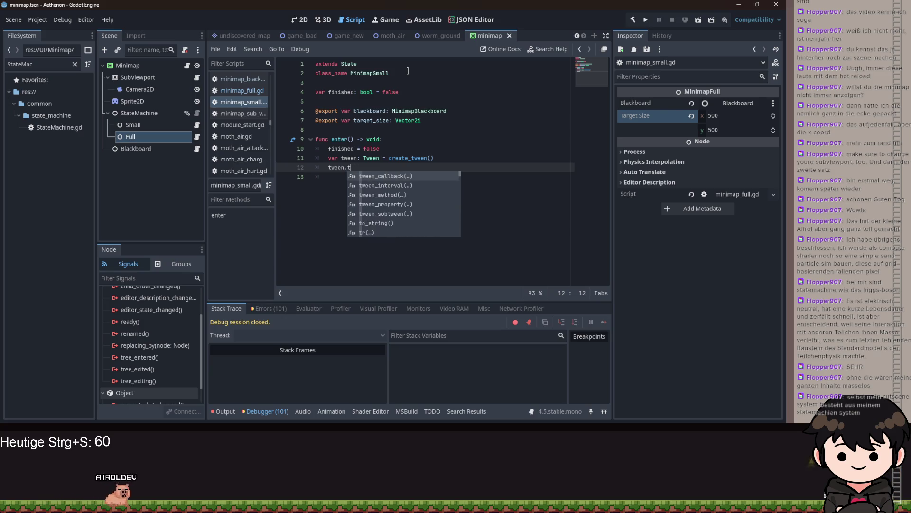
pyautogui.press('Return')
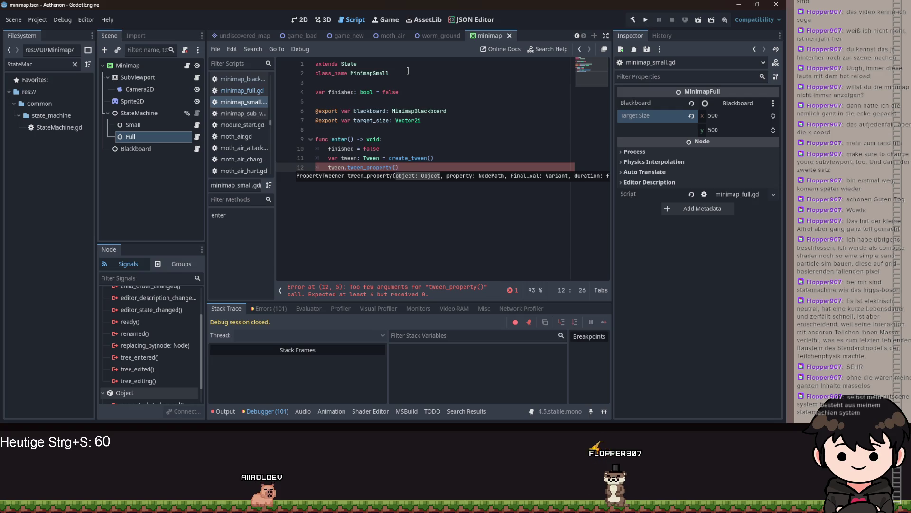
pyautogui.click(300, 20)
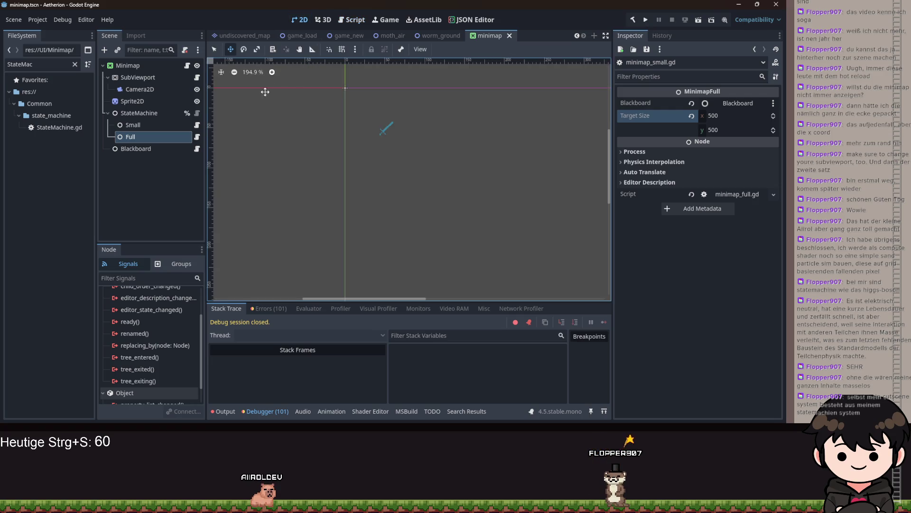
# Change the SubViewport Size from 100×100 to 500×500 and save the minimap scene.
pyautogui.click(127, 65)
pyautogui.scroll(-3, 337, 153)
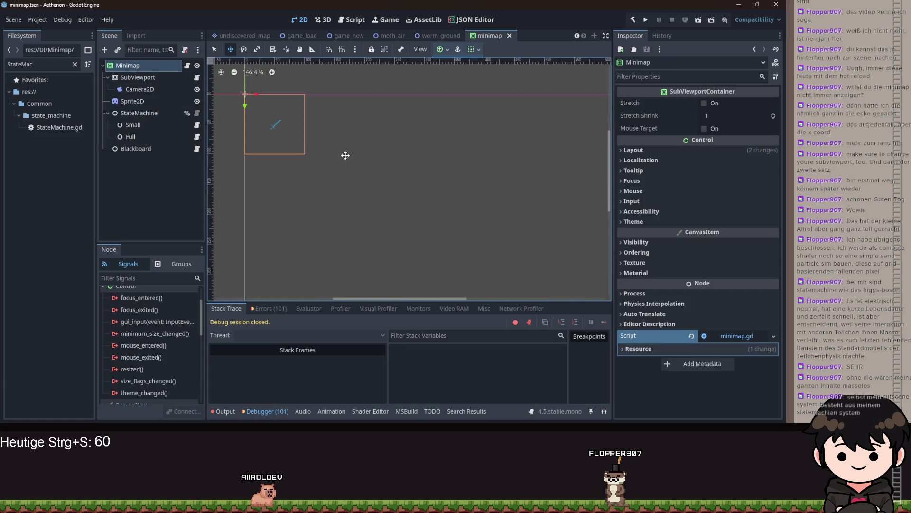
pyautogui.click(159, 80)
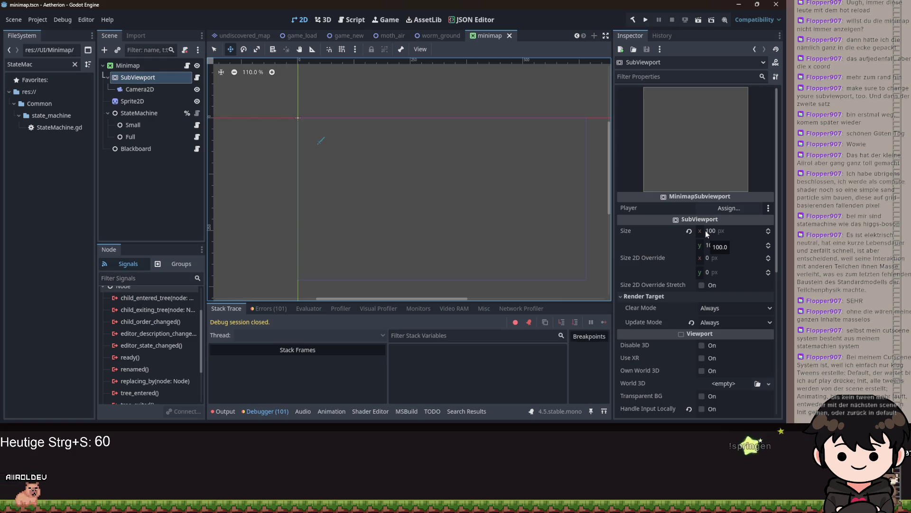
pyautogui.click(705, 230)
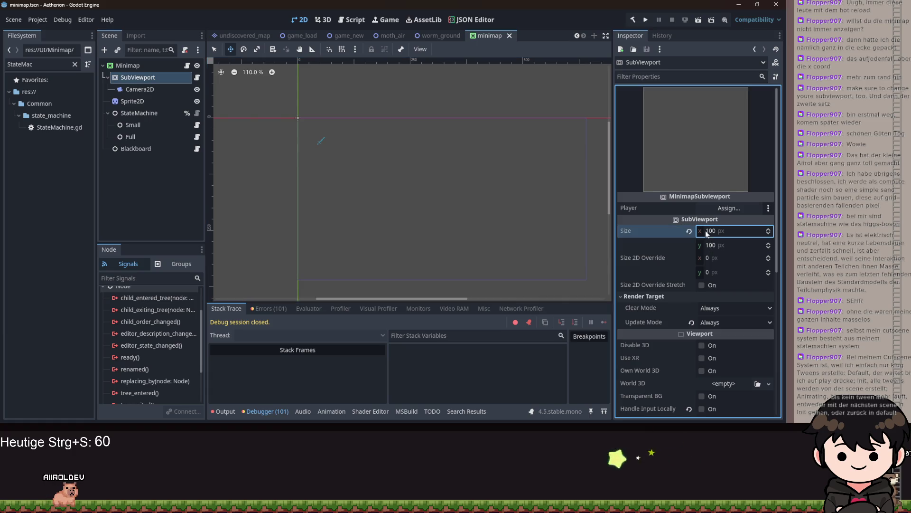
pyautogui.write('0')
pyautogui.press('Tab')
pyautogui.write('500')
pyautogui.press('Return')
pyautogui.hotkey('ctrl', 's')
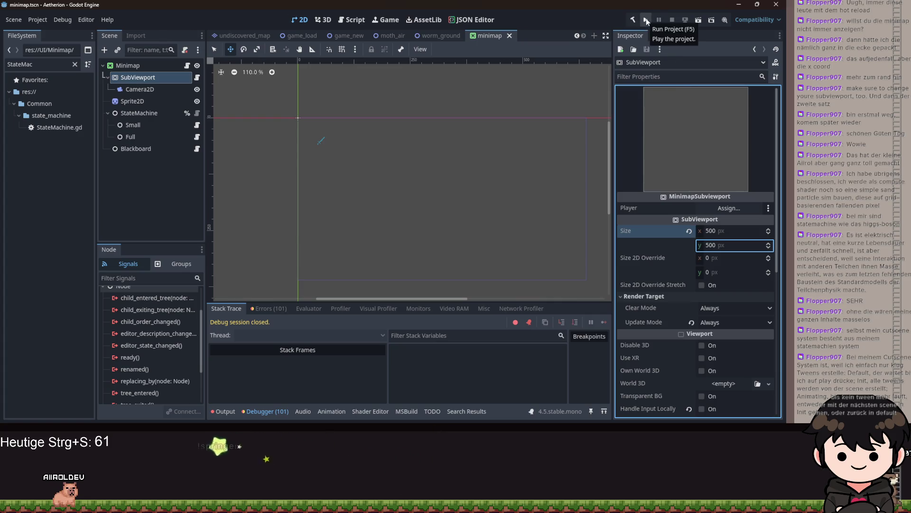
# Run the project, load save slot Spielstand 1, and reveal the tween_property parser error on line 12.
pyautogui.click(645, 19)
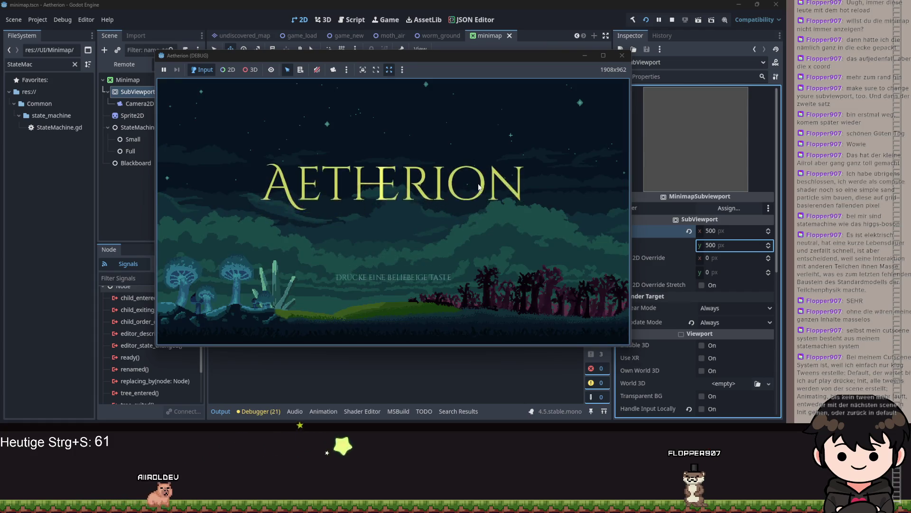
pyautogui.click(439, 207)
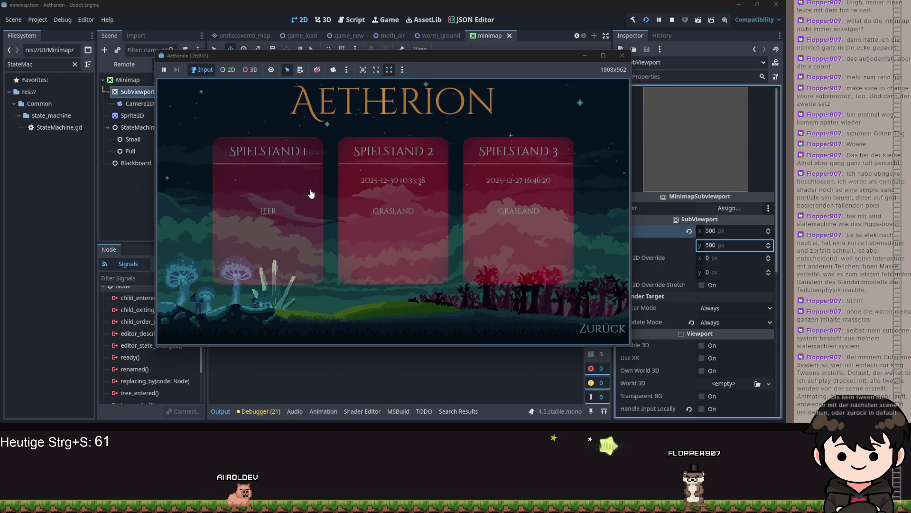
pyautogui.click(311, 193)
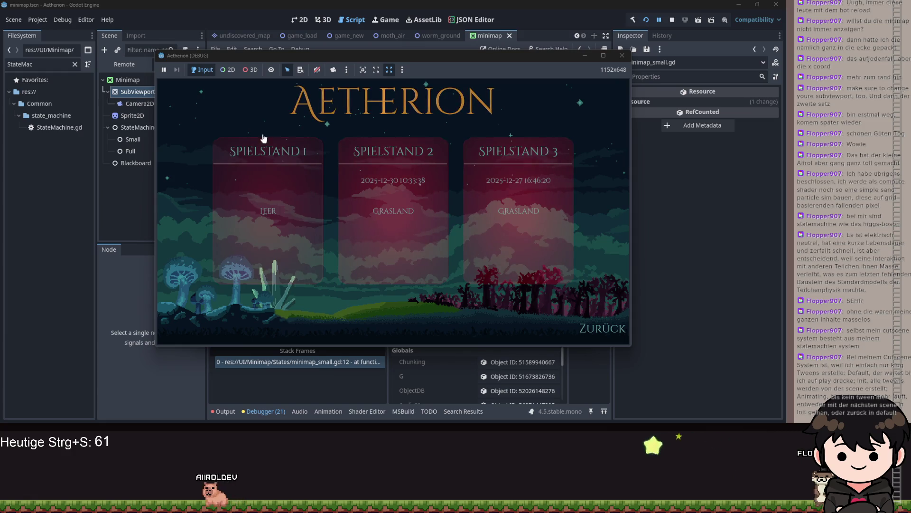
pyautogui.click(582, 55)
pyautogui.click(392, 319)
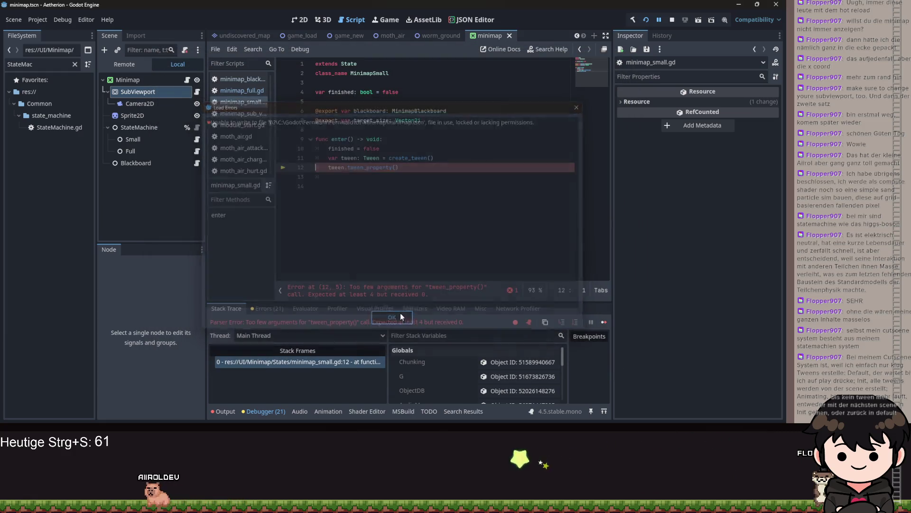
# Delete the broken tween_property line 12 from the script.
pyautogui.click(331, 172)
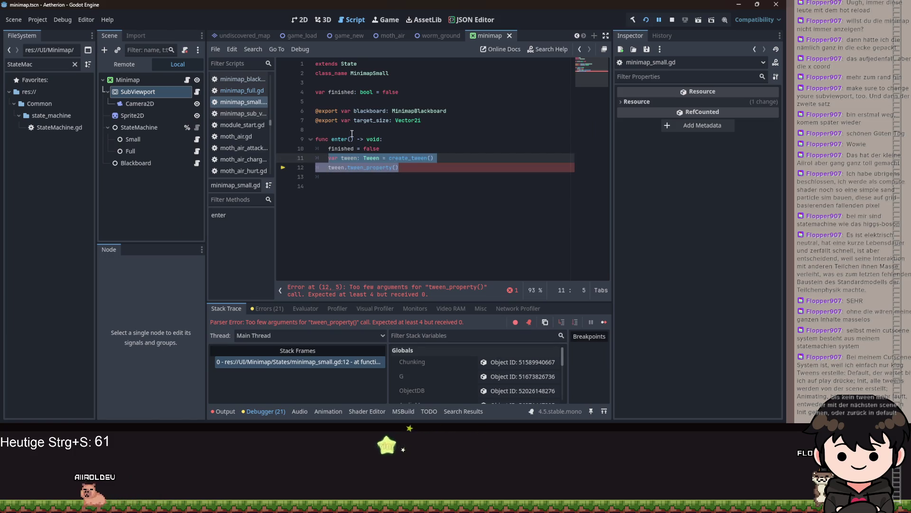
pyautogui.hotkey('shift', 'End')
pyautogui.press('BackSpace')
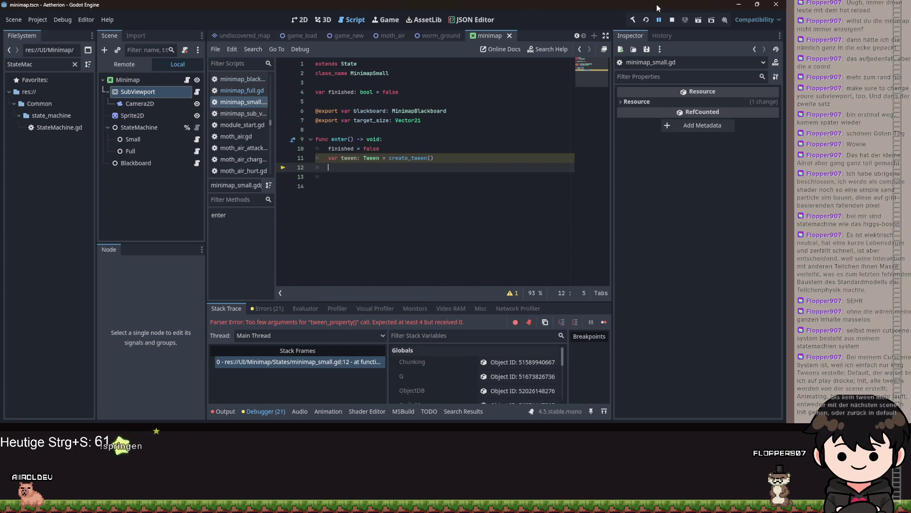
# Rerun the game and load save slot 1 (Spiel Laden, Spielstand 1) into a level.
pyautogui.press('F5')
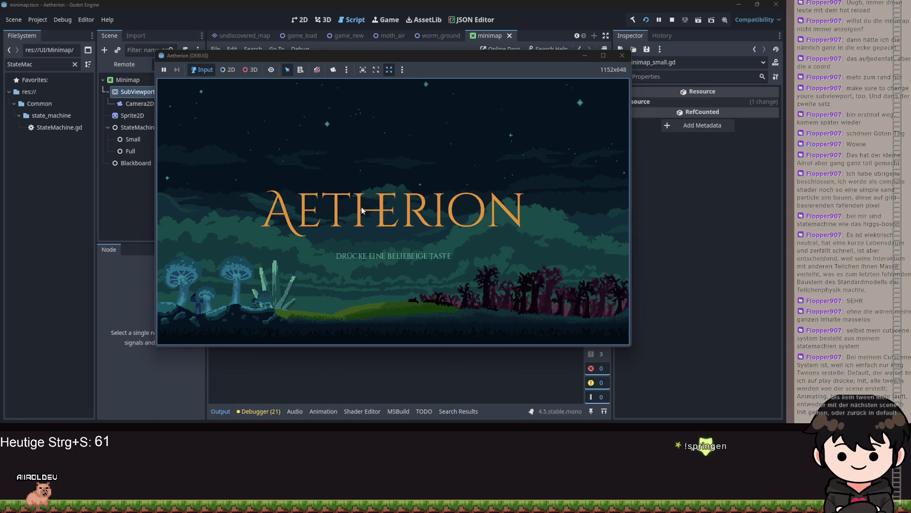
pyautogui.click(383, 167)
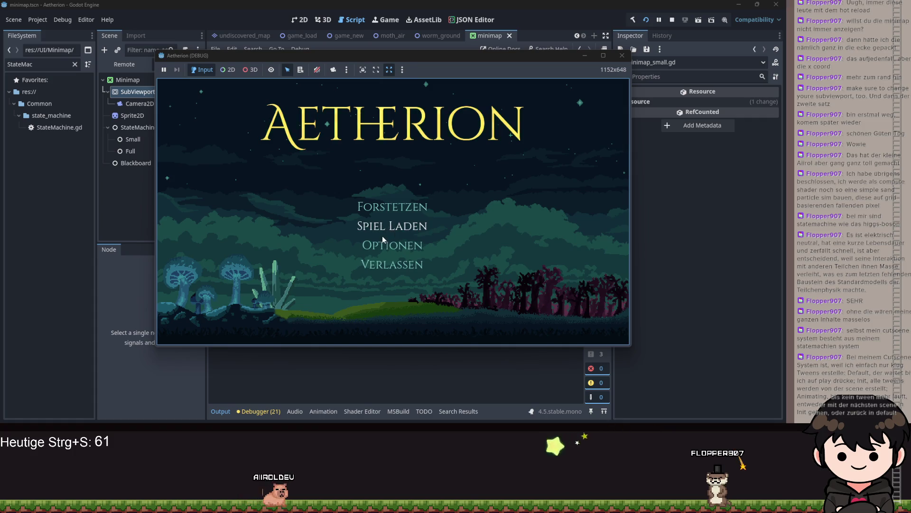
pyautogui.click(368, 238)
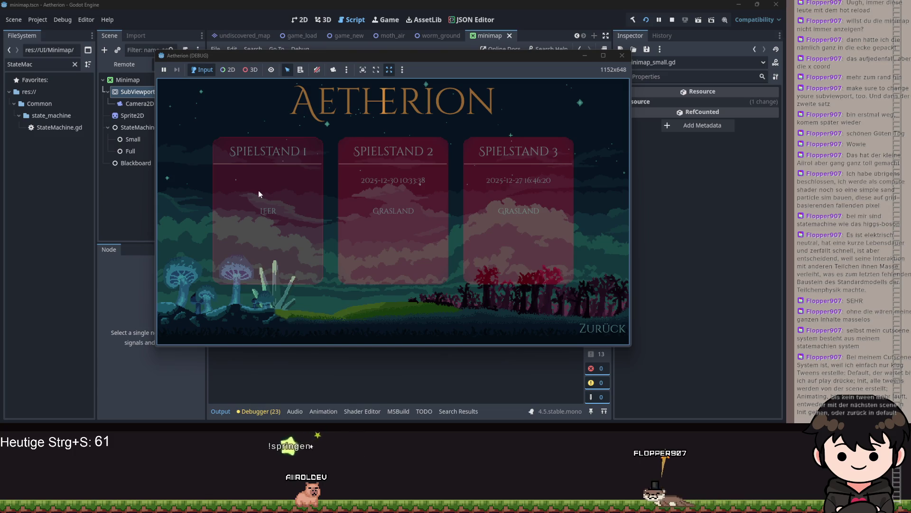
pyautogui.click(311, 192)
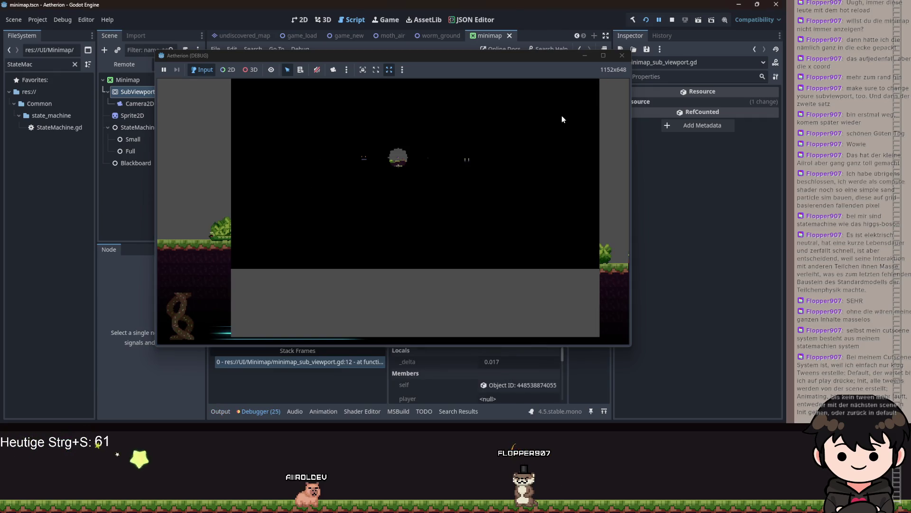
pyautogui.moveTo(492, 56); pyautogui.dragTo(712, 86)
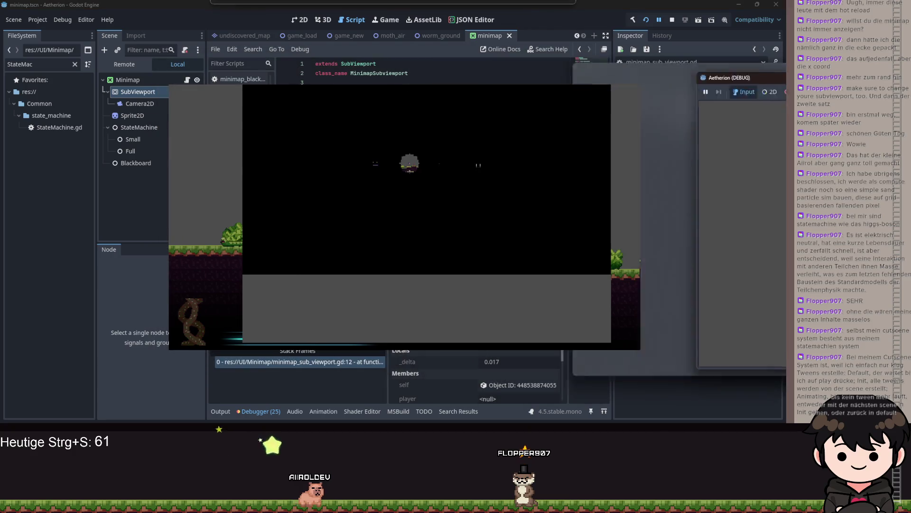
# Add blank lines after _ready() in minimap_sub_viewport.gd and select the player declaration on line 4.
pyautogui.write('wdddddddd')
pyautogui.press('BackSpace')
pyautogui.press('BackSpace')
pyautogui.press('BackSpace')
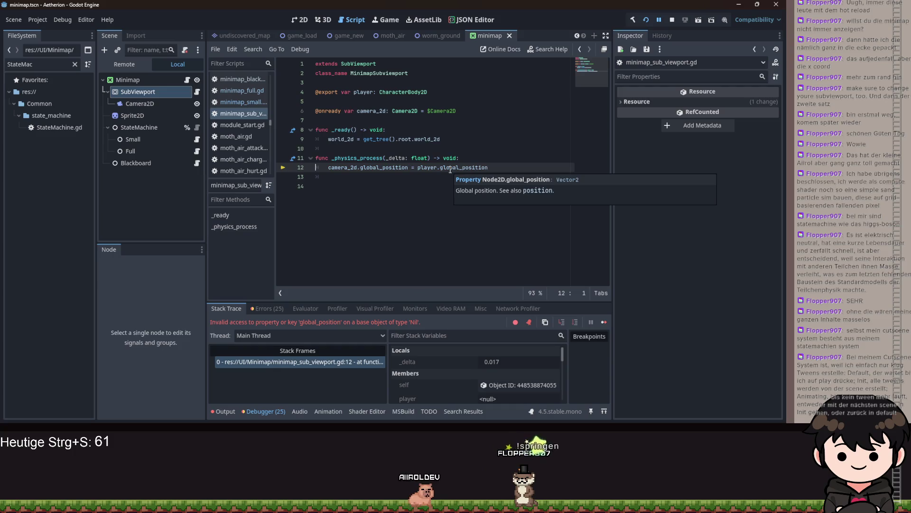
pyautogui.moveTo(390, 130); pyautogui.dragTo(477, 138)
pyautogui.click(477, 138)
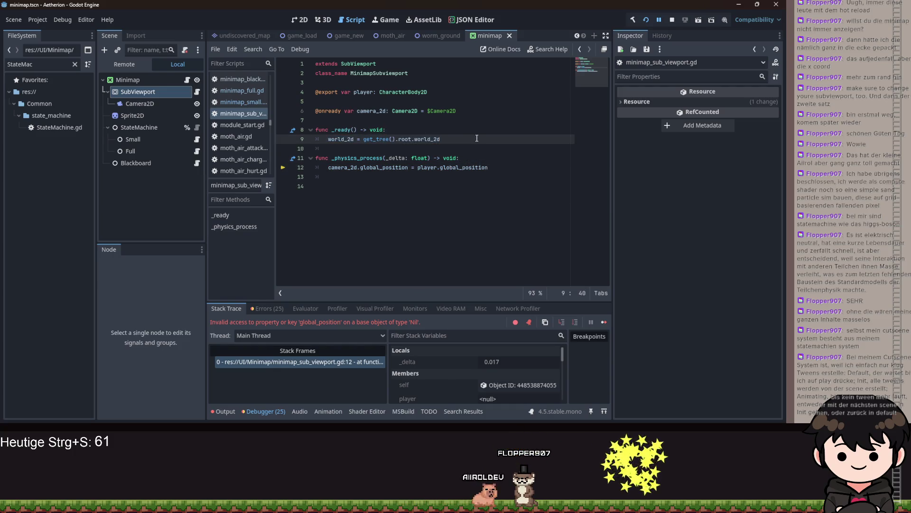
pyautogui.press('Return')
pyautogui.press('Return')
pyautogui.press('Tab')
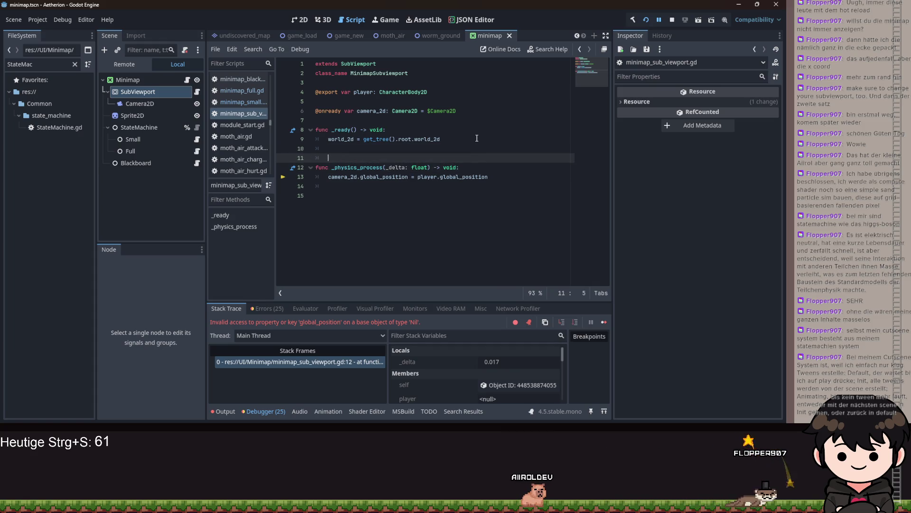
pyautogui.press('BackSpace')
pyautogui.press('Up')
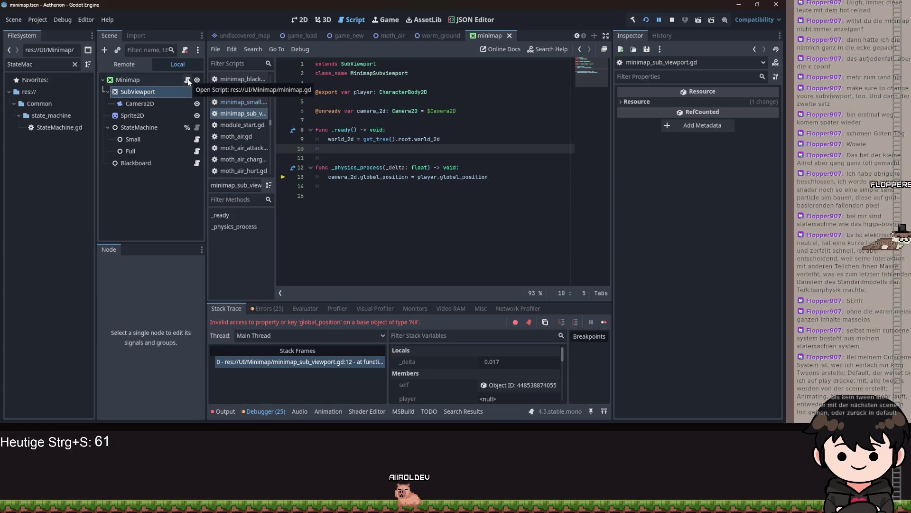
pyautogui.doubleClick(454, 94)
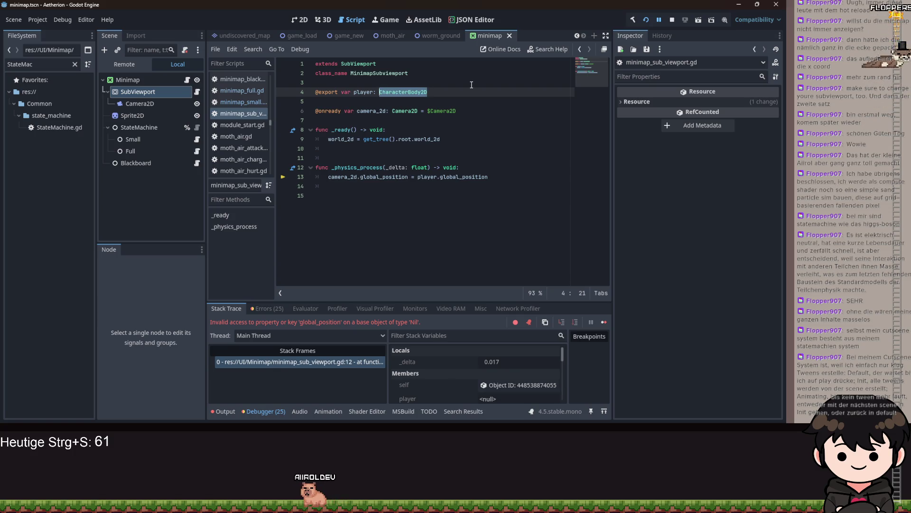
pyautogui.hotkey('ctrl', 'shift', 'Left')
pyautogui.hotkey('ctrl', 'shift', 'Left')
pyautogui.hotkey('ctrl', 'shift', 'Left')
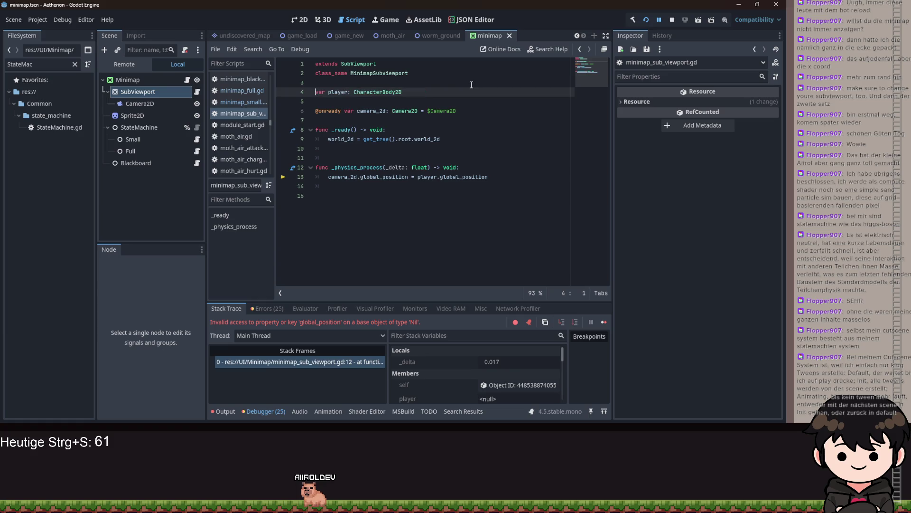
# In minimap.gd, replace the two viewport size constants with an exported player: CharacterBody2D and save.
pyautogui.click(136, 83)
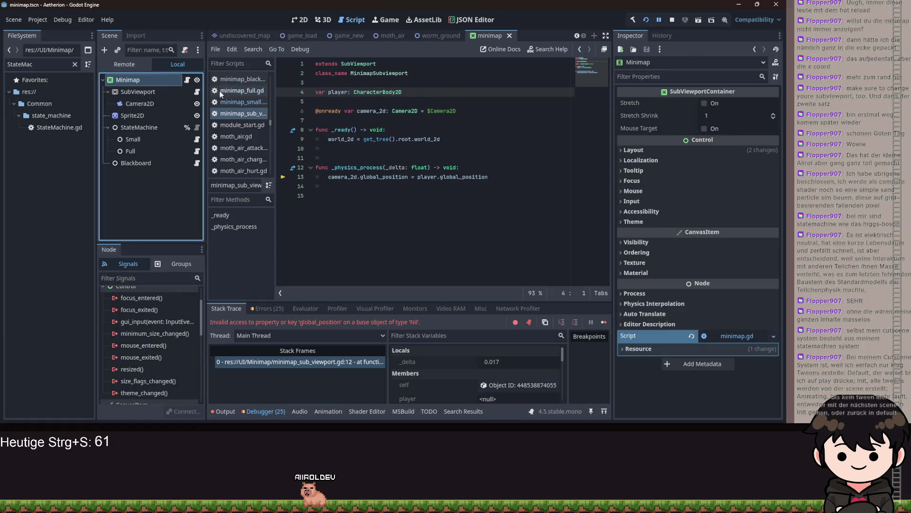
pyautogui.click(188, 80)
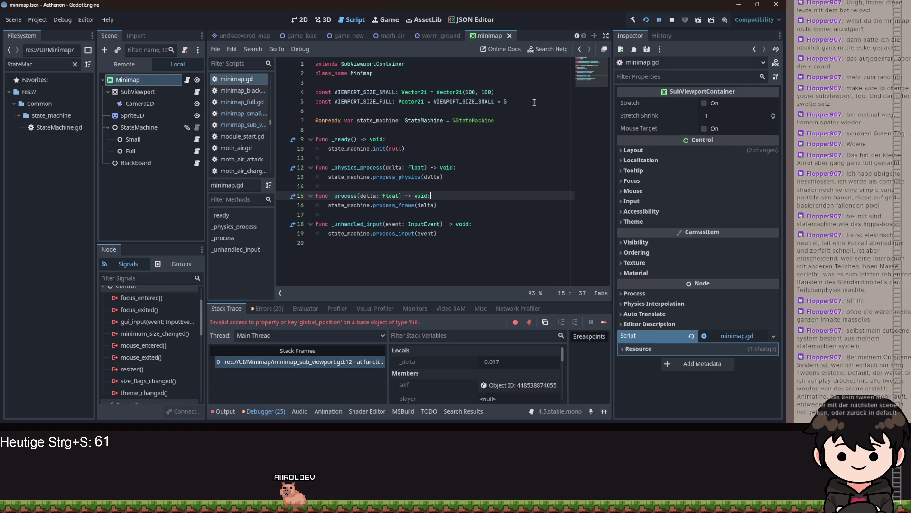
pyautogui.moveTo(534, 102); pyautogui.dragTo(314, 92)
pyautogui.press('BackSpace')
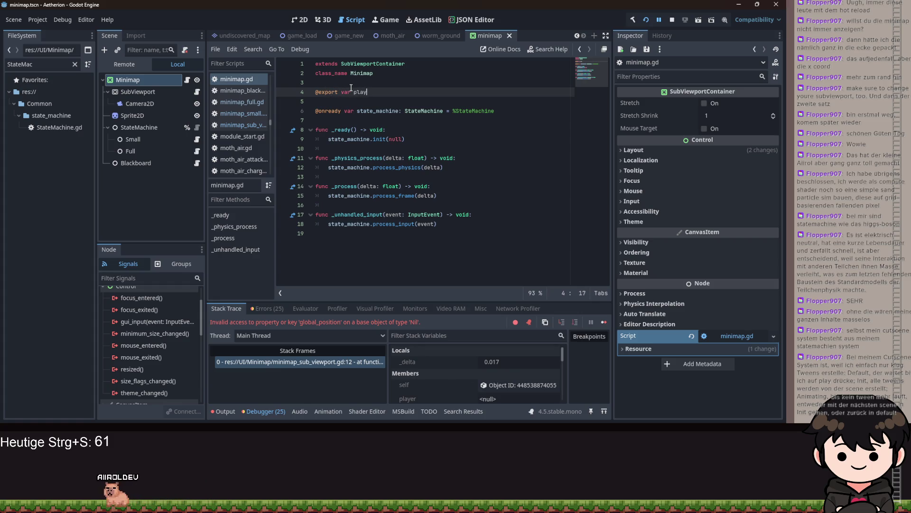
pyautogui.write('haracterB')
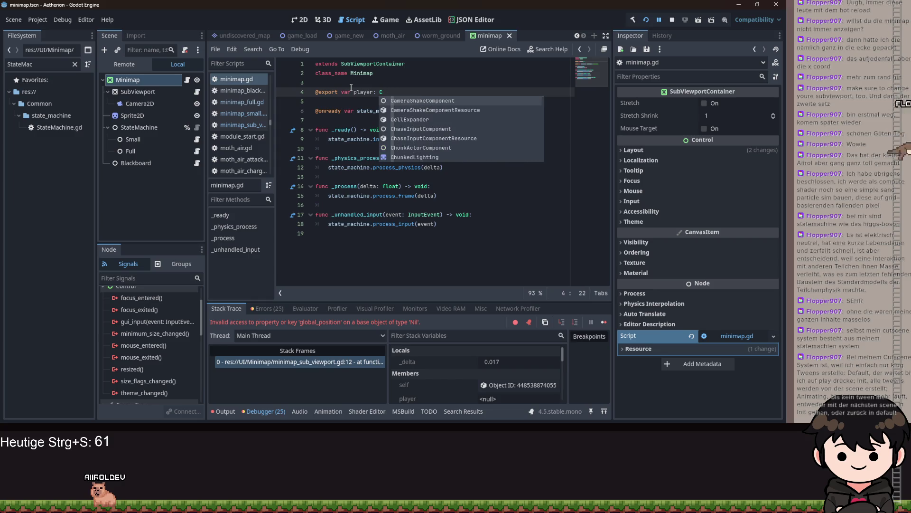
pyautogui.press('Return')
pyautogui.hotkey('ctrl', 's')
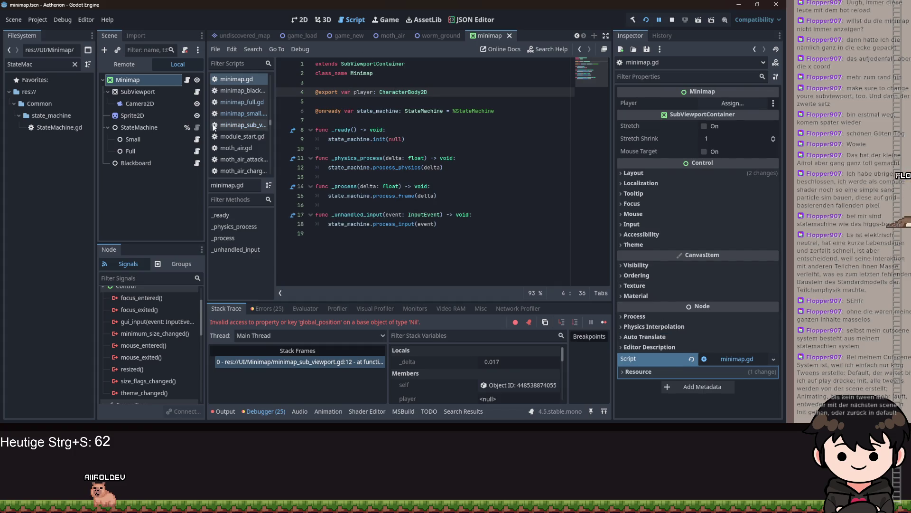
pyautogui.click(196, 92)
pyautogui.click(398, 131)
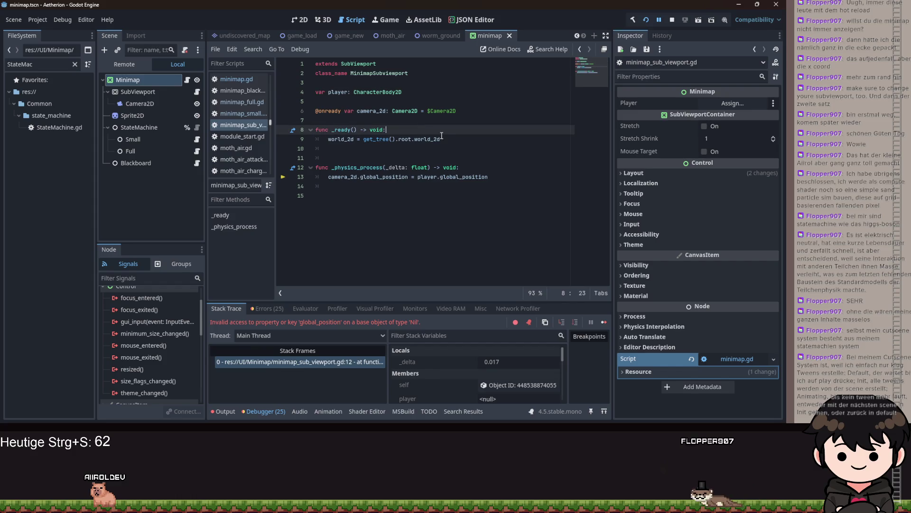
pyautogui.press('Return')
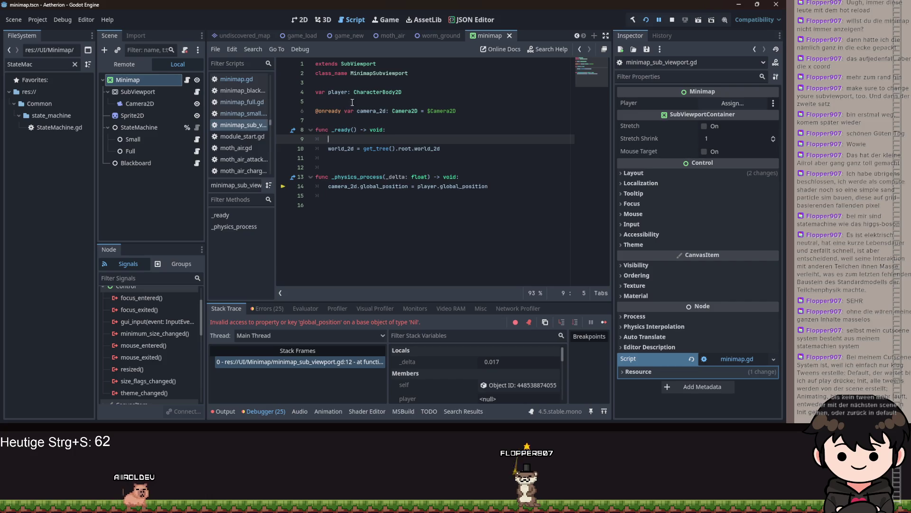
pyautogui.press('Up')
pyautogui.press('Up')
pyautogui.press('Return')
pyautogui.press('Up')
pyautogui.press('Up')
pyautogui.press('Up')
pyautogui.press('Return')
pyautogui.press('Up')
pyautogui.press('Return')
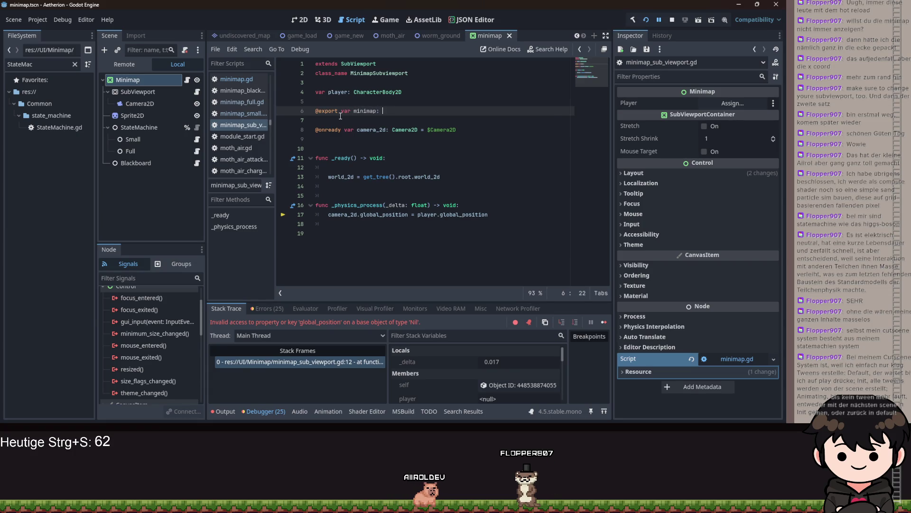
# Declare an exported minimap: Minimap variable and save the scripts.
pyautogui.write('Mini')
pyautogui.press('Return')
pyautogui.hotkey('ctrl', 's')
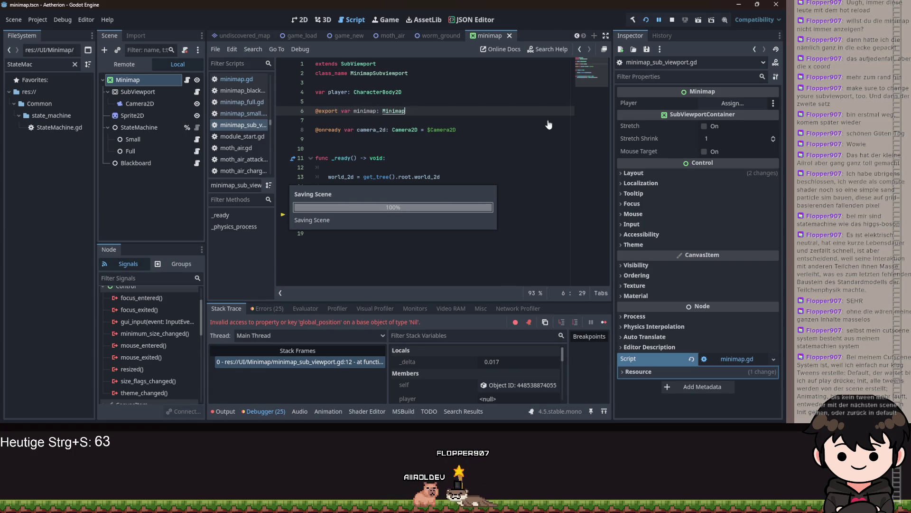
pyautogui.click(733, 103)
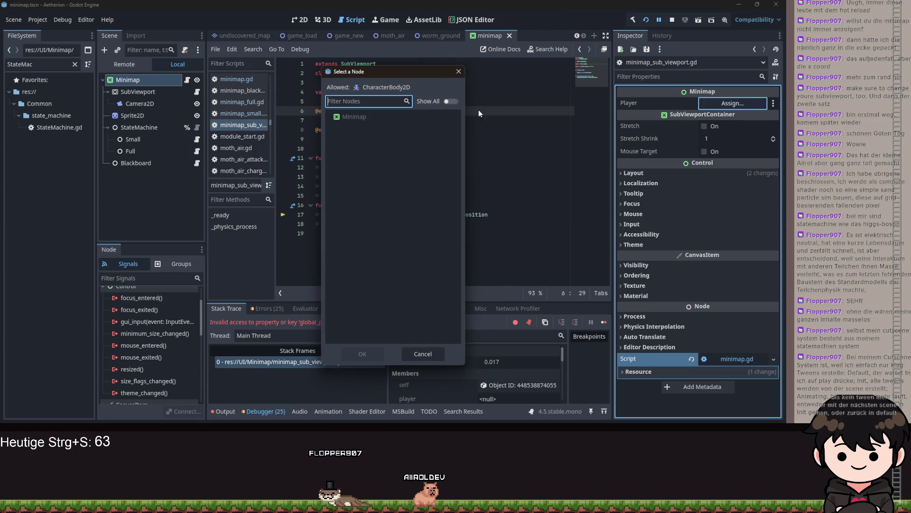
pyautogui.press('Escape')
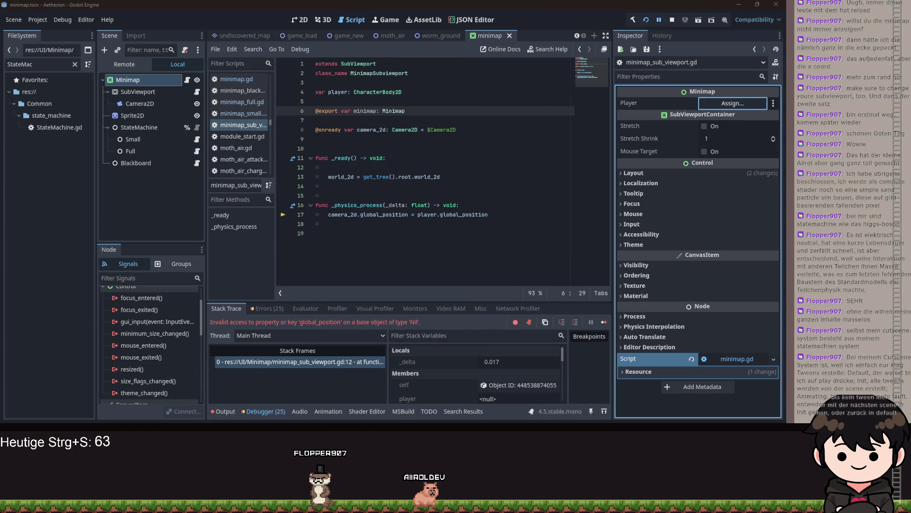
# Stop the running game and return to minimap.gd with the Minimap root selected.
pyautogui.click(410, 167)
pyautogui.click(394, 101)
pyautogui.keyDown('ctrl'); pyautogui.click(394, 110); pyautogui.keyUp('ctrl')
pyautogui.click(146, 68)
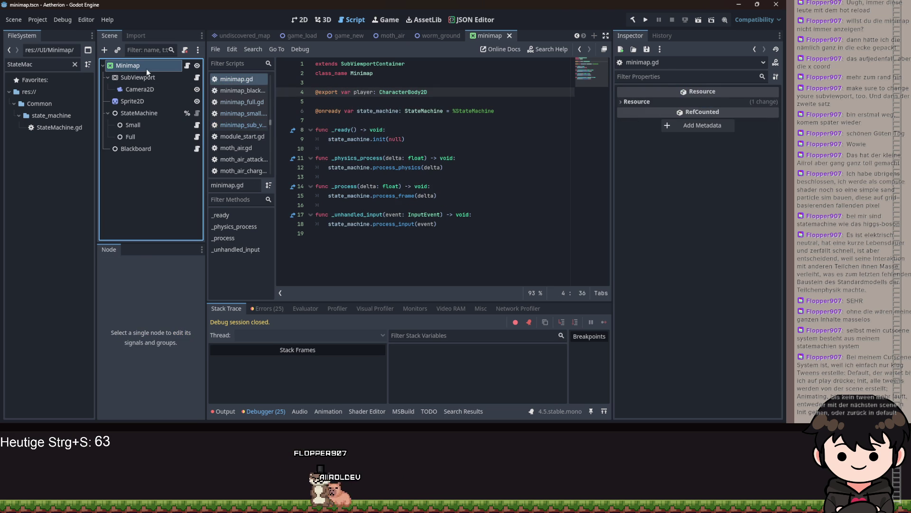
# In player.tscn, assign CharacterBody2D as the Minimap's Player and save.
pyautogui.hotkey('ctrl', 's')
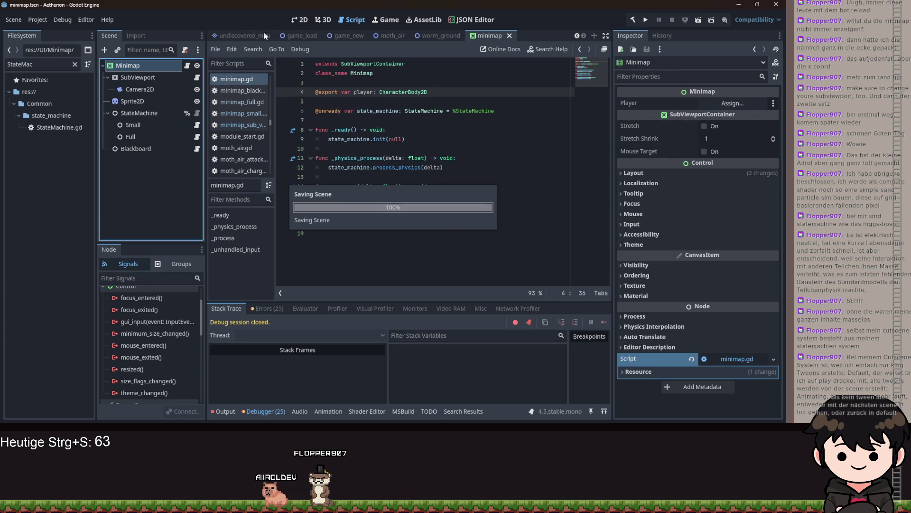
pyautogui.scroll(3, 248, 36)
pyautogui.click(229, 36)
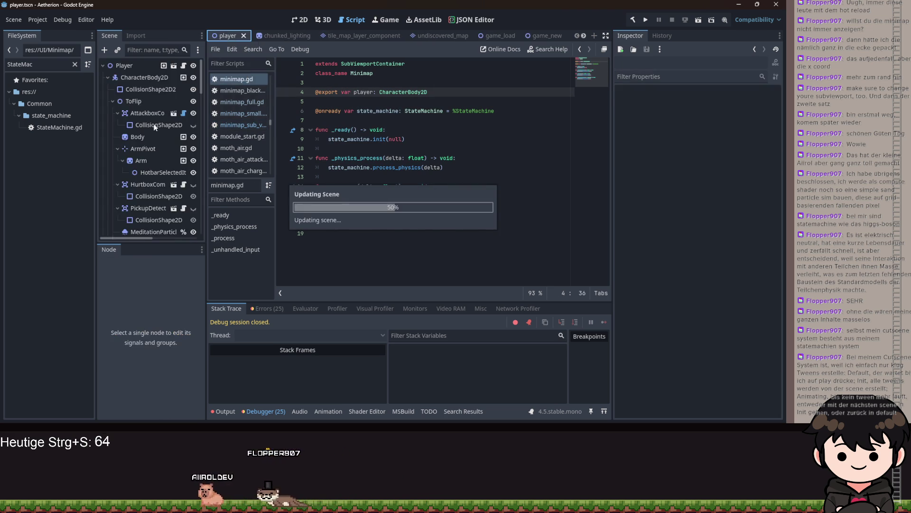
pyautogui.click(716, 102)
pyautogui.doubleClick(365, 128)
pyautogui.hotkey('ctrl', 's')
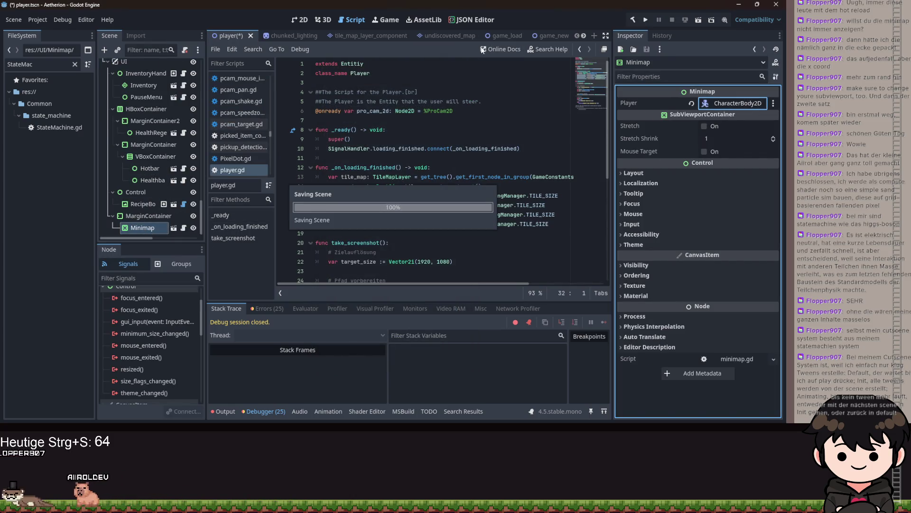
# In minimap.tscn, set the SubViewport's Minimap property to the Minimap node and save.
pyautogui.click(174, 228)
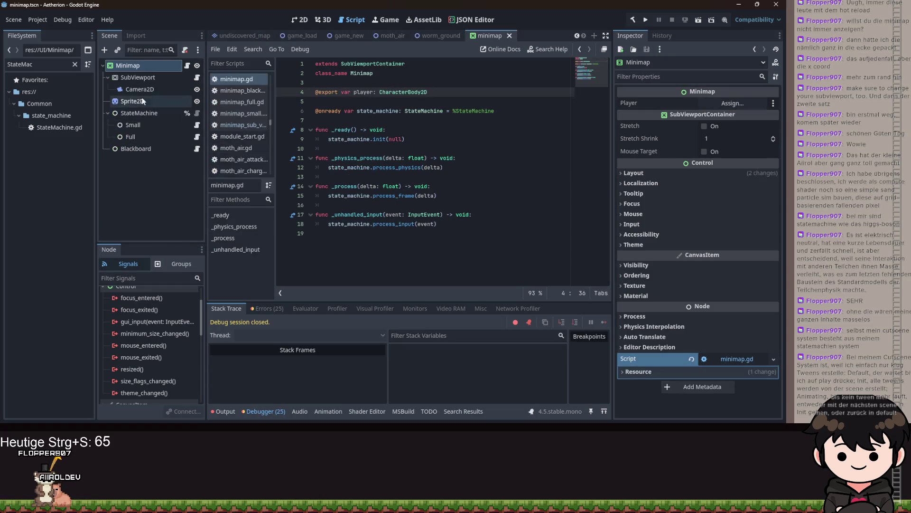
pyautogui.click(138, 78)
pyautogui.click(720, 208)
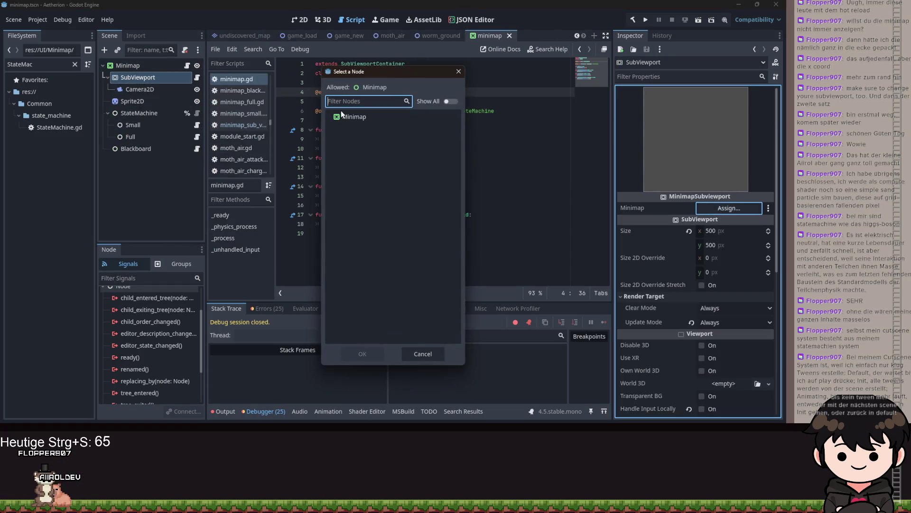
pyautogui.doubleClick(353, 117)
pyautogui.hotkey('ctrl', 's')
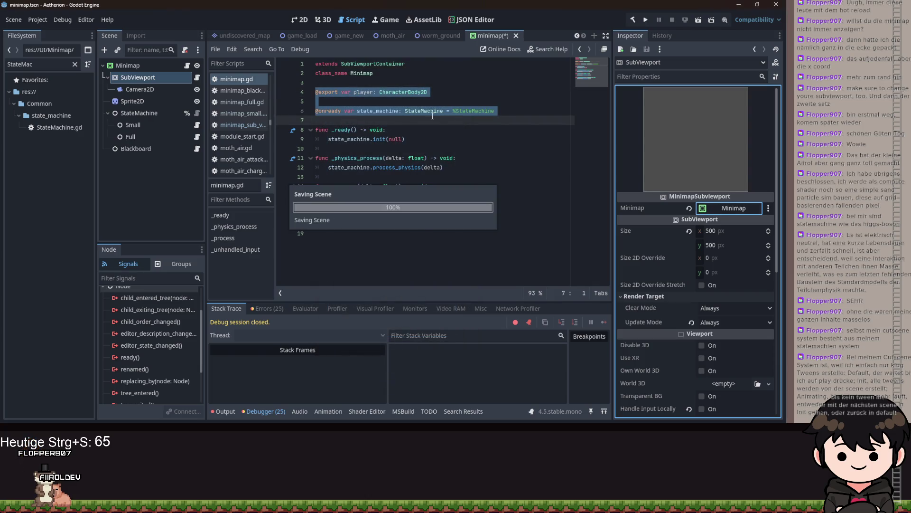
pyautogui.click(197, 77)
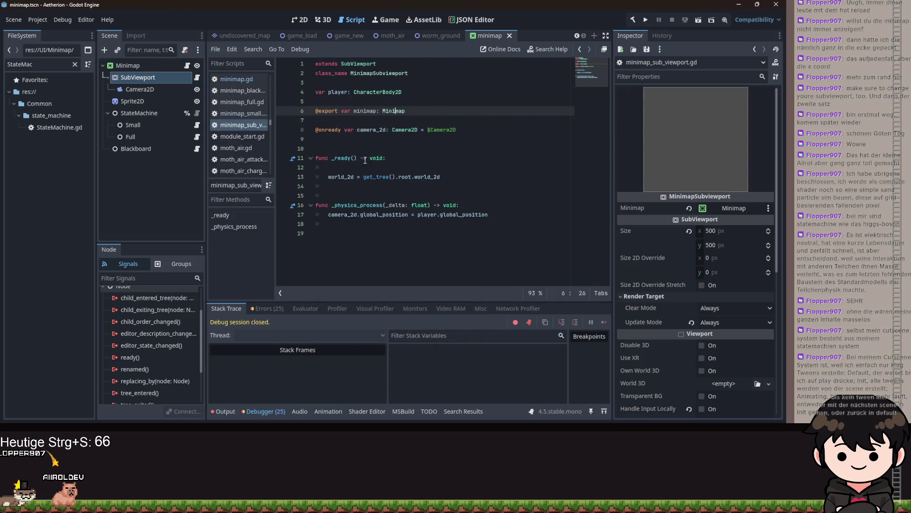
# Add 'player = minimap.player' to _ready in minimap_sub_viewport.gd, save, and run the project.
pyautogui.click(366, 166)
pyautogui.write('player = minimap')
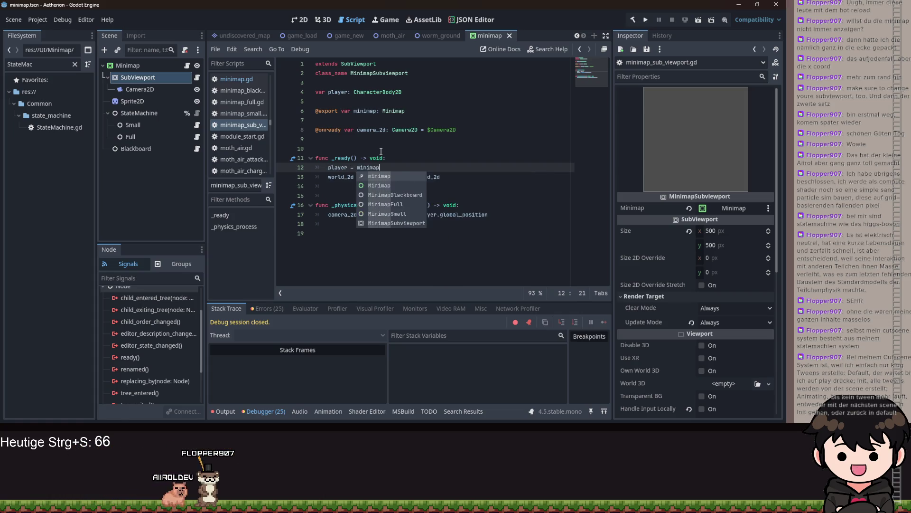
pyautogui.write('.player')
pyautogui.hotkey('ctrl', 's')
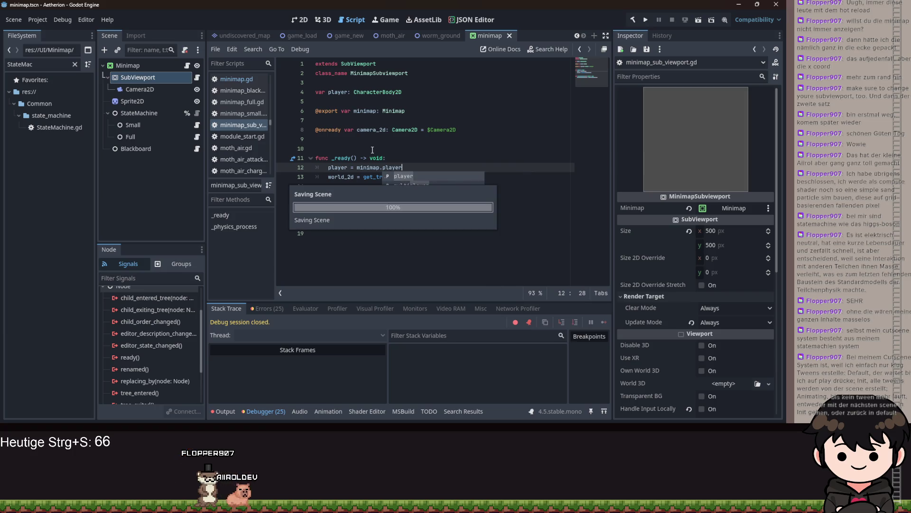
pyautogui.click(197, 126)
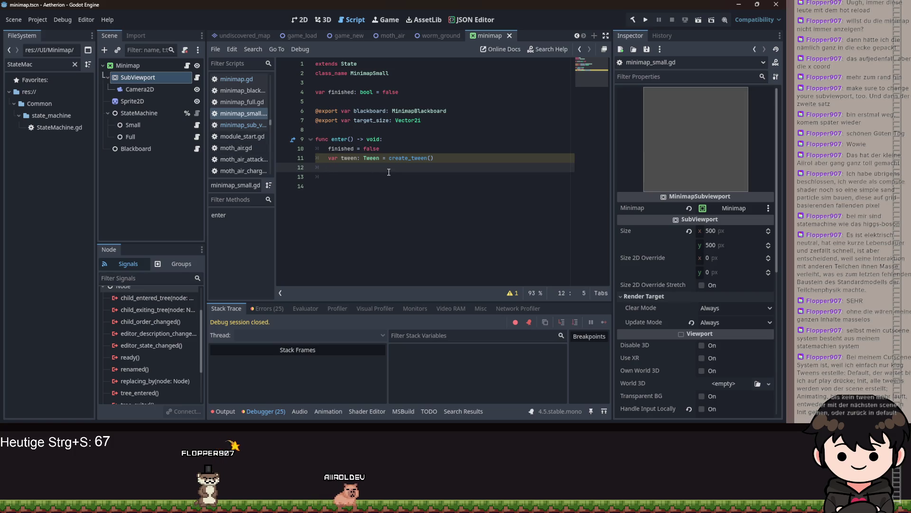
pyautogui.click(646, 20)
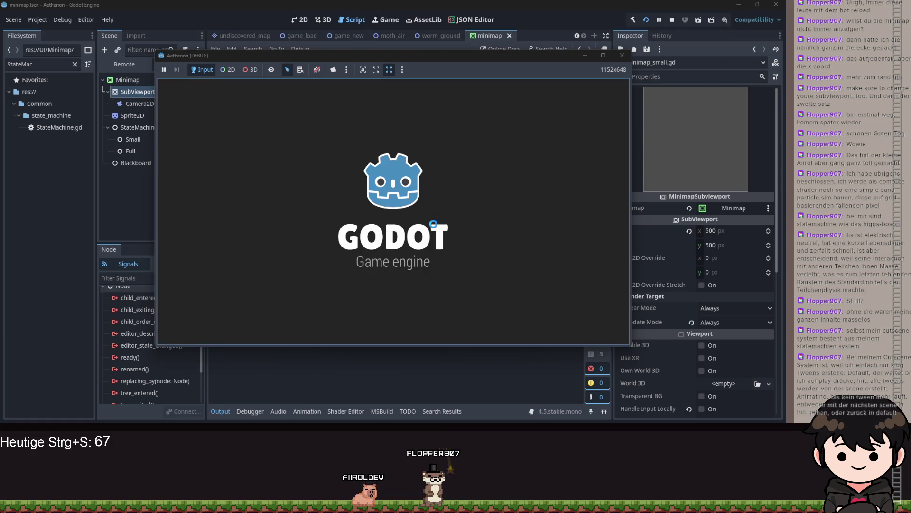
# Continue into the level from a save slot, walk left and right to check minimap tracking, then pause with Escape.
pyautogui.click(455, 215)
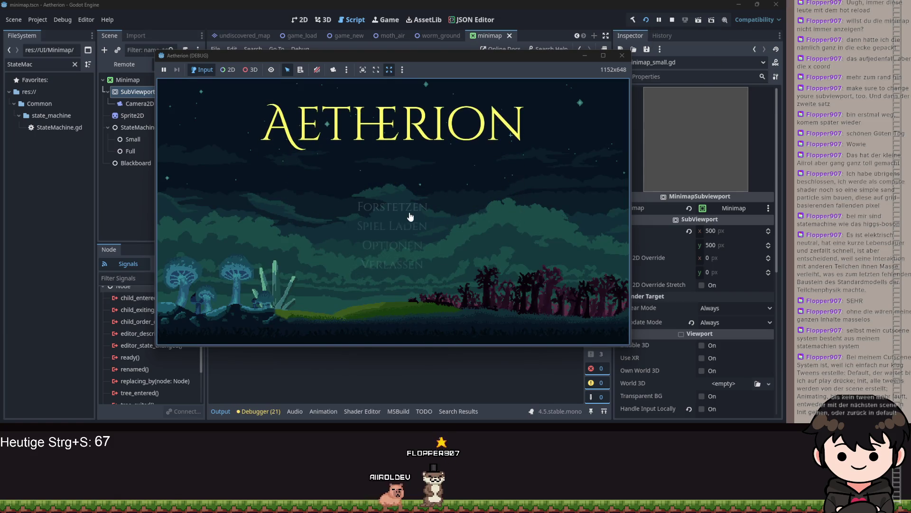
pyautogui.click(405, 227)
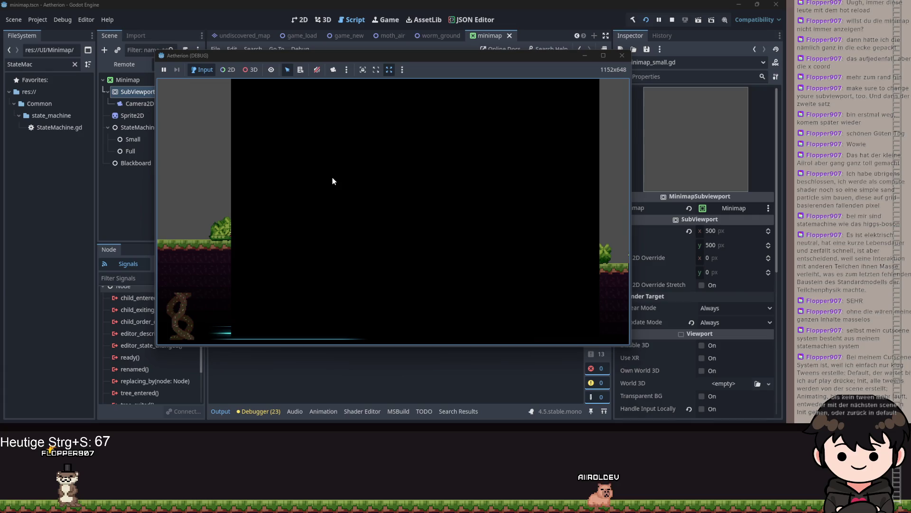
pyautogui.press('d')
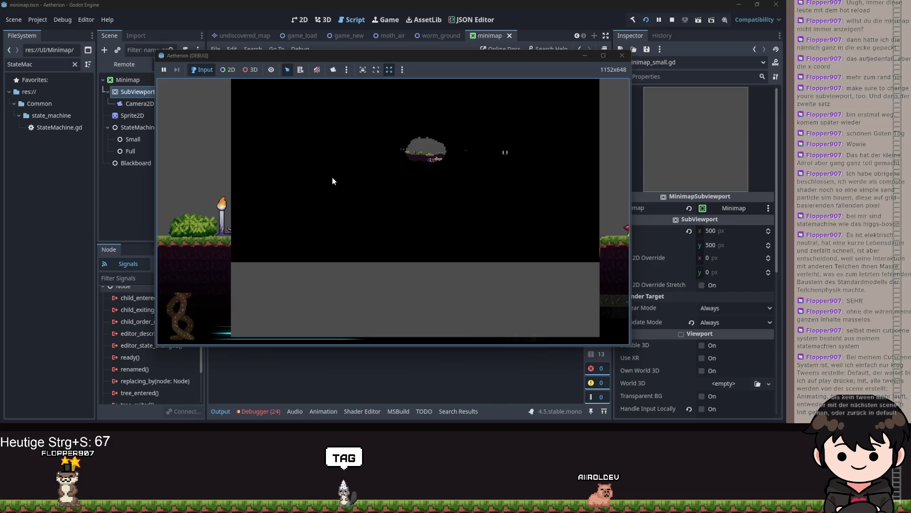
pyautogui.press('d')
pyautogui.press('d')
pyautogui.press('d')
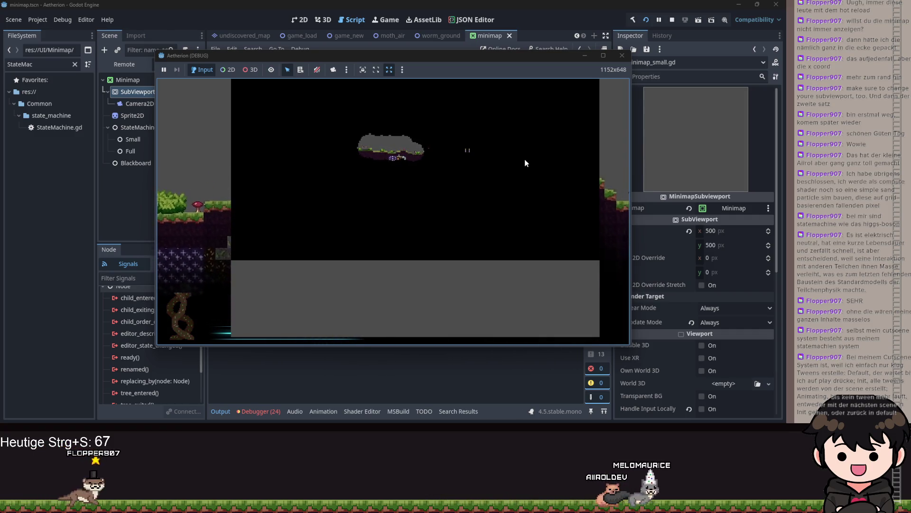
pyautogui.press('space')
pyautogui.press('a')
pyautogui.press('d')
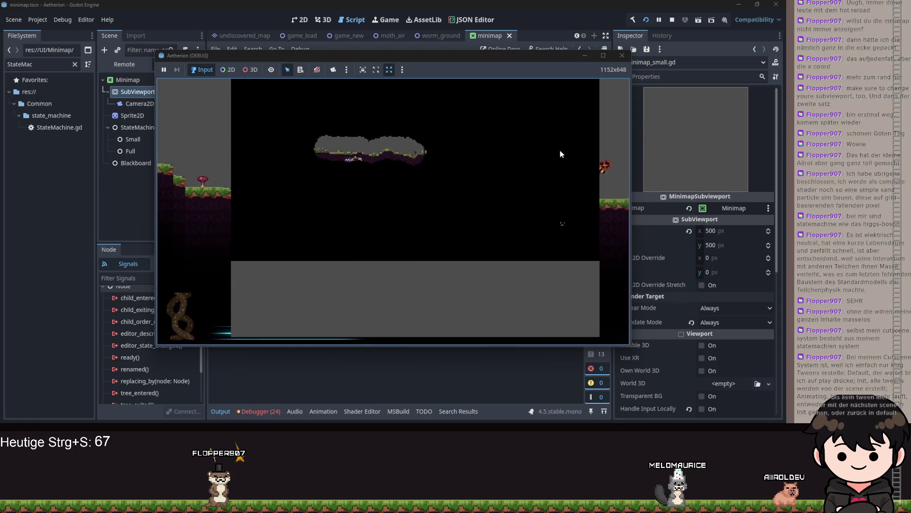
pyautogui.press('a')
pyautogui.press('a')
pyautogui.press('a')
pyautogui.press('a')
pyautogui.press('a')
pyautogui.press('a')
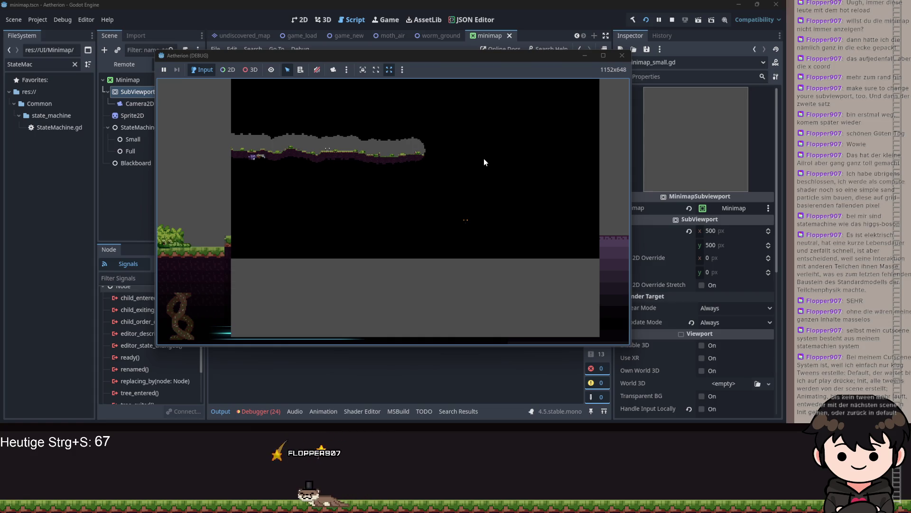
pyautogui.press('Escape')
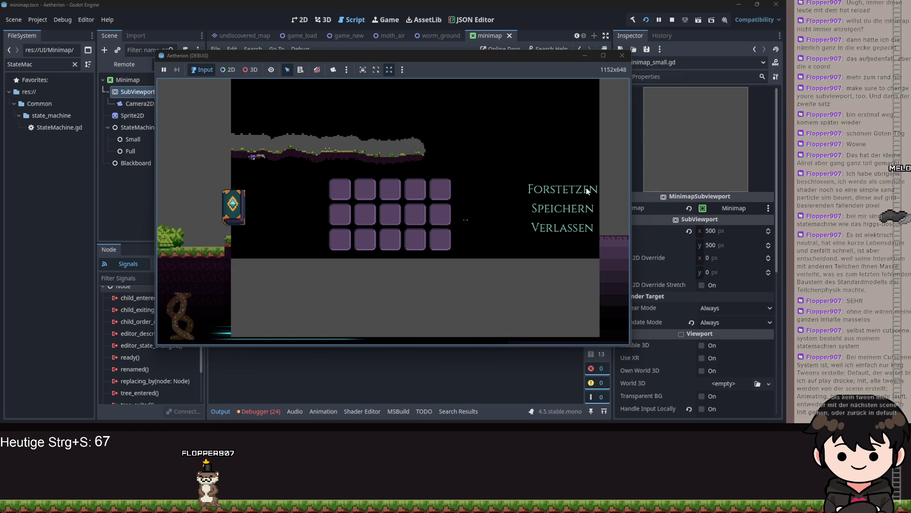
pyautogui.moveTo(556, 59); pyautogui.dragTo(575, 69)
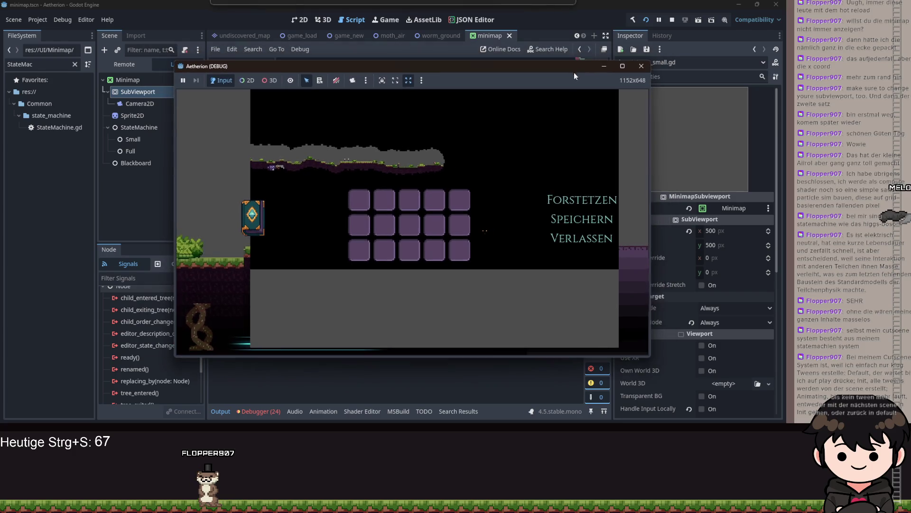
# Expand the Minimap's Mouse properties, disable Behavior Recursive, and save.
pyautogui.click(118, 81)
pyautogui.moveTo(521, 70); pyautogui.dragTo(437, 72)
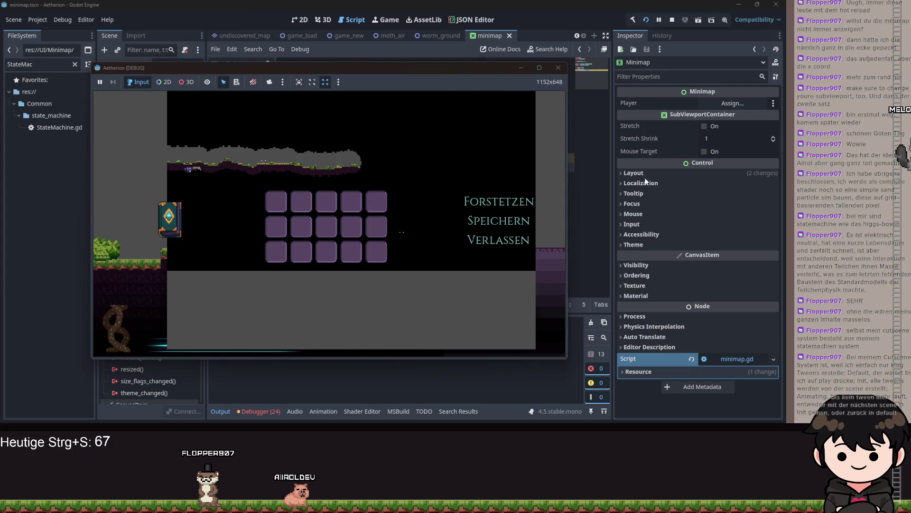
pyautogui.click(636, 224)
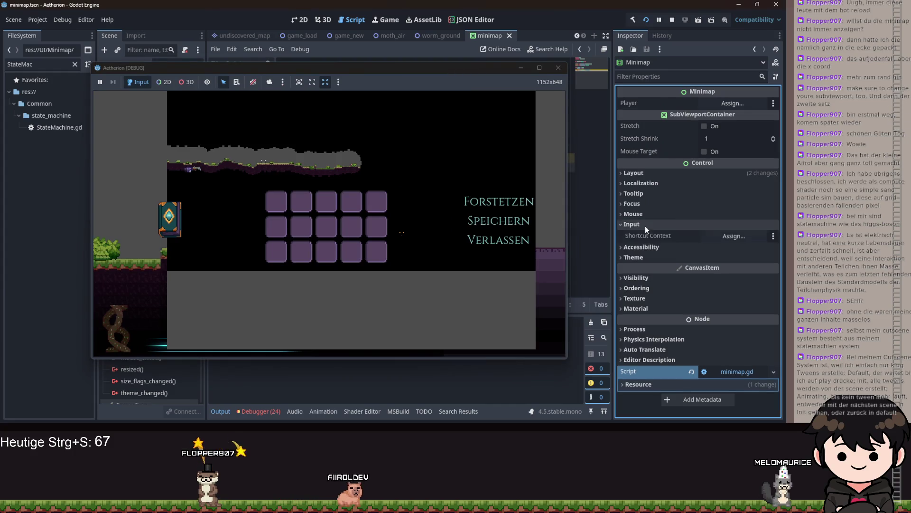
pyautogui.click(635, 225)
pyautogui.click(634, 214)
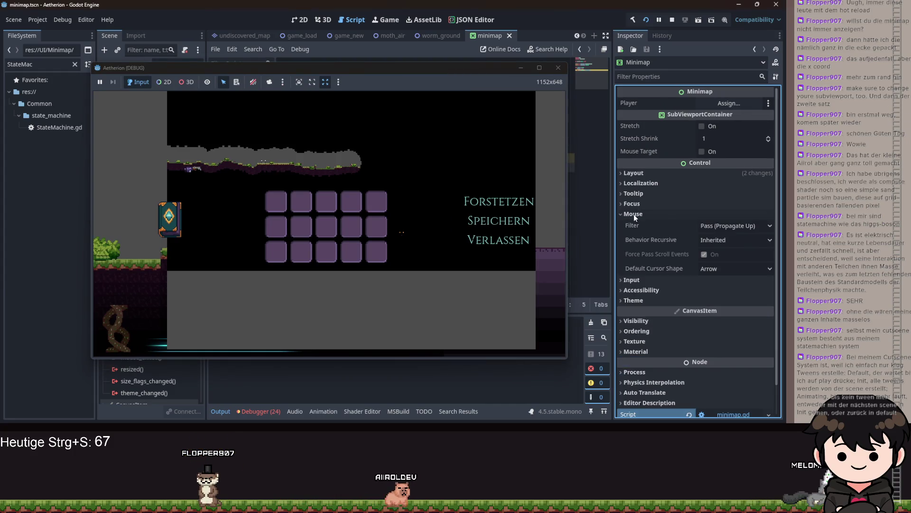
pyautogui.click(725, 227)
pyautogui.click(722, 227)
pyautogui.click(718, 245)
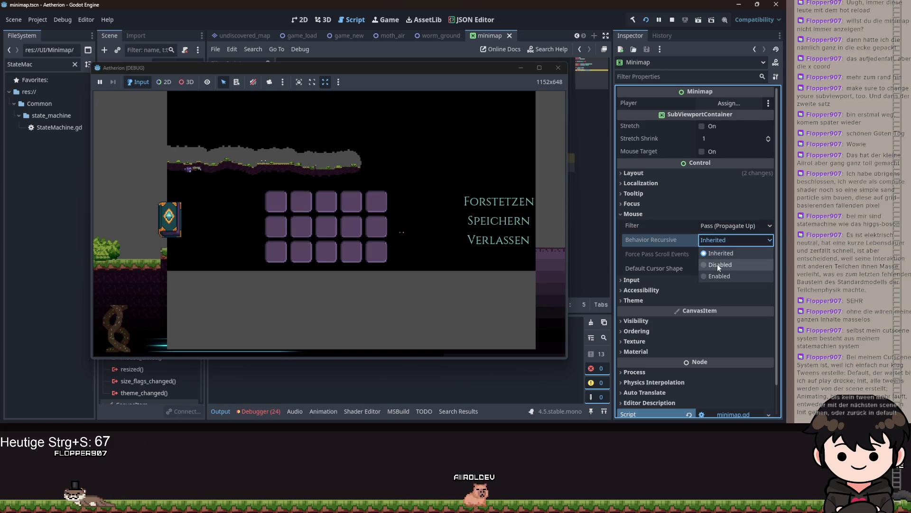
pyautogui.click(716, 264)
pyautogui.hotkey('ctrl', 's')
# Reset Behavior Recursive to Inherited, set Mouse Filter to Ignore, and save.
pyautogui.click(710, 243)
pyautogui.click(720, 253)
pyautogui.click(725, 226)
pyautogui.click(720, 248)
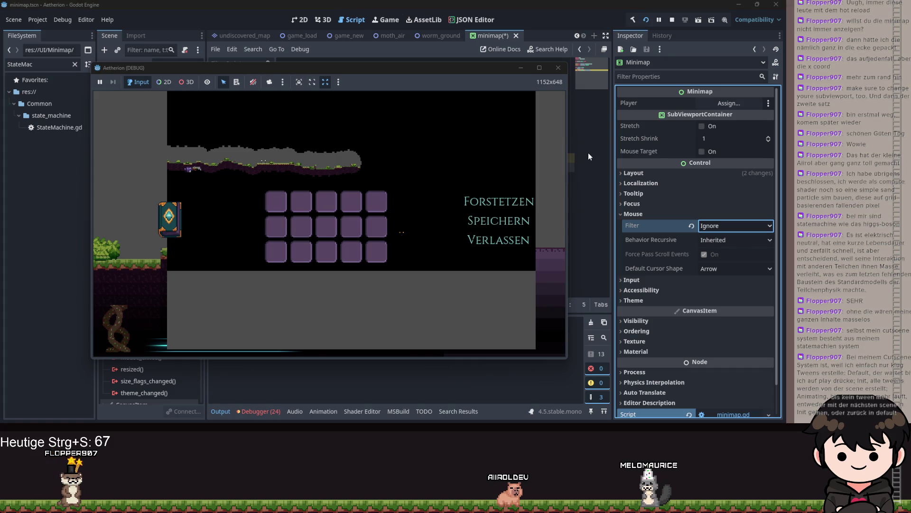
pyautogui.hotkey('ctrl', 's')
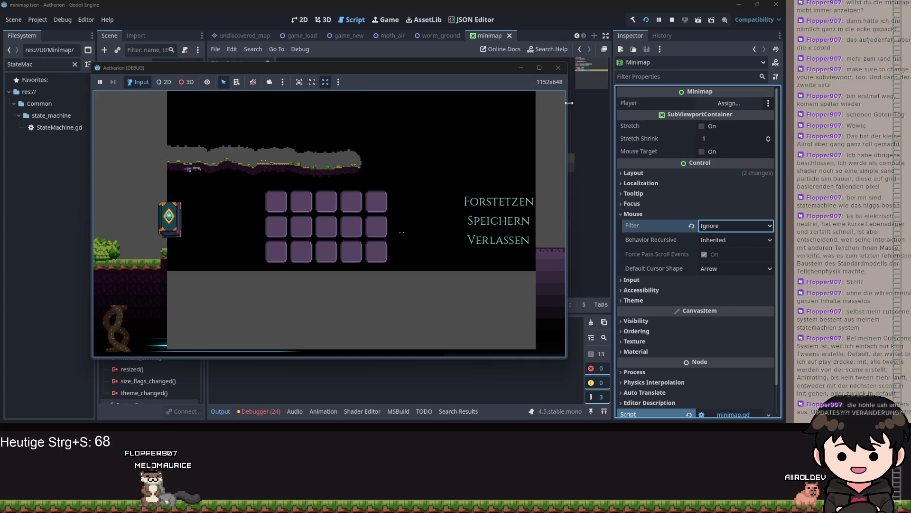
# Resize the running game window, then close it.
pyautogui.moveTo(569, 103); pyautogui.dragTo(610, 106)
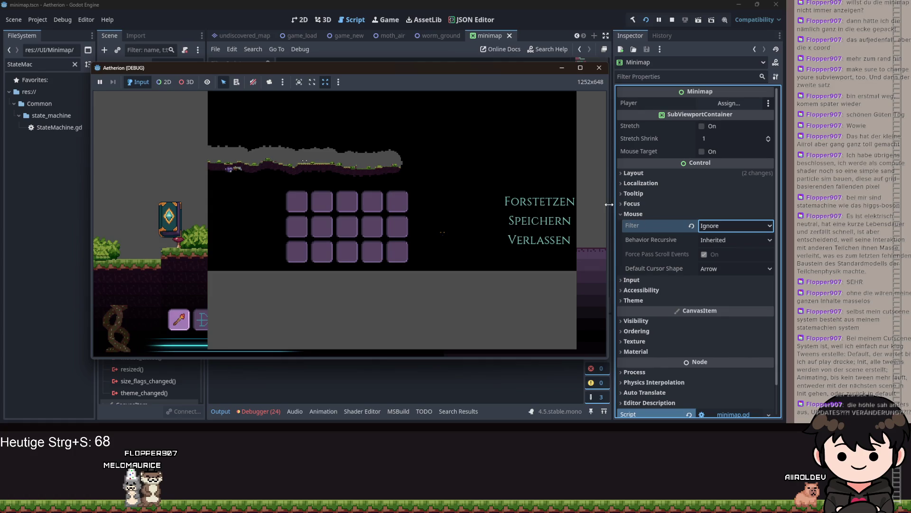
pyautogui.moveTo(610, 203)
pyautogui.mouseDown()
pyautogui.moveTo(790, 204)
pyautogui.moveTo(326, 197)
pyautogui.moveTo(539, 204)
pyautogui.moveTo(490, 206)
pyautogui.moveTo(533, 208)
pyautogui.mouseUp()
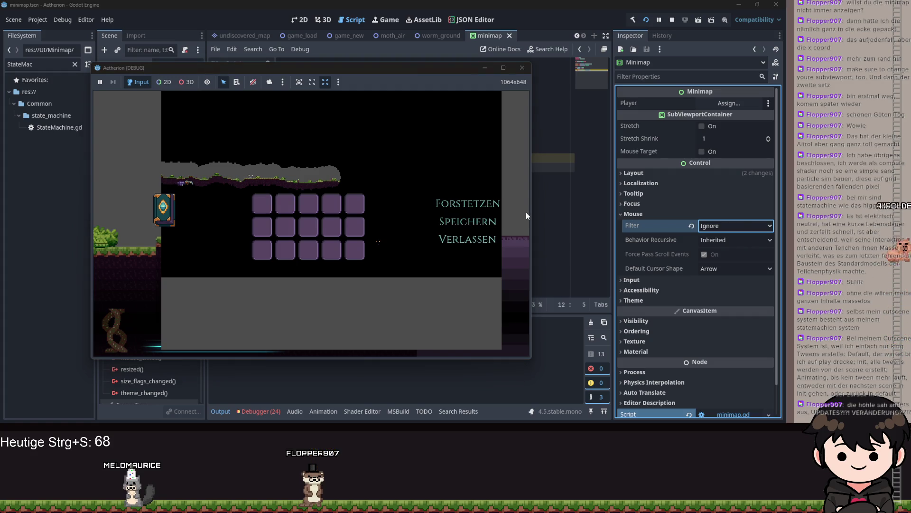
pyautogui.click(526, 211)
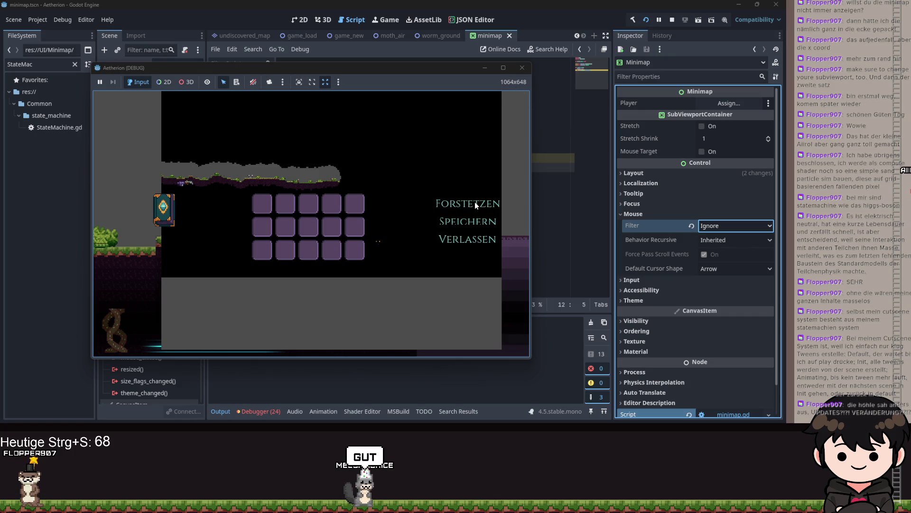
pyautogui.click(525, 70)
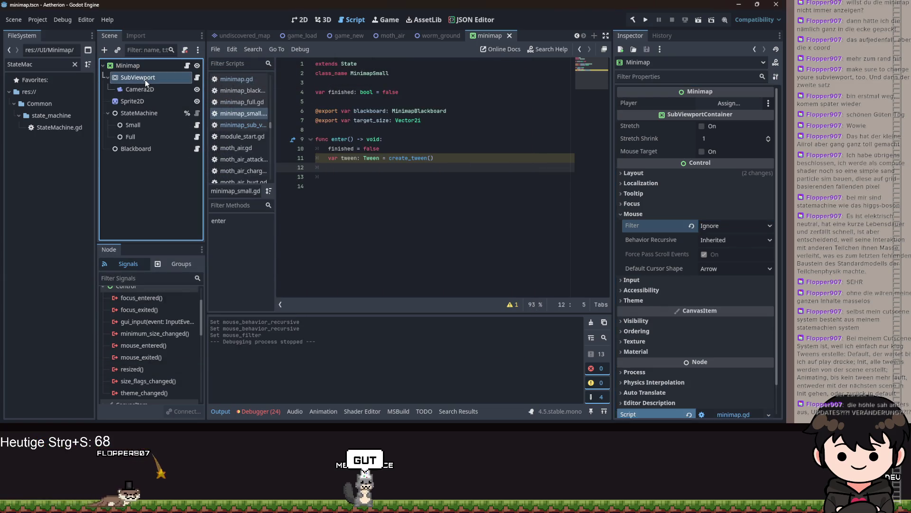
# Set the SubViewport's Size to 100 x 100 and save.
pyautogui.click(138, 77)
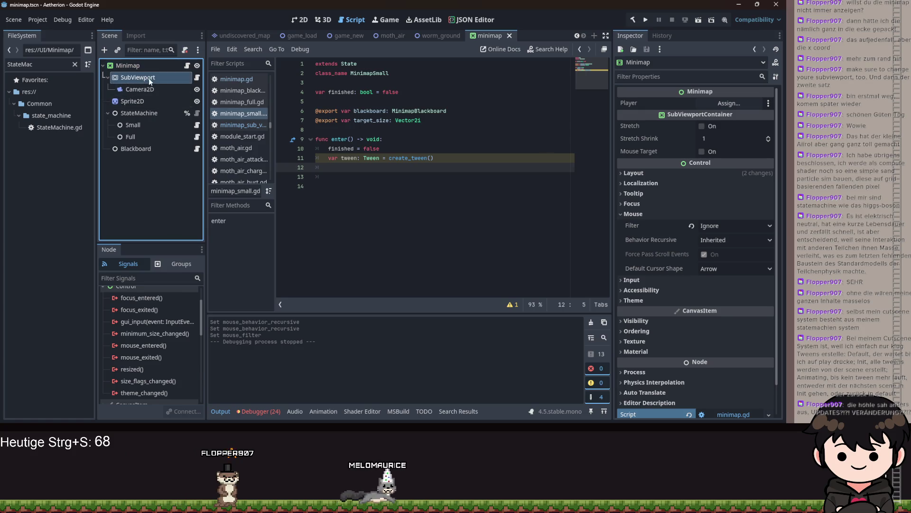
pyautogui.click(711, 231)
pyautogui.write('512')
pyautogui.press('Return')
pyautogui.write('1')
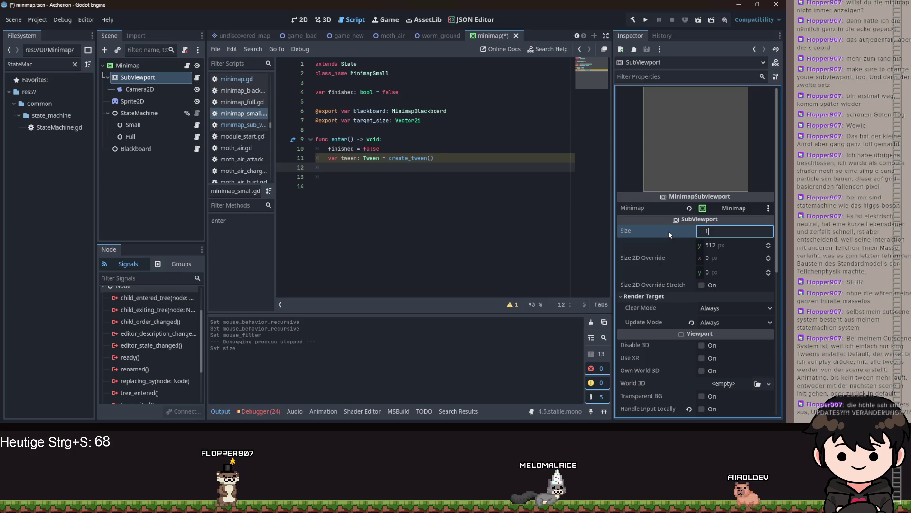
pyautogui.write('00')
pyautogui.press('Tab')
pyautogui.write('100')
pyautogui.press('Return')
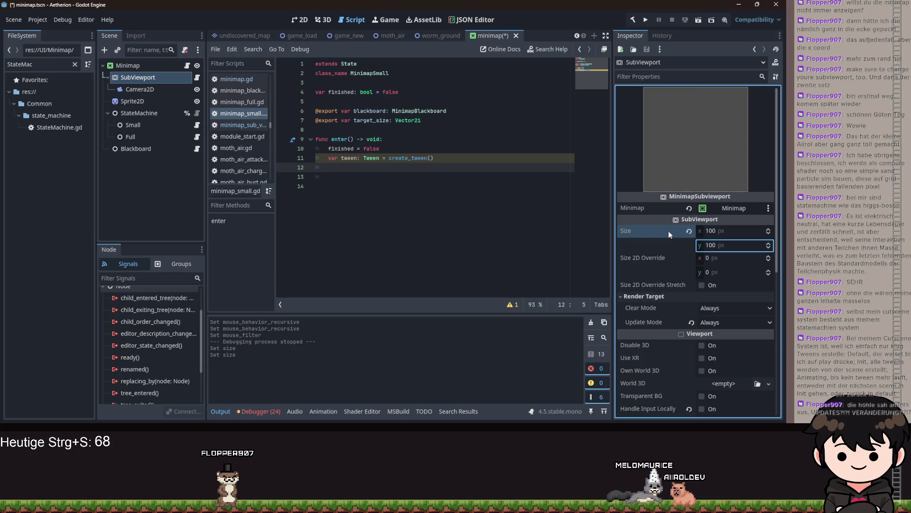
pyautogui.hotkey('ctrl', 's')
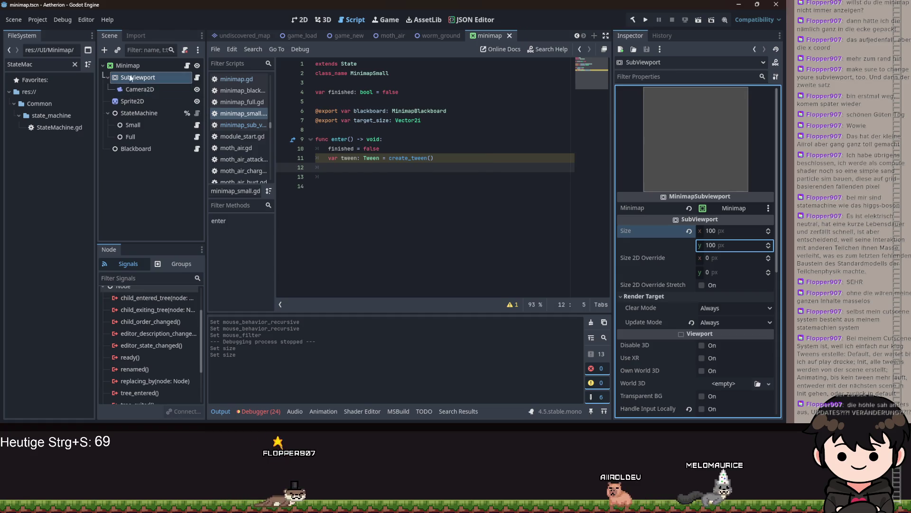
# Set the Minimap's Mouse Filter to Pass (Propagate Up), expand Transform, and save.
pyautogui.click(157, 65)
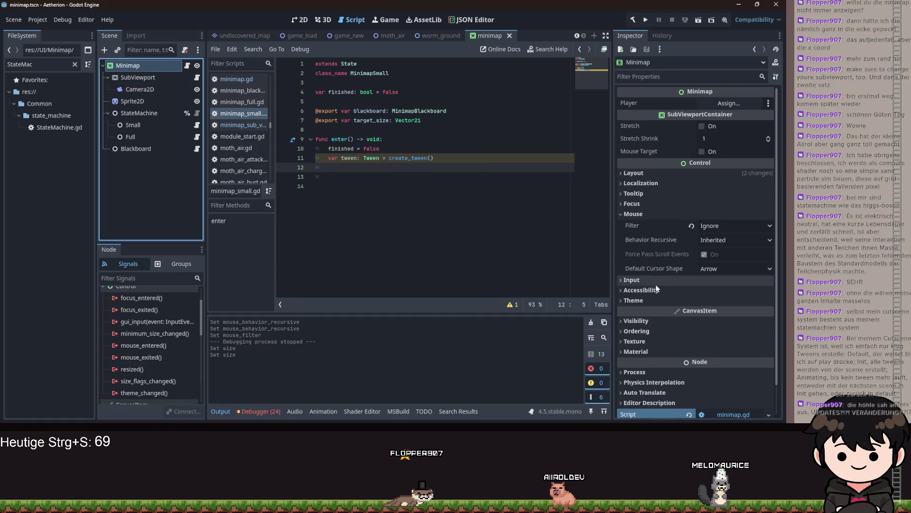
pyautogui.click(640, 174)
pyautogui.click(714, 350)
pyautogui.click(722, 377)
pyautogui.hotkey('ctrl', 's')
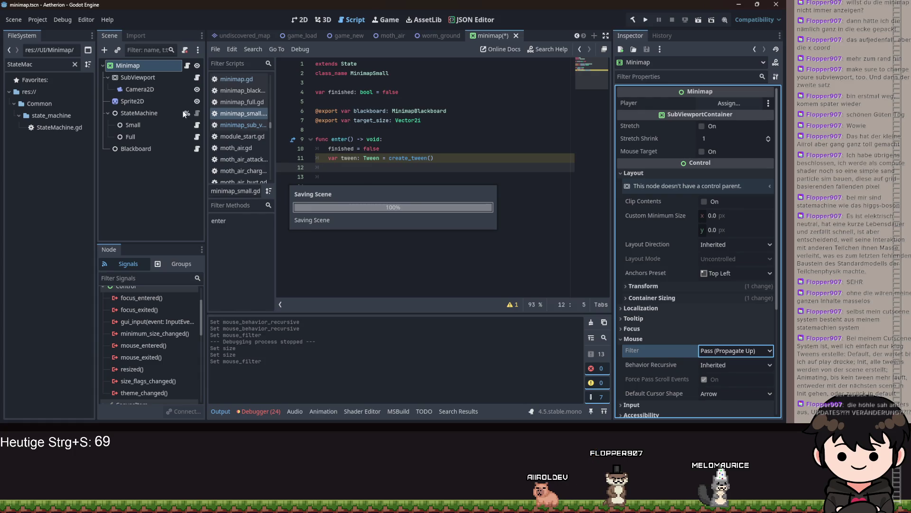
pyautogui.click(648, 287)
pyautogui.hotkey('ctrl', 's')
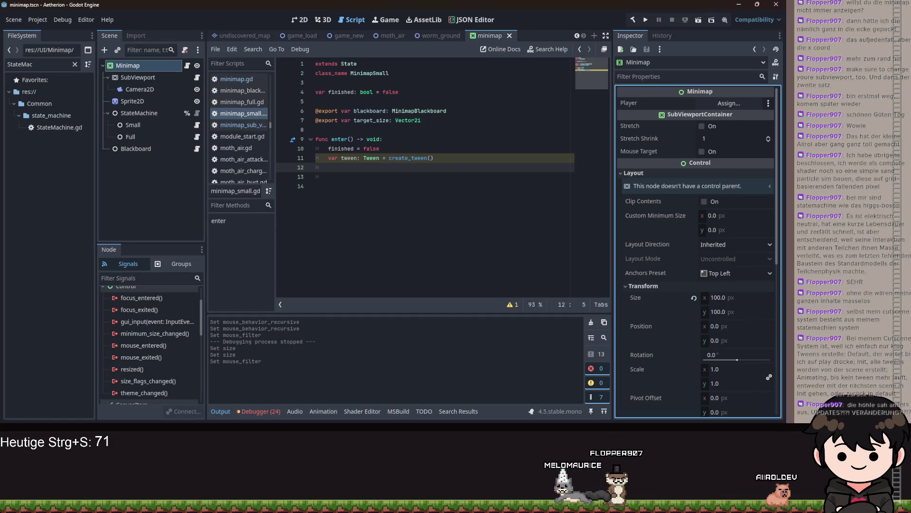
# Select the tween creation on line 11 of the script, then switch to the 2D view.
pyautogui.click(354, 201)
pyautogui.click(314, 167)
pyautogui.moveTo(311, 164); pyautogui.dragTo(323, 159)
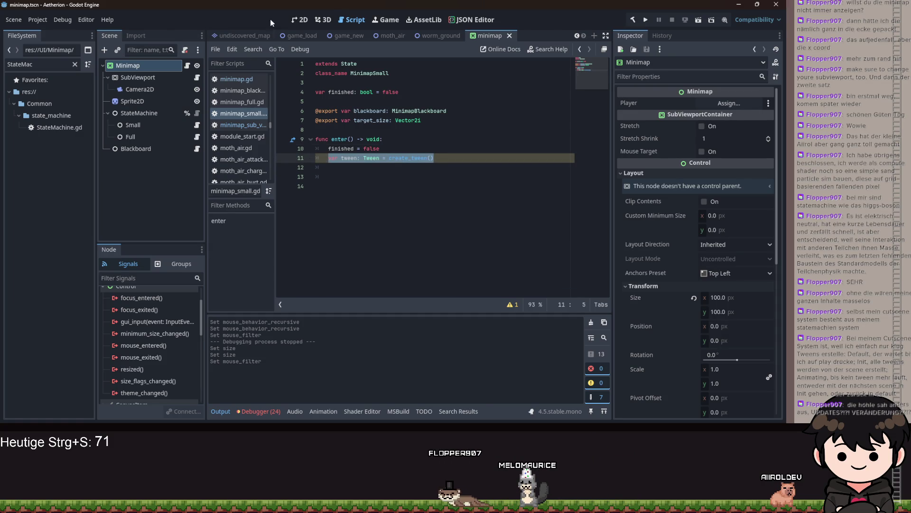
pyautogui.hotkey('ctrl', 'F1')
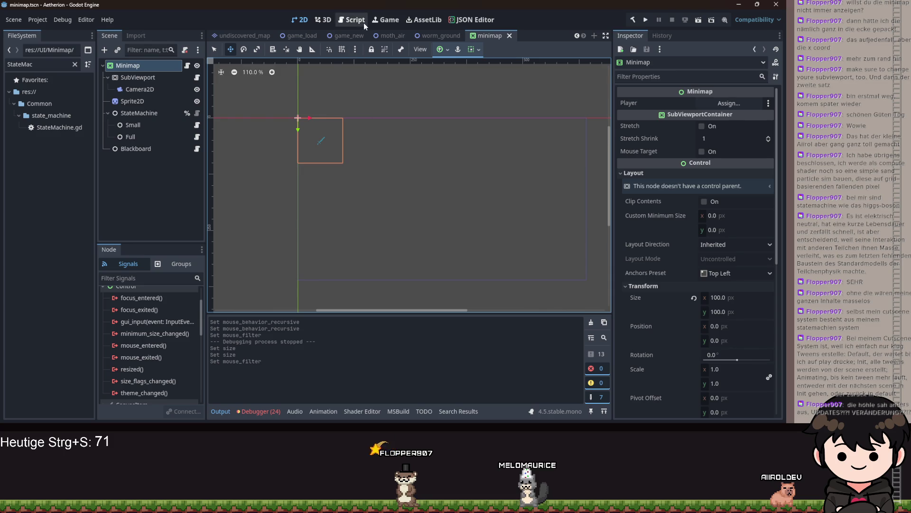
# Check the Small and Full states' Target Size values, then start adding a child under StateMachine.
pyautogui.click(363, 21)
pyautogui.click(383, 168)
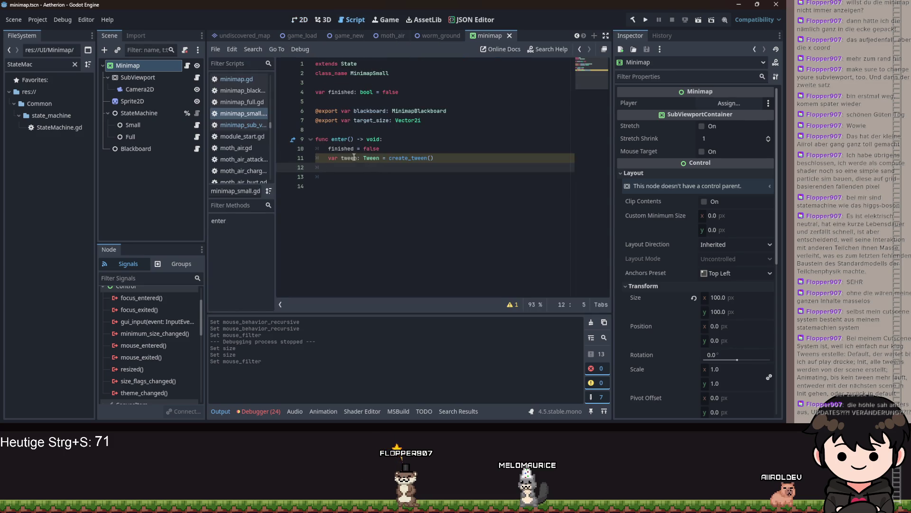
pyautogui.click(133, 126)
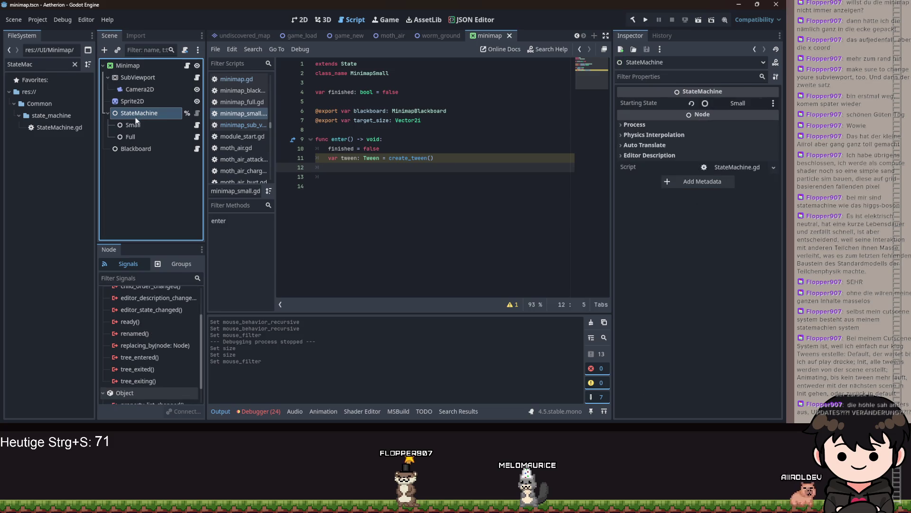
pyautogui.click(132, 137)
pyautogui.click(136, 126)
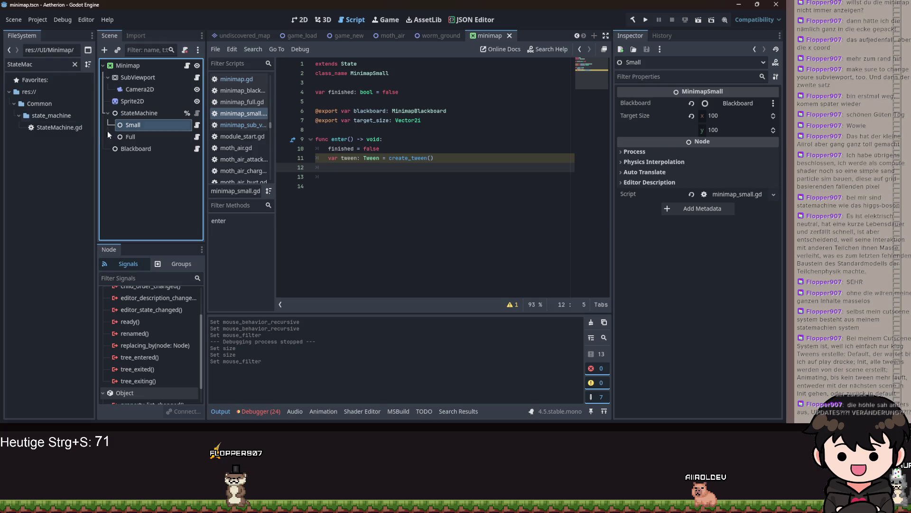
pyautogui.click(142, 139)
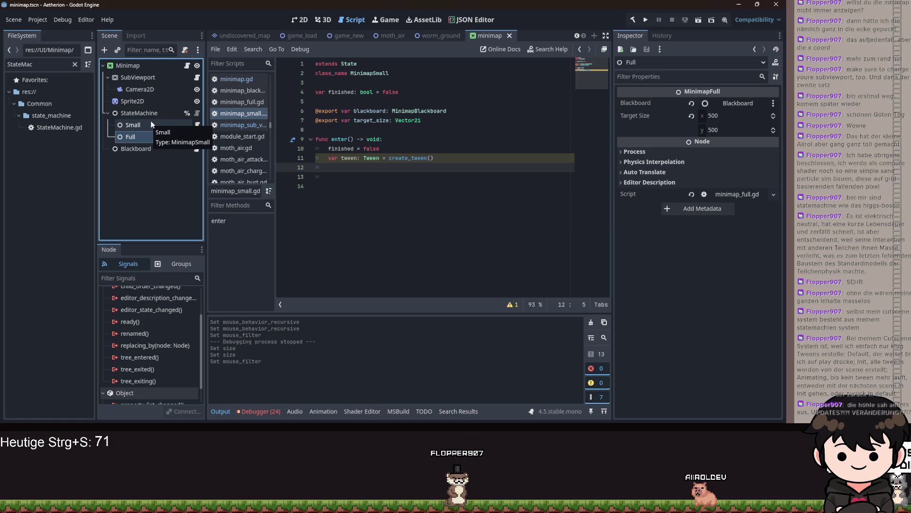
pyautogui.click(138, 113)
pyautogui.click(104, 50)
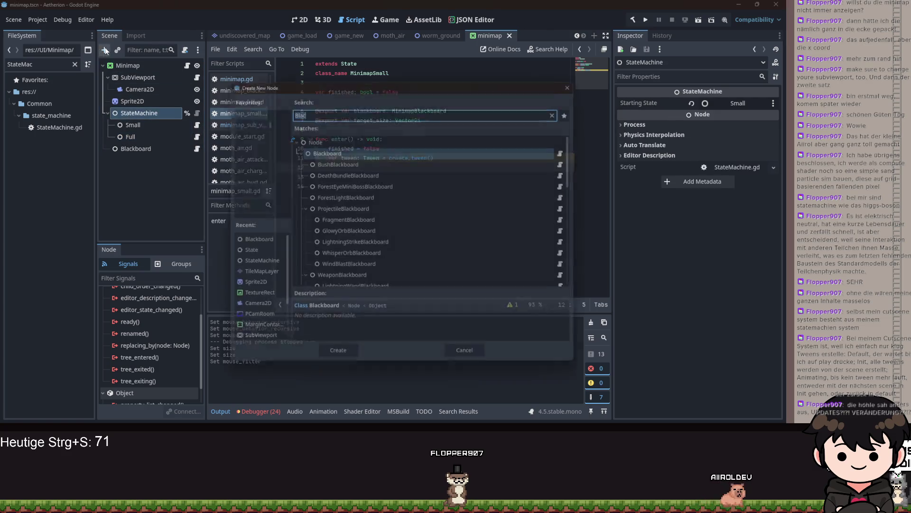
# Create a State node under StateMachine and name it TransitionToSmall.
pyautogui.write('State')
pyautogui.press('Return')
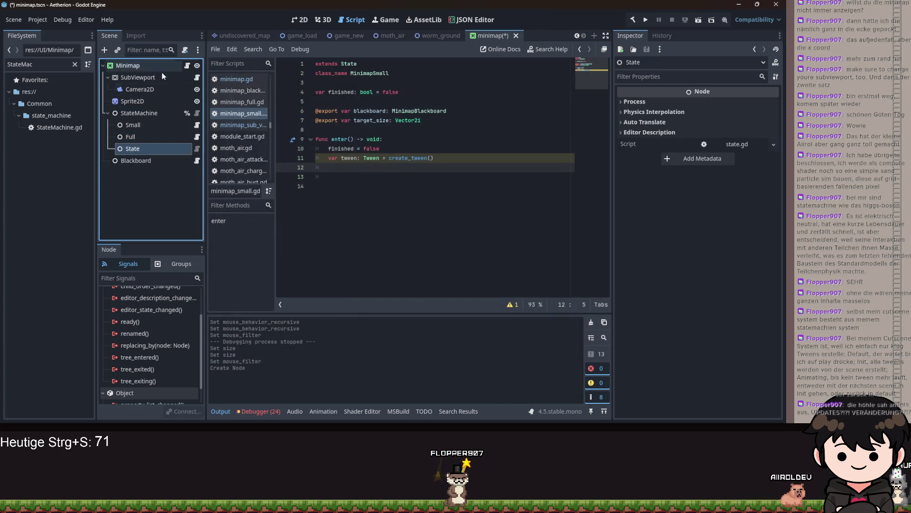
pyautogui.doubleClick(137, 147)
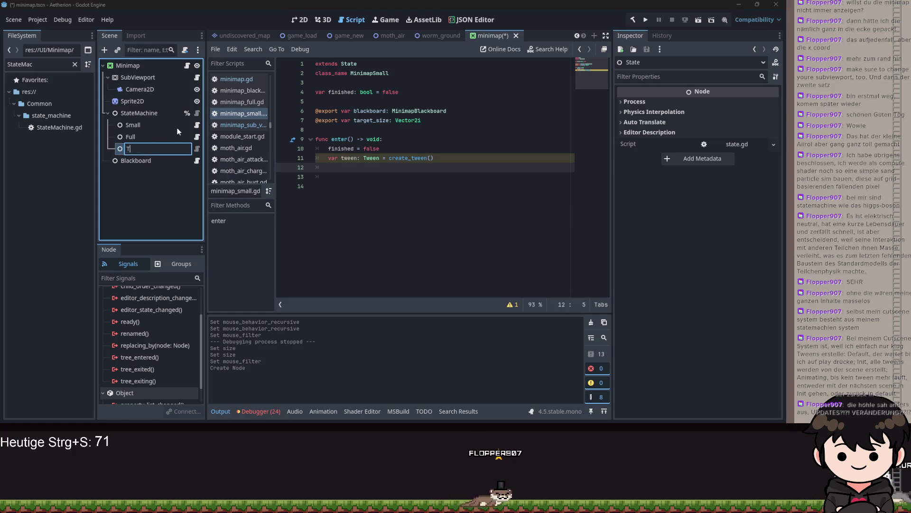
pyautogui.write('TransitionTo')
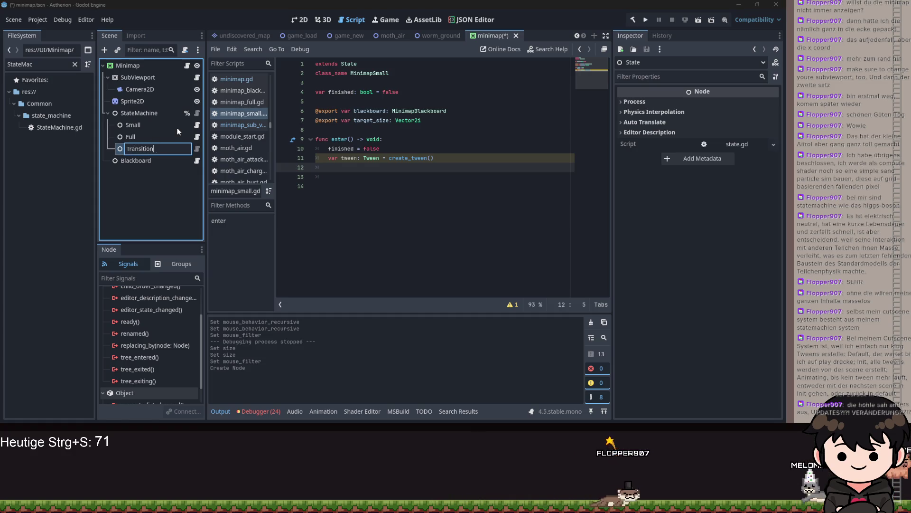
pyautogui.write('Small')
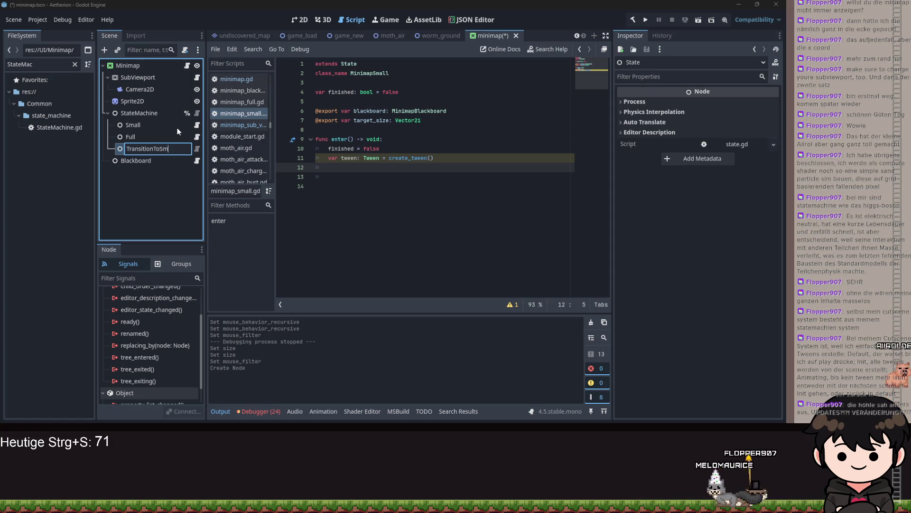
pyautogui.press('Return')
pyautogui.moveTo(146, 126); pyautogui.dragTo(141, 144)
# Add a second State node and rename it TransitionToFull.
pyautogui.click(104, 49)
pyautogui.write('Sta')
pyautogui.press('Return')
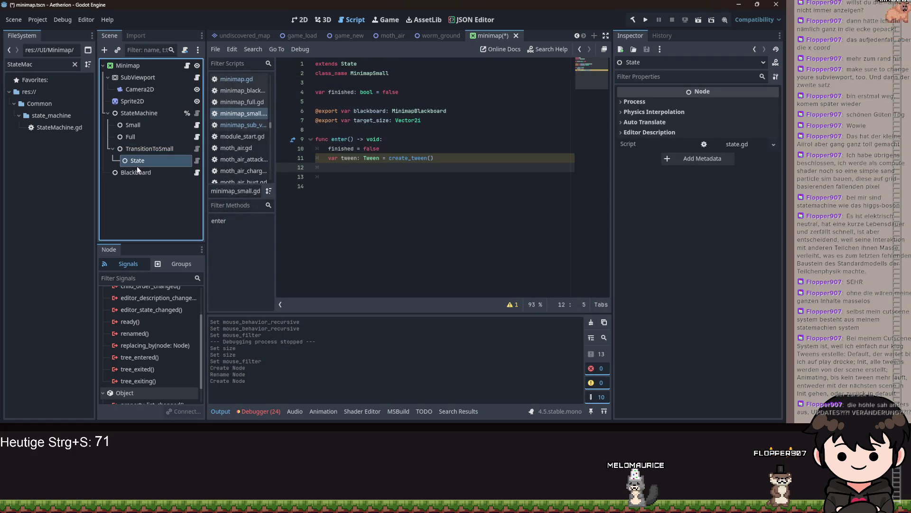
pyautogui.moveTo(130, 148); pyautogui.dragTo(133, 151)
pyautogui.click(136, 151)
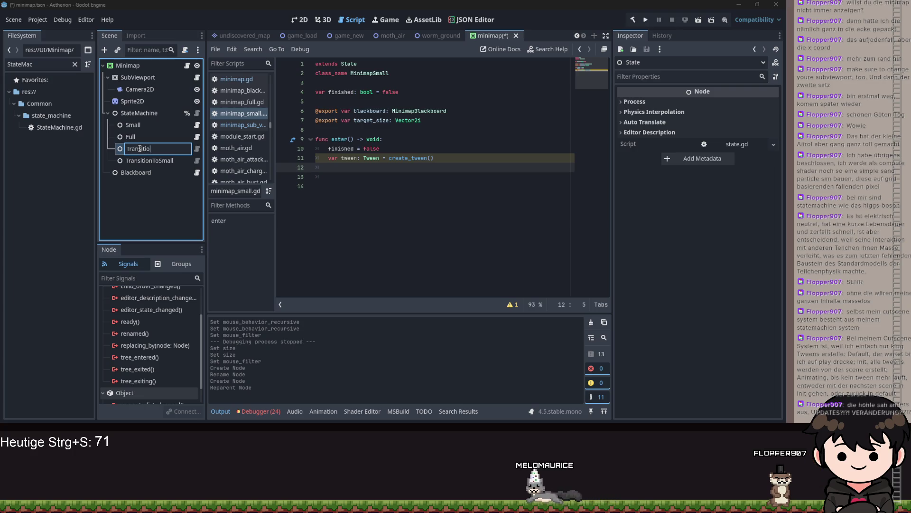
pyautogui.write('Full')
pyautogui.press('Return')
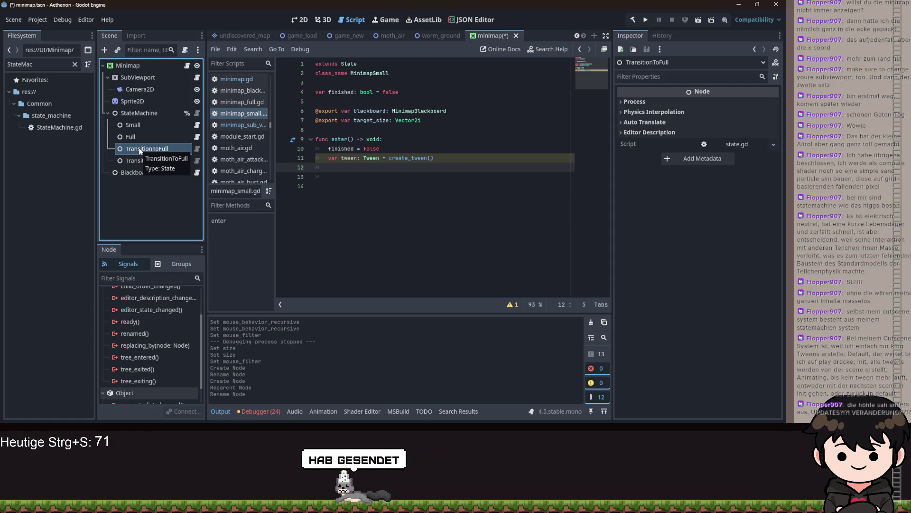
# Save the minimap scene and bring up the script options for TransitionToFull.
pyautogui.press('Return')
pyautogui.hotkey('ctrl', 's')
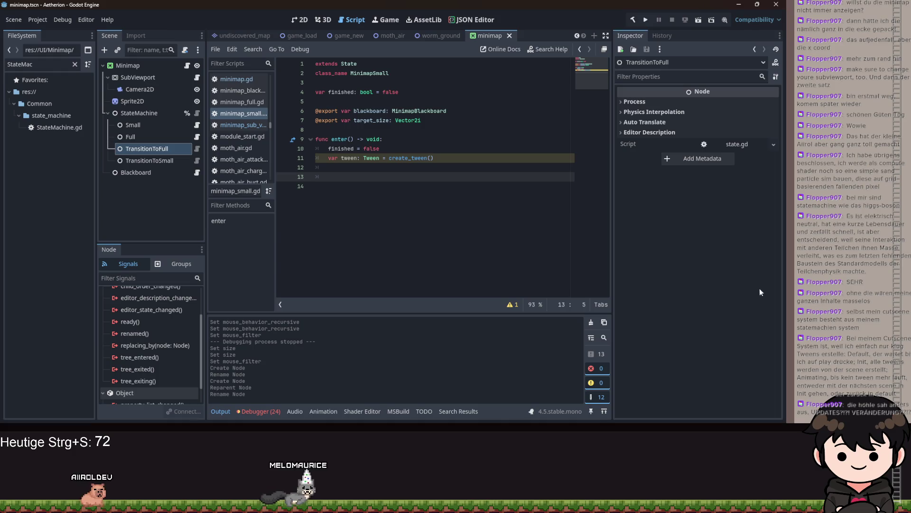
pyautogui.press('Up')
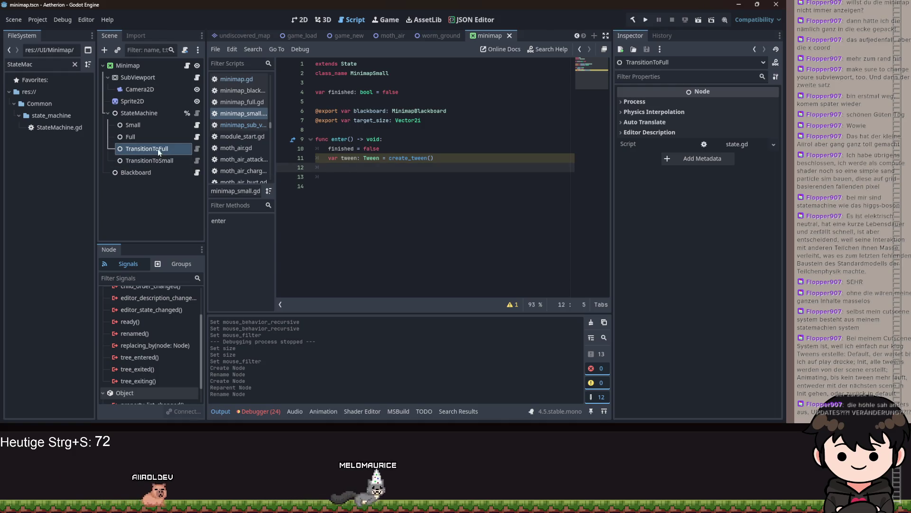
pyautogui.rightClick(739, 147)
# Create a new script for TransitionToFull saved in the UI/Minimap/States folder.
pyautogui.click(748, 159)
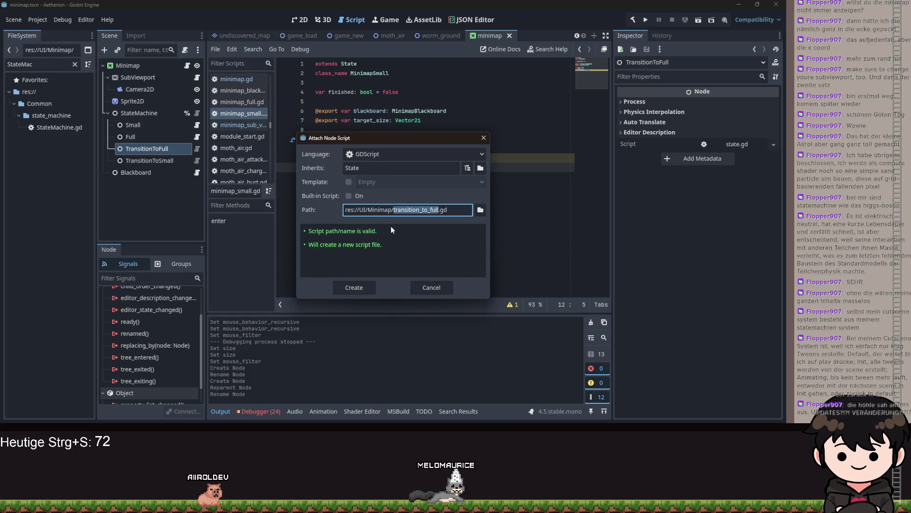
pyautogui.click(394, 210)
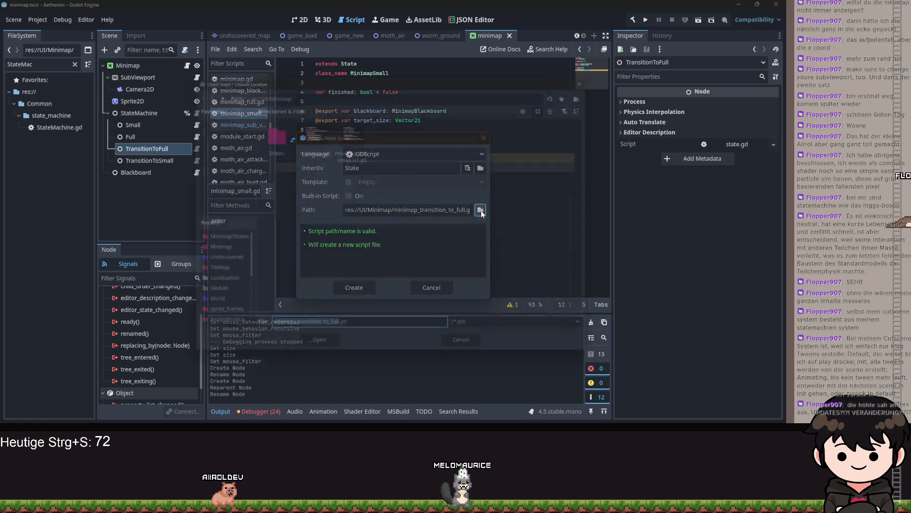
pyautogui.click(480, 210)
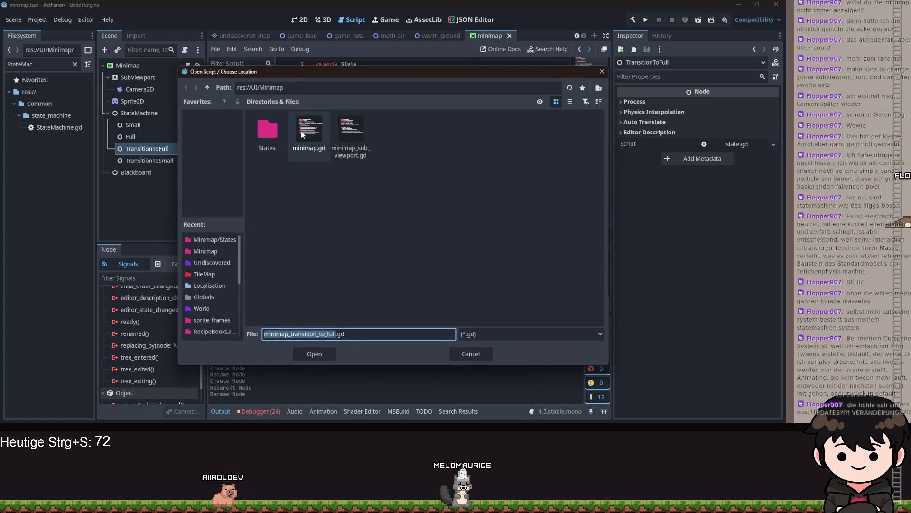
pyautogui.click(325, 351)
pyautogui.click(355, 288)
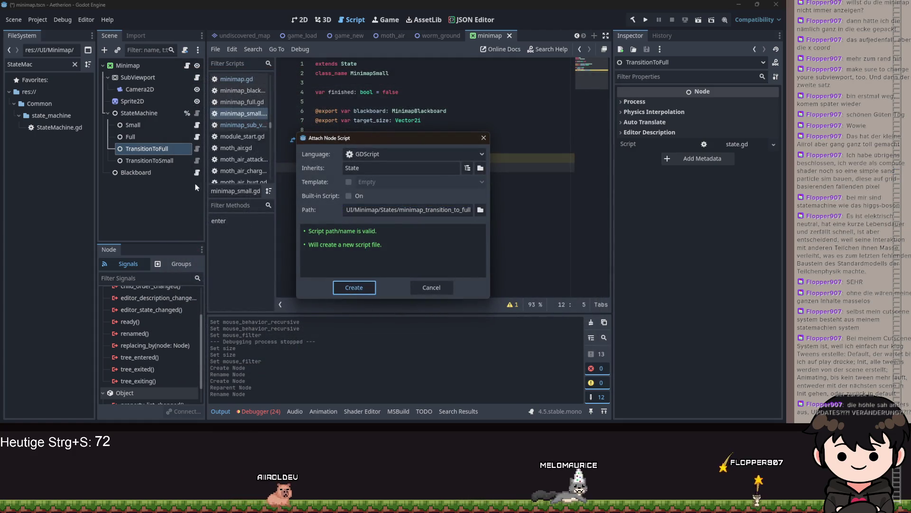
# Create minimap_transition_to_small.gd for TransitionToSmall in the UI/Minimap/States folder.
pyautogui.click(169, 161)
pyautogui.click(738, 145)
pyautogui.click(739, 149)
pyautogui.click(393, 210)
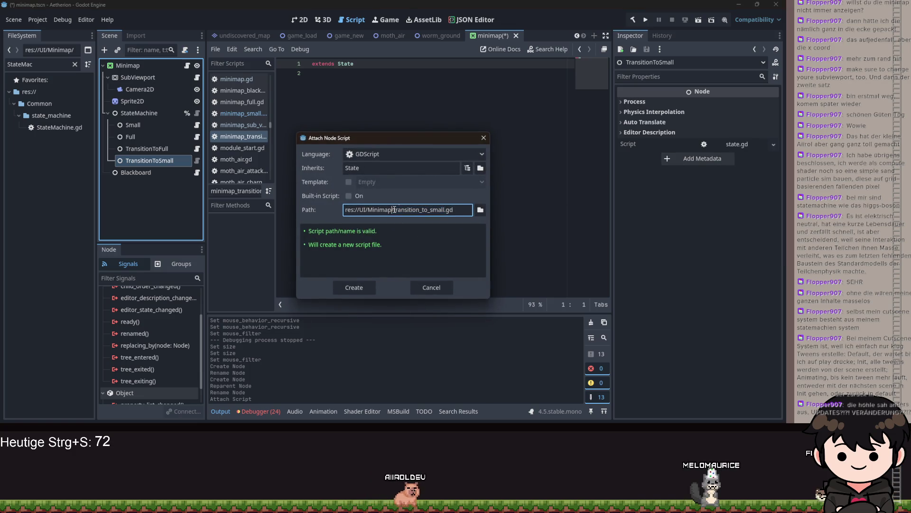
pyautogui.write('minimap')
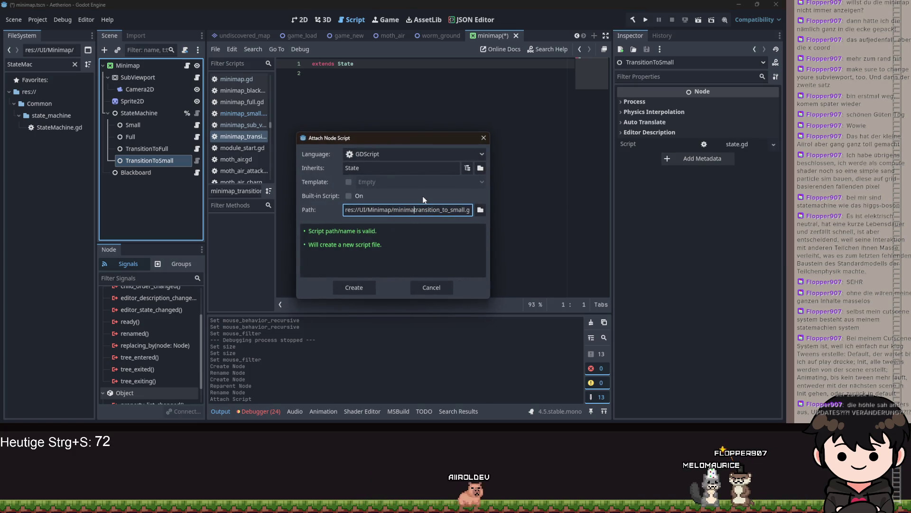
pyautogui.write(':')
pyautogui.press('BackSpace')
pyautogui.write('_')
pyautogui.click(481, 209)
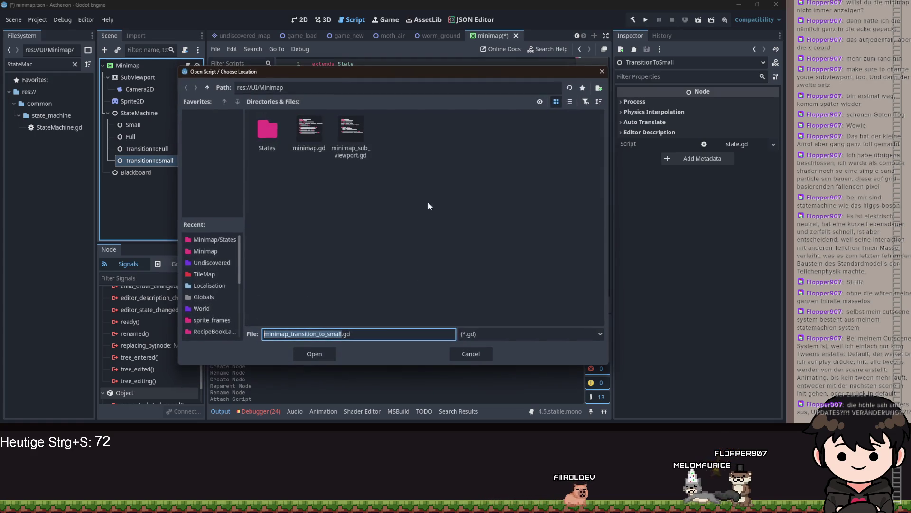
pyautogui.doubleClick(264, 130)
pyautogui.click(327, 354)
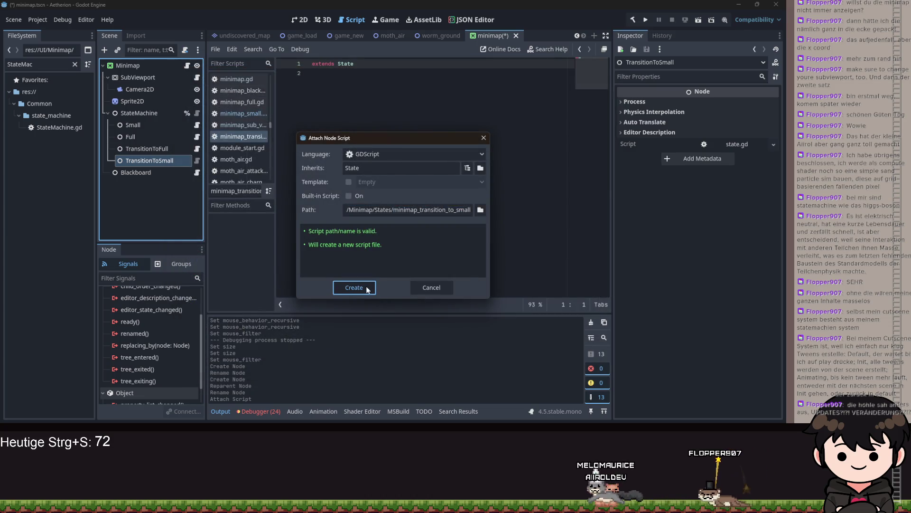
pyautogui.click(369, 287)
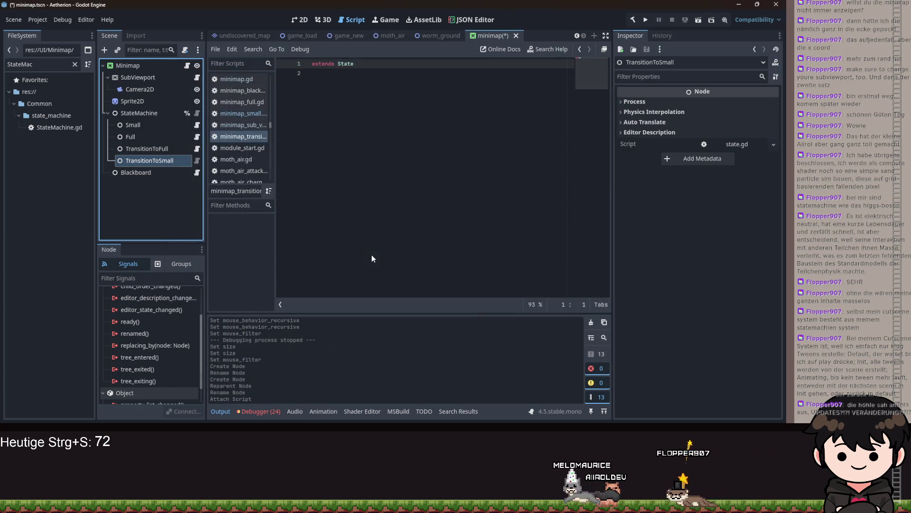
# Declare class_name MinimapTransitionToSmall in the new script and save.
pyautogui.click(327, 79)
pyautogui.write('class_name MinimapTr')
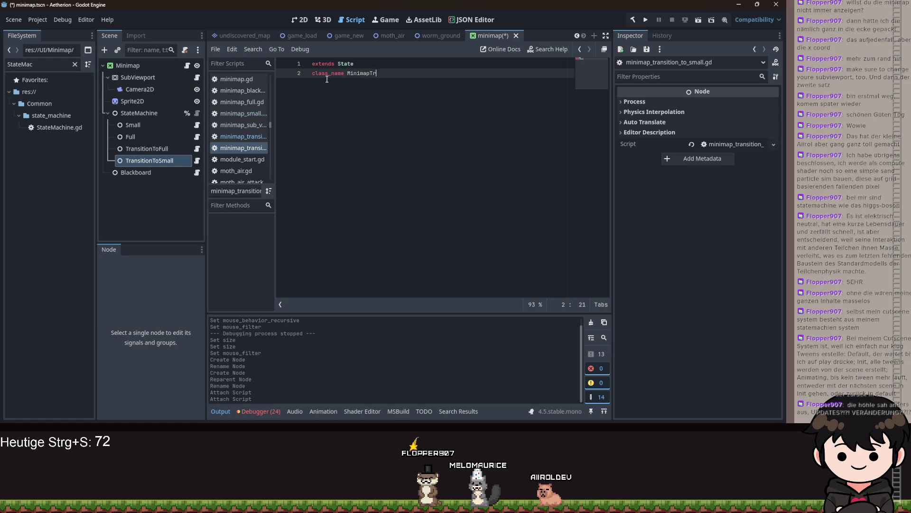
pyautogui.write('Tio')
pyautogui.press('BackSpace')
pyautogui.write('oSmall')
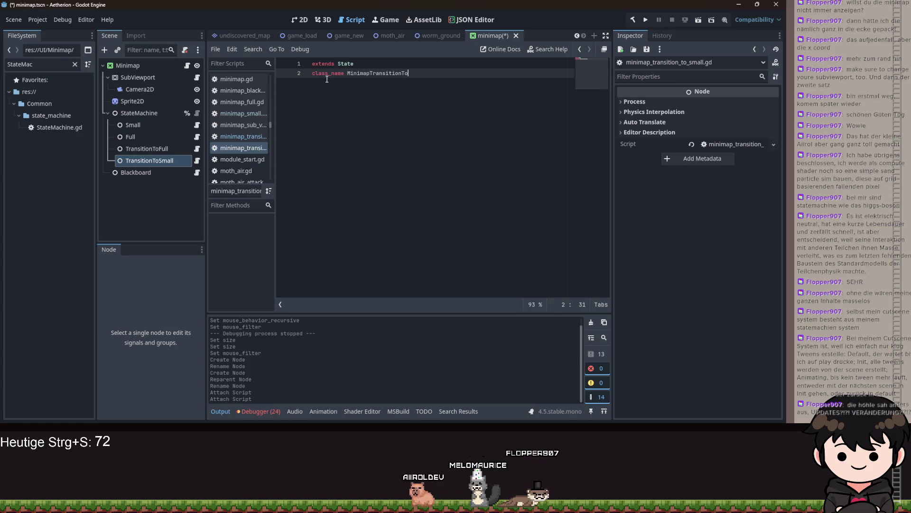
pyautogui.hotkey('ctrl', 's')
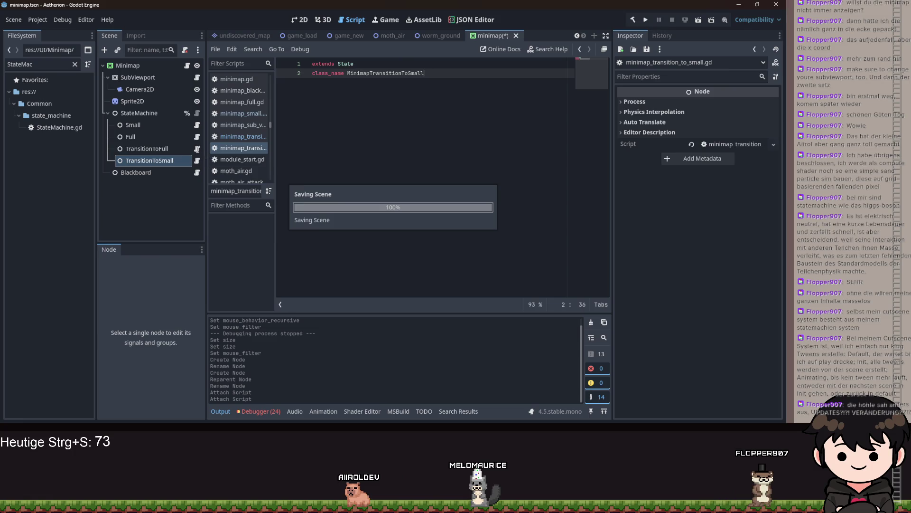
pyautogui.click(240, 136)
# Add class_name MinimapTransitionToFull to minimap_transition_to_full.gd and save it.
pyautogui.write('class_name Minim')
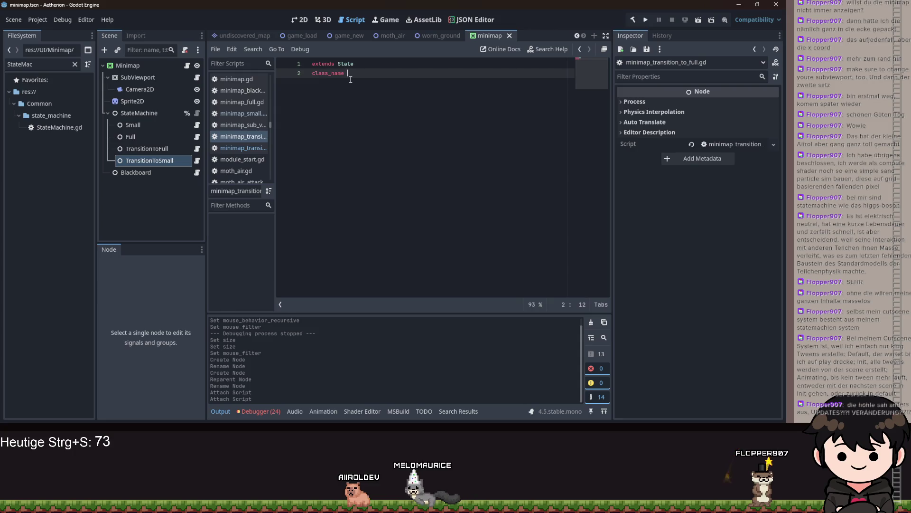
pyautogui.write('apTransitionToFull')
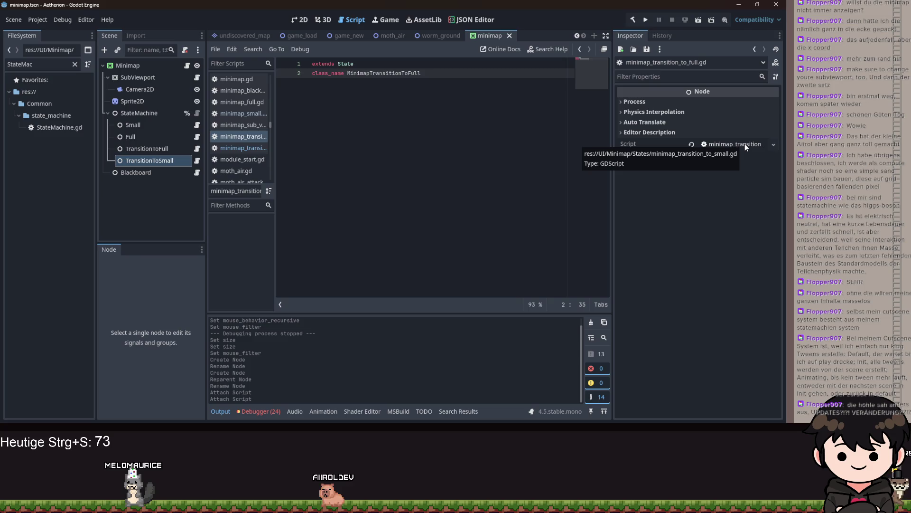
pyautogui.click(347, 64)
pyautogui.hotkey('ctrl', 's')
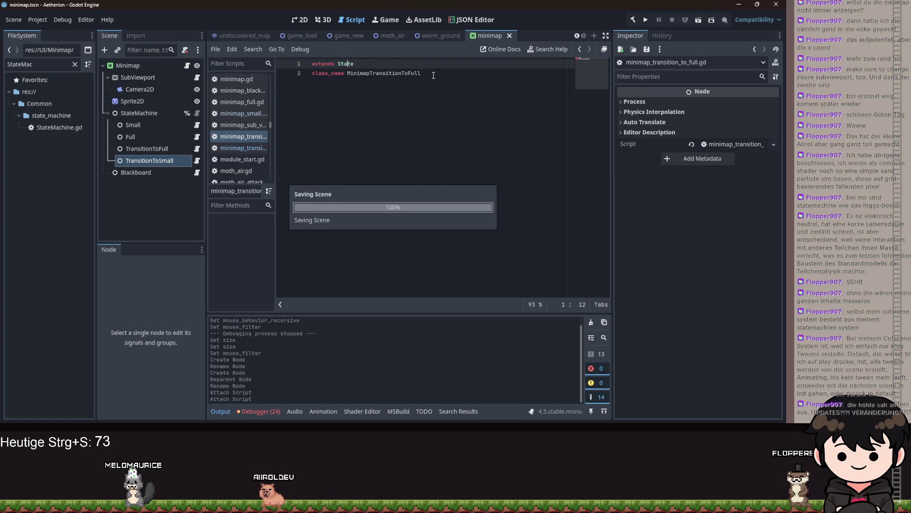
pyautogui.click(415, 74)
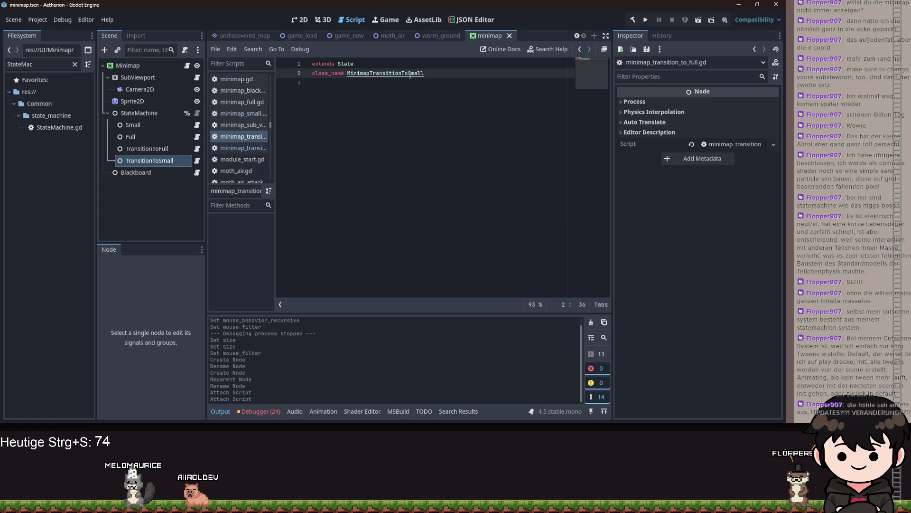
pyautogui.hotkey('ctrl', 's')
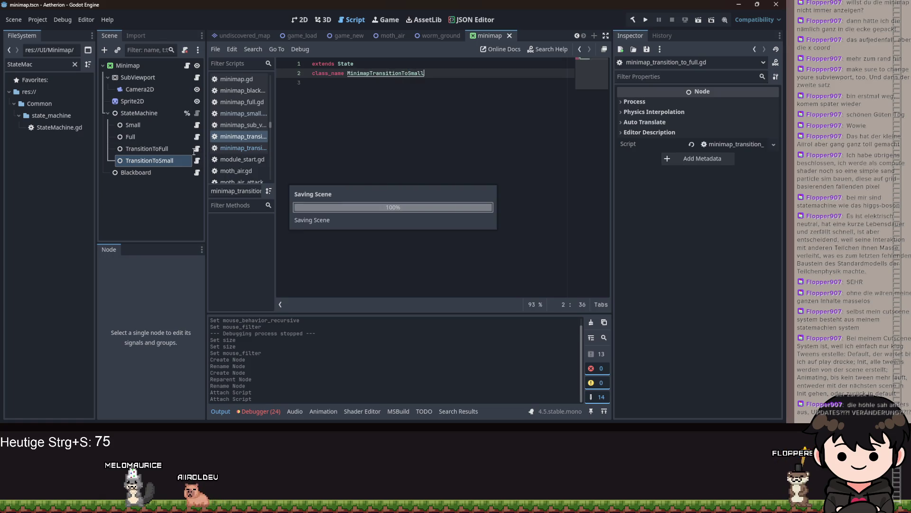
# Reselect the TransitionToFull and TransitionToSmall nodes, saving the scene after each.
pyautogui.click(196, 150)
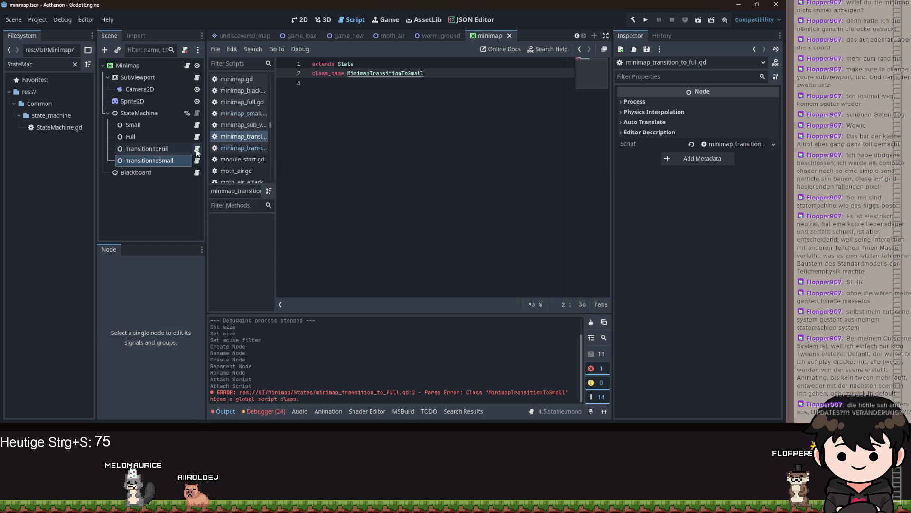
pyautogui.click(169, 149)
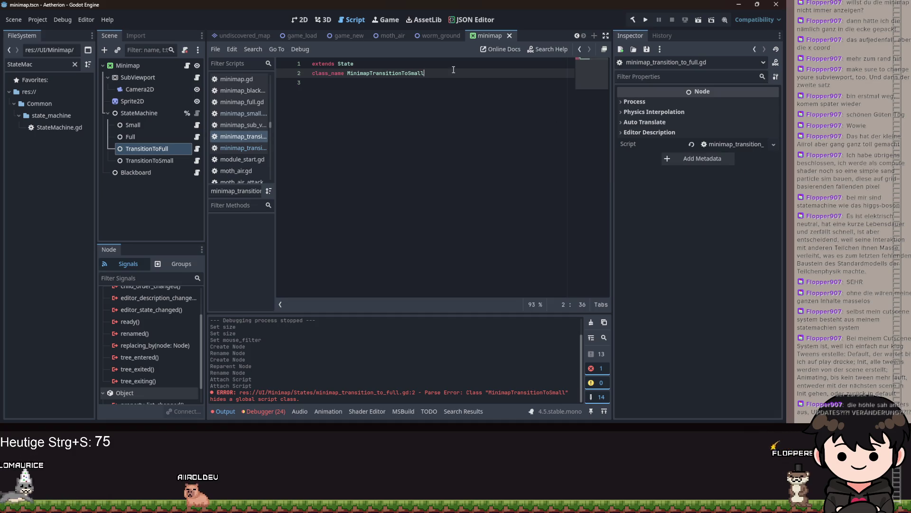
pyautogui.hotkey('ctrl', 's')
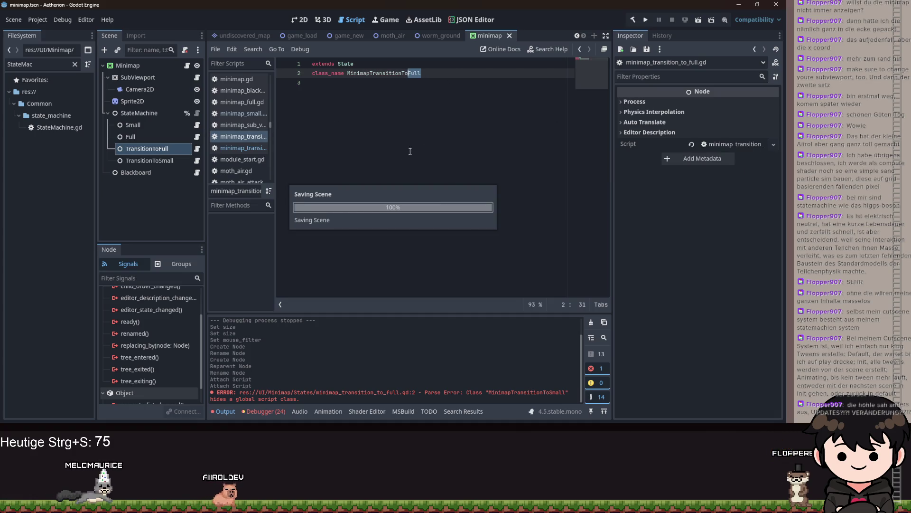
pyautogui.click(197, 160)
pyautogui.click(171, 161)
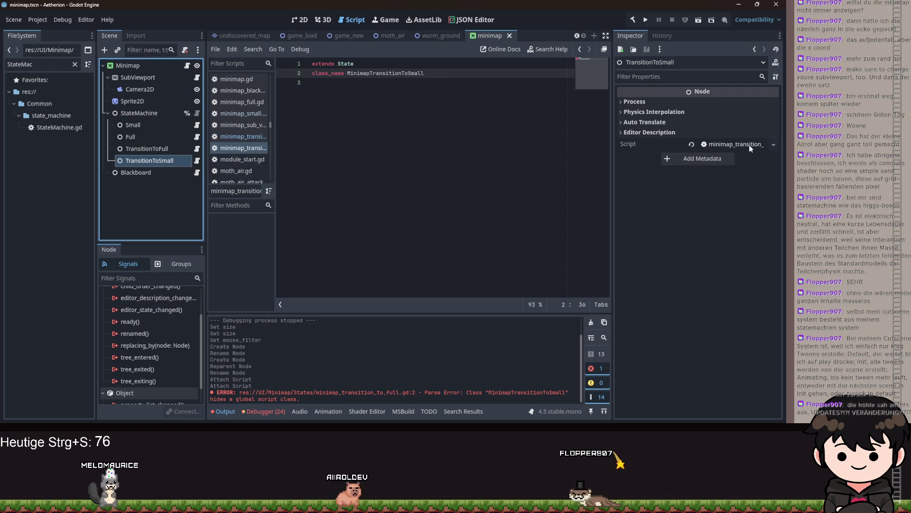
pyautogui.hotkey('ctrl', 's')
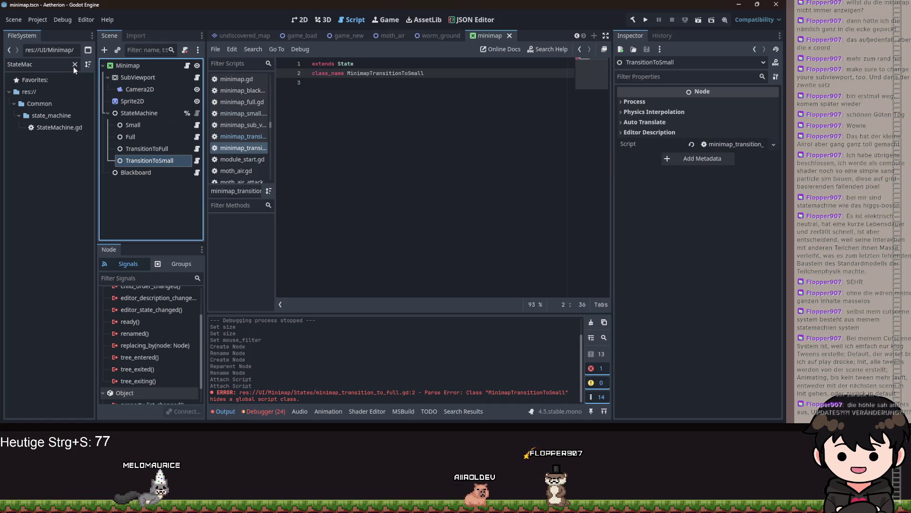
# In minimap_small.gd, remove the enter() body and take out the finished flag and export lines.
pyautogui.click(145, 124)
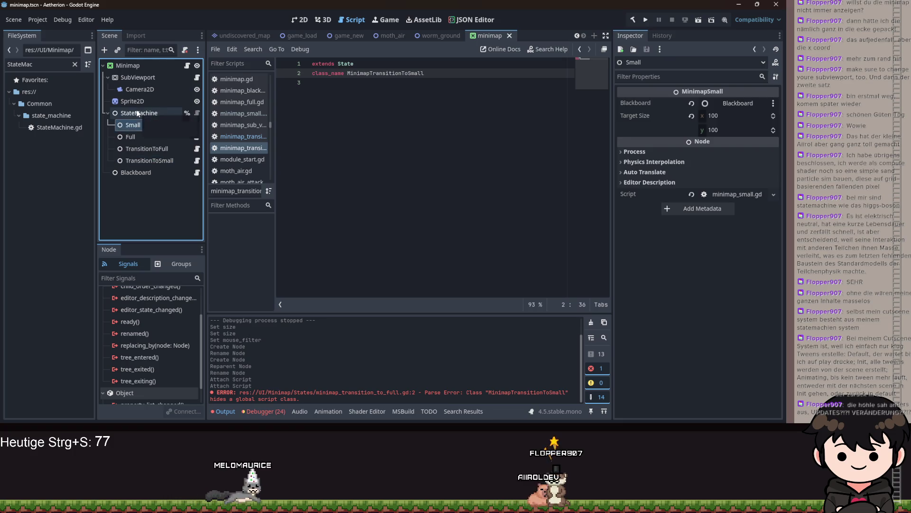
pyautogui.click(73, 65)
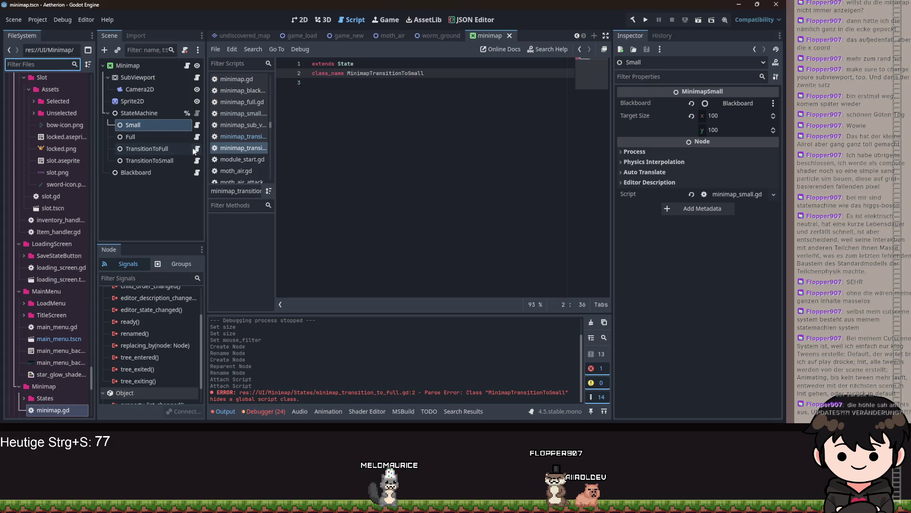
pyautogui.click(197, 125)
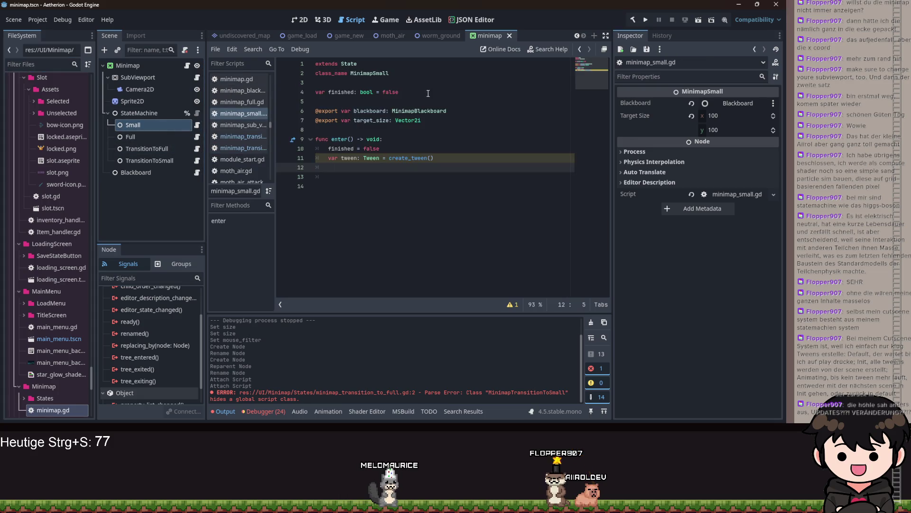
pyautogui.moveTo(464, 158); pyautogui.dragTo(304, 139)
pyautogui.press('BackSpace')
pyautogui.press('BackSpace')
pyautogui.press('BackSpace')
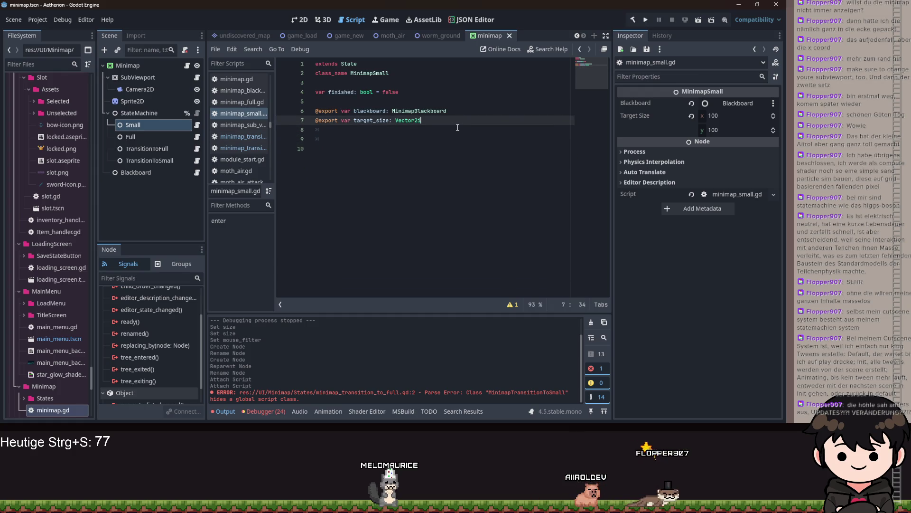
pyautogui.moveTo(446, 118)
pyautogui.mouseDown()
pyautogui.moveTo(313, 121)
pyautogui.moveTo(288, 94)
pyautogui.mouseUp()
pyautogui.hotkey('ctrl', 'c')
pyautogui.press('BackSpace')
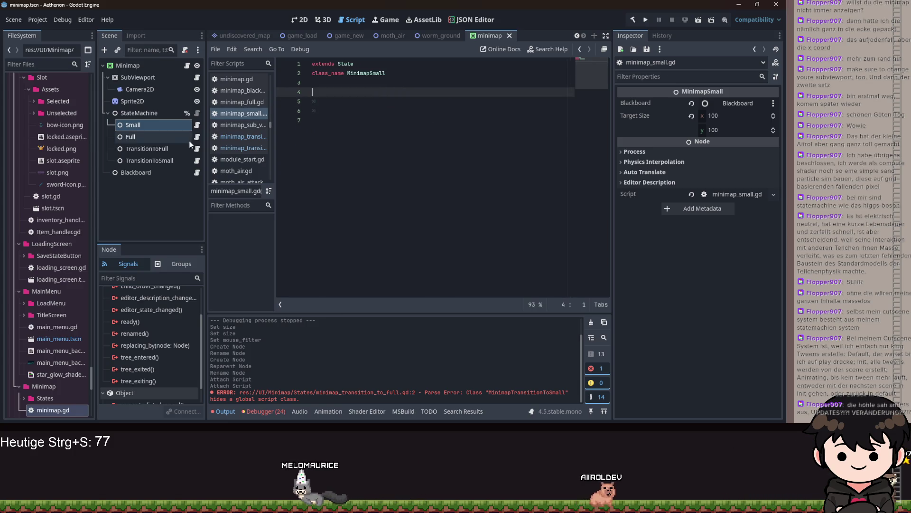
# Paste the finished flag and exports into the transition-to-full script and delete minimap_full.gd's exports.
pyautogui.click(256, 136)
pyautogui.press('Return')
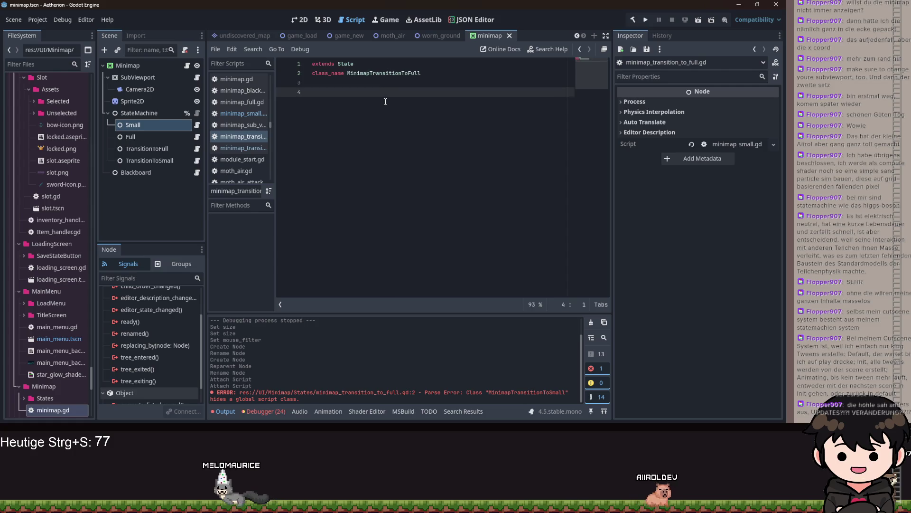
pyautogui.hotkey('ctrl', 'v')
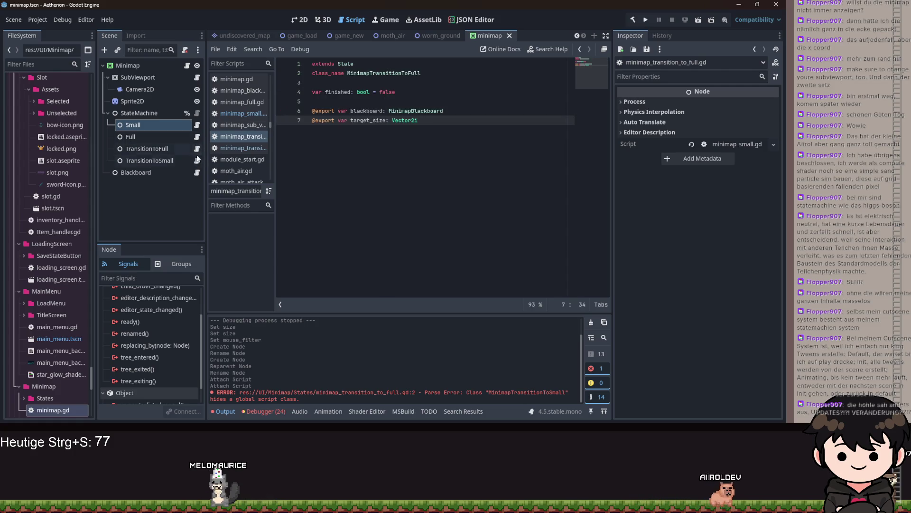
pyautogui.click(197, 137)
pyautogui.hotkey('shift', 'Up')
pyautogui.hotkey('shift', 'Up')
pyautogui.press('BackSpace')
pyautogui.press('BackSpace')
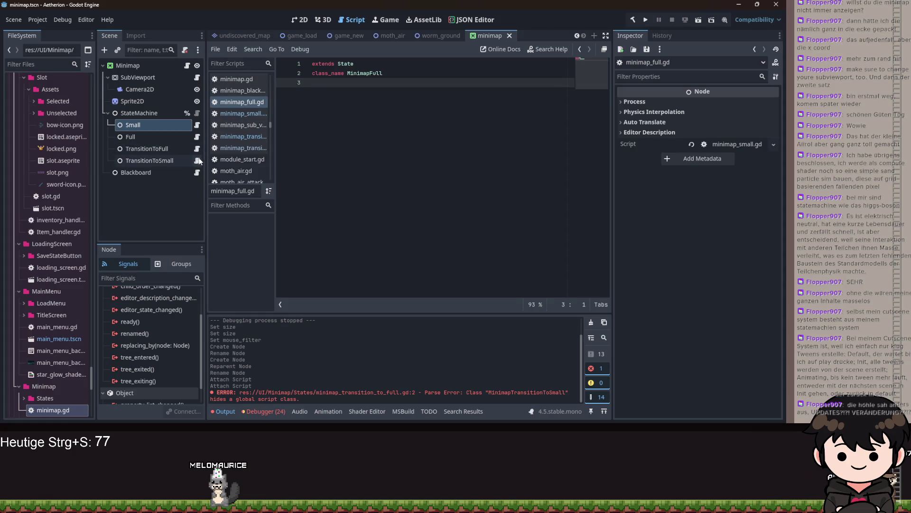
# Paste the finished flag and exports into the transition-to-small script and tidy the blank line.
pyautogui.click(197, 161)
pyautogui.press('Return')
pyautogui.press('Return')
pyautogui.hotkey('ctrl', 'v')
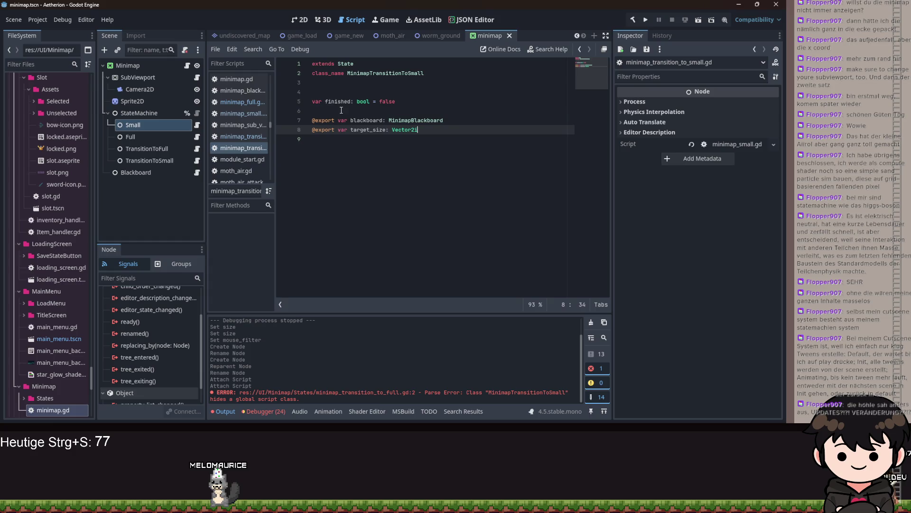
pyautogui.hotkey('ctrl', 's')
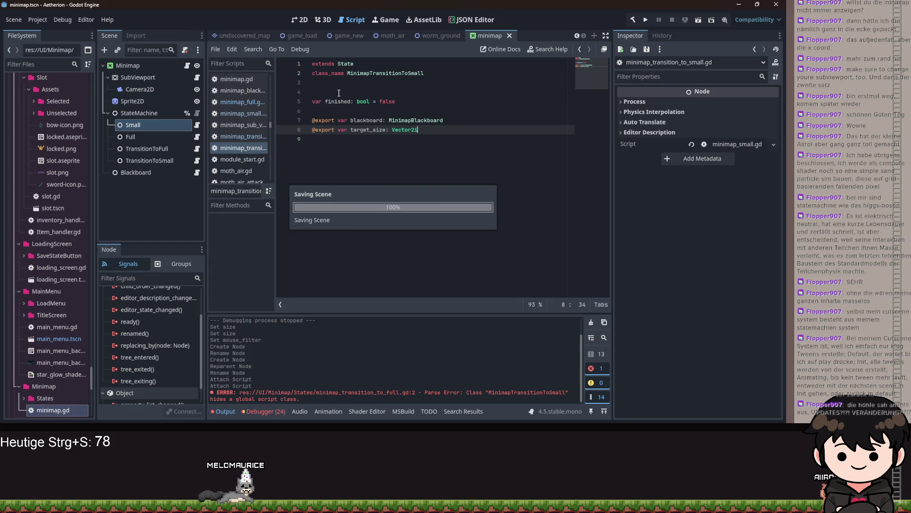
pyautogui.click(338, 93)
pyautogui.press('BackSpace')
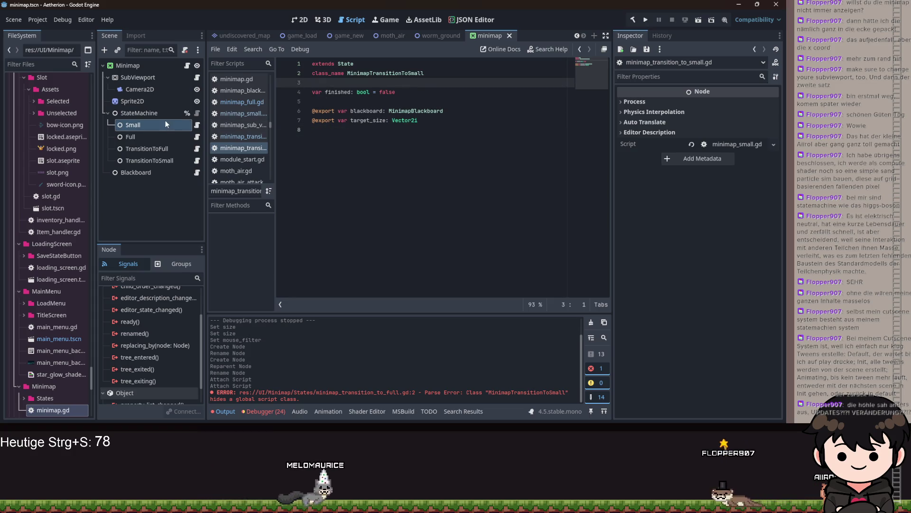
# Assign the Blackboard node to TransitionToFull's blackboard export.
pyautogui.click(137, 68)
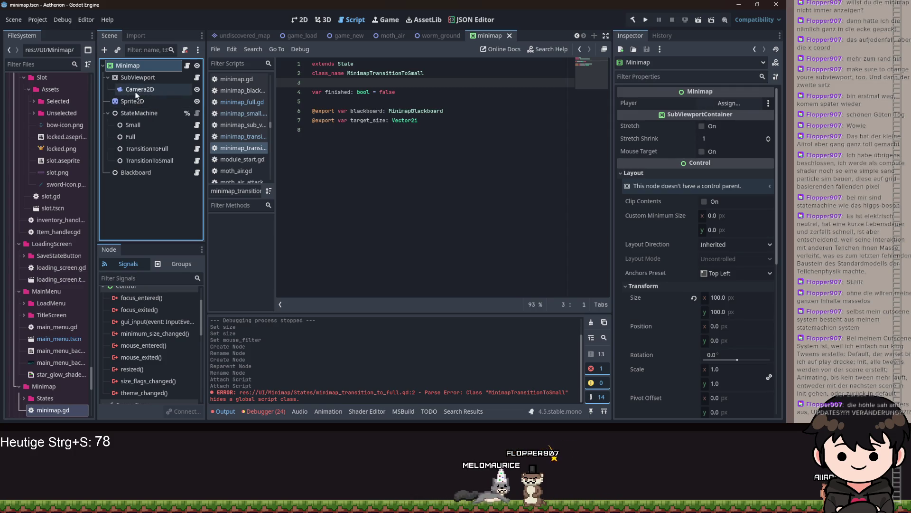
pyautogui.click(133, 125)
pyautogui.click(145, 149)
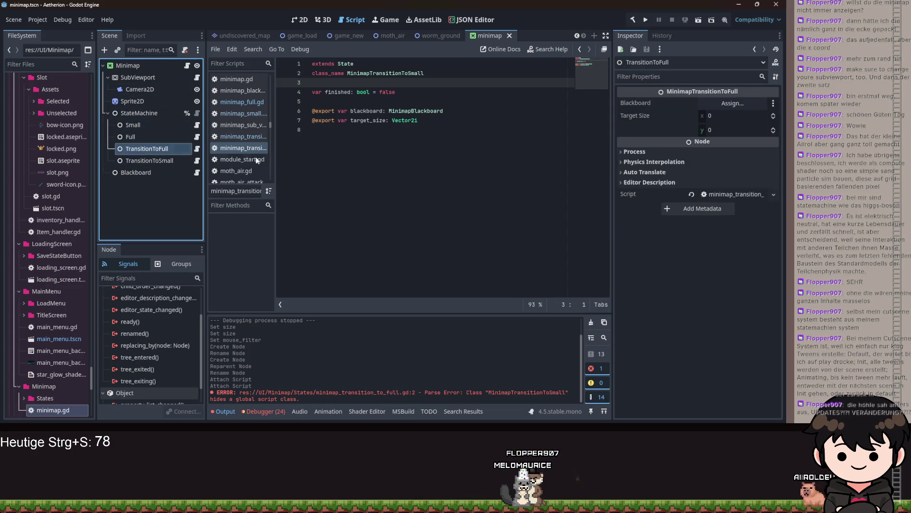
pyautogui.click(750, 108)
pyautogui.click(356, 128)
pyautogui.click(363, 350)
pyautogui.click(144, 160)
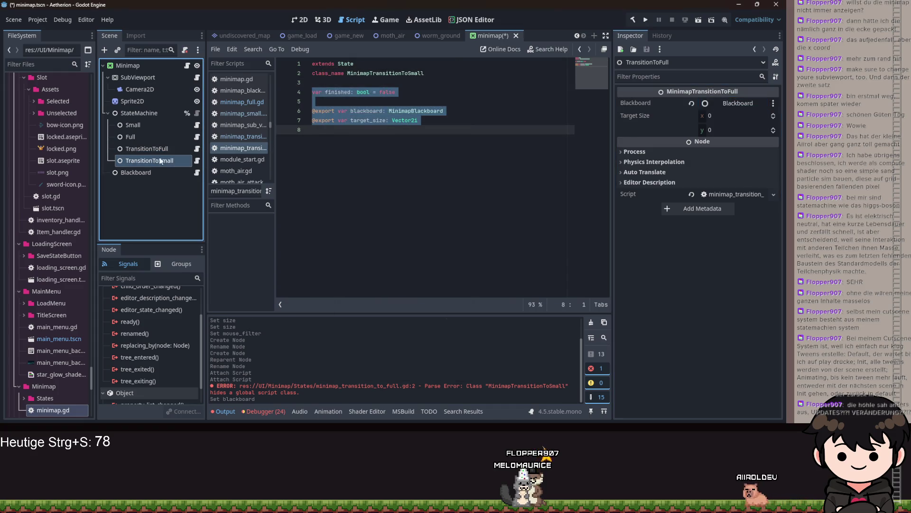
# Link TransitionToSmall's blackboard to the Blackboard node and set its target size to 100×100.
pyautogui.click(738, 105)
pyautogui.click(352, 127)
pyautogui.click(362, 350)
pyautogui.click(741, 116)
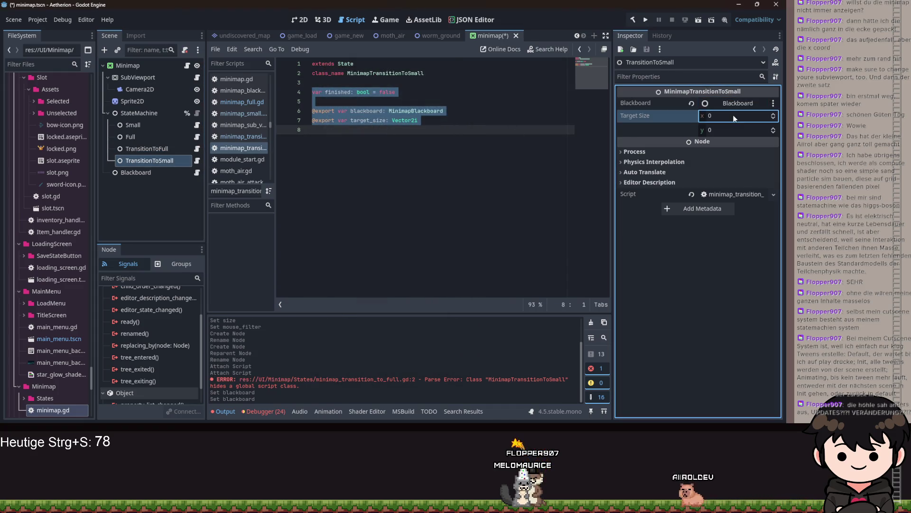
pyautogui.press('Tab')
pyautogui.write('100')
pyautogui.press('Return')
# Set TransitionToFull's target size to 500×500, save, and start a transition_to_small export in the blackboard script.
pyautogui.click(147, 149)
pyautogui.click(740, 116)
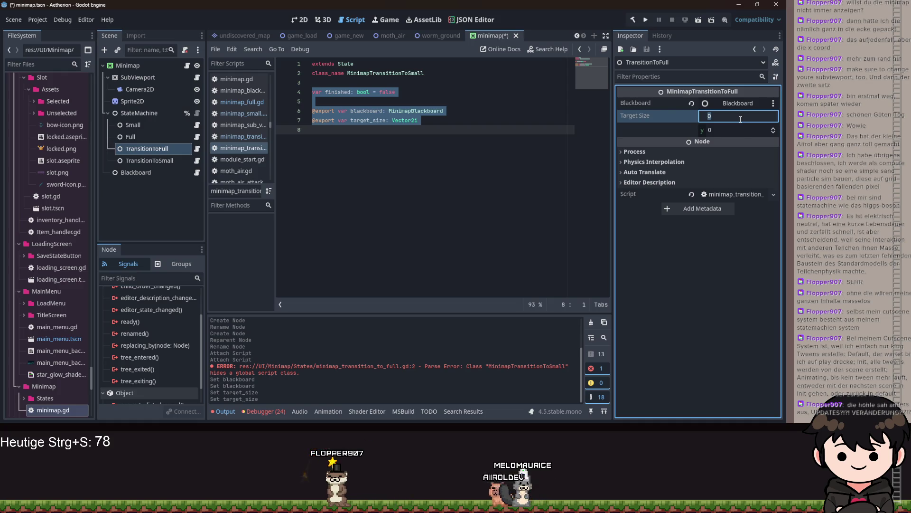
pyautogui.press('Tab')
pyautogui.press('Return')
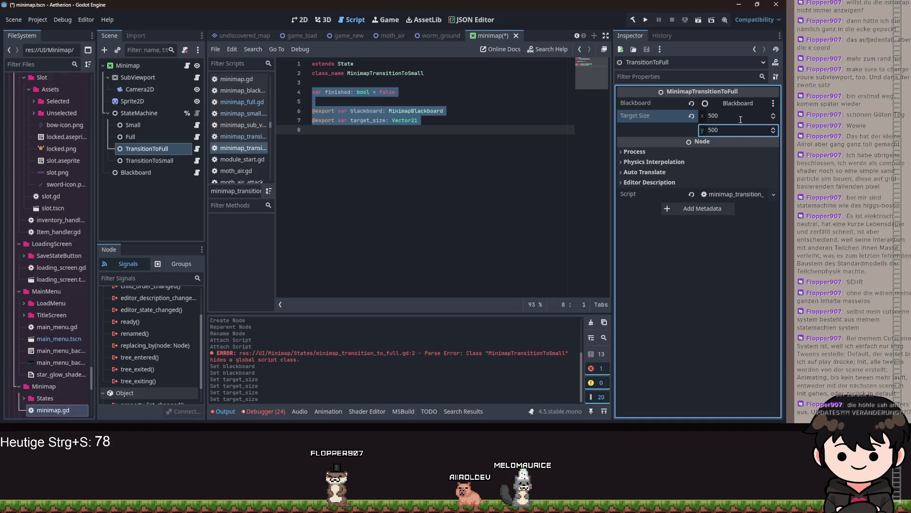
pyautogui.hotkey('ctrl', 's')
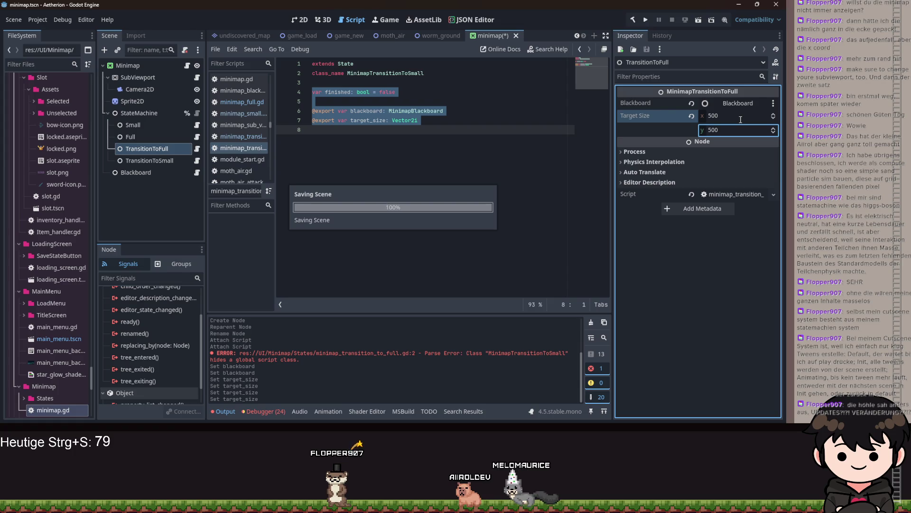
pyautogui.click(198, 173)
pyautogui.write('@export var transition_to_small: Transitio')
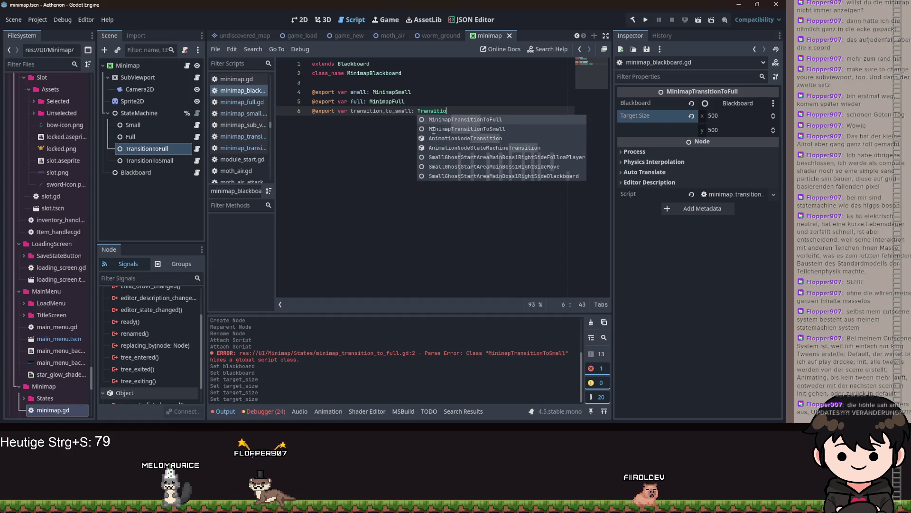
# Finish exports transition_to_small: MinimapTransitionToSmall and transition_to_full: MinimapTransitionToFull, then save.
pyautogui.click(433, 128)
pyautogui.press('Return')
pyautogui.press('Return')
pyautogui.write('xport var transition_')
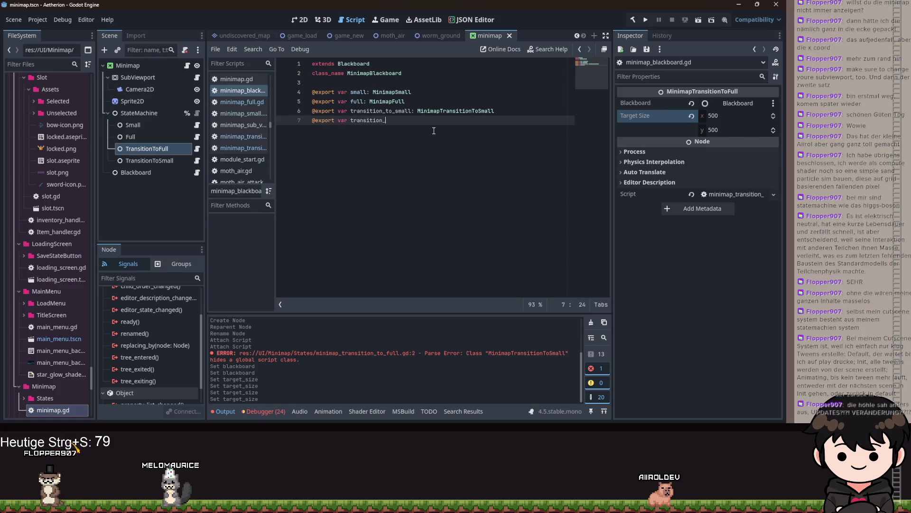
pyautogui.write('o_full')
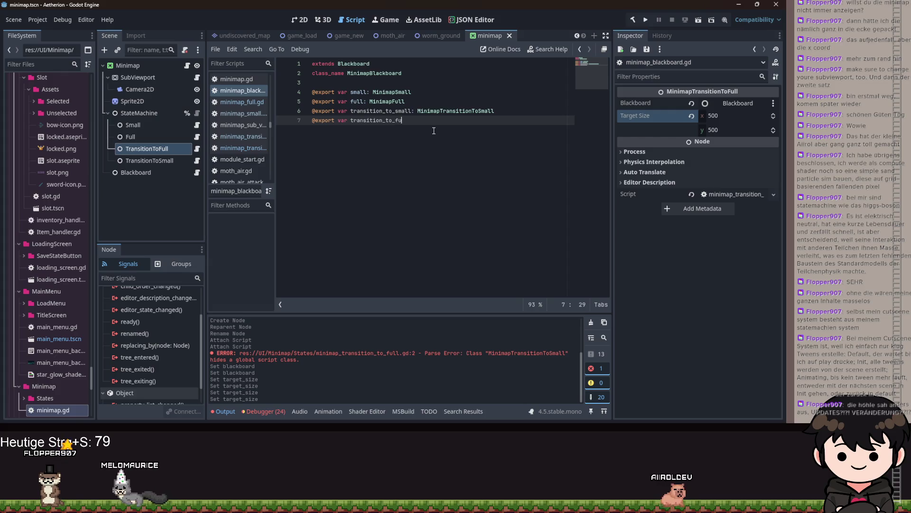
pyautogui.write(':')
pyautogui.write('iTranF')
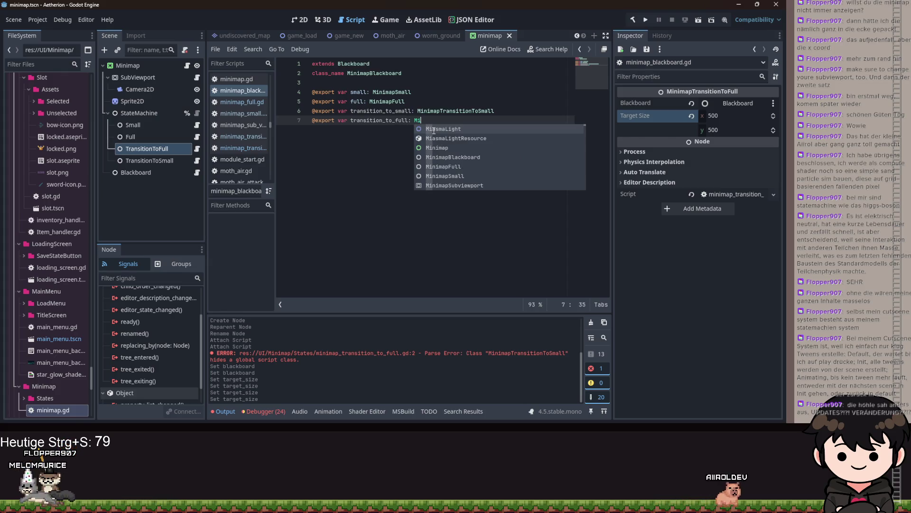
pyautogui.press('Return')
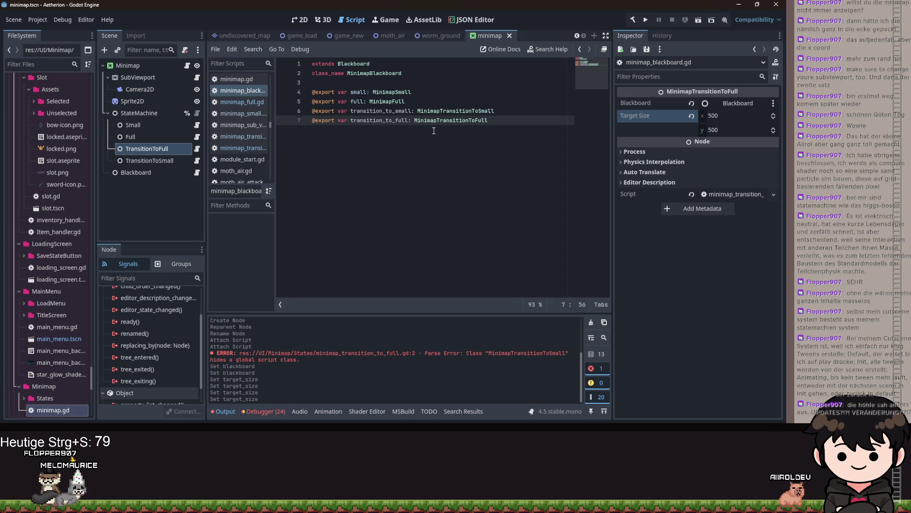
pyautogui.hotkey('ctrl', 's')
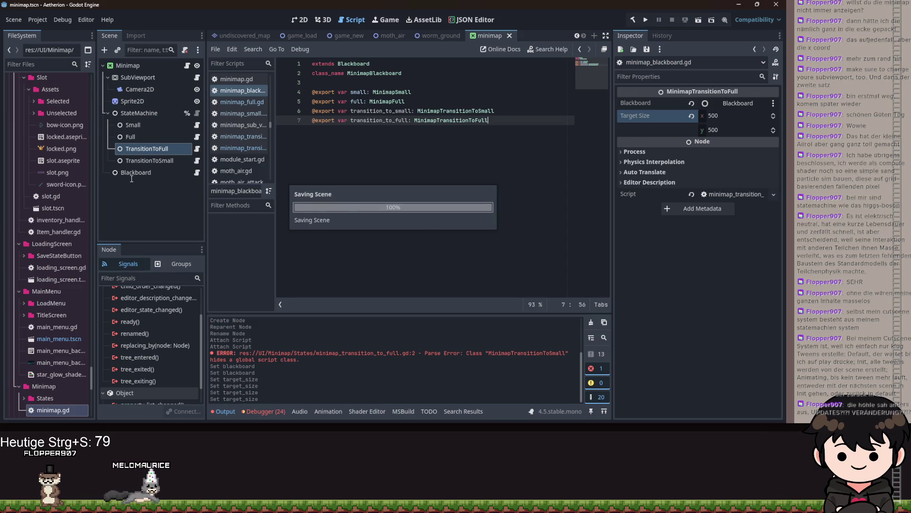
# Point the Blackboard's exports at the TransitionToSmall and TransitionToFull nodes and save.
pyautogui.click(130, 174)
pyautogui.click(726, 129)
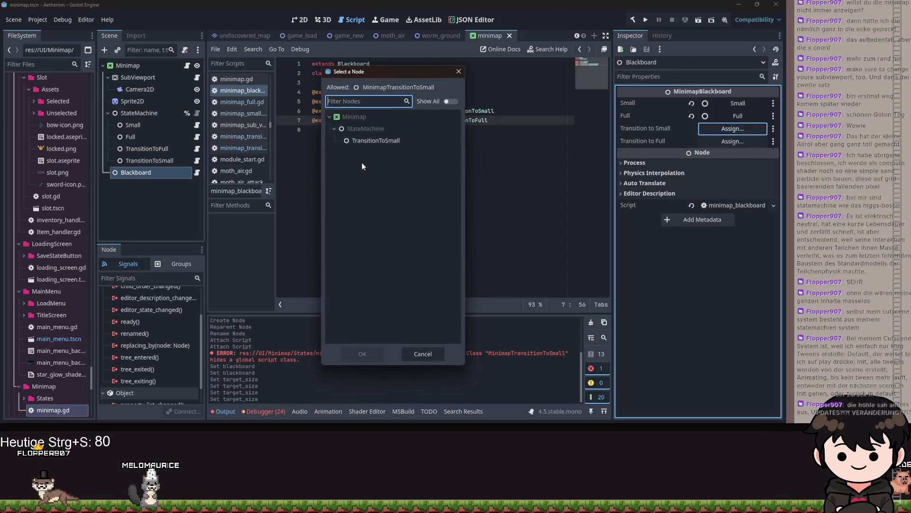
pyautogui.doubleClick(366, 142)
pyautogui.click(737, 142)
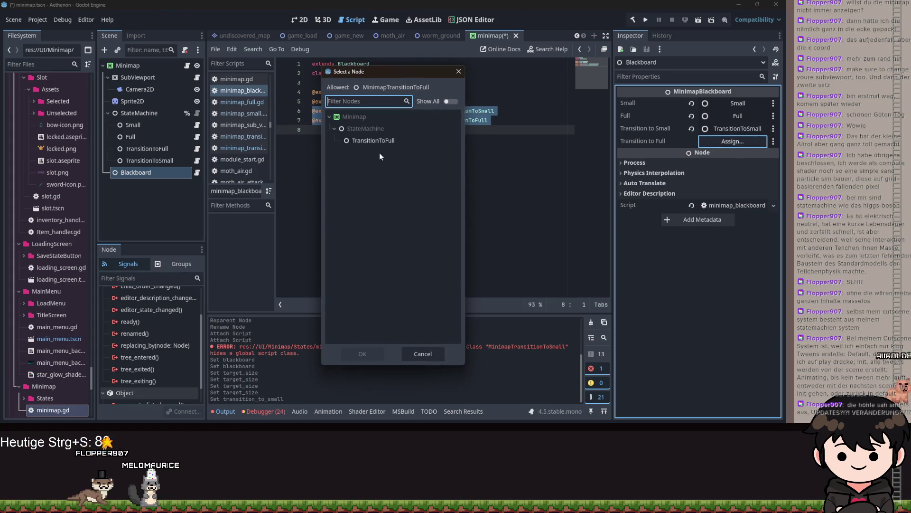
pyautogui.doubleClick(372, 140)
pyautogui.hotkey('ctrl', 's')
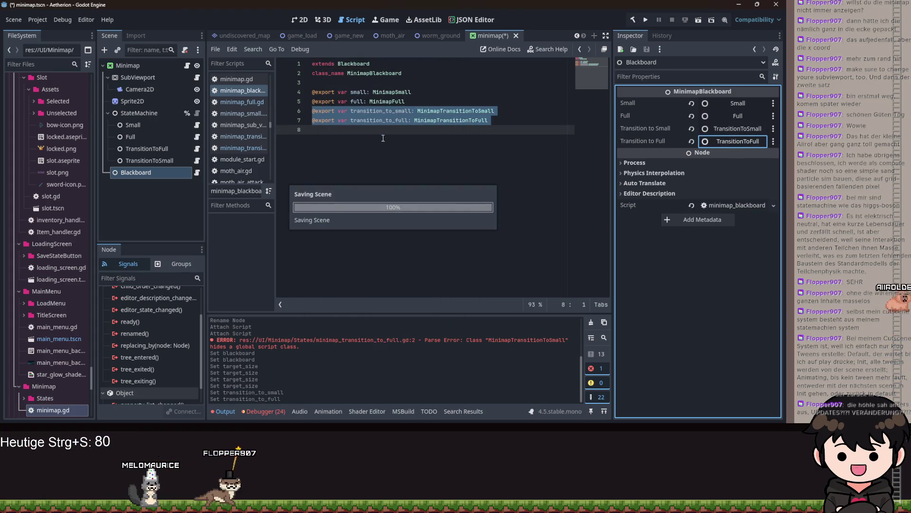
pyautogui.scroll(3, 331, 38)
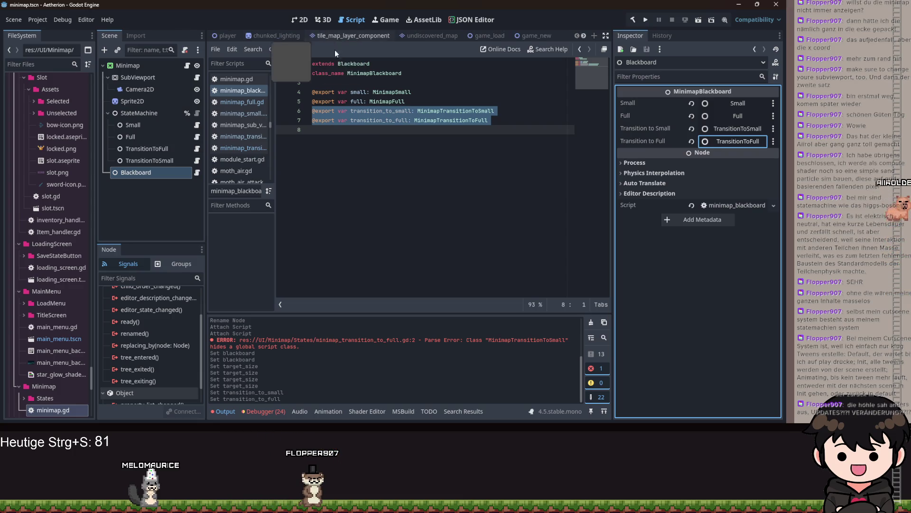
pyautogui.scroll(-3, 343, 36)
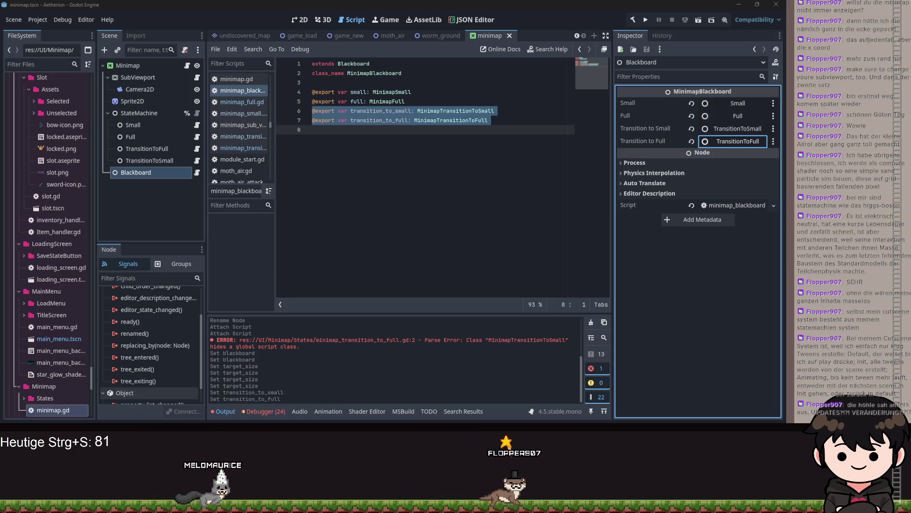
pyautogui.press('Escape')
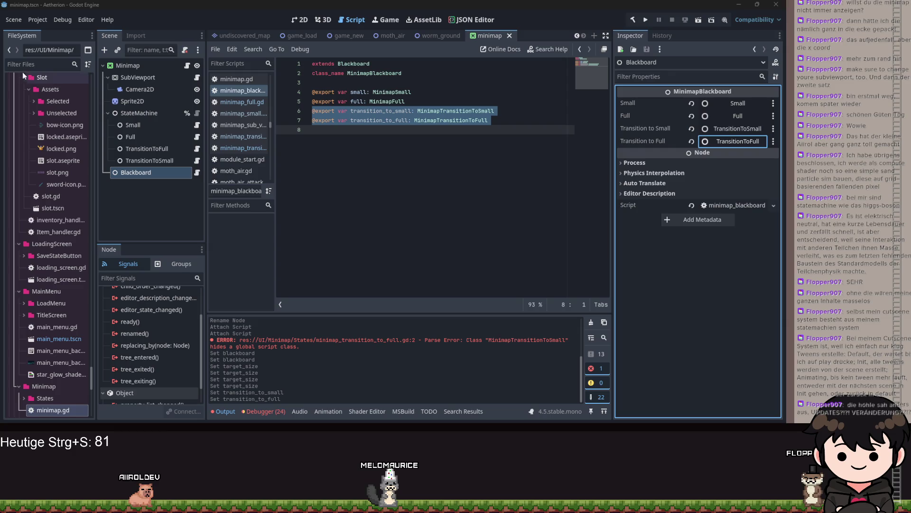
# Locate the recipe book Assets folder via a 'recipe_bo' filter and expand its Sounds folder.
pyautogui.click(45, 64)
pyautogui.write('recipe_boo')
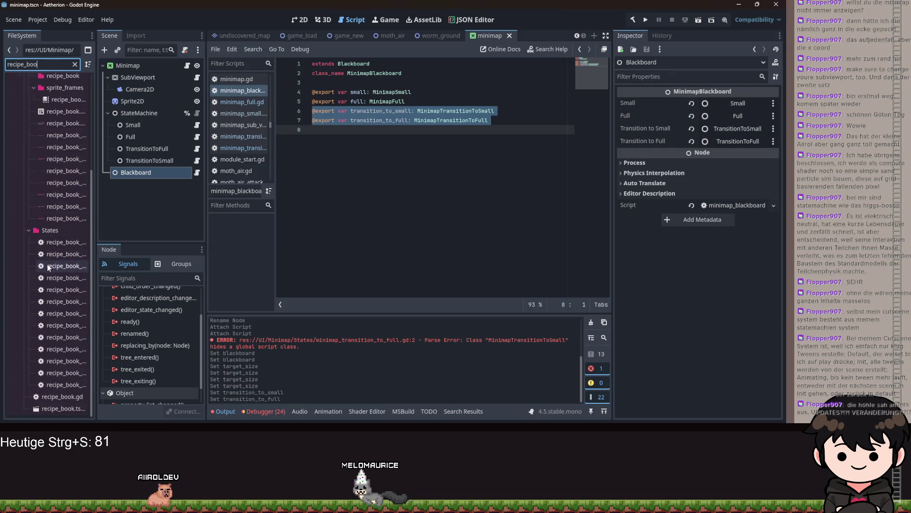
pyautogui.scroll(5, 42, 209)
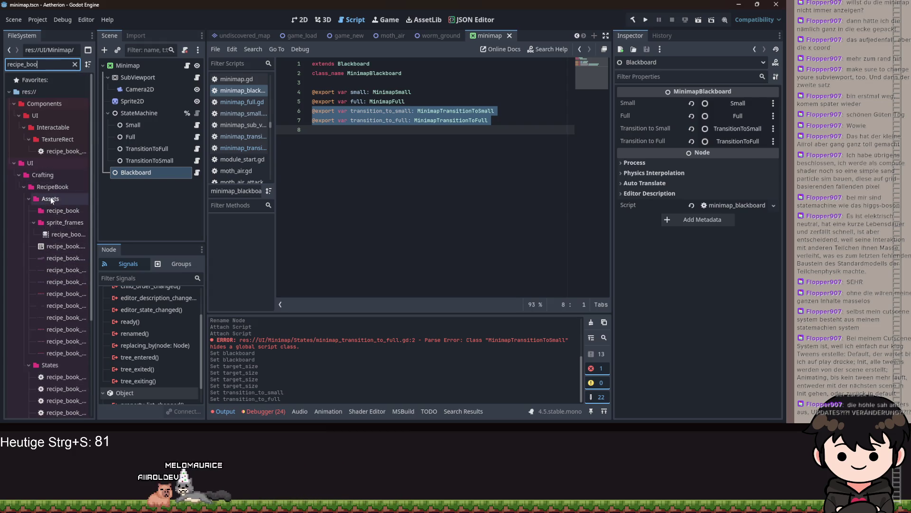
pyautogui.click(51, 198)
pyautogui.rightClick(53, 198)
pyautogui.click(19, 243)
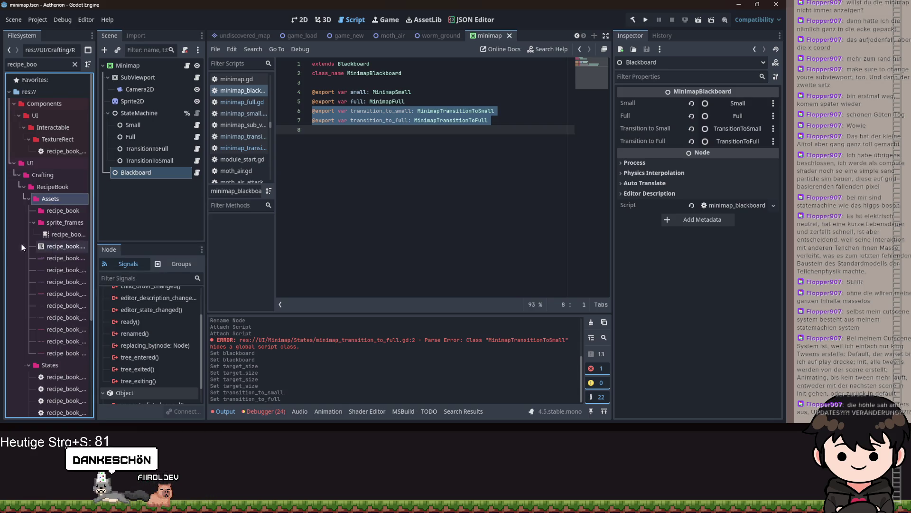
pyautogui.click(75, 64)
pyautogui.scroll(-3, 54, 184)
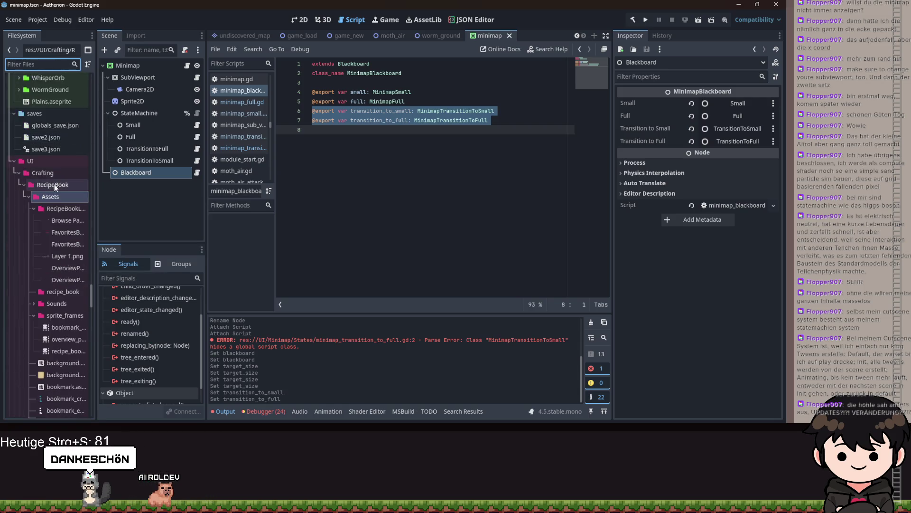
pyautogui.click(33, 260)
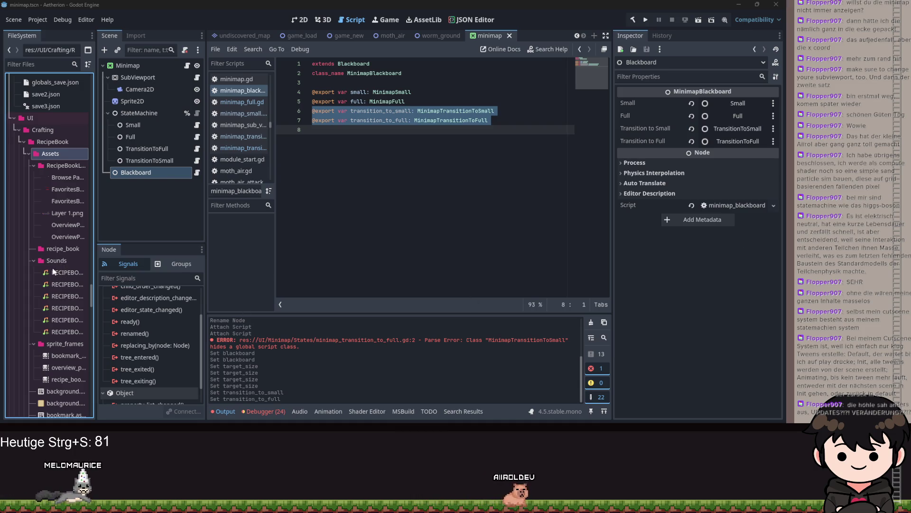
# Save, widen the FileSystem dock, and select RECIPEBOOK_close.wav.
pyautogui.hotkey('ctrl', 's')
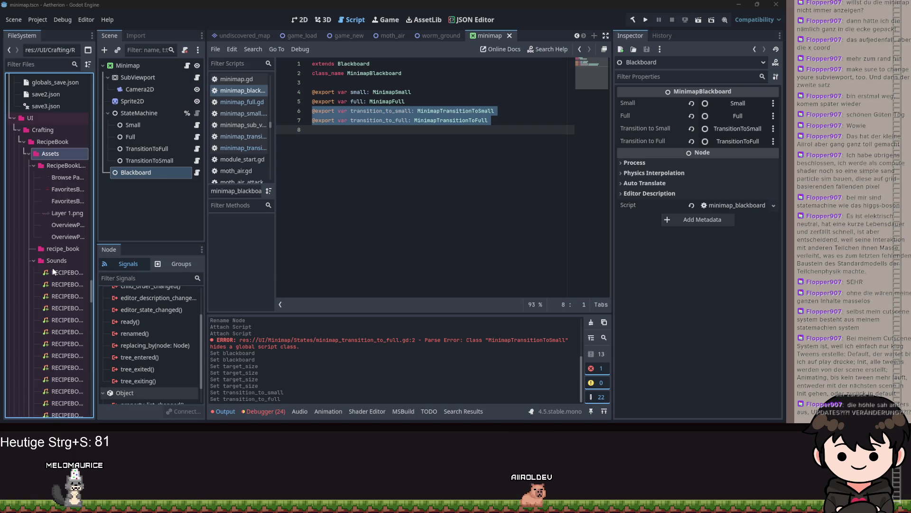
pyautogui.scroll(-5, 85, 292)
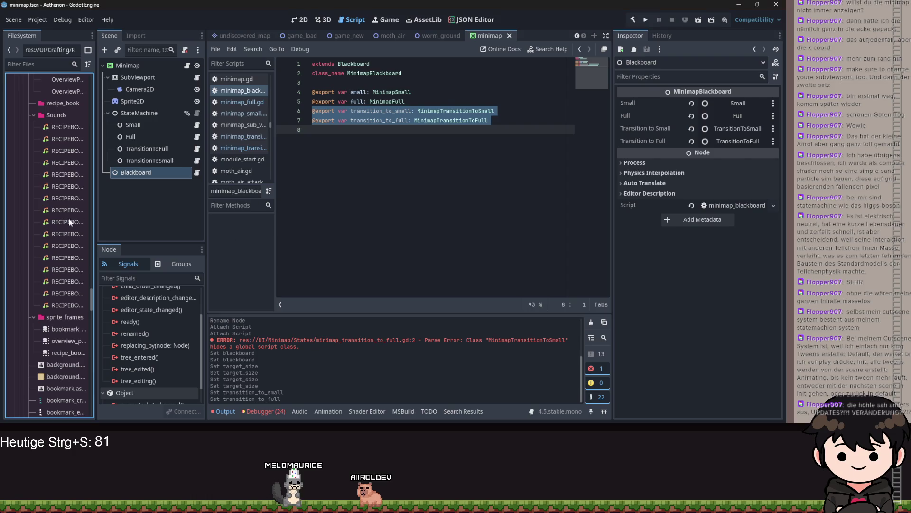
pyautogui.click(137, 218)
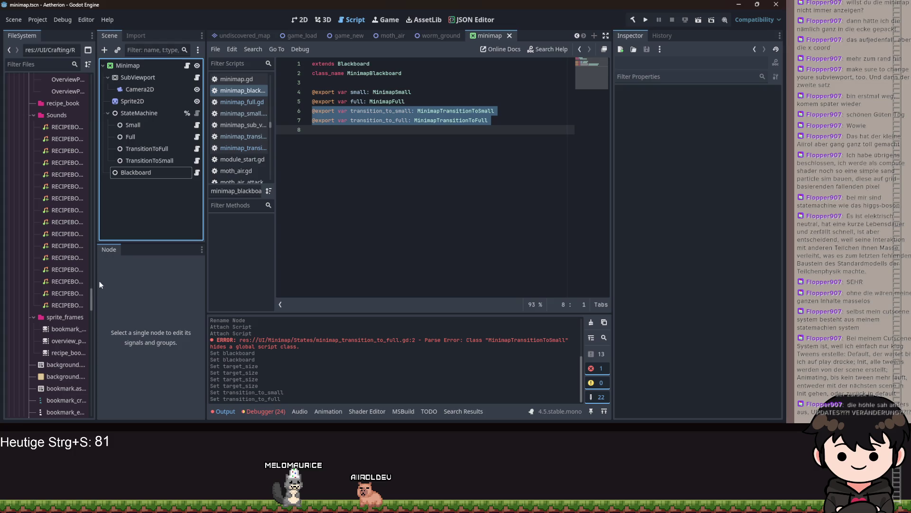
pyautogui.moveTo(95, 235)
pyautogui.mouseDown()
pyautogui.moveTo(131, 236)
pyautogui.moveTo(124, 236)
pyautogui.mouseUp()
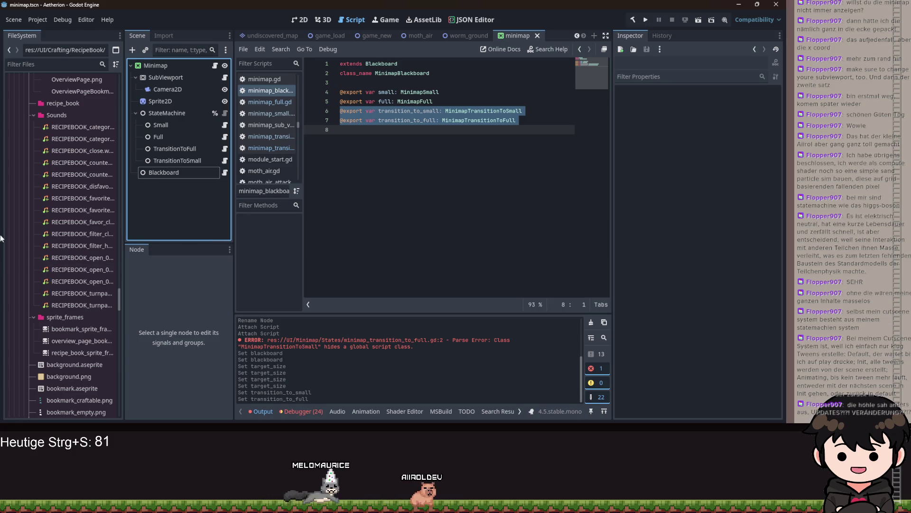
pyautogui.click(92, 151)
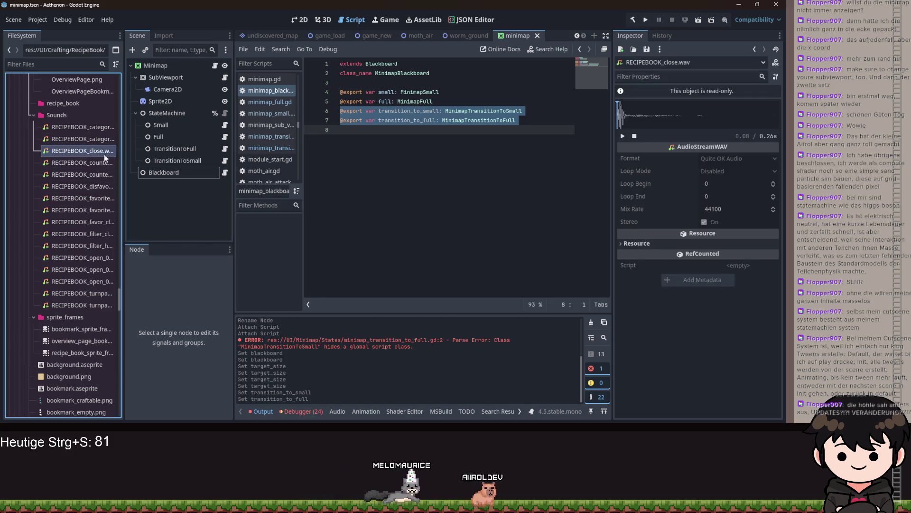
# Play the RECIPEBOOK_close.wav preview three times.
pyautogui.click(623, 136)
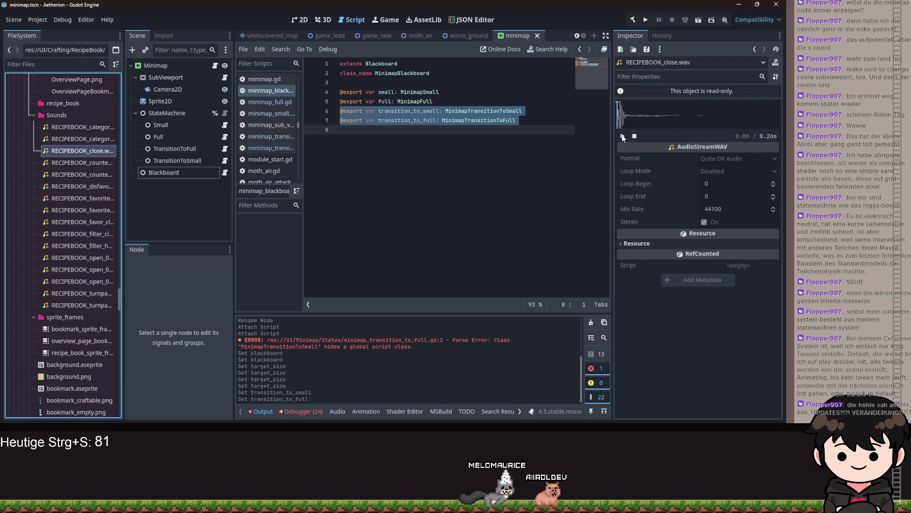
pyautogui.click(622, 136)
pyautogui.click(623, 136)
pyautogui.click(361, 162)
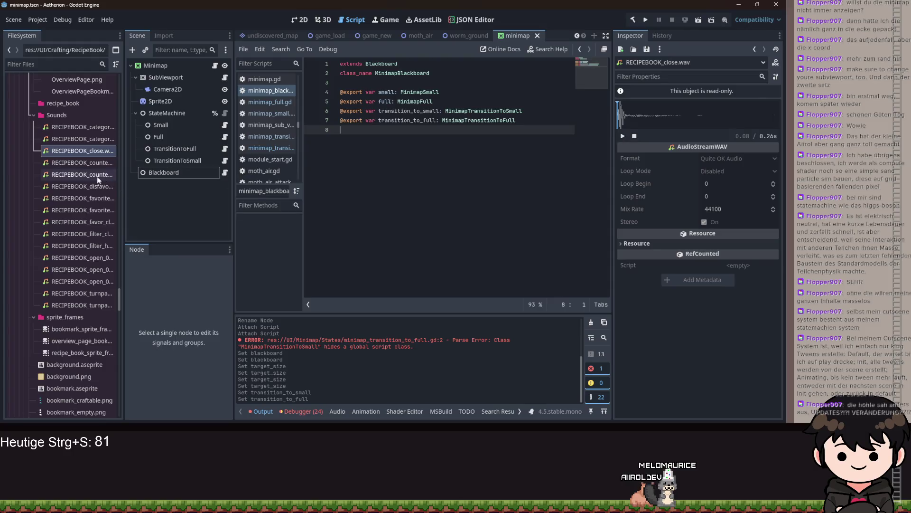
# Preview RECIPEBOOK_open_01.wav, then filter FileSystem for 'recipe_'.
pyautogui.click(88, 140)
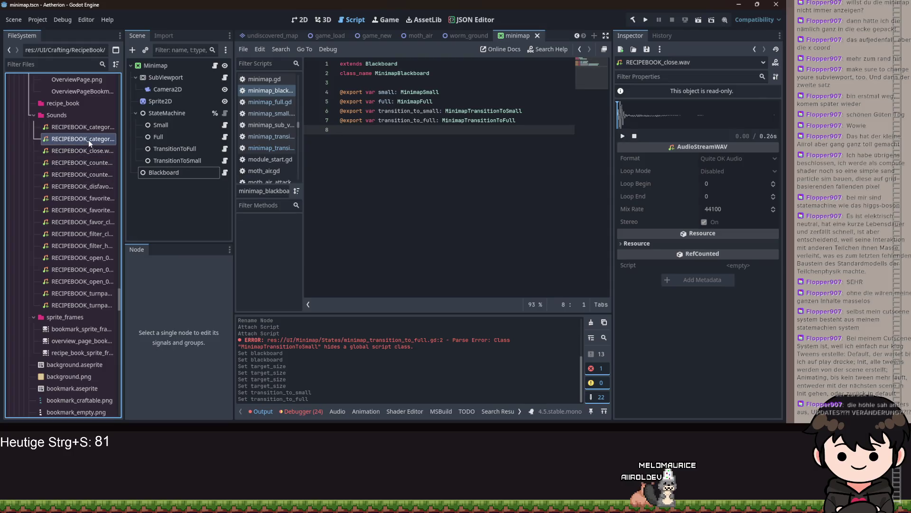
pyautogui.click(96, 258)
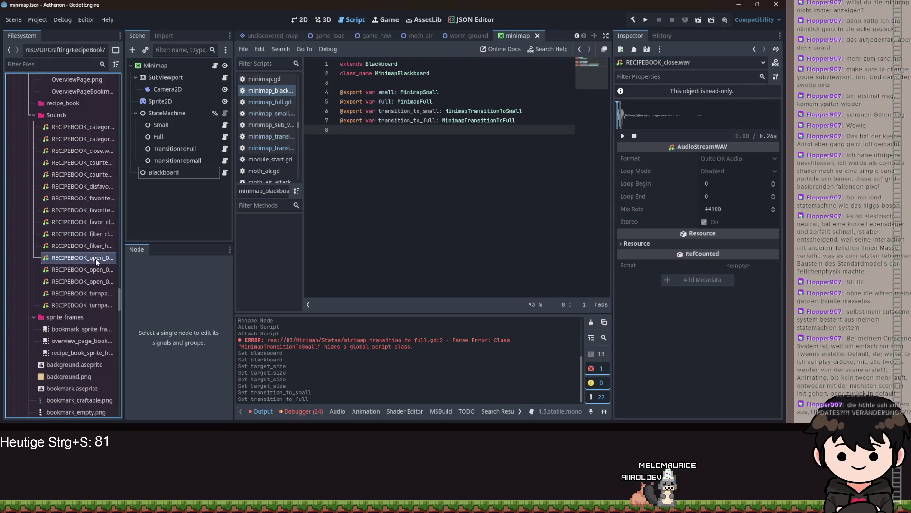
pyautogui.click(621, 136)
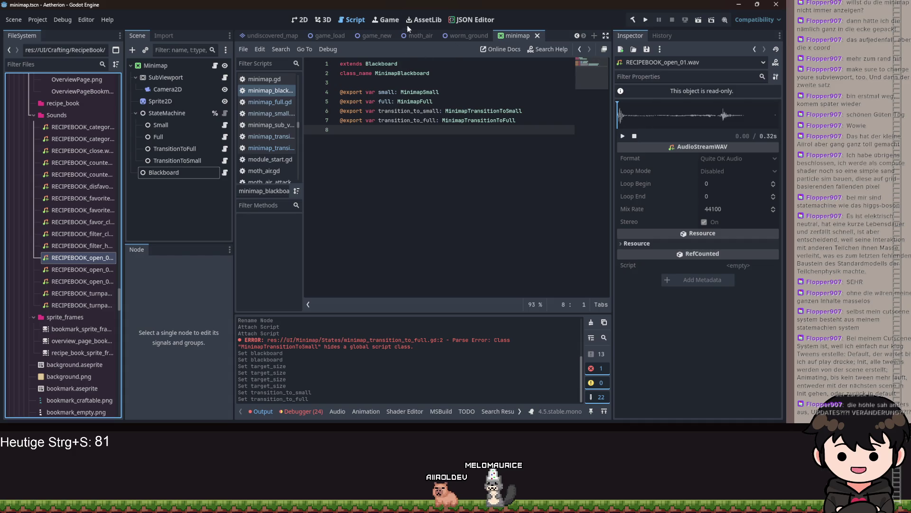
pyautogui.click(61, 63)
pyautogui.write('recipe')
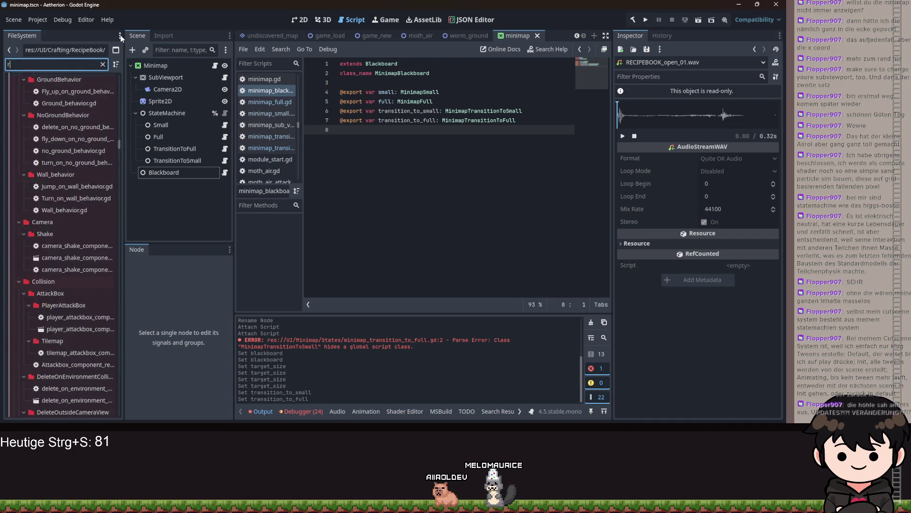
pyautogui.write('_')
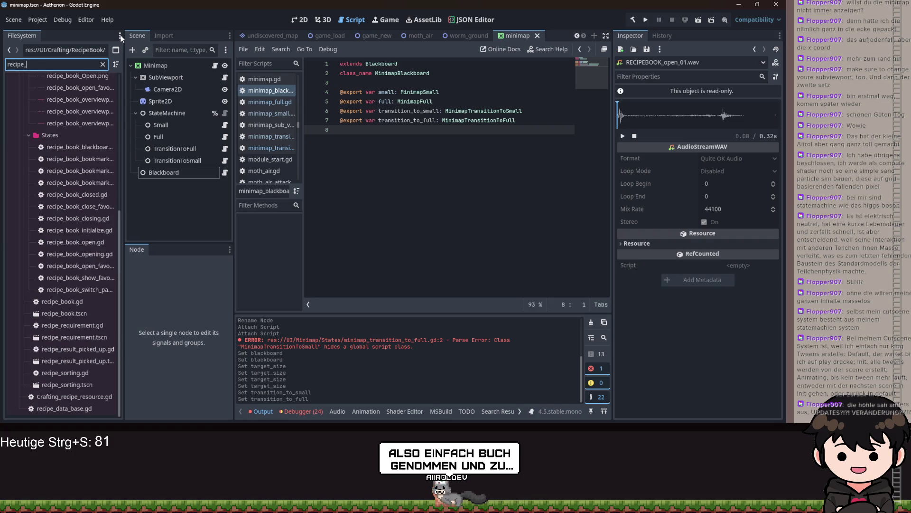
# Open recipe_book.tscn and select its Book root node.
pyautogui.doubleClick(64, 314)
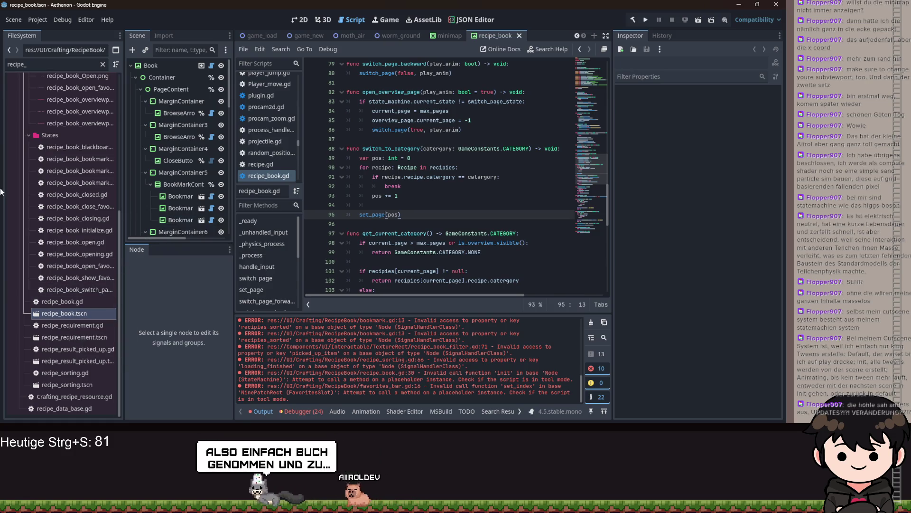
pyautogui.scroll(-5, 162, 172)
pyautogui.scroll(3, 162, 172)
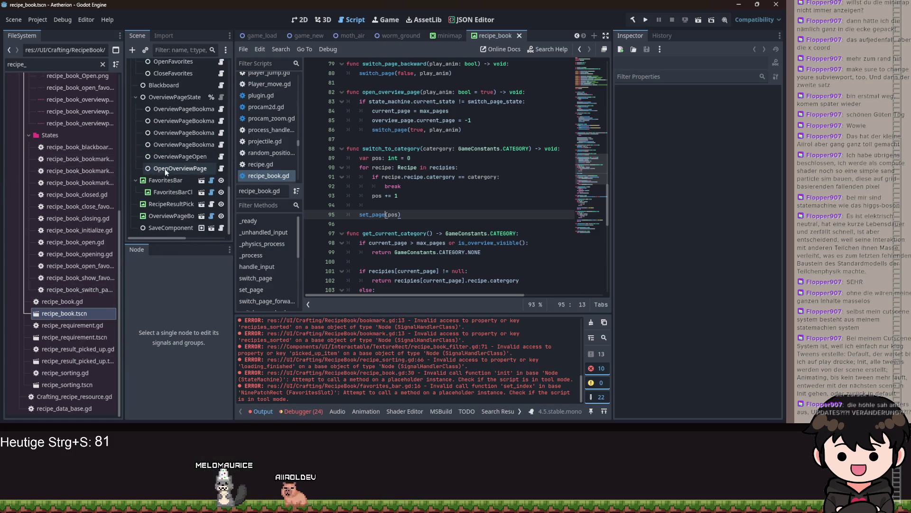
pyautogui.scroll(6, 183, 178)
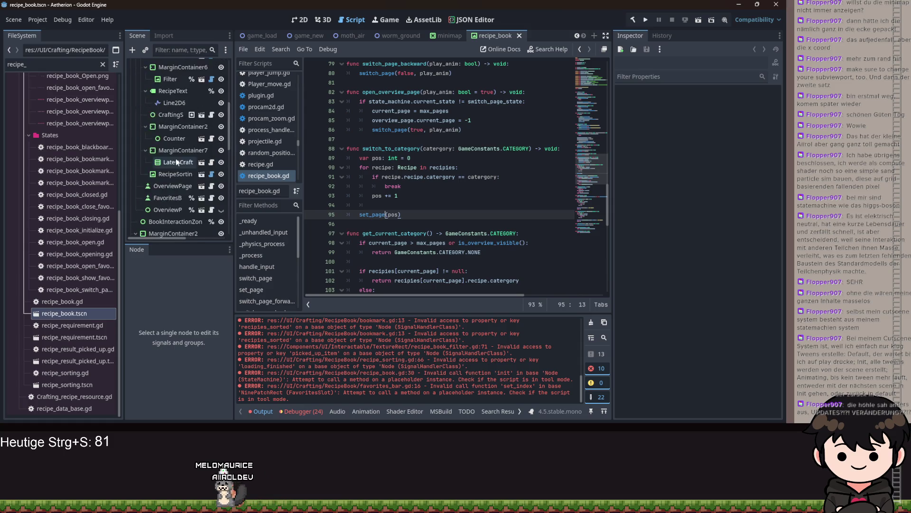
pyautogui.click(146, 66)
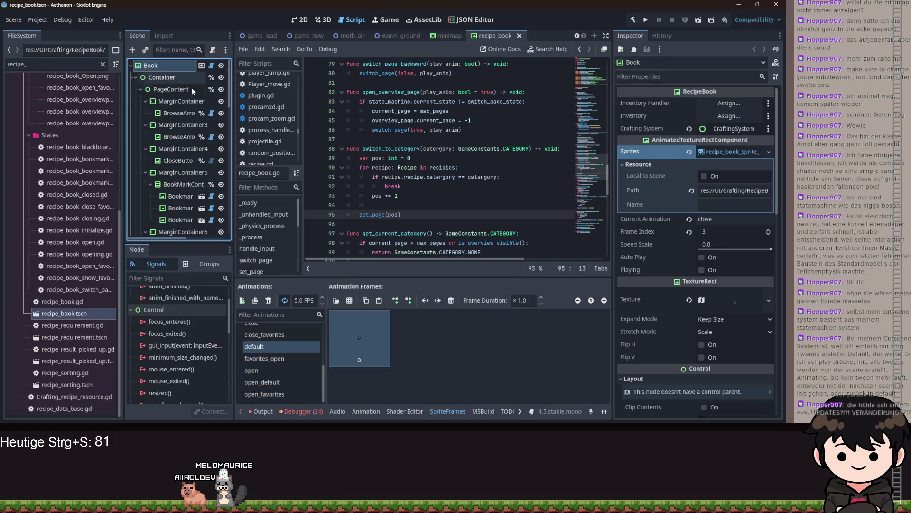
pyautogui.scroll(-5, 184, 140)
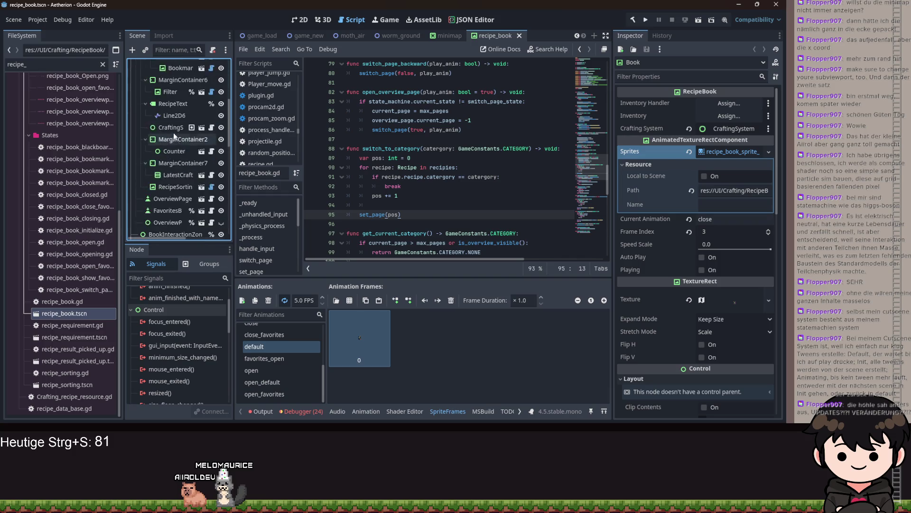
pyautogui.scroll(5, 171, 95)
# Add a plain Node to the scene named Sounds.
pyautogui.click(132, 51)
pyautogui.write('Node')
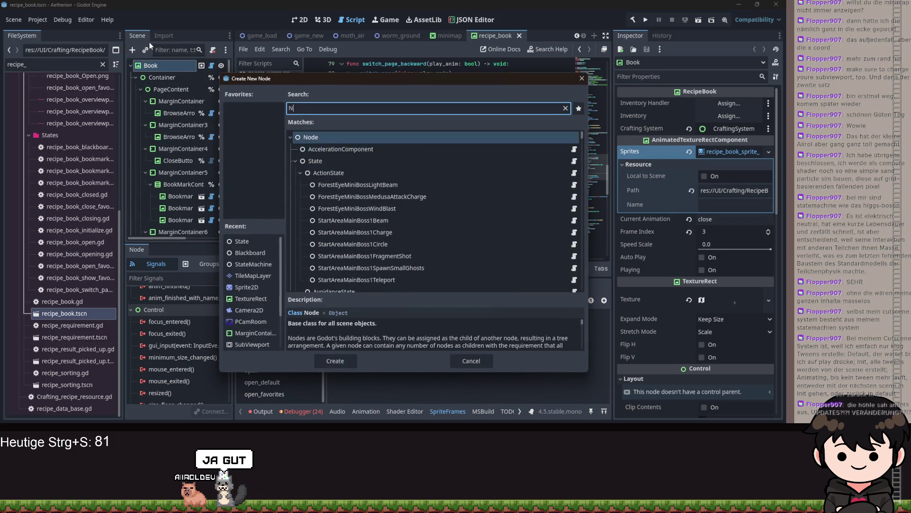
pyautogui.press('Return')
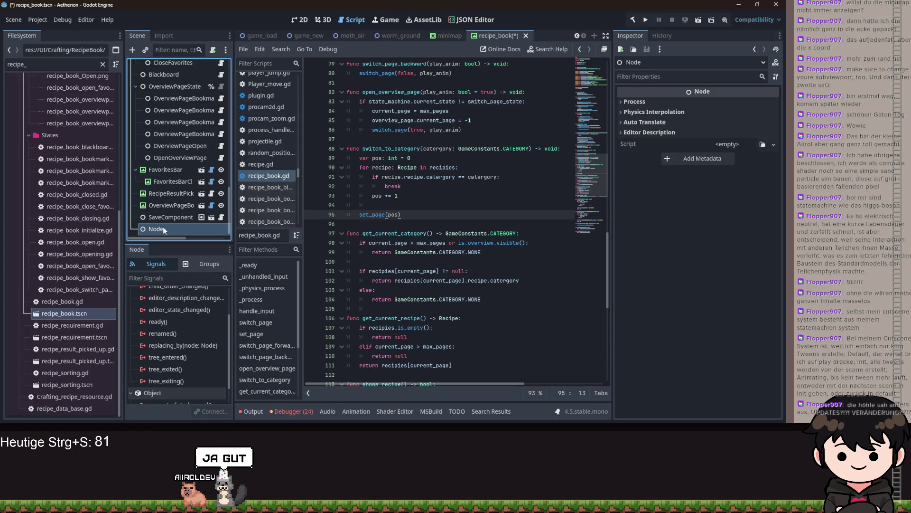
pyautogui.doubleClick(163, 228)
pyautogui.write('Sounds')
pyautogui.press('Return')
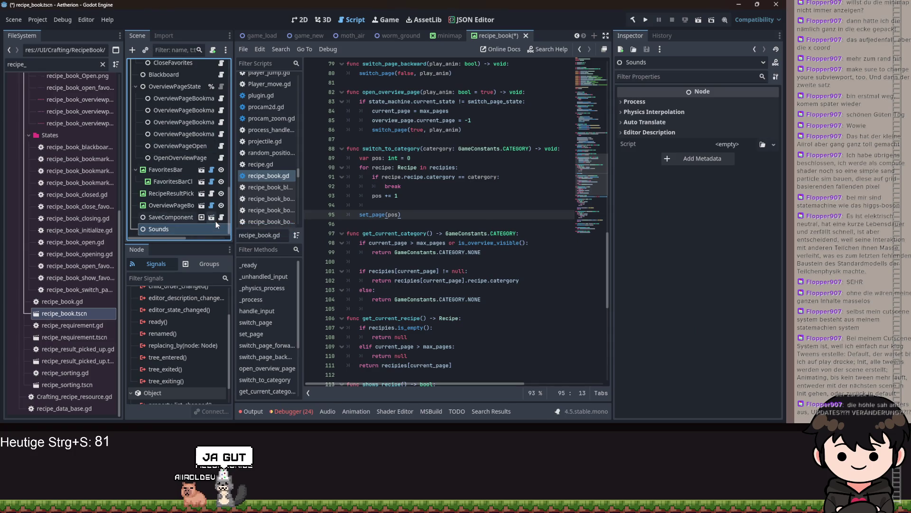
# Add an AudioStreamPlayer child under Sounds and begin renaming it.
pyautogui.click(131, 53)
pyautogui.write('AudioStr')
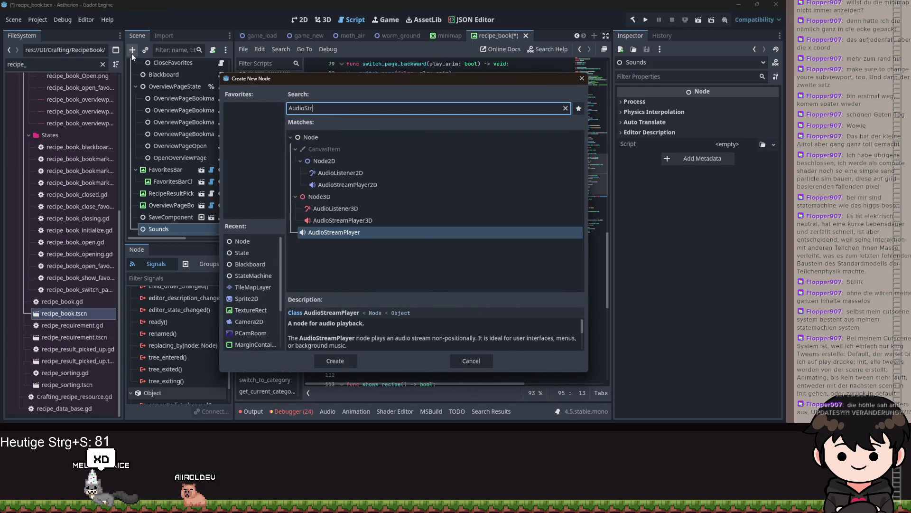
pyautogui.press('Return')
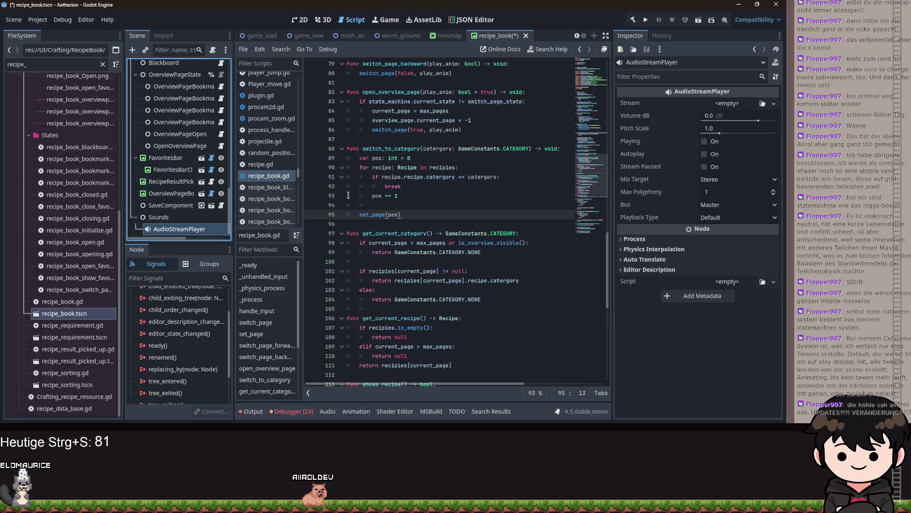
pyautogui.doubleClick(172, 230)
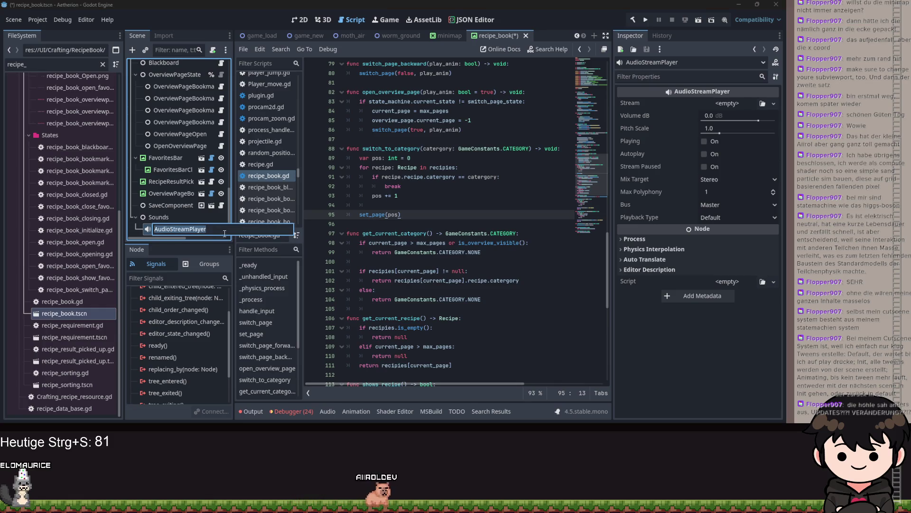
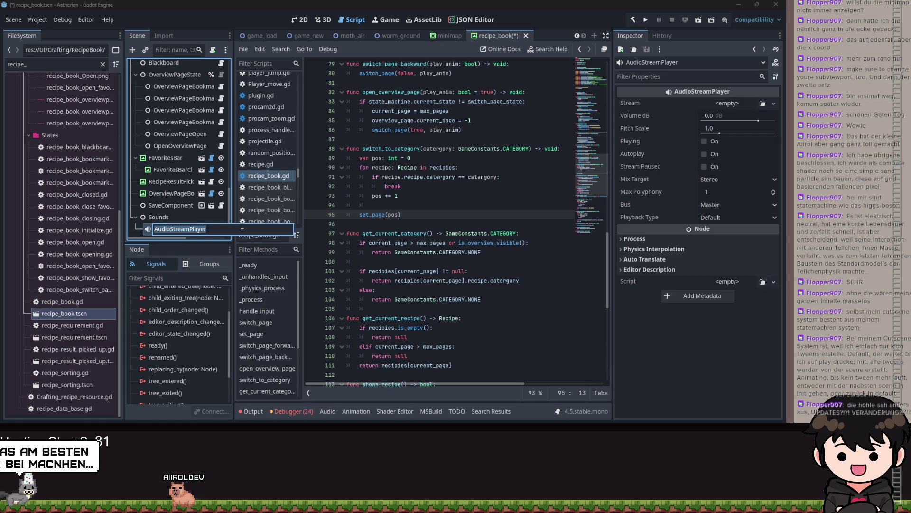
# Confirm the AudioStreamPlayer node name and browse the player's available stream types.
pyautogui.press('Return')
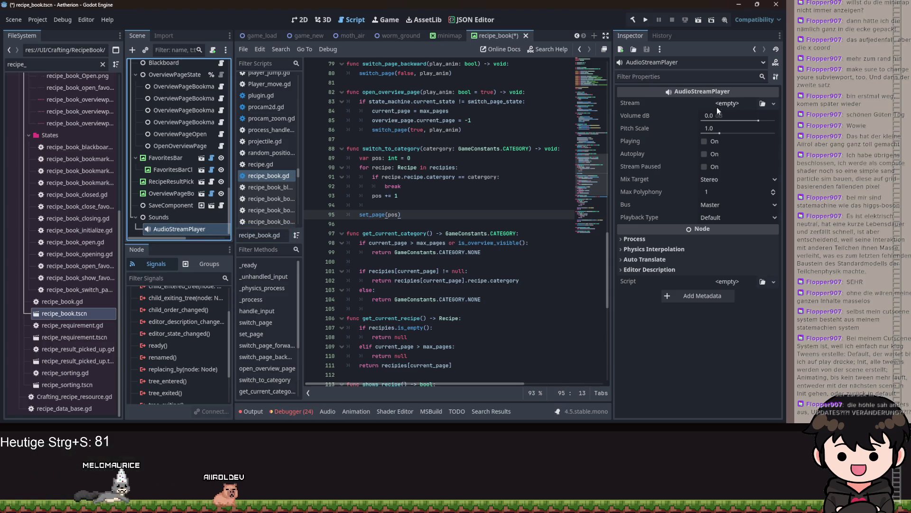
pyautogui.click(717, 106)
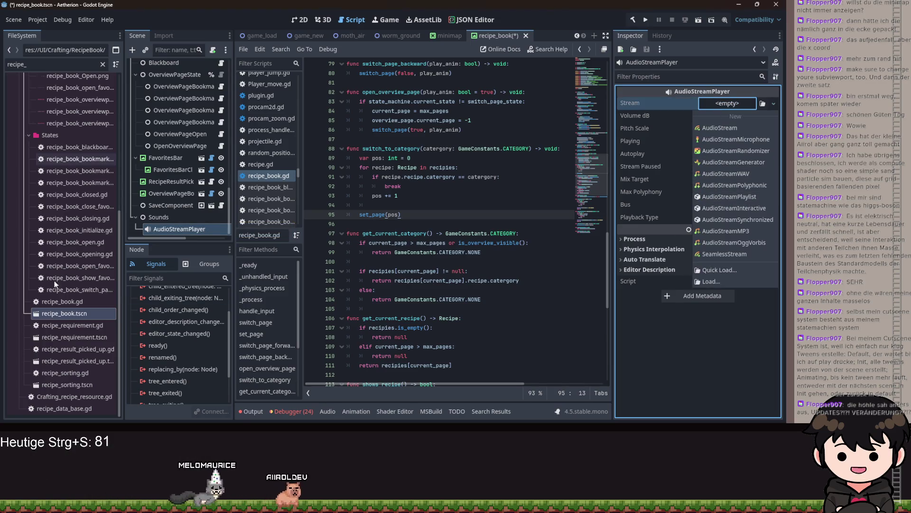
pyautogui.scroll(5, 67, 194)
pyautogui.scroll(-5, 73, 219)
pyautogui.scroll(5, 71, 223)
pyautogui.scroll(-5, 74, 209)
# Close the stream type list and clear the recipe_ filter from the FileSystem dock.
pyautogui.click(102, 65)
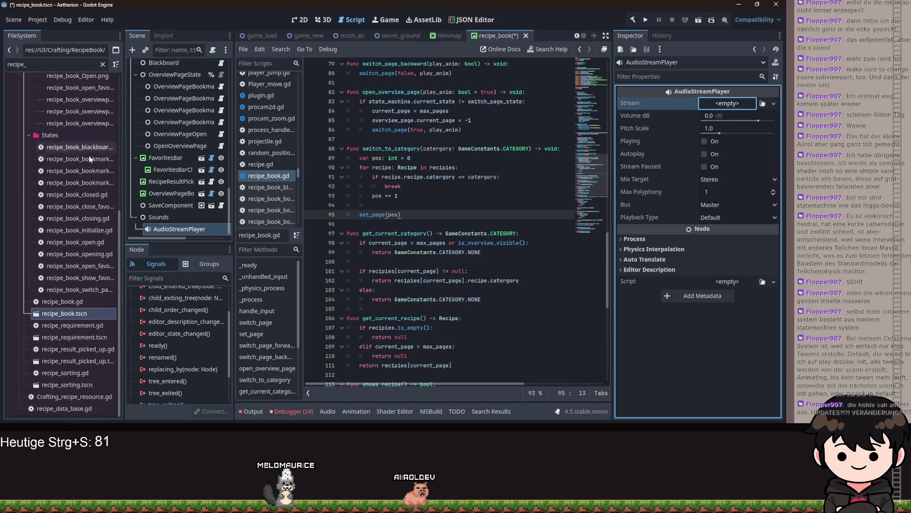
pyautogui.click(102, 66)
pyautogui.scroll(10, 78, 204)
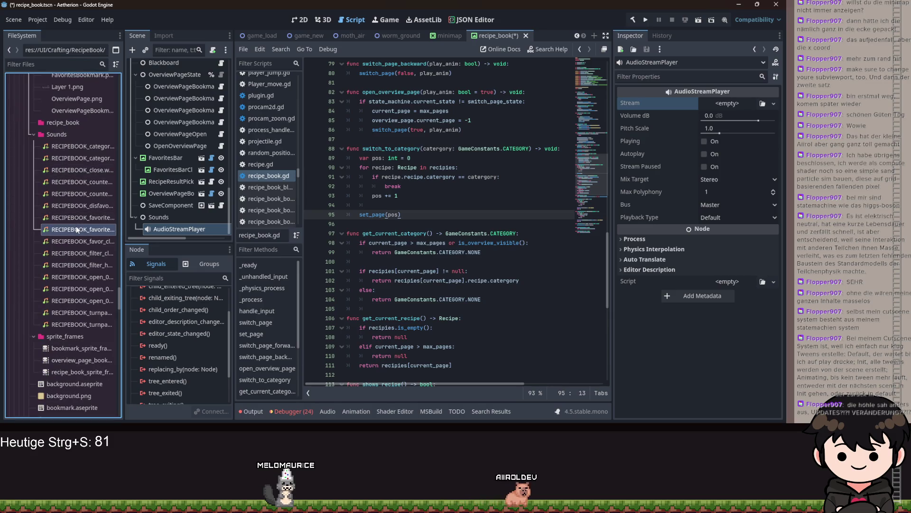
# Try an AudioStreamRandomizer stream, cancel saving it to a file, and undo the assignment.
pyautogui.click(737, 107)
pyautogui.click(724, 141)
pyautogui.rightClick(717, 99)
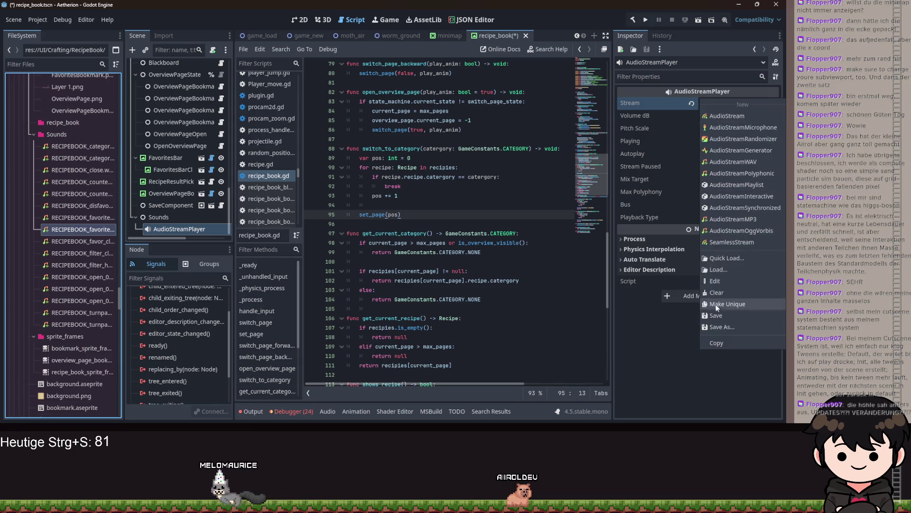
pyautogui.click(719, 327)
pyautogui.click(488, 350)
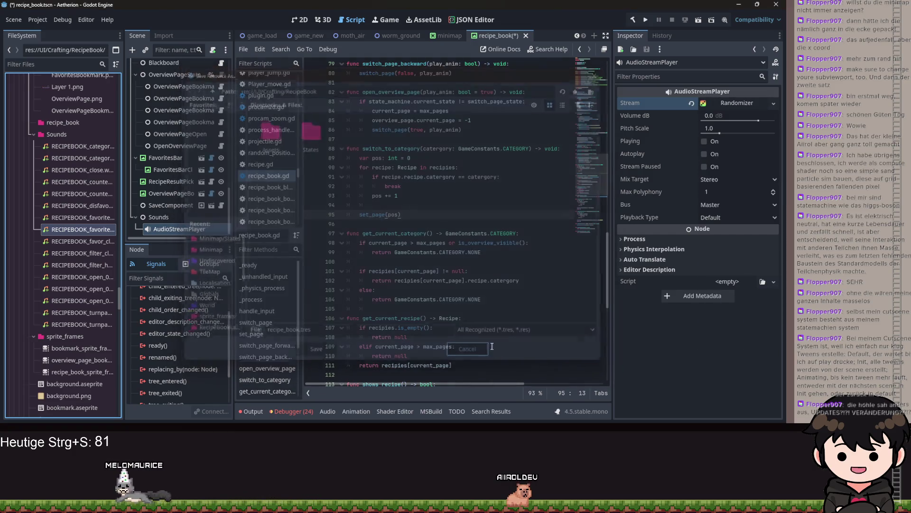
pyautogui.hotkey('ctrl', 'z')
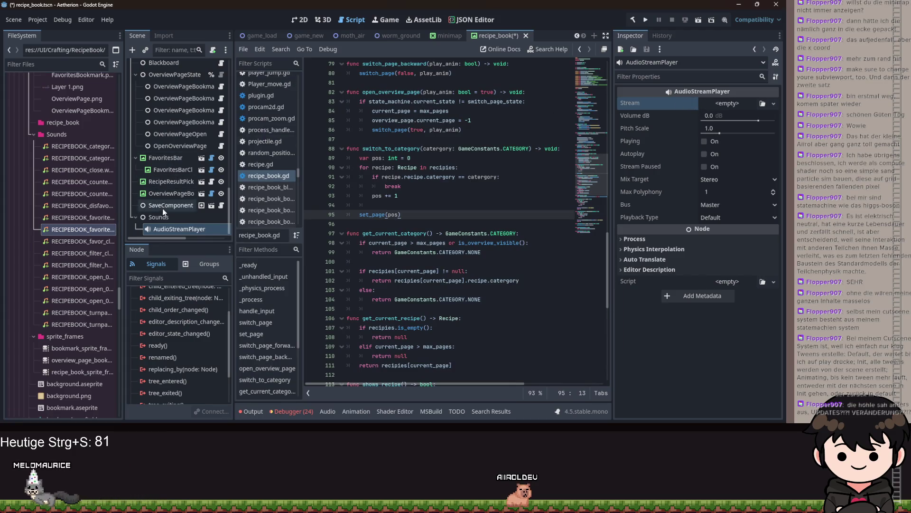
# Scroll the FileSystem to the recipe book's Sounds folder and bring up its options.
pyautogui.scroll(5, 178, 198)
pyautogui.scroll(1, 184, 175)
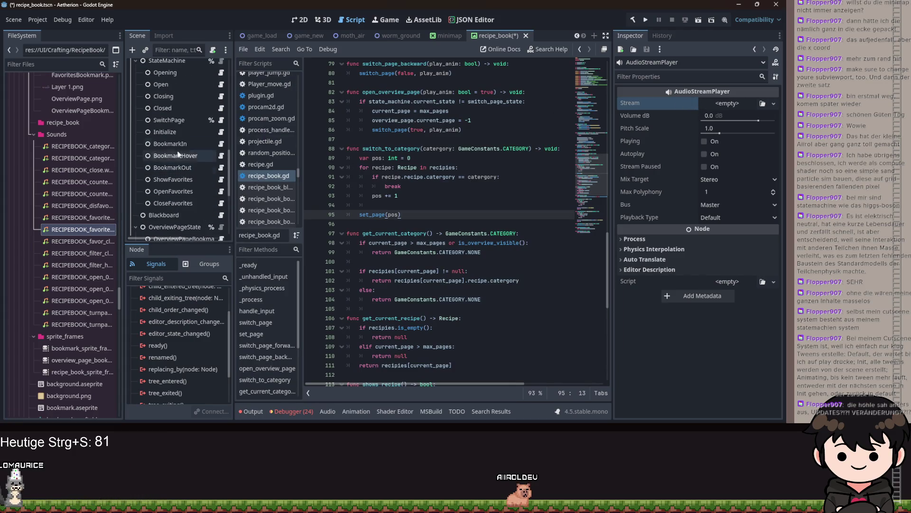
pyautogui.scroll(-6, 180, 128)
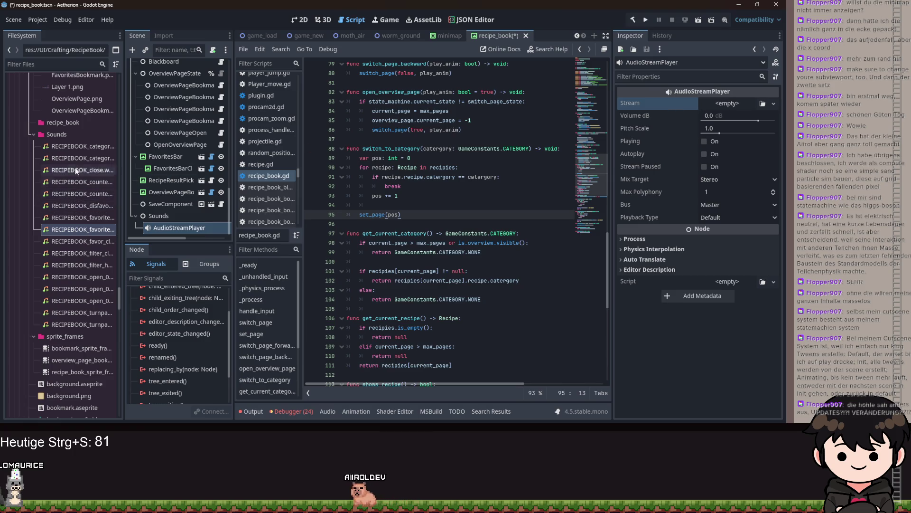
pyautogui.rightClick(56, 135)
# Create a folder named Resources inside the recipe book's Sounds folder.
pyautogui.moveTo(102, 142)
pyautogui.rightClick(54, 133)
pyautogui.rightClick(54, 134)
pyautogui.moveTo(75, 139)
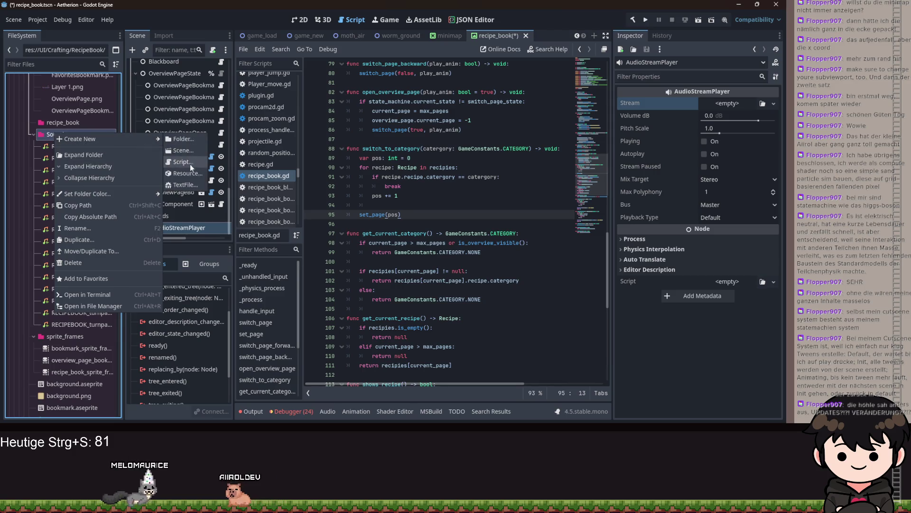
pyautogui.click(179, 143)
pyautogui.write('SoundResources')
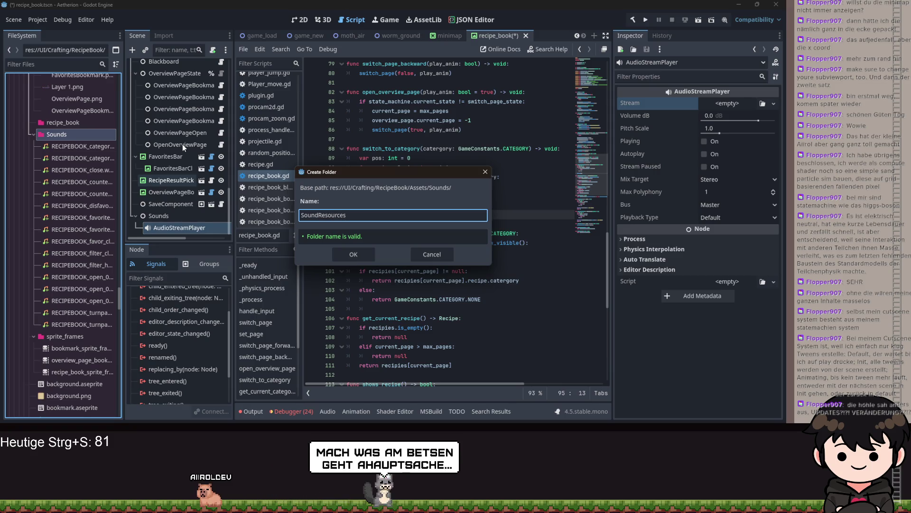
pyautogui.hotkey('ctrl', 'a')
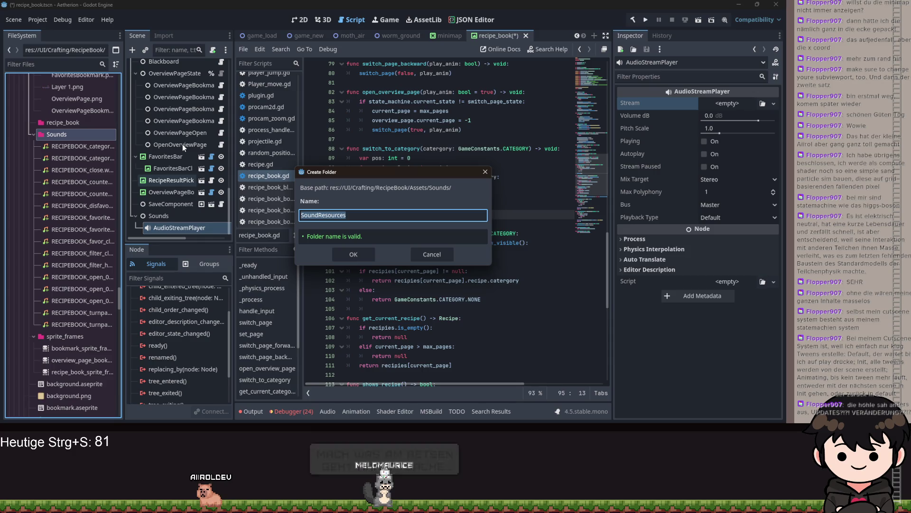
pyautogui.write('Resources')
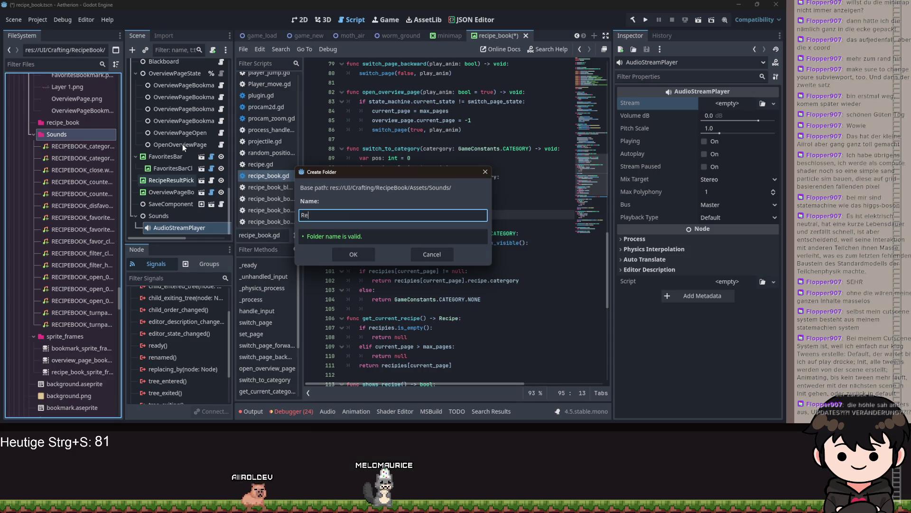
pyautogui.press('Return')
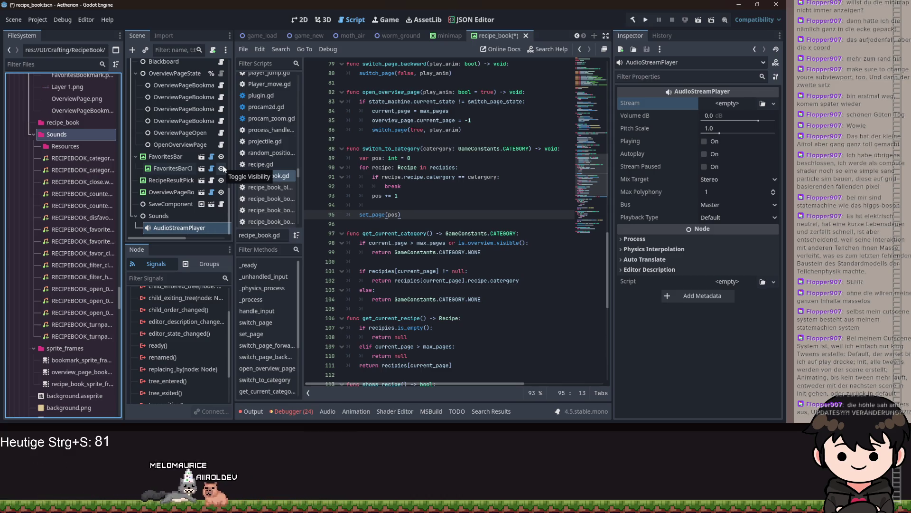
pyautogui.click(713, 205)
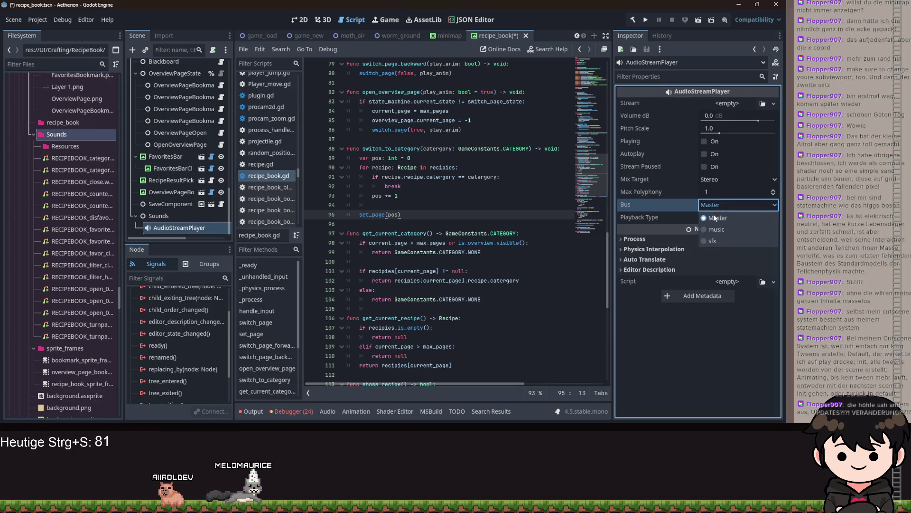
# Set the AudioStreamPlayer's Bus to sfx, keeping Playback Type at Default.
pyautogui.click(712, 241)
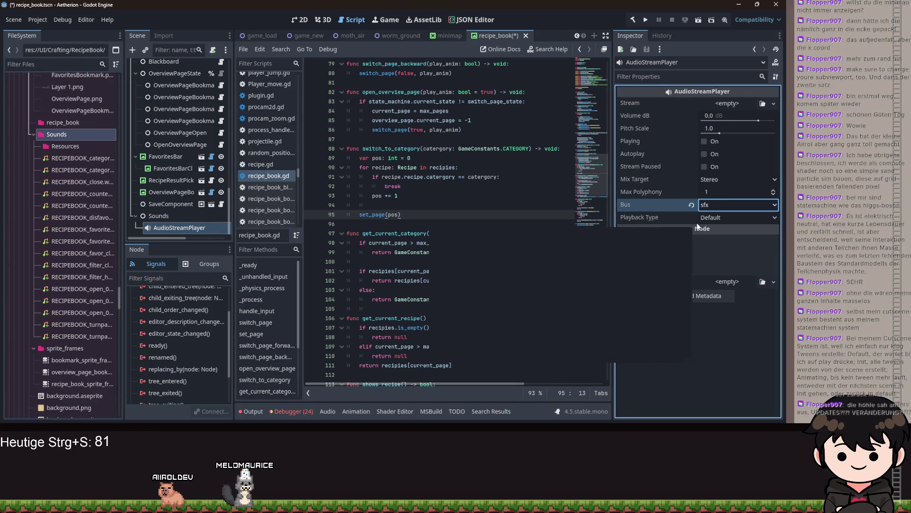
pyautogui.click(705, 219)
pyautogui.click(706, 220)
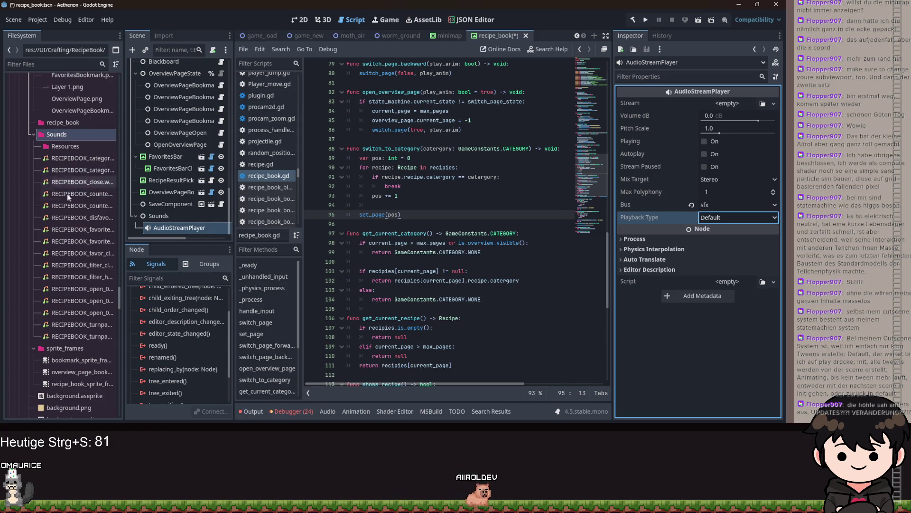
# Look through the FileSystem dock and focus its file filter field.
pyautogui.moveTo(80, 256)
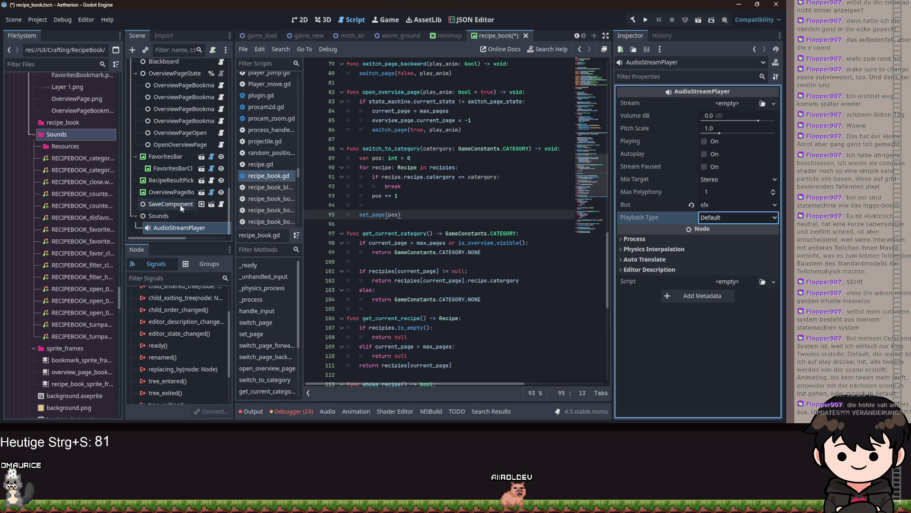
pyautogui.scroll(5, 84, 215)
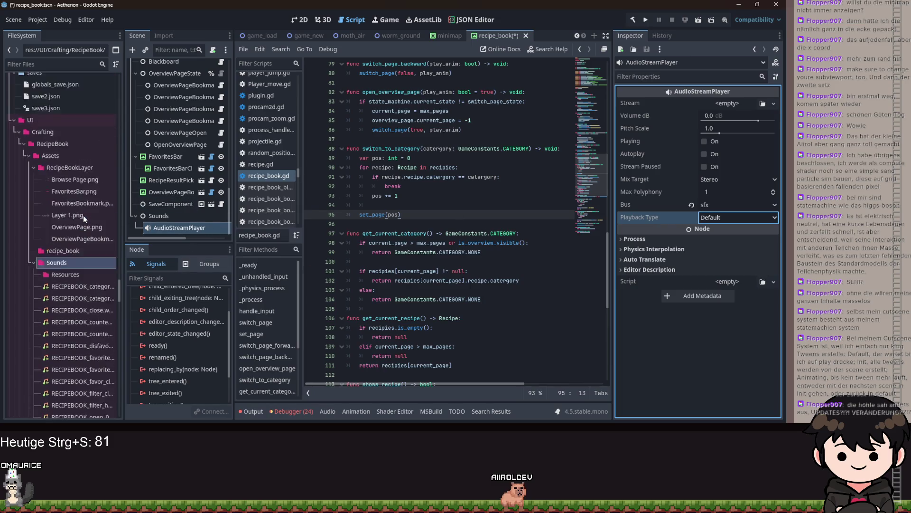
pyautogui.scroll(-8, 93, 221)
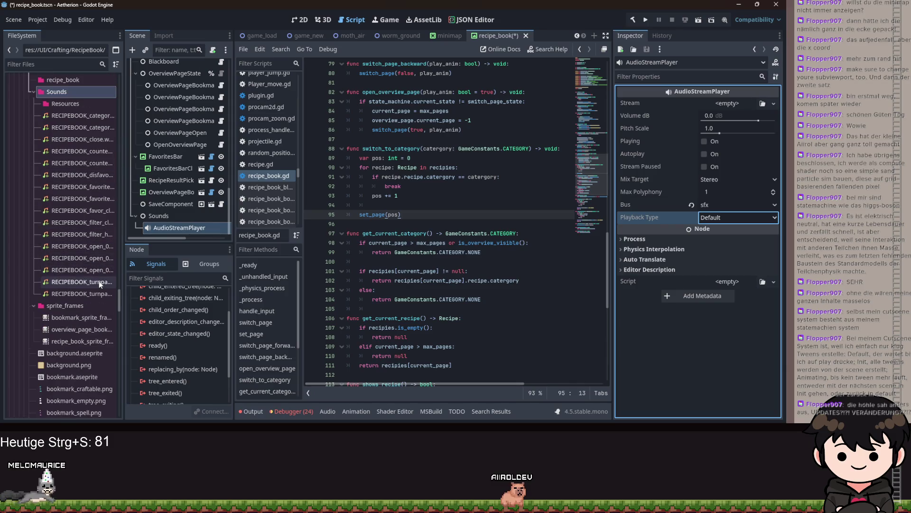
pyautogui.moveTo(90, 269)
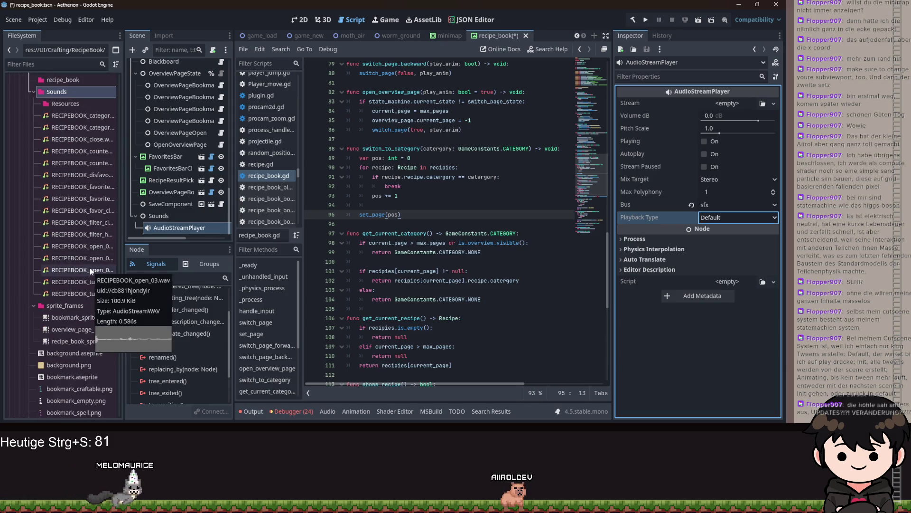
pyautogui.click(87, 64)
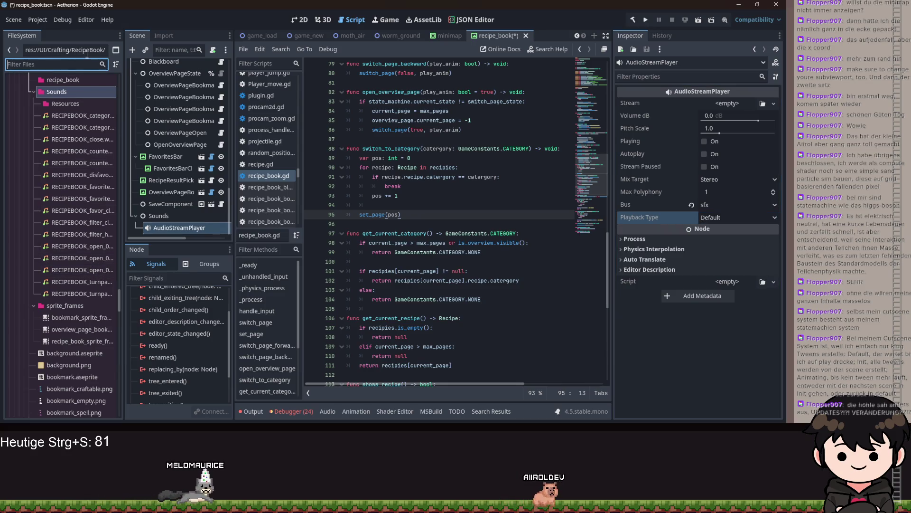
# Filter the files by 'sound' and open the sound_resource.gd script.
pyautogui.write('sound')
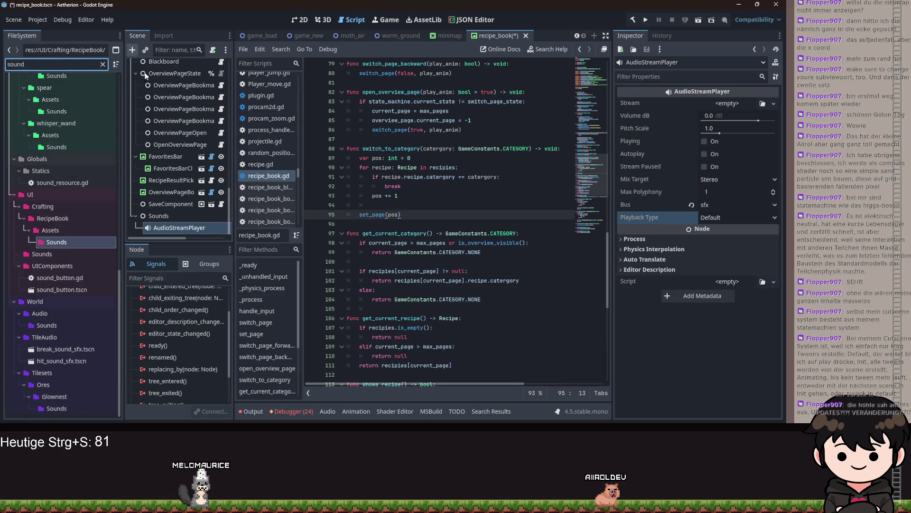
pyautogui.doubleClick(86, 181)
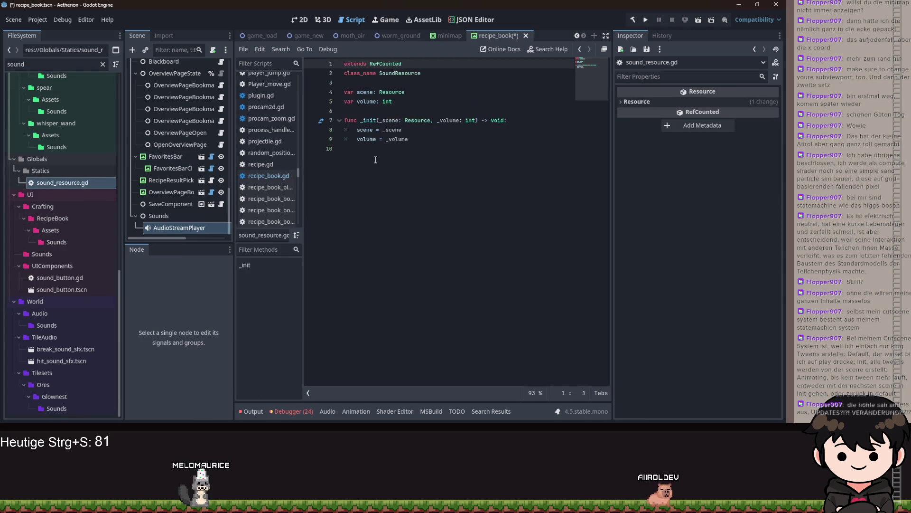
pyautogui.scroll(10, 67, 198)
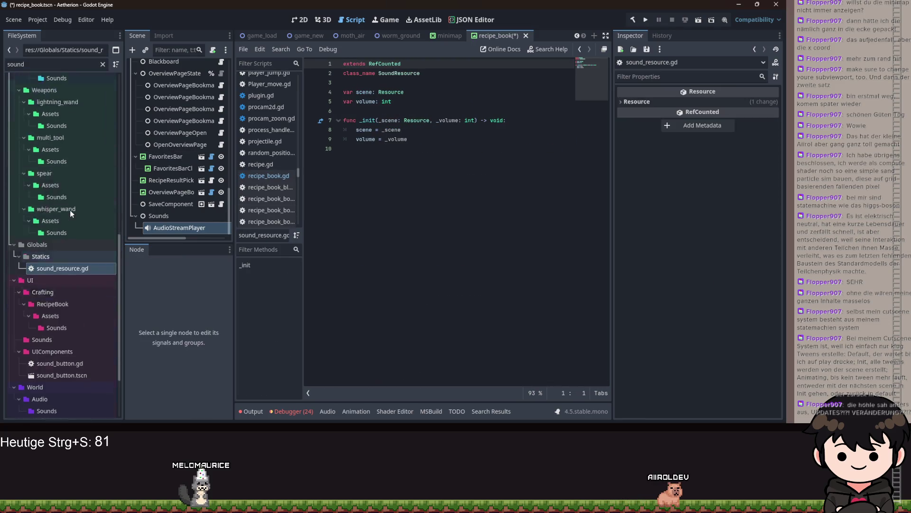
pyautogui.scroll(8, 57, 158)
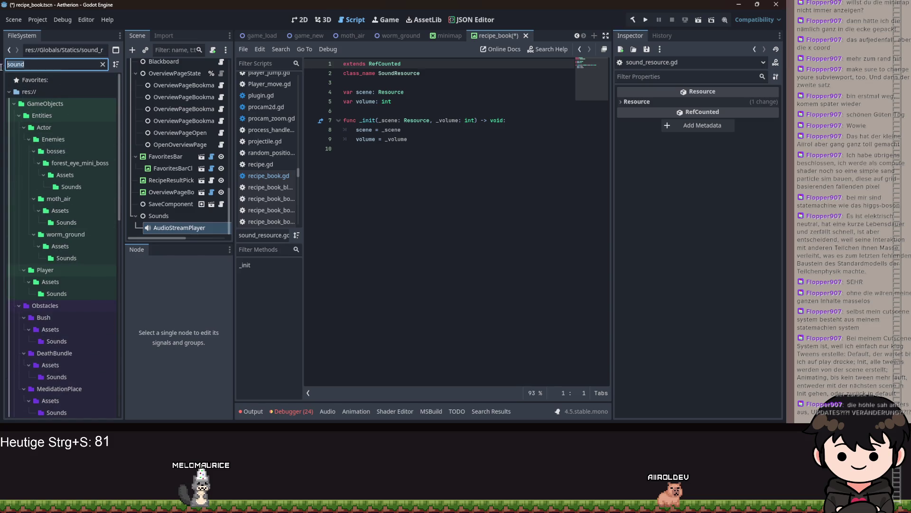
# Change the filter to 'game_c' and open the game_constants.gd script.
pyautogui.press('BackSpace')
pyautogui.write('game_c')
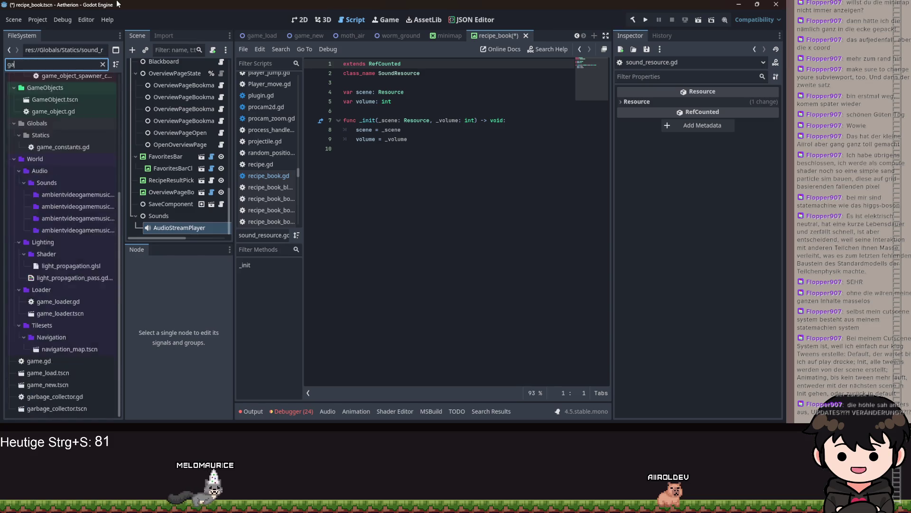
pyautogui.doubleClick(61, 126)
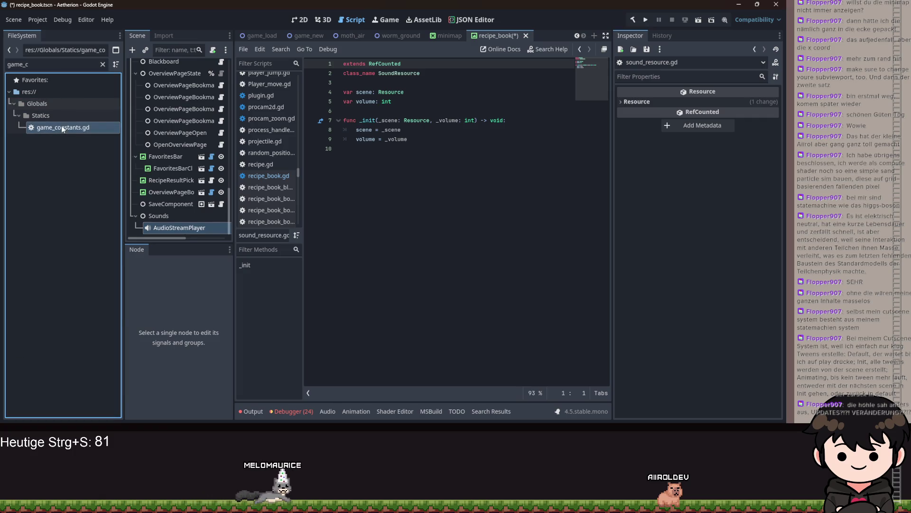
pyautogui.scroll(-20, 467, 193)
pyautogui.scroll(20, 467, 193)
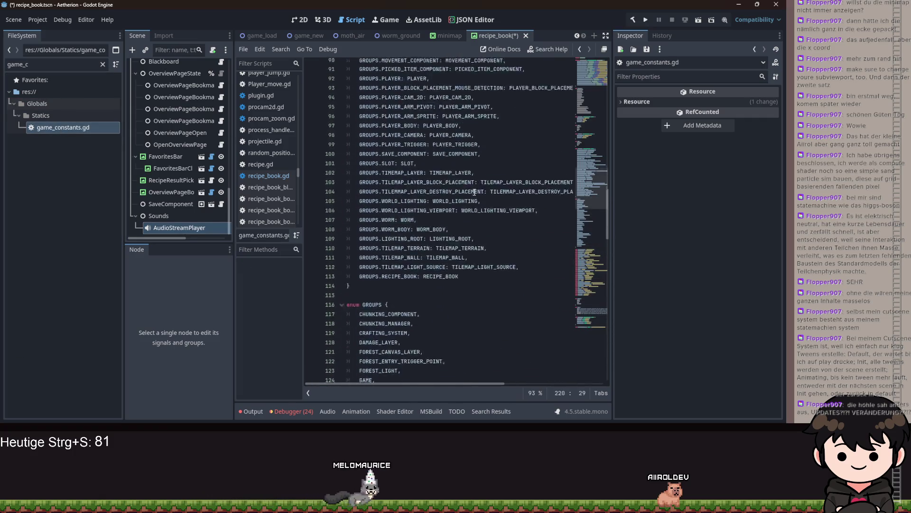
pyautogui.scroll(5, 480, 197)
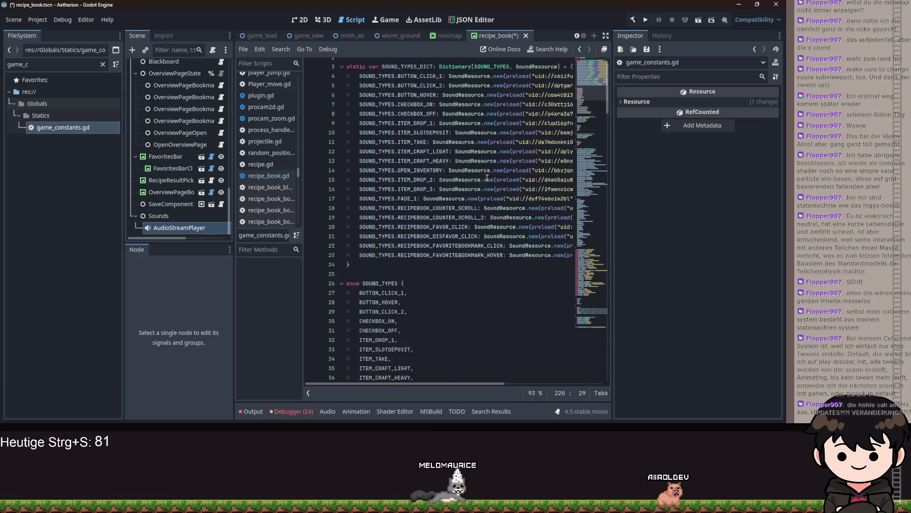
pyautogui.scroll(-5, 467, 204)
# Select and review the recipe book entries in the SOUND_TYPES enum.
pyautogui.click(468, 261)
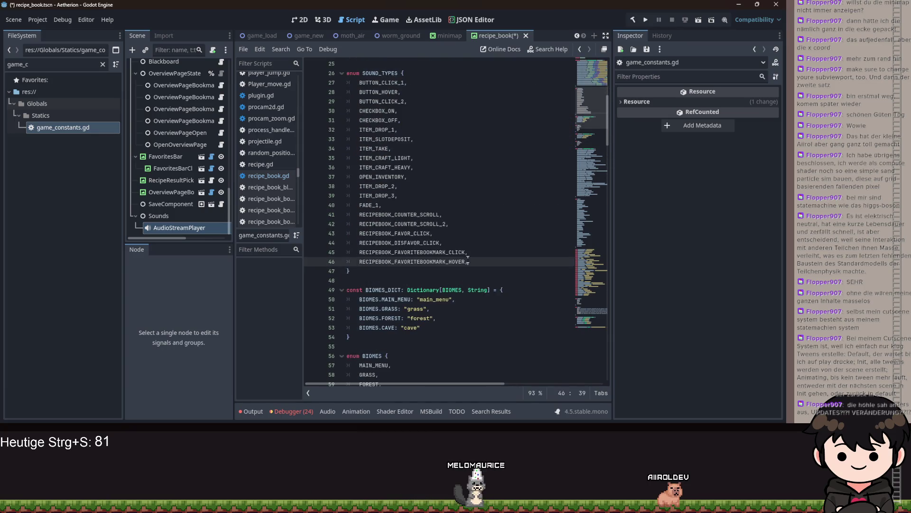
pyautogui.hotkey('shift', 'Up')
pyautogui.hotkey('shift', 'Up')
pyautogui.hotkey('shift', 'Up')
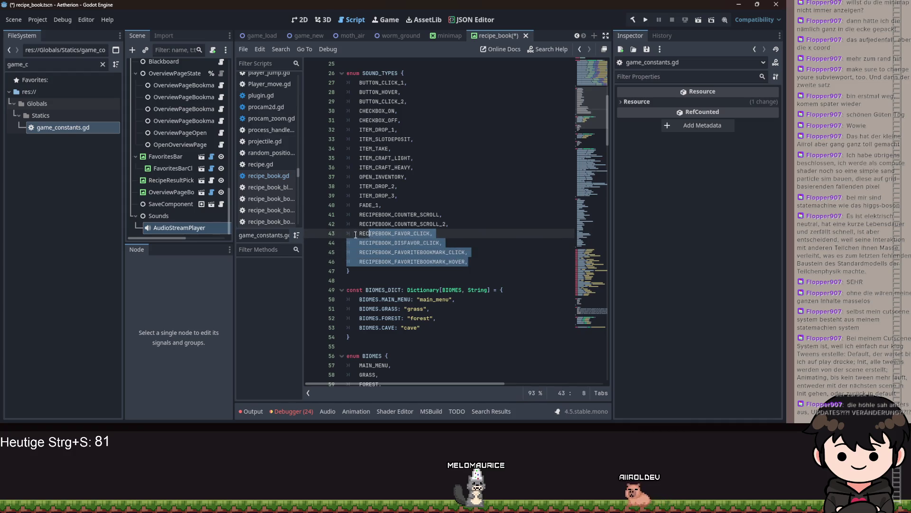
pyautogui.moveTo(472, 262); pyautogui.dragTo(309, 218)
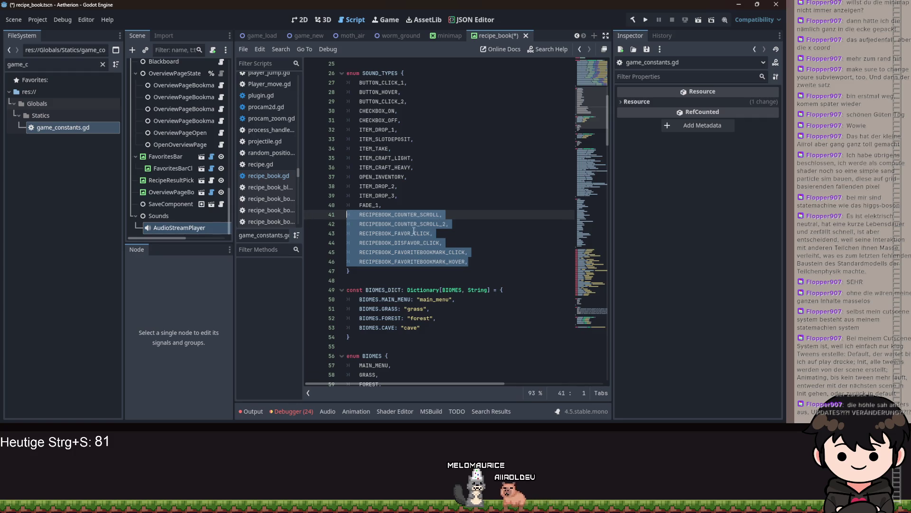
pyautogui.click(508, 243)
pyautogui.scroll(6, 505, 250)
pyautogui.scroll(-3, 473, 331)
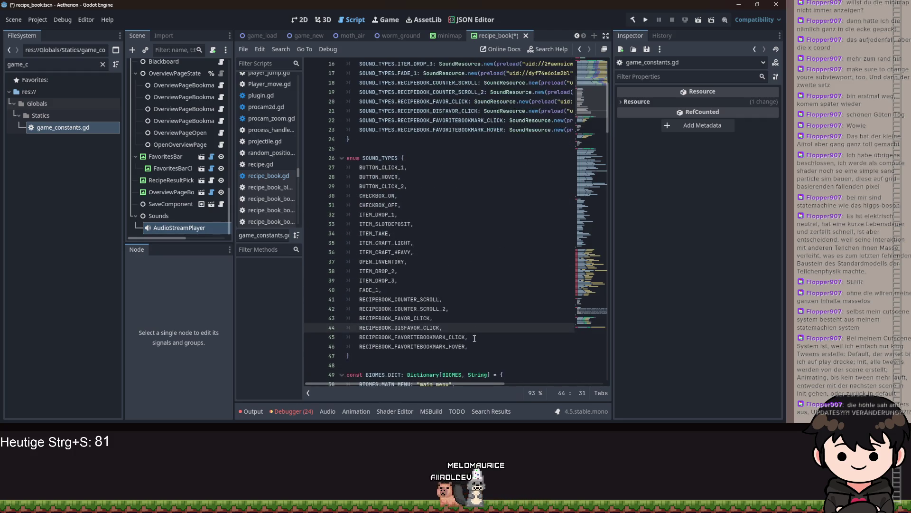
pyautogui.moveTo(476, 380)
pyautogui.mouseDown()
pyautogui.moveTo(555, 377)
pyautogui.moveTo(473, 379)
pyautogui.mouseUp()
pyautogui.scroll(-5, 427, 261)
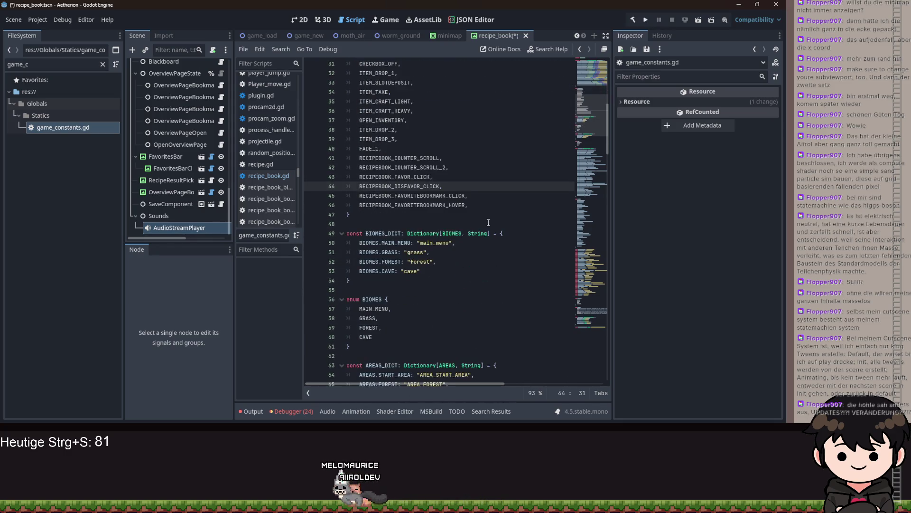
pyautogui.moveTo(469, 205)
pyautogui.mouseDown()
pyautogui.moveTo(351, 185)
pyautogui.moveTo(295, 162)
pyautogui.moveTo(468, 206)
pyautogui.moveTo(286, 155)
pyautogui.moveTo(467, 205)
pyautogui.moveTo(379, 195)
pyautogui.moveTo(294, 166)
pyautogui.mouseUp()
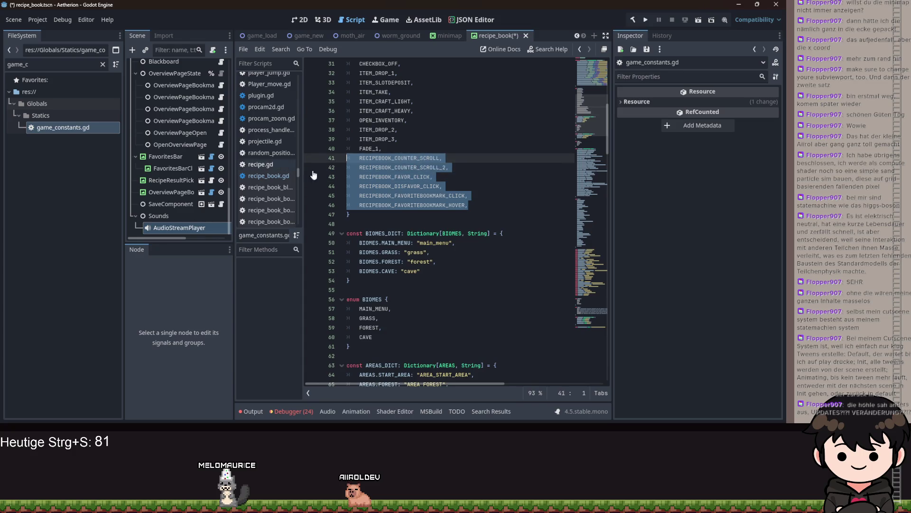
pyautogui.click(456, 186)
pyautogui.moveTo(469, 205)
pyautogui.mouseDown()
pyautogui.moveTo(351, 188)
pyautogui.moveTo(332, 166)
pyautogui.moveTo(467, 204)
pyautogui.moveTo(319, 155)
pyautogui.mouseUp()
pyautogui.moveTo(469, 205)
pyautogui.mouseDown()
pyautogui.moveTo(380, 186)
pyautogui.moveTo(289, 148)
pyautogui.mouseUp()
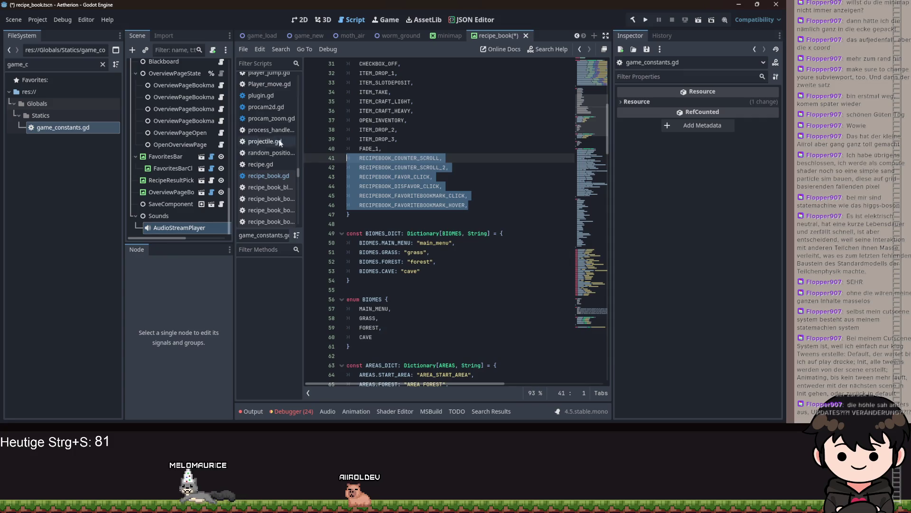
# Clear the file filter, place the caret after RECIPEBOOK_FAVORITEBOOKMARK_HOVER, and request deleting the Sounds node.
pyautogui.click(103, 64)
pyautogui.scroll(10, 418, 332)
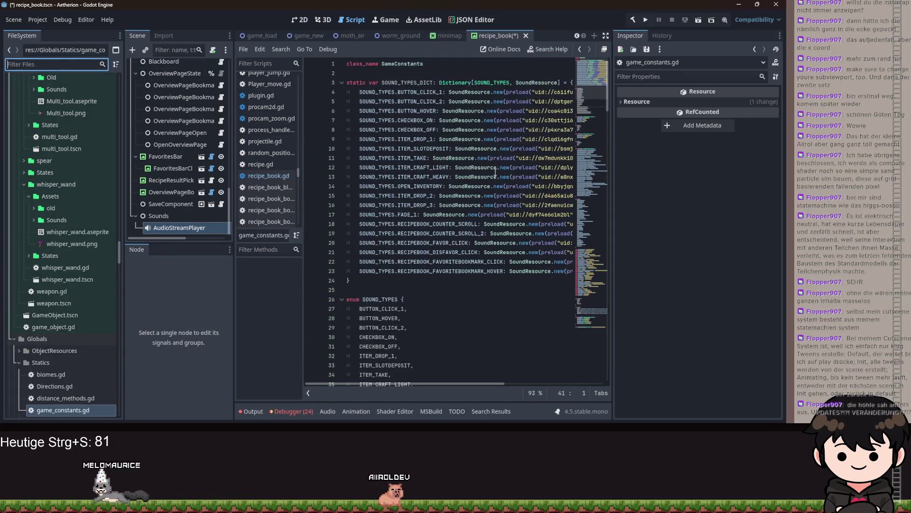
pyautogui.moveTo(417, 383)
pyautogui.mouseDown()
pyautogui.moveTo(540, 392)
pyautogui.moveTo(303, 386)
pyautogui.mouseUp()
pyautogui.scroll(-5, 105, 185)
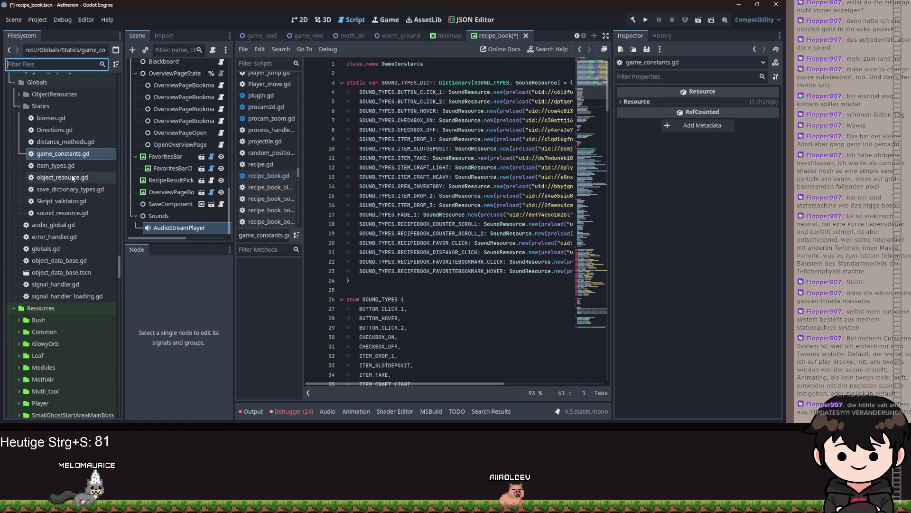
pyautogui.scroll(-7, 413, 254)
pyautogui.click(495, 291)
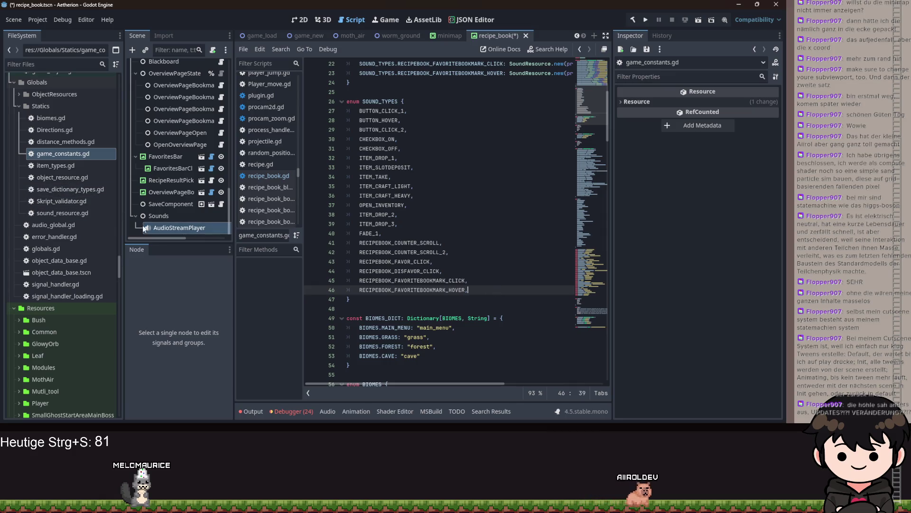
pyautogui.click(172, 215)
pyautogui.press('Delete')
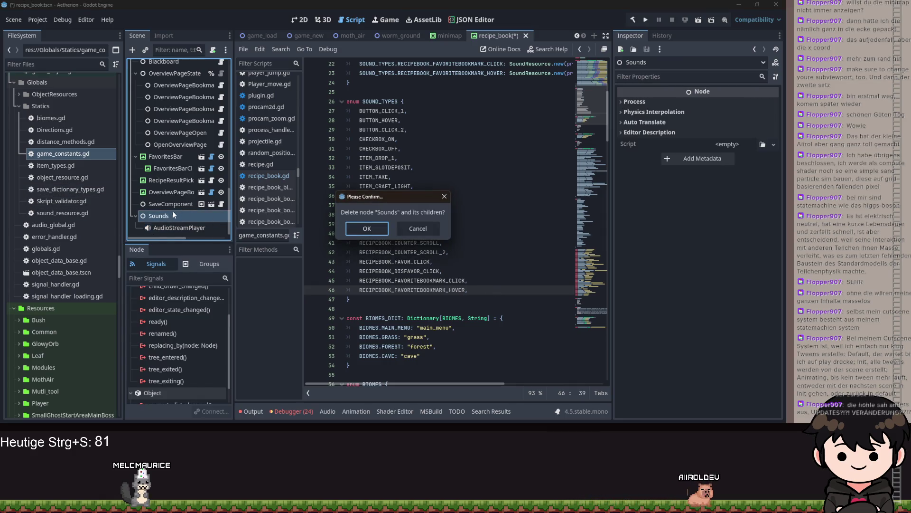
# Confirm deleting the Sounds node and its AudioStreamPlayer child.
pyautogui.click(371, 223)
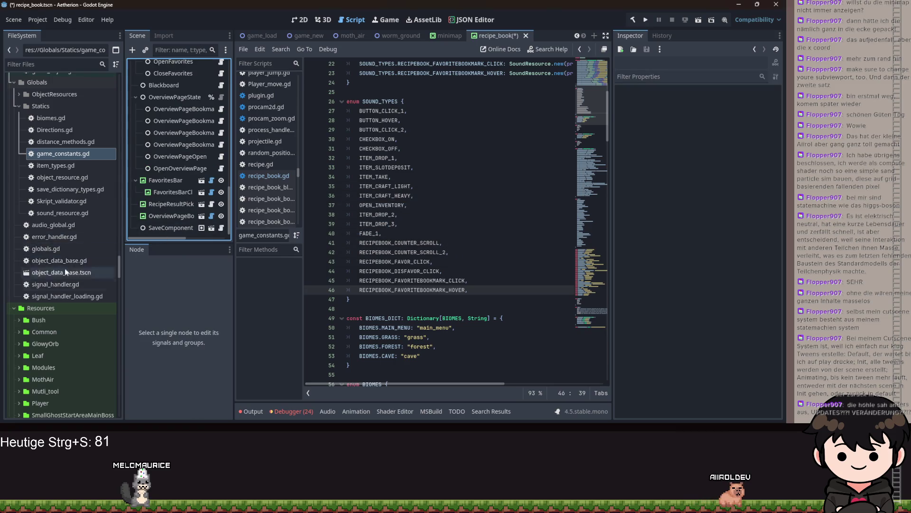
pyautogui.scroll(-5, 70, 203)
pyautogui.scroll(-8, 70, 203)
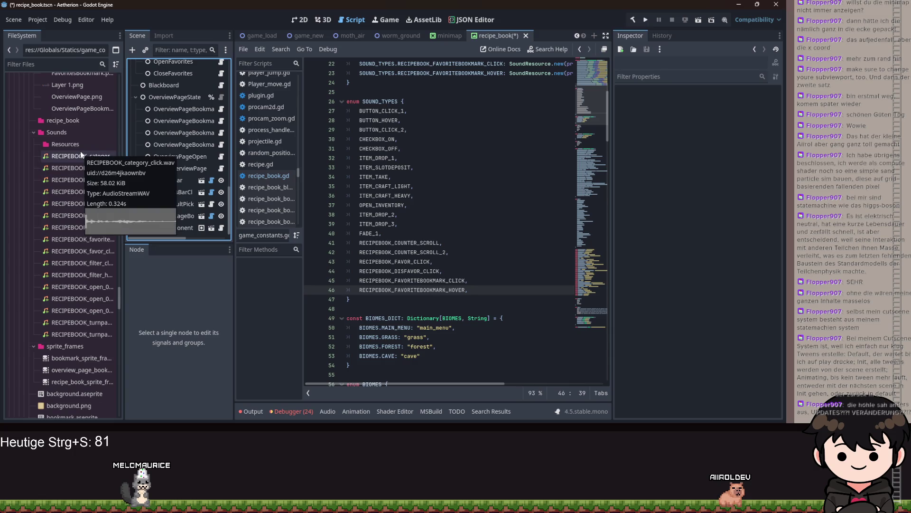
# Add RECIPE_BOOK_CATEGORY_CLICK, the category hover entry, and RECIPEBOOK_CLOSE to SOUND_TYPES.
pyautogui.click(483, 291)
pyautogui.press('Return')
pyautogui.write('RECIPE_B')
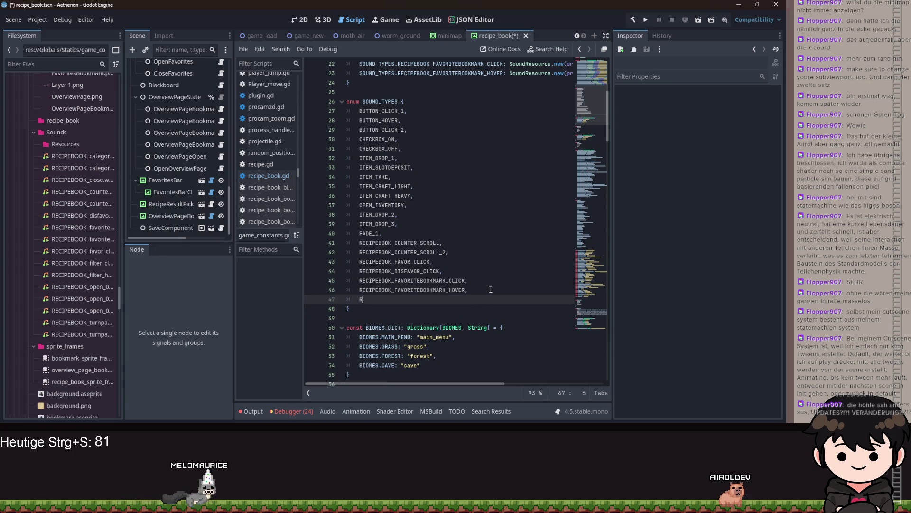
pyautogui.write('OOK_CATE')
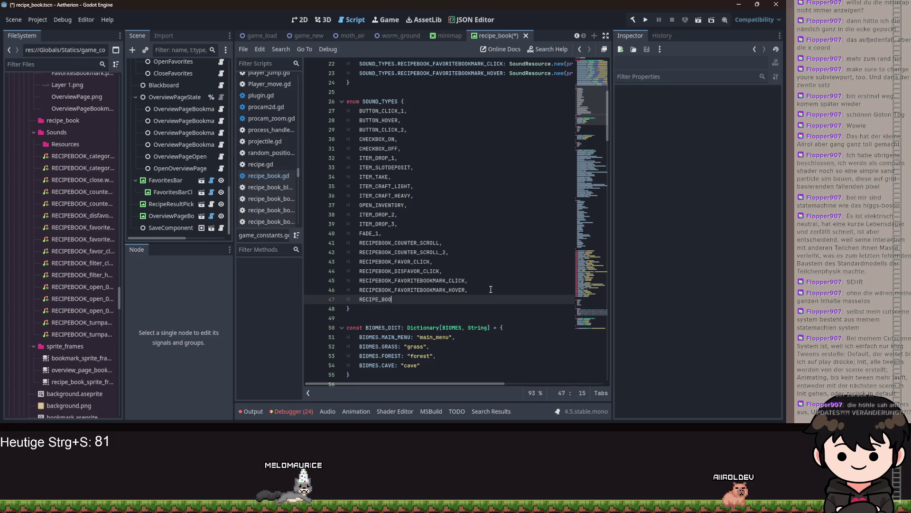
pyautogui.write('GORY_CLICK')
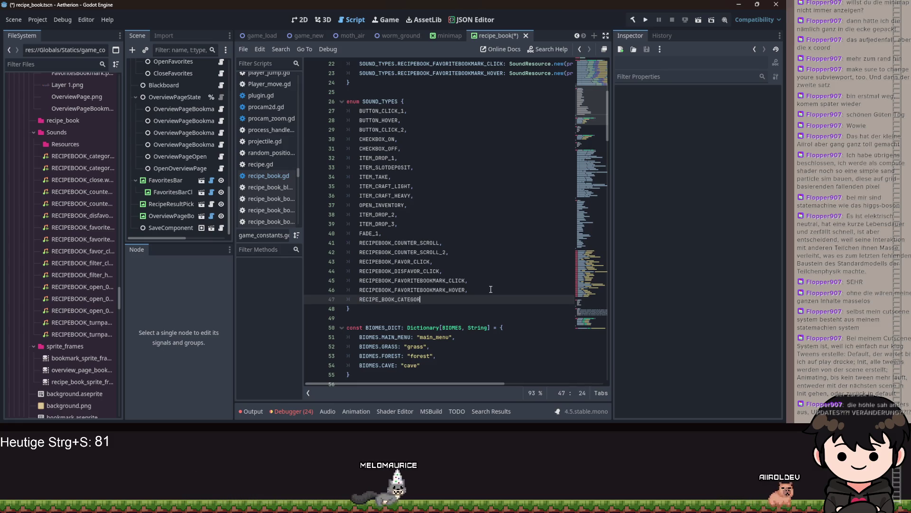
pyautogui.write(',')
pyautogui.press('Return')
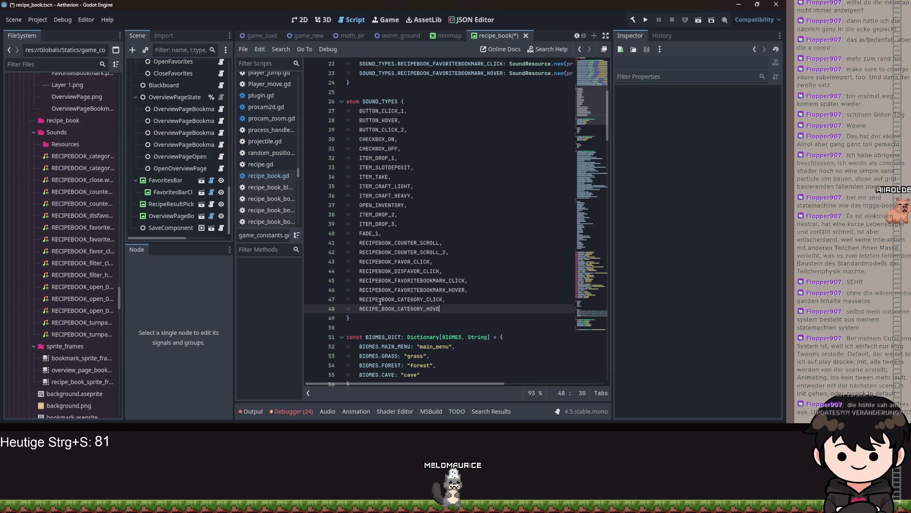
pyautogui.press('Return')
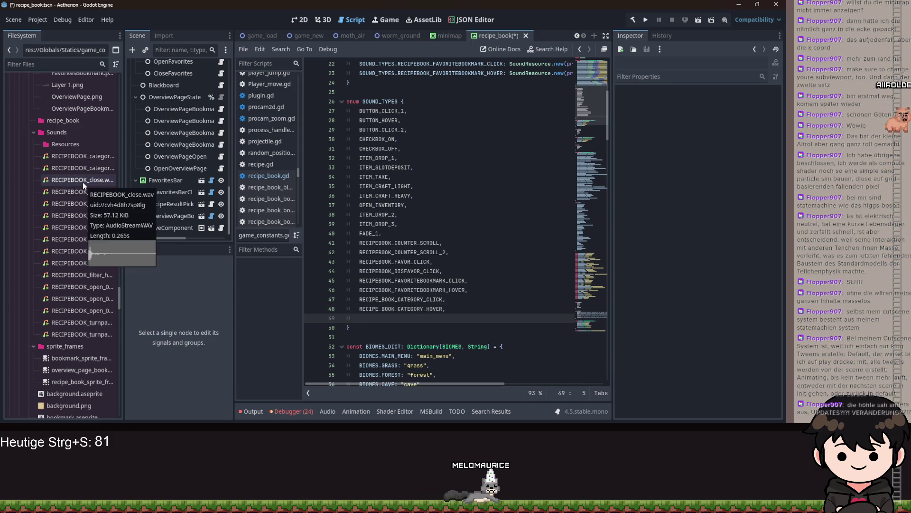
pyautogui.write('RECIPEBOOK')
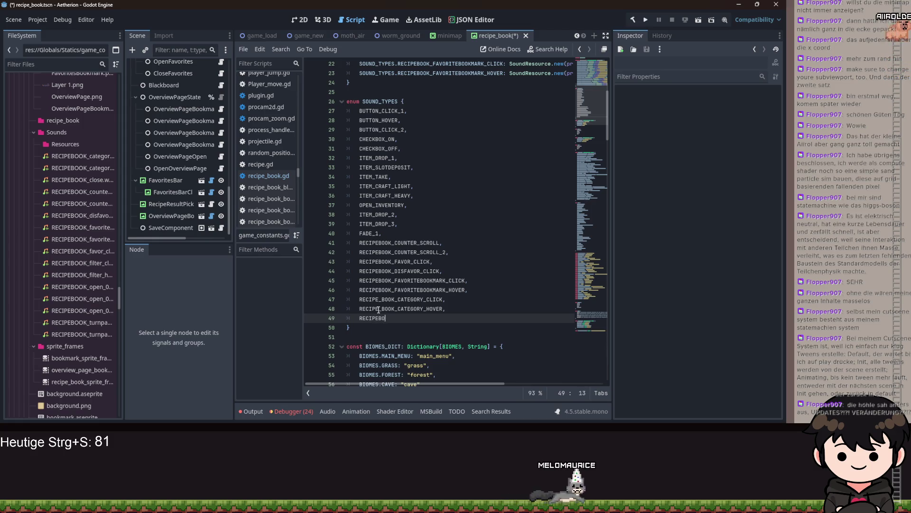
pyautogui.write('_CLOSE')
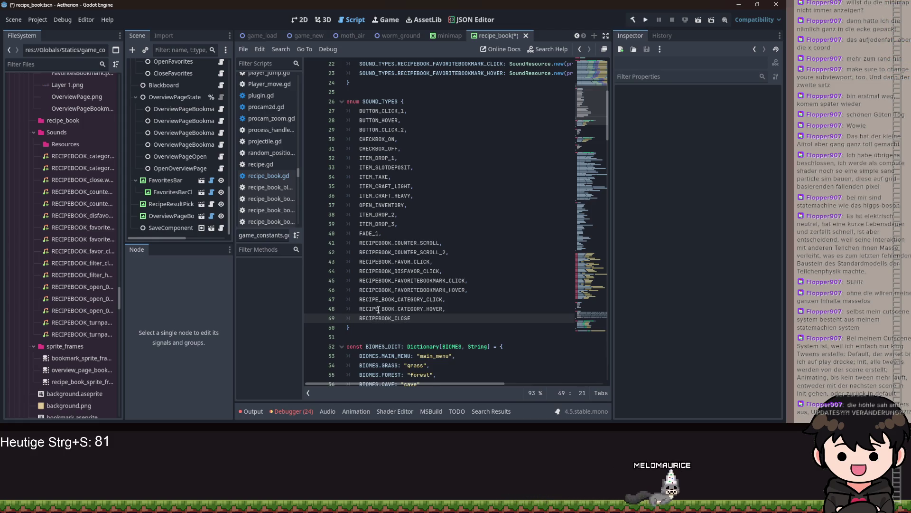
pyautogui.write(',')
pyautogui.press('Return')
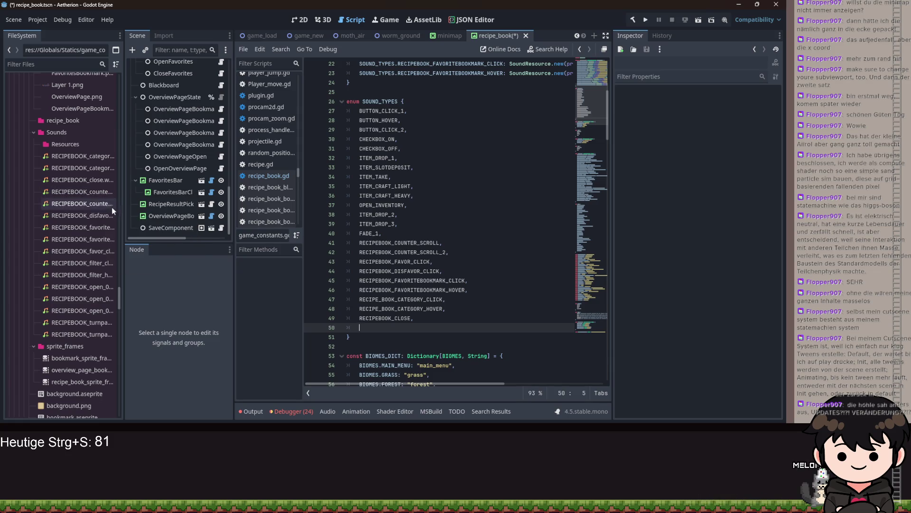
# Add RECIPEBOOK_FILTER_CLICK and RECIPEBOOK_FILTER_HOVER, then begin typing RECIPEBOOK_OPEN.
pyautogui.moveTo(93, 207)
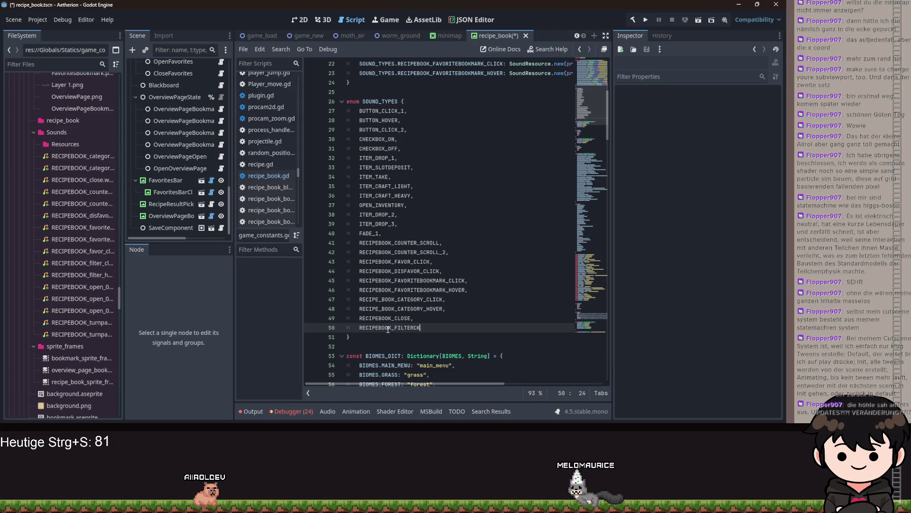
pyautogui.press('BackSpace')
pyautogui.write('ICK')
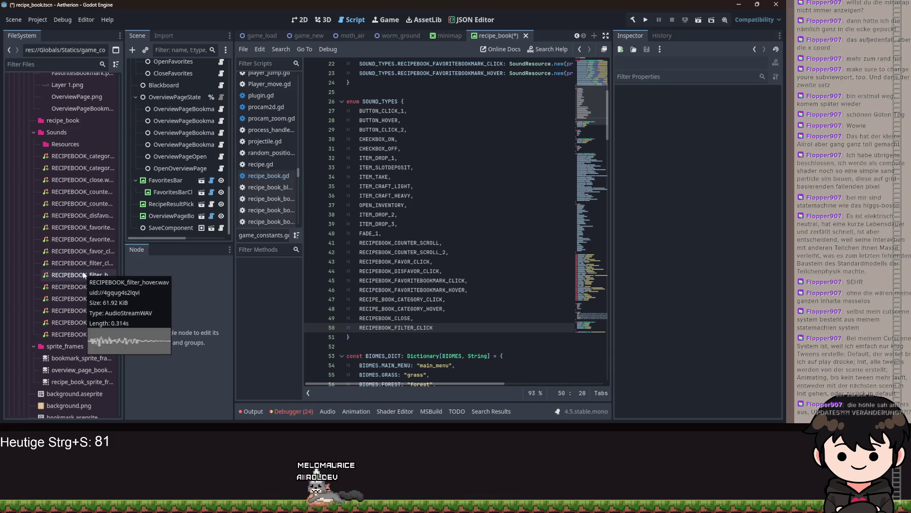
pyautogui.write(',')
pyautogui.press('Return')
pyautogui.write('RECIPEBOOK_FILTER_GOV')
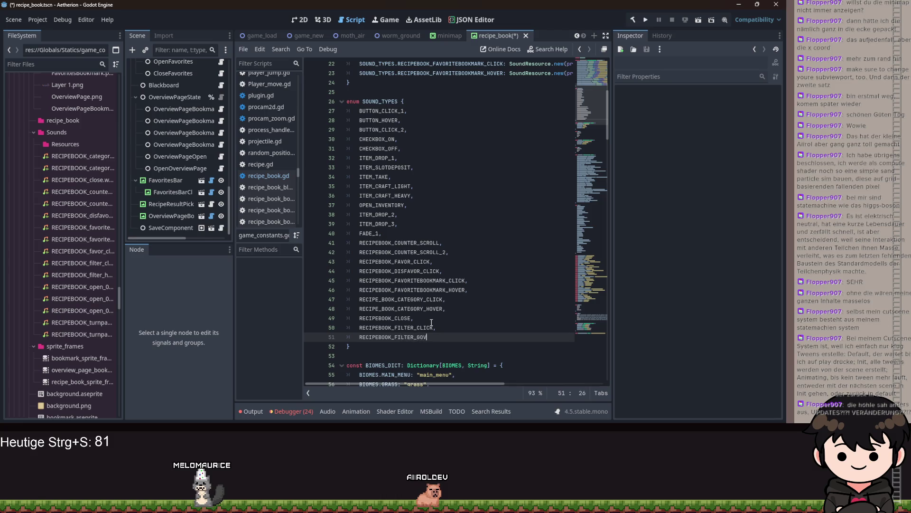
pyautogui.write(',')
pyautogui.press('Return')
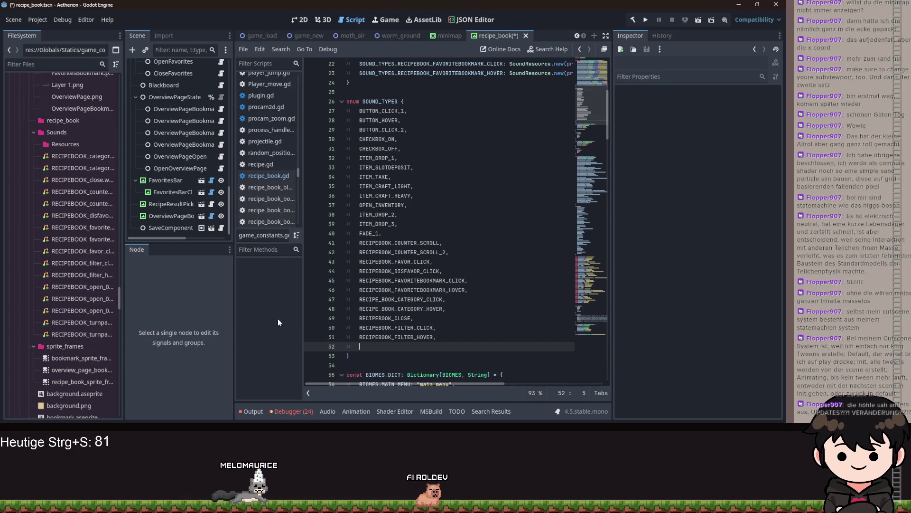
pyautogui.write('RECIPEBOOK_OPEN')
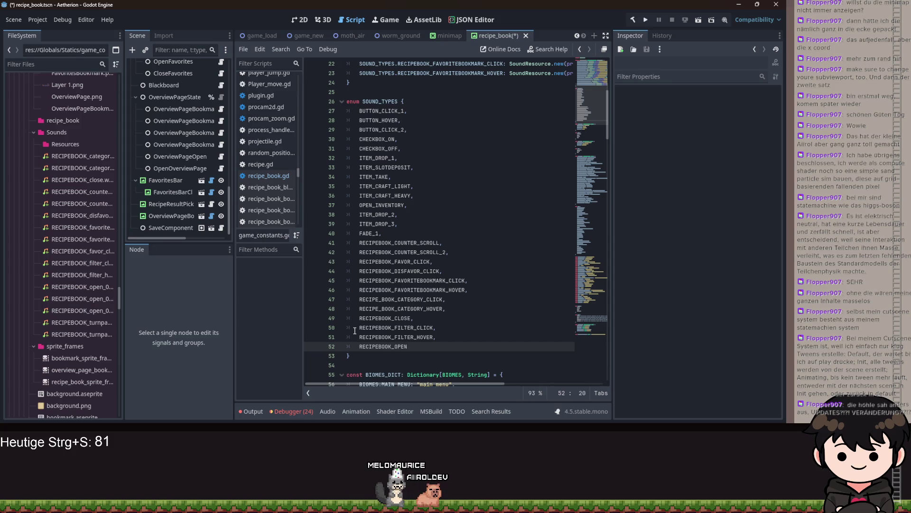
# Add RECIPEBOOK_OPEN_1, RECIPEBOOK_OPEN_2 and RECIPEBOOK_OPEN_3 to the SOUND_TYPES enum.
pyautogui.scroll(-15, 484, 253)
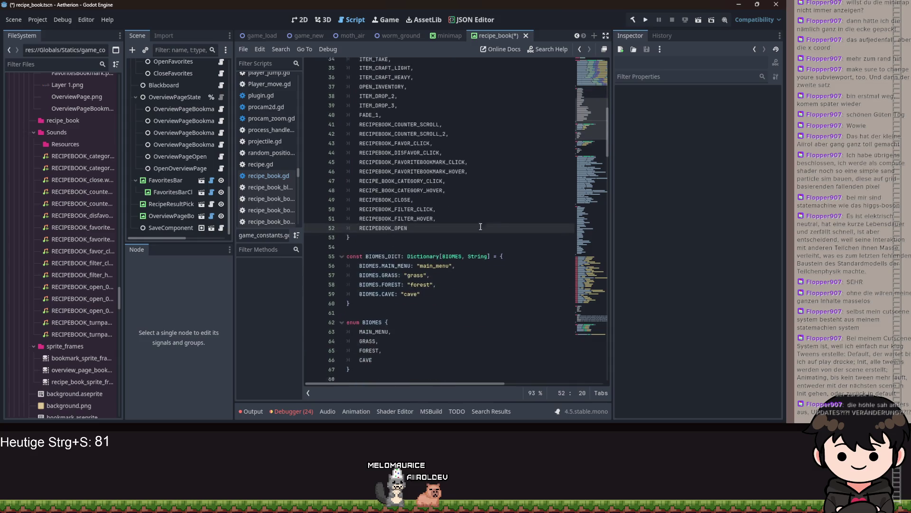
pyautogui.scroll(14, 484, 252)
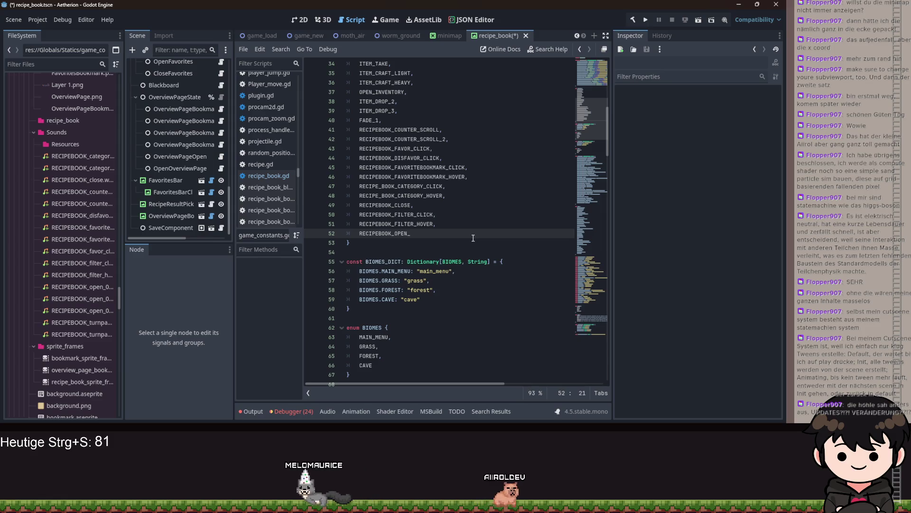
pyautogui.write('_')
pyautogui.write('1,')
pyautogui.press('Return')
pyautogui.write('RECIPE_')
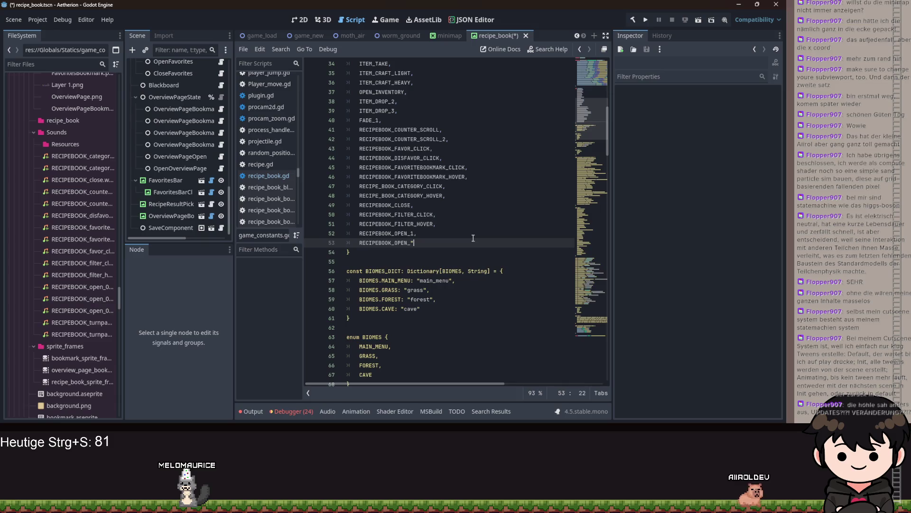
pyautogui.press('Return')
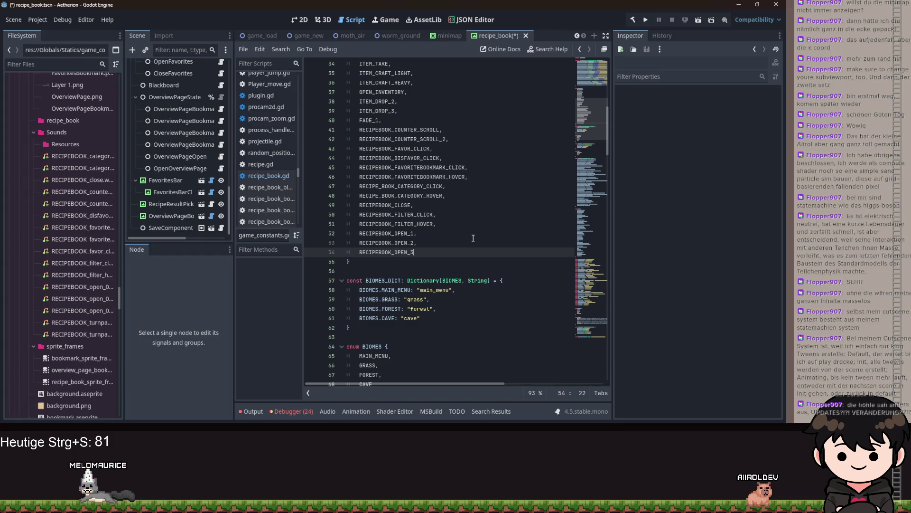
pyautogui.write(',')
pyautogui.press('Return')
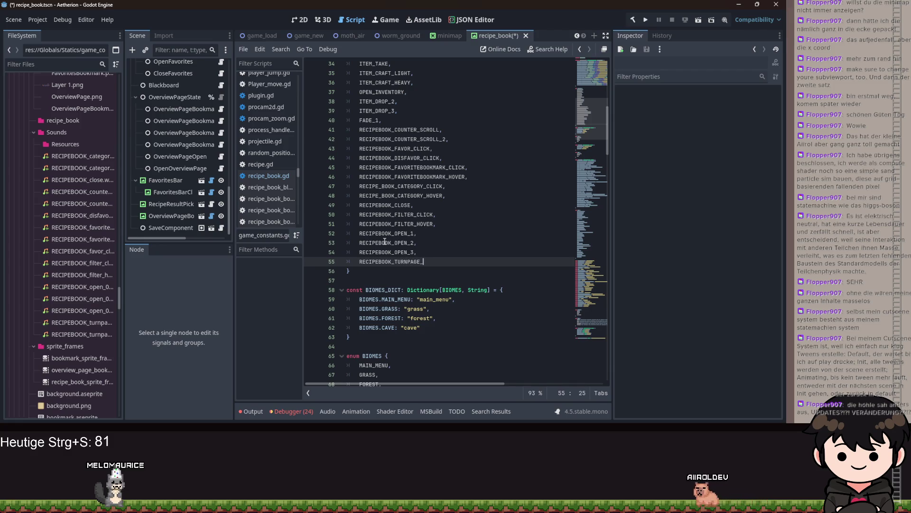
# Add RECIPEBOOK_TURNPAGE_1 and RECIPEBOOK_TURNPAGE_2, clearing a stray character along the way.
pyautogui.write('1')
pyautogui.press('Return')
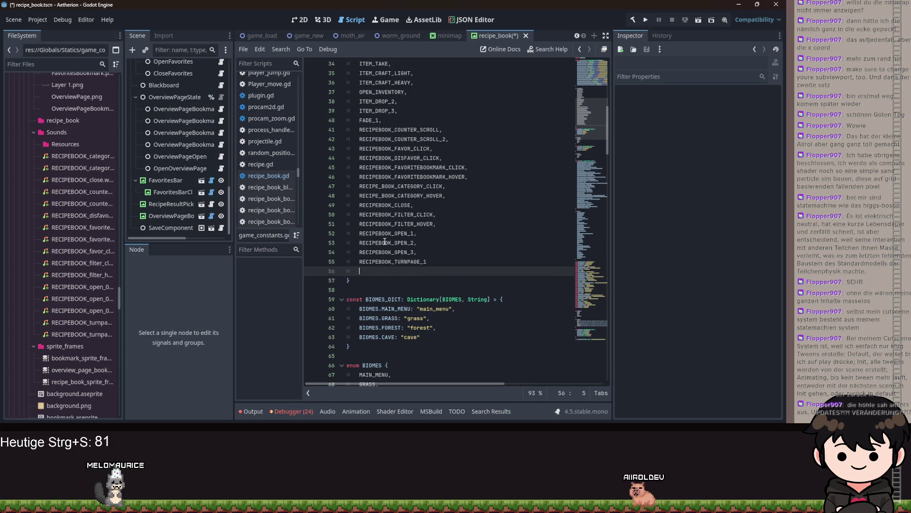
pyautogui.press('BackSpace')
pyautogui.press('BackSpace')
pyautogui.write(',')
pyautogui.press('Return')
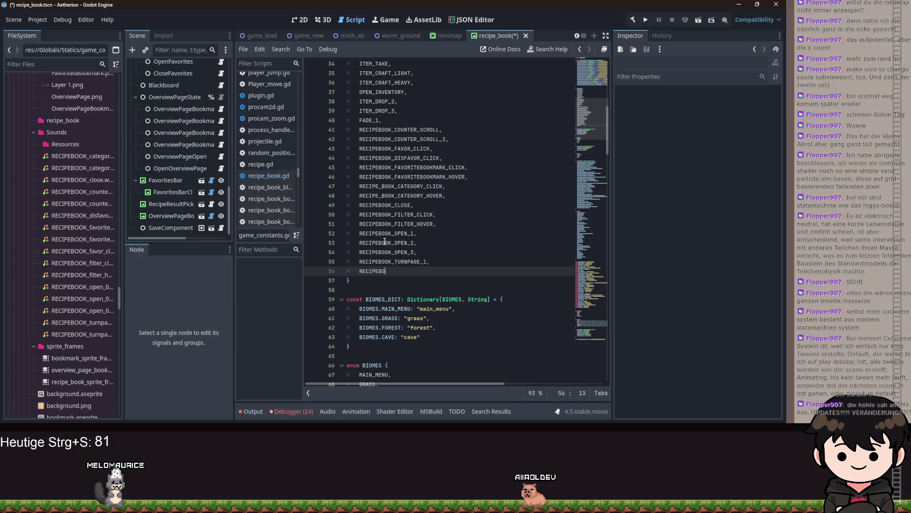
pyautogui.write('AGE_2')
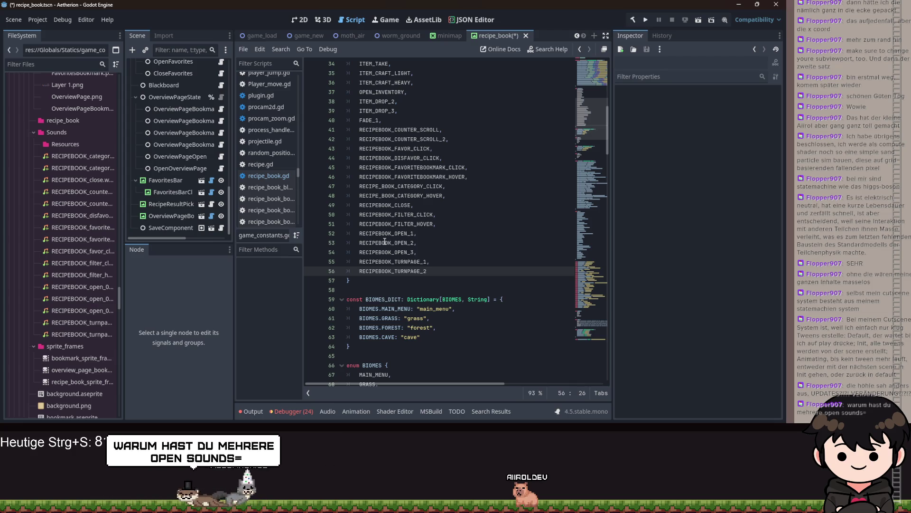
# Preview the RECIPEBOOK_open_01 to _03 clips, then save the edited script with Ctrl+S.
pyautogui.click(70, 289)
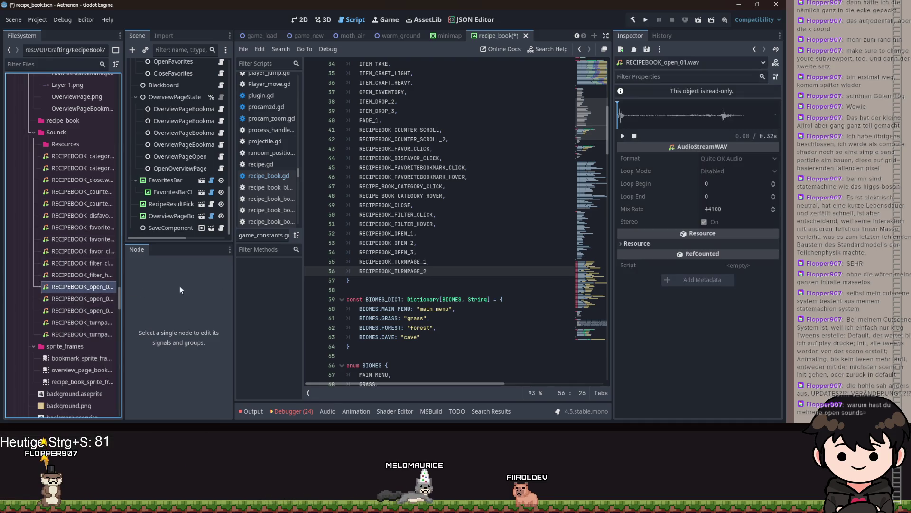
pyautogui.click(86, 298)
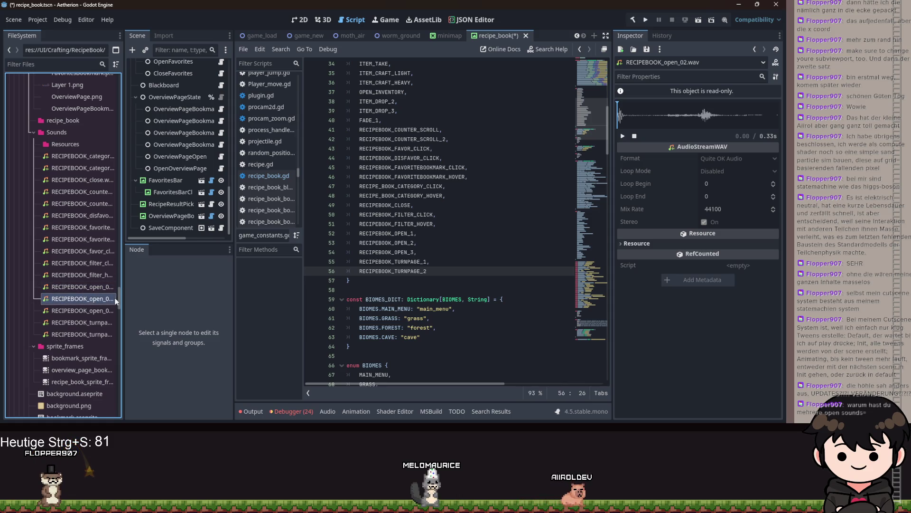
pyautogui.click(86, 310)
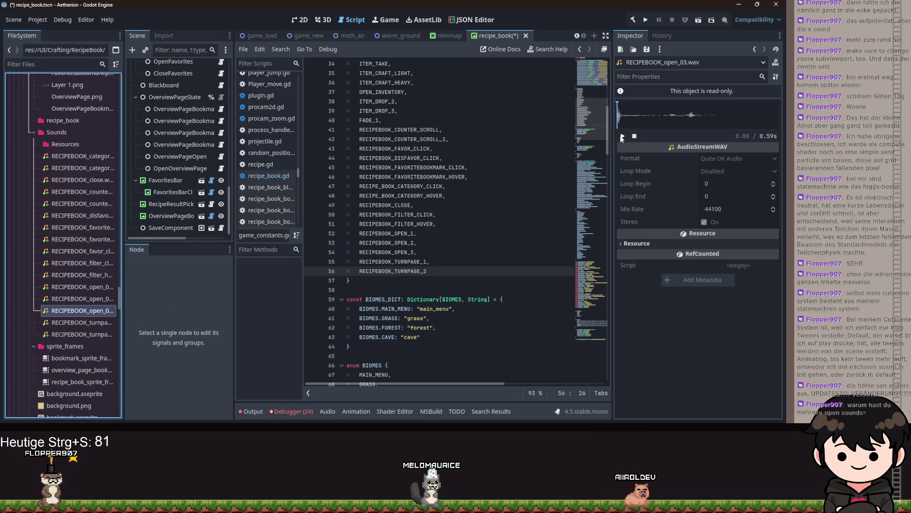
pyautogui.click(87, 298)
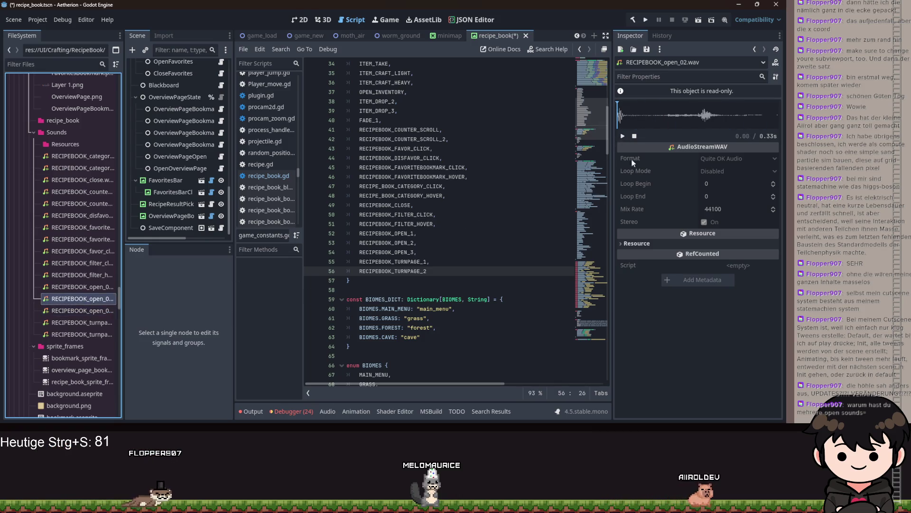
pyautogui.click(74, 288)
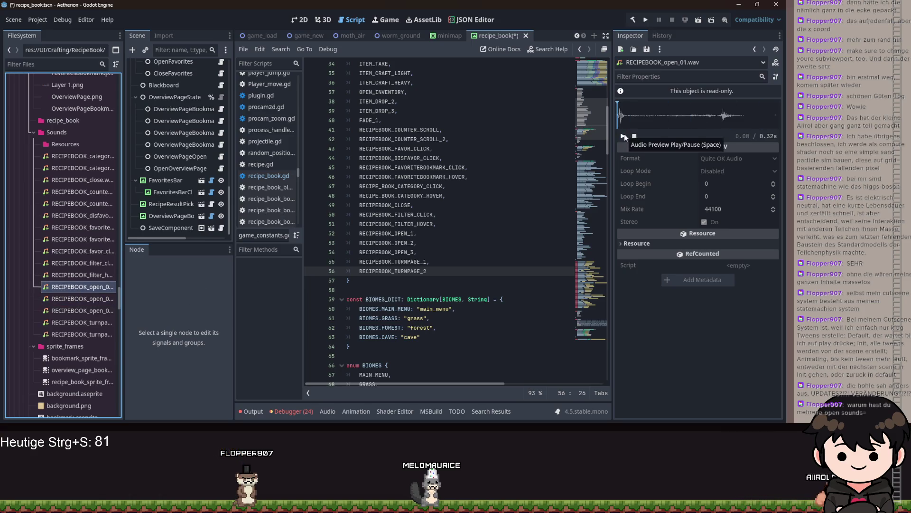
pyautogui.click(387, 225)
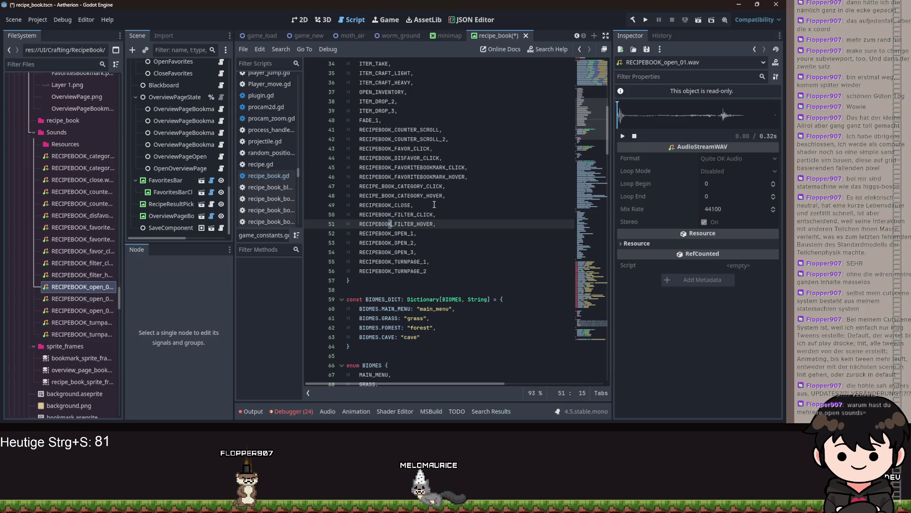
pyautogui.hotkey('ctrl', 's')
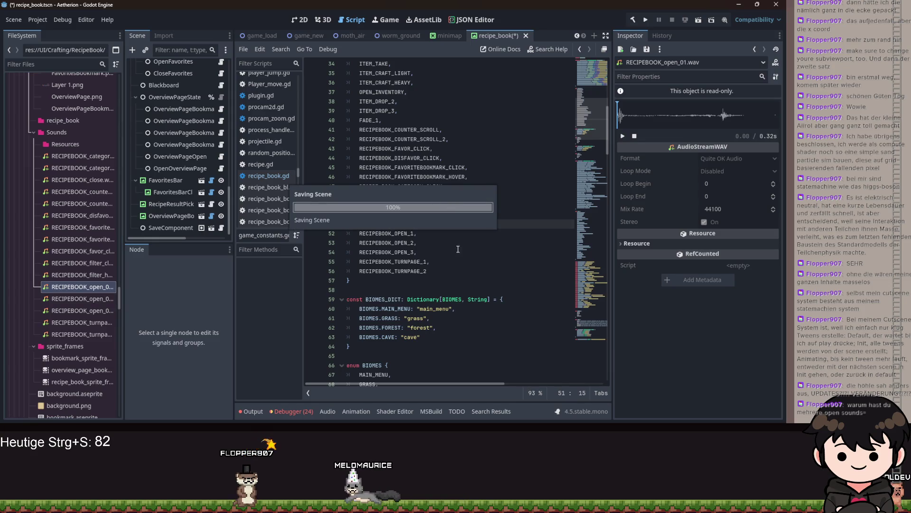
# Start a new SOUND_TYPES_DICT line after FAVORITEBOOKMARK_HOVER and type SOUND_TYPES.RE to browse suggestions.
pyautogui.scroll(6, 477, 269)
pyautogui.scroll(-2, 477, 268)
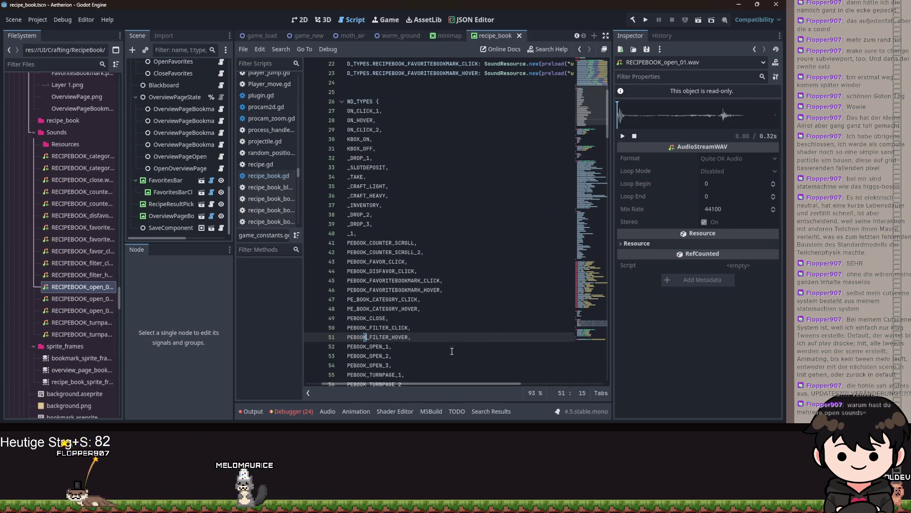
pyautogui.scroll(6, 451, 333)
pyautogui.hscroll(1, 451, 333)
pyautogui.hscroll(-2, 428, 389)
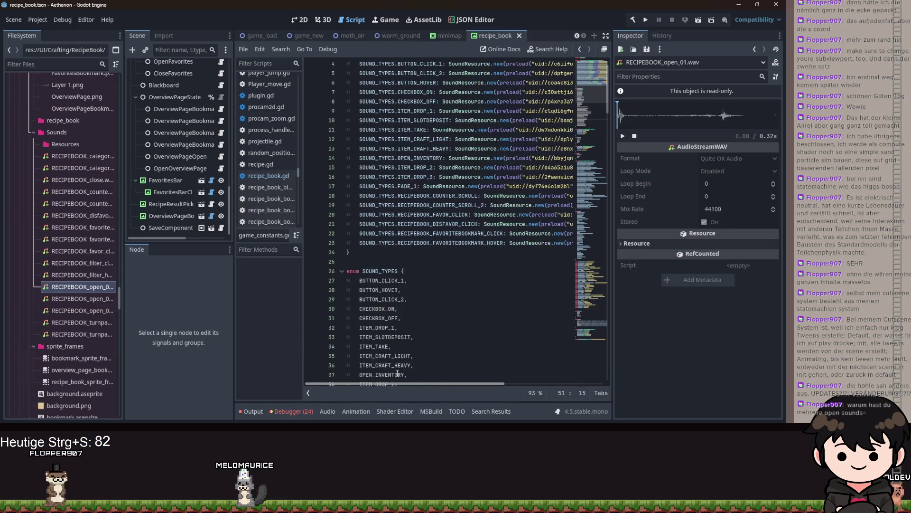
pyautogui.scroll(-3, 429, 370)
pyautogui.scroll(1, 430, 370)
pyautogui.hscroll(3, 532, 368)
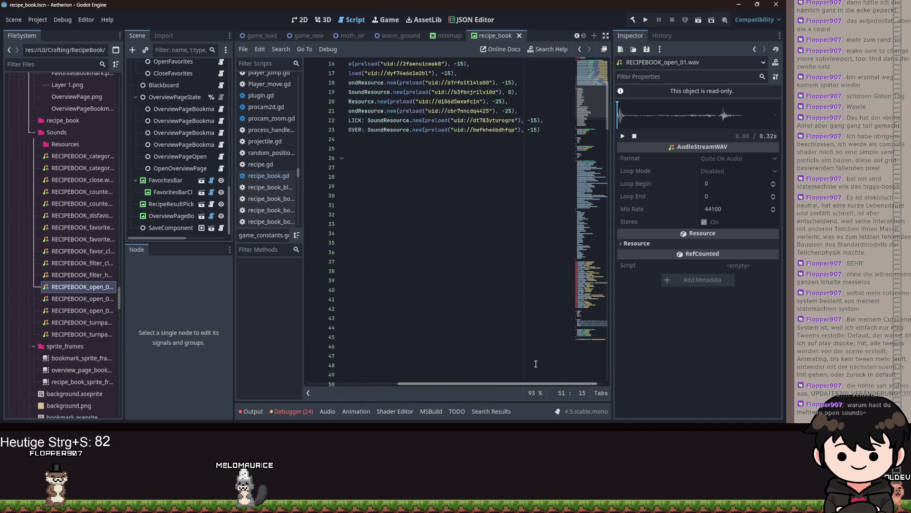
pyautogui.click(547, 183)
pyautogui.press('Return')
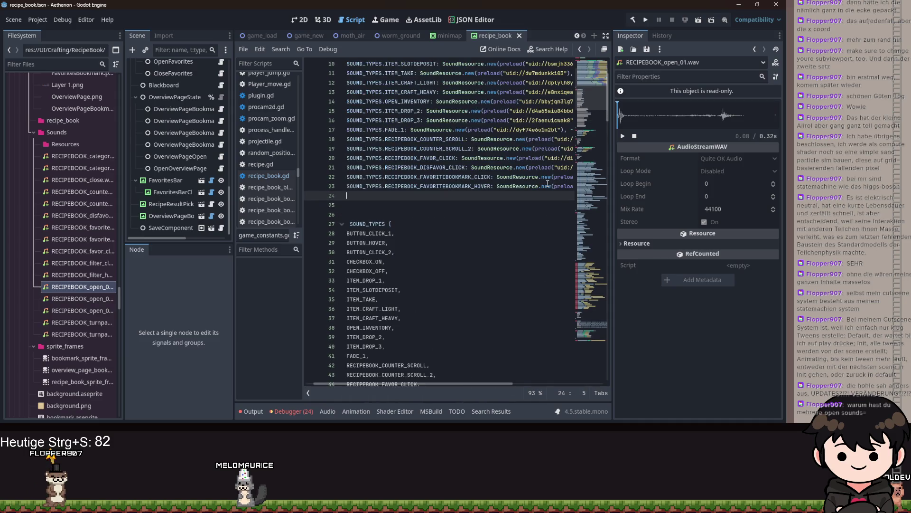
pyautogui.write('SOUND_TYPES.')
pyautogui.write('REC')
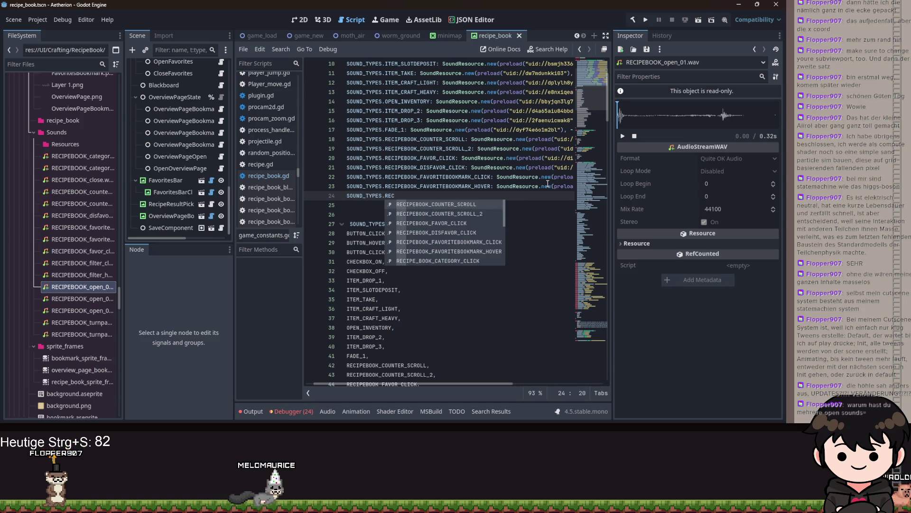
pyautogui.press('Down')
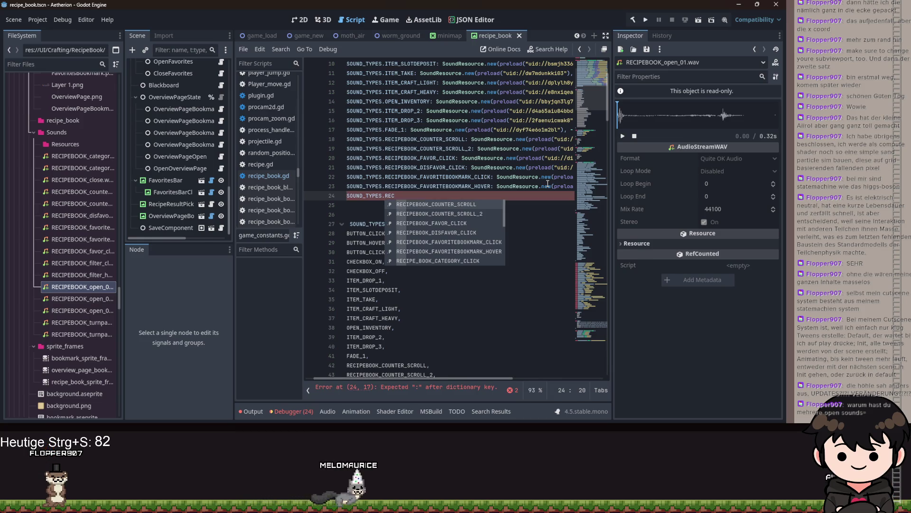
# Highlight SoundResource's uses, then erase the unfinished SOUND_TYPES.REC entry, leaving line 24 blank.
pyautogui.scroll(-4, 526, 300)
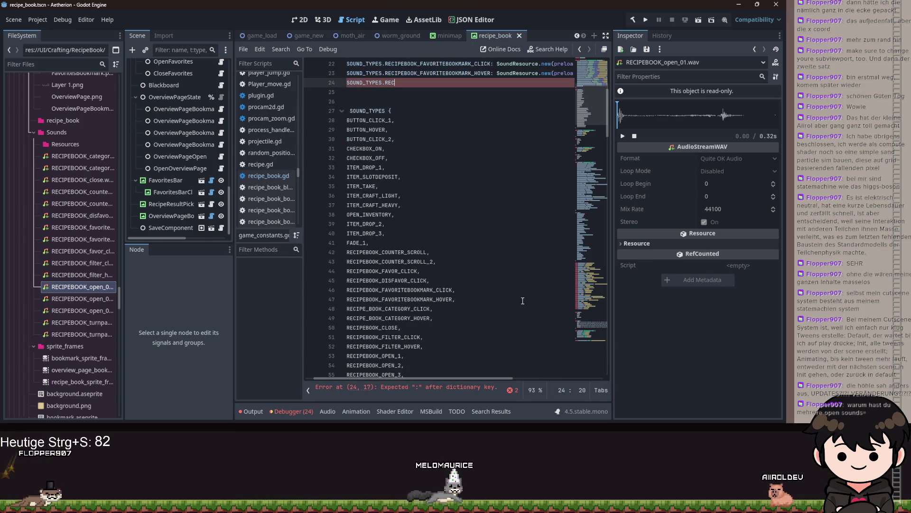
pyautogui.scroll(2, 518, 294)
pyautogui.scroll(1, 517, 294)
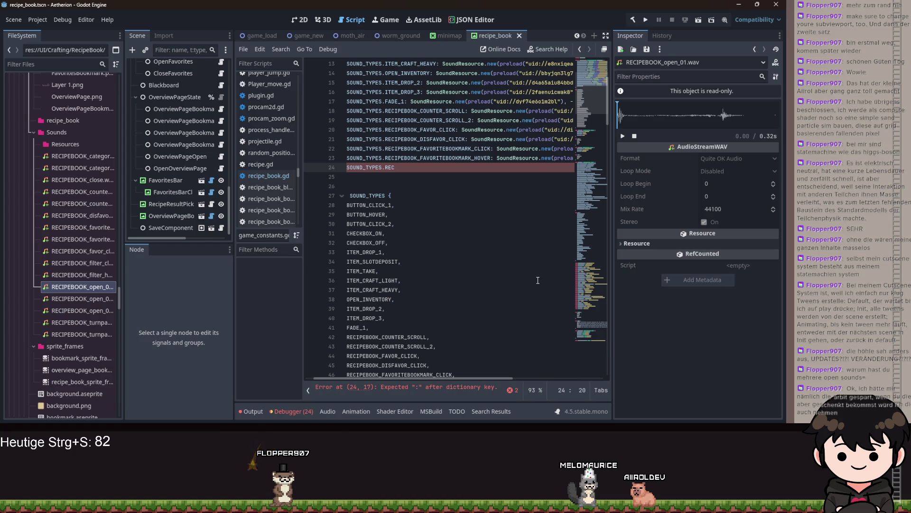
pyautogui.scroll(4, 479, 240)
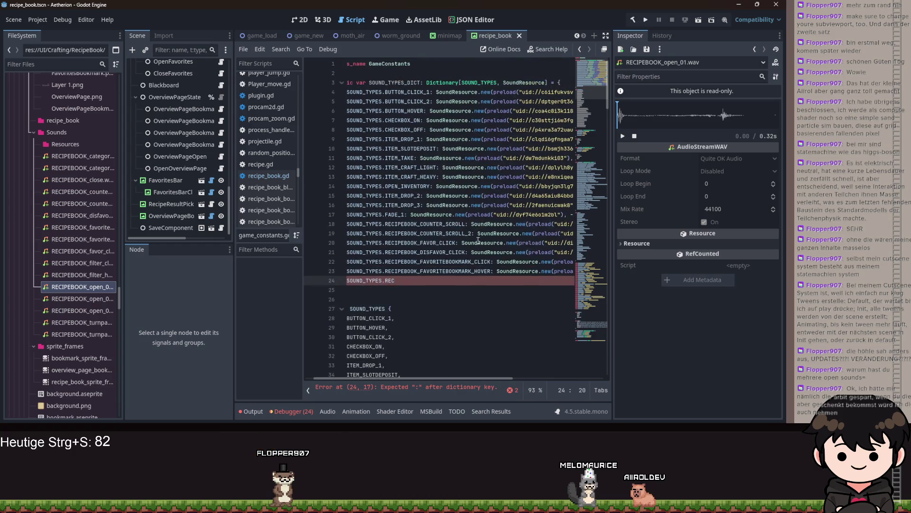
pyautogui.doubleClick(463, 148)
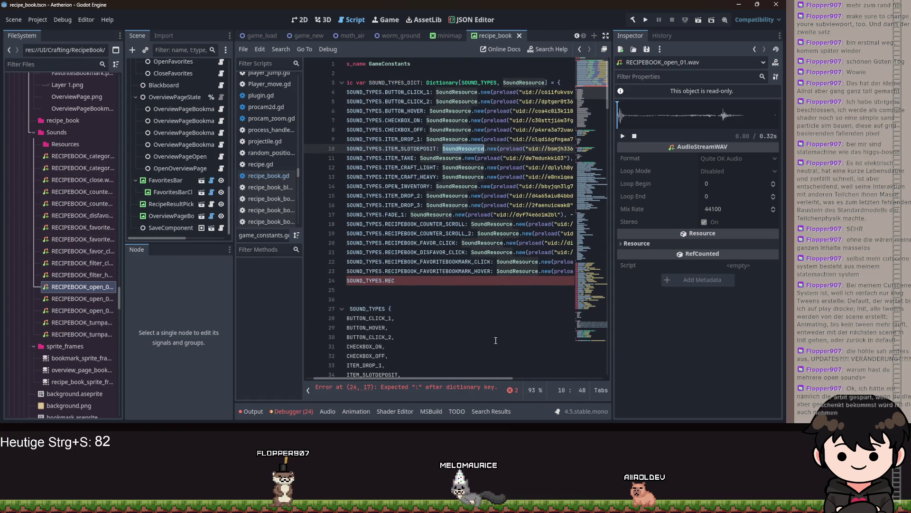
pyautogui.moveTo(471, 378)
pyautogui.mouseDown()
pyautogui.moveTo(541, 378)
pyautogui.moveTo(439, 360)
pyautogui.moveTo(536, 380)
pyautogui.moveTo(474, 374)
pyautogui.mouseUp()
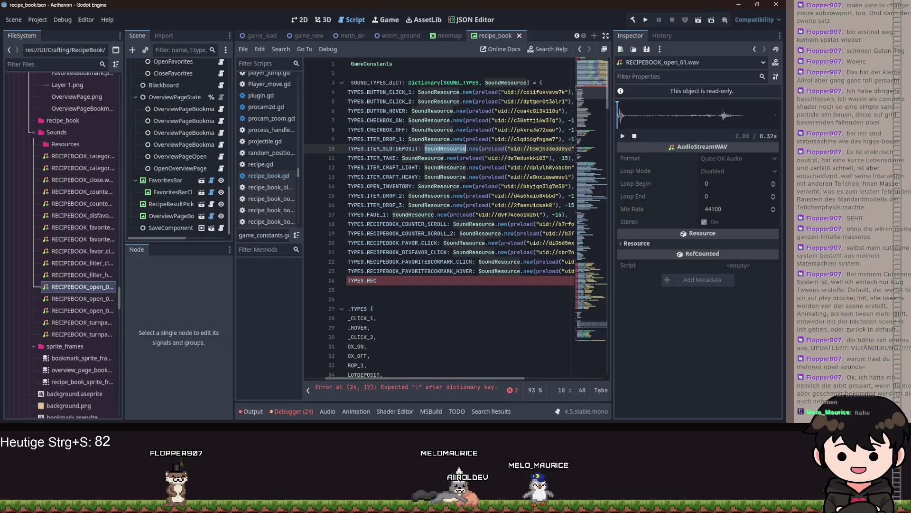
pyautogui.click(392, 280)
pyautogui.scroll(-3, 392, 280)
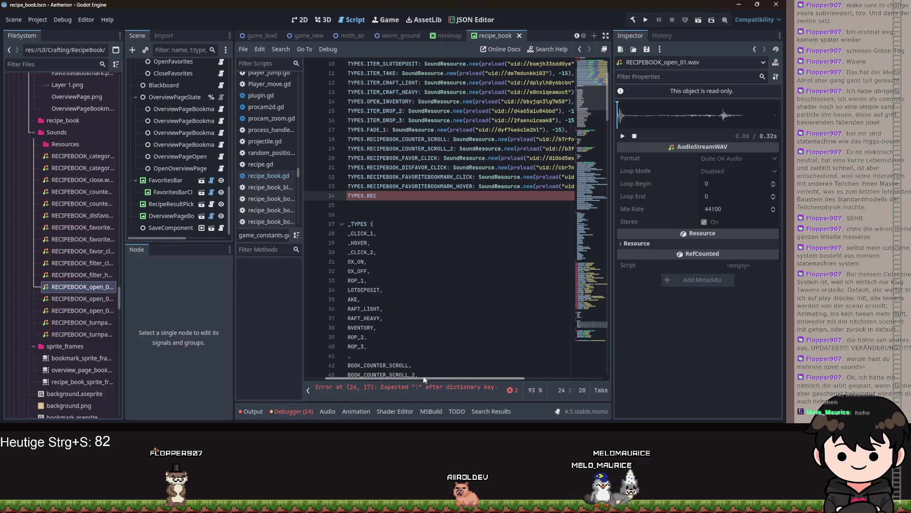
pyautogui.scroll(-2, 395, 327)
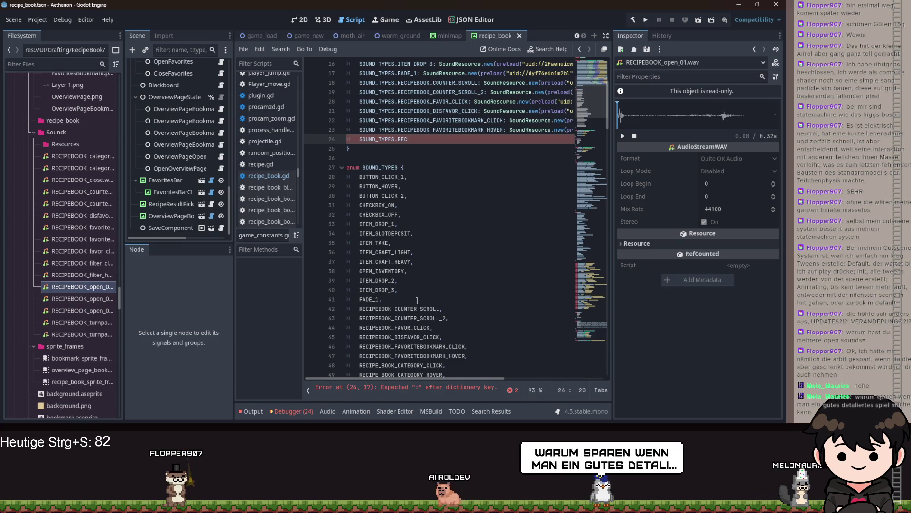
pyautogui.hotkey('ctrl', 'BackSpace')
pyautogui.hotkey('ctrl', 'BackSpace')
pyautogui.hotkey('ctrl', 'BackSpace')
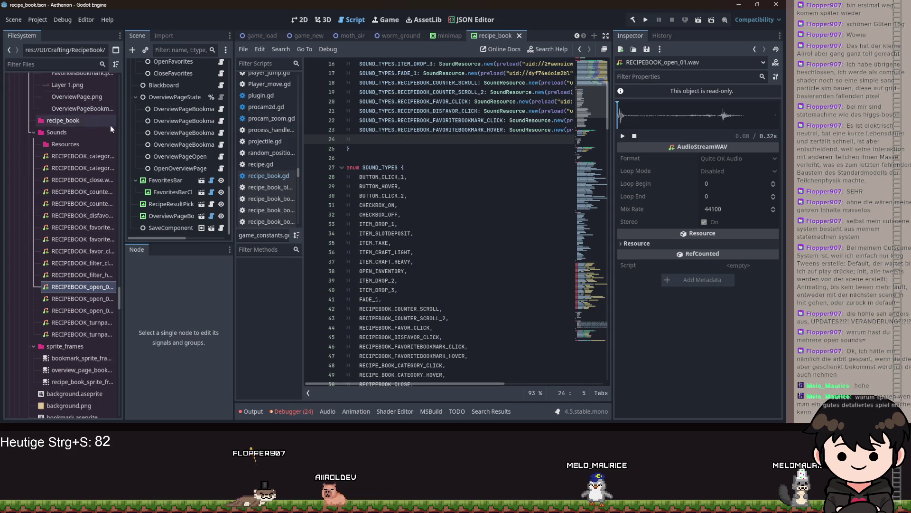
# Select the SOUND_TYPES dictionary and enum block, lines 3–58, in game_constants.gd.
pyautogui.scroll(5, 100, 185)
pyautogui.scroll(10, 97, 180)
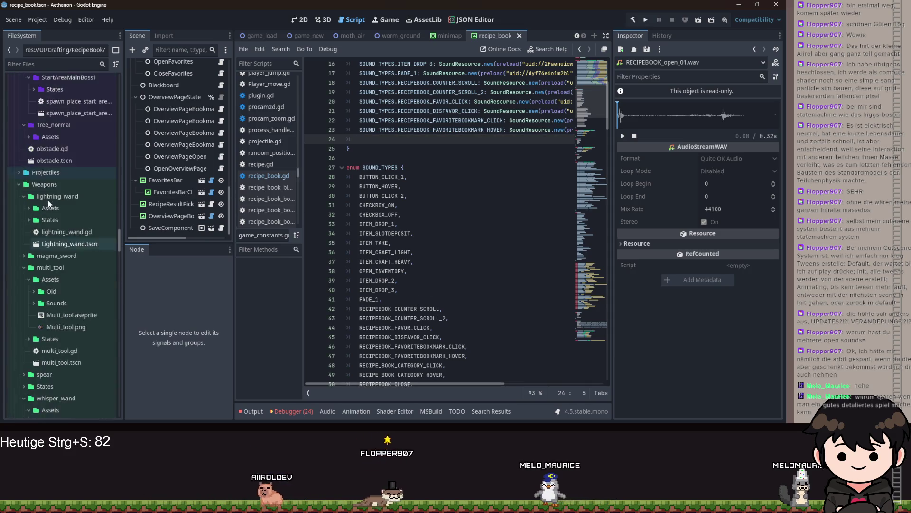
pyautogui.scroll(5, 334, 152)
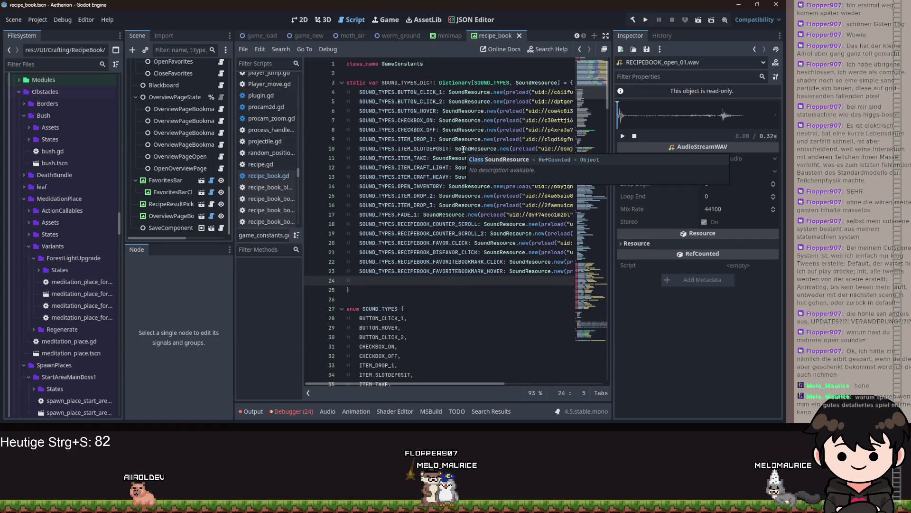
pyautogui.scroll(-12, 435, 158)
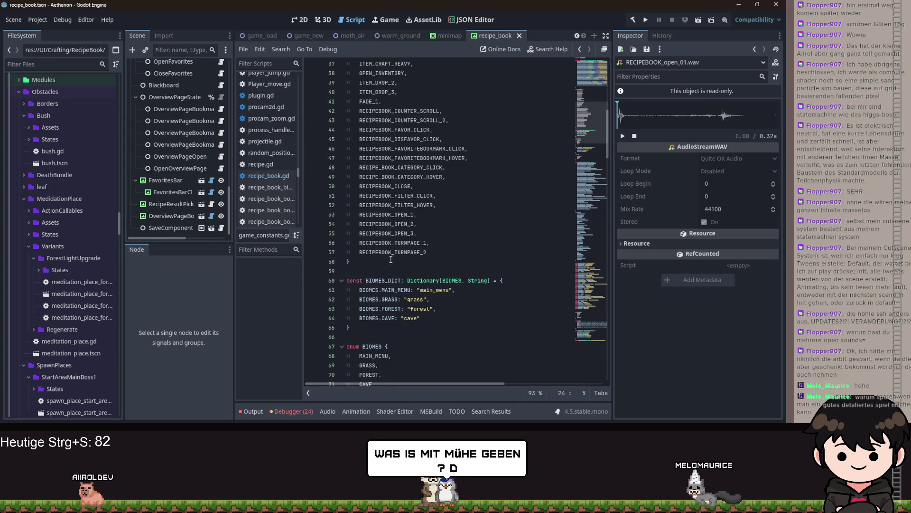
pyautogui.moveTo(350, 262); pyautogui.dragTo(367, 224)
pyautogui.scroll(12, 348, 143)
pyautogui.moveTo(348, 185); pyautogui.dragTo(343, 82)
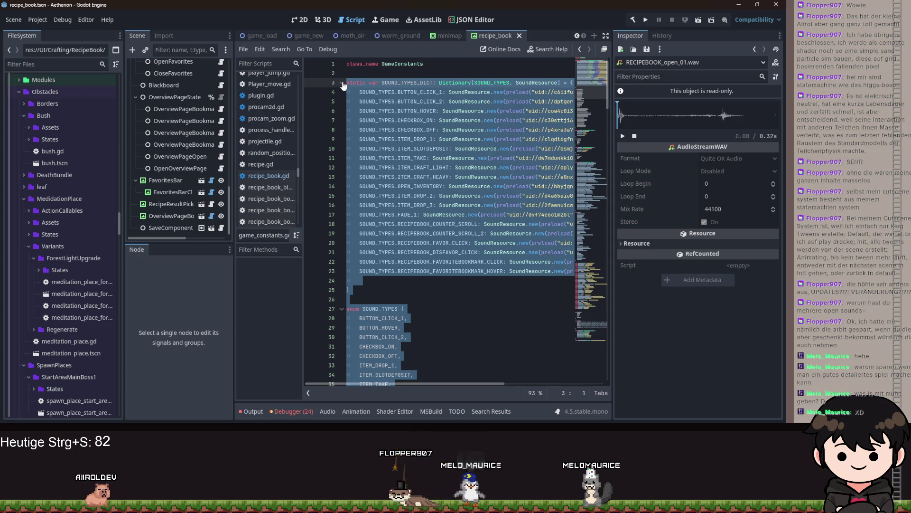
# Find the Globals folder by filtering files for 'data', then bring up its options menu.
pyautogui.click(63, 63)
pyautogui.write('data')
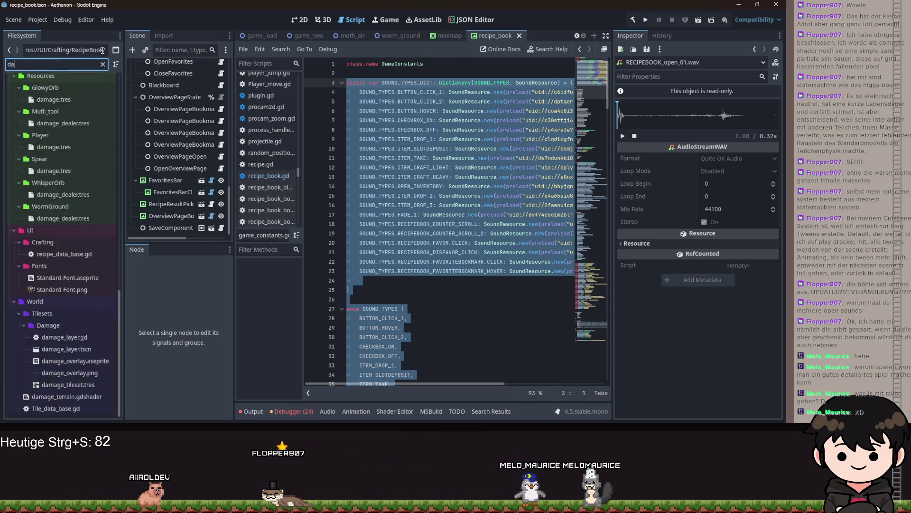
pyautogui.click(71, 178)
pyautogui.click(102, 64)
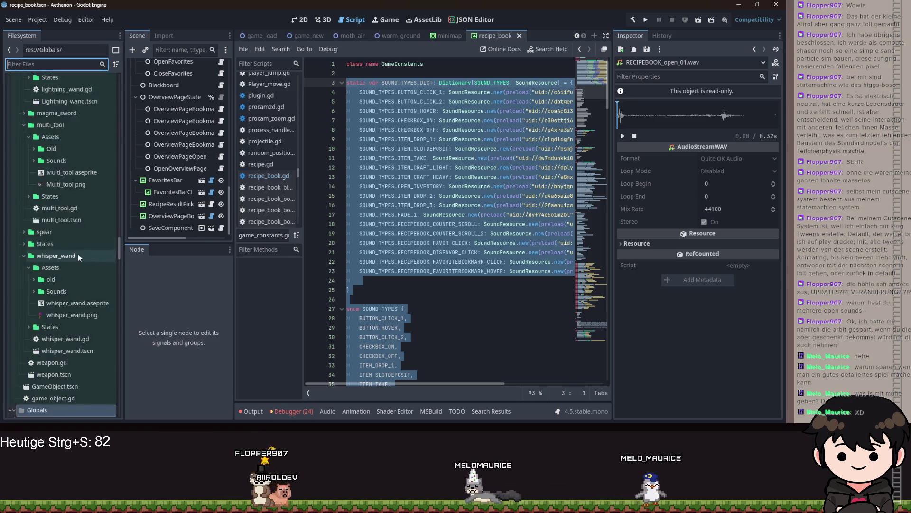
pyautogui.scroll(-5, 81, 252)
pyautogui.rightClick(47, 112)
# Create a new script at res://Globals/sound_data_base.gd.
pyautogui.moveTo(118, 115)
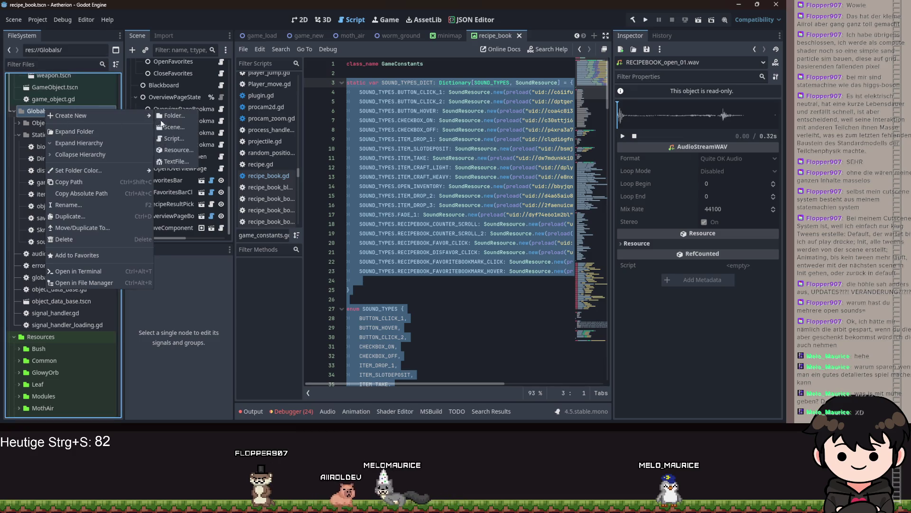
pyautogui.click(187, 138)
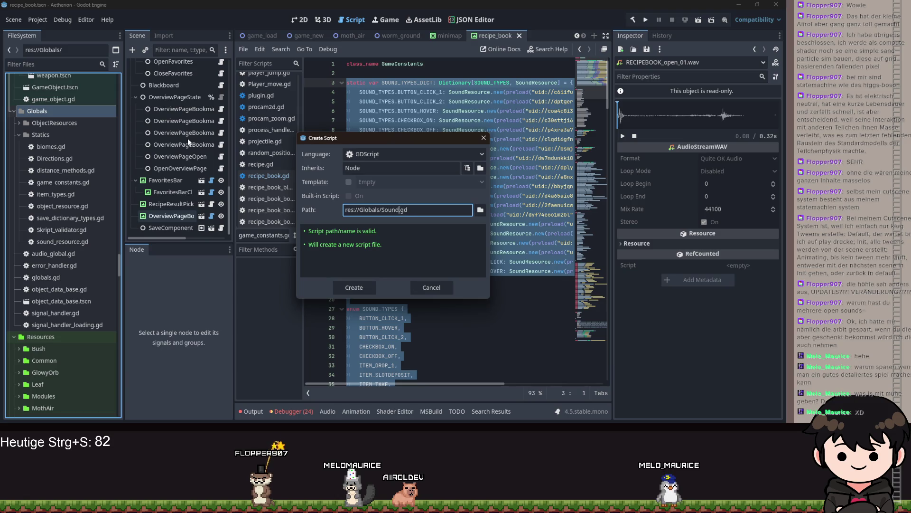
pyautogui.write('nd_data_')
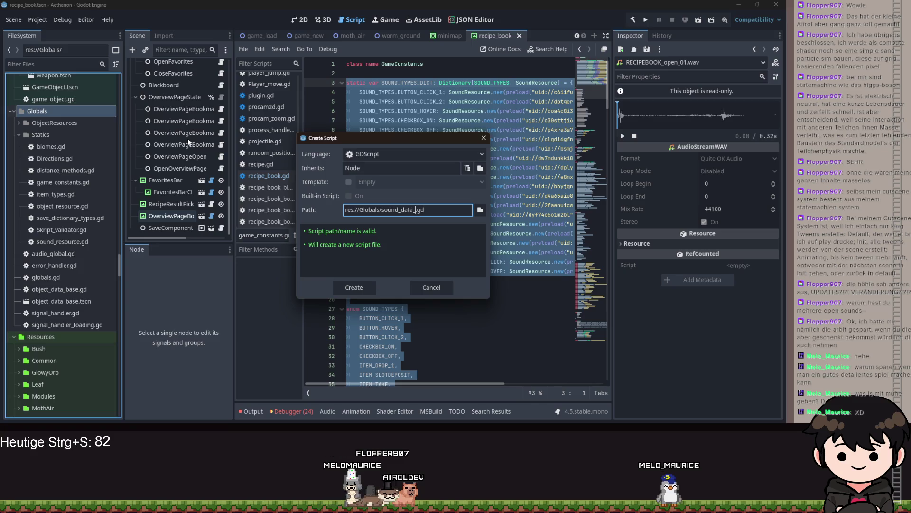
pyautogui.write('v')
pyautogui.press('BackSpace')
pyautogui.write('bas')
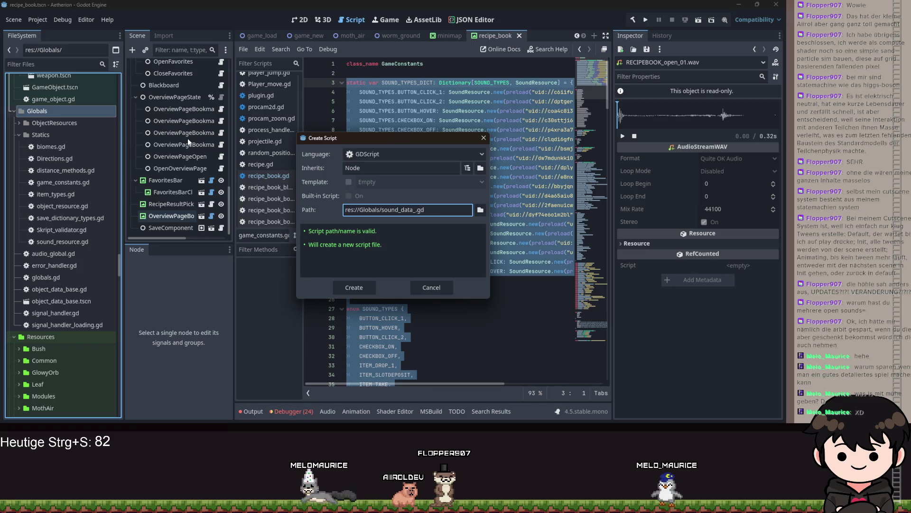
pyautogui.press('Return')
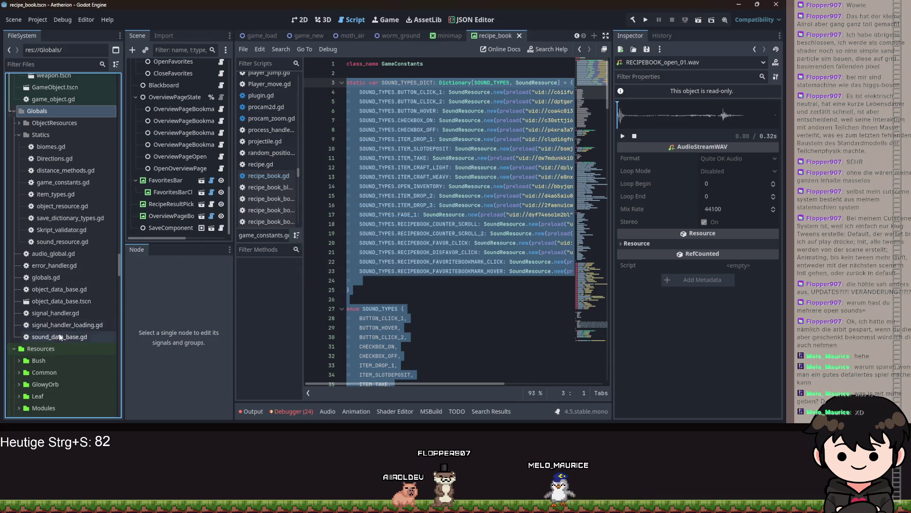
# Add class_name SoundDataBase to sound_data_base.gd and open Project Settings.
pyautogui.doubleClick(60, 335)
pyautogui.click(394, 72)
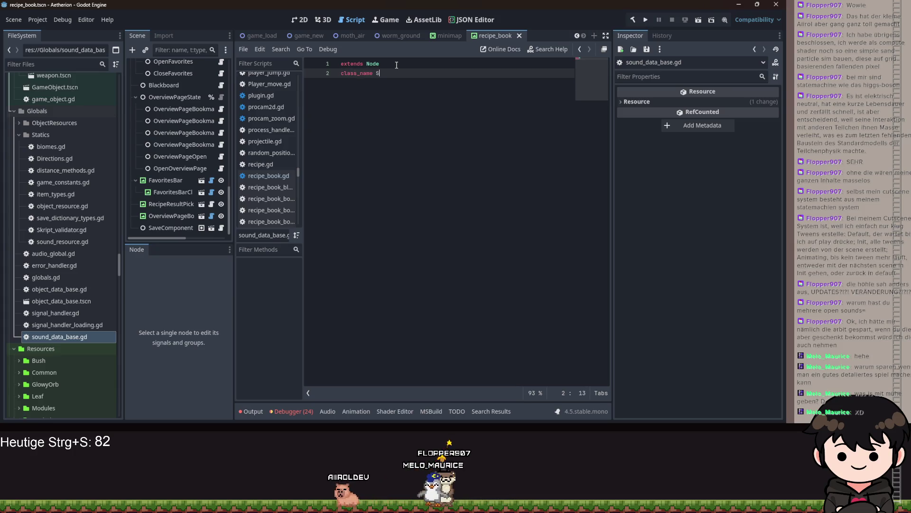
pyautogui.write('undData')
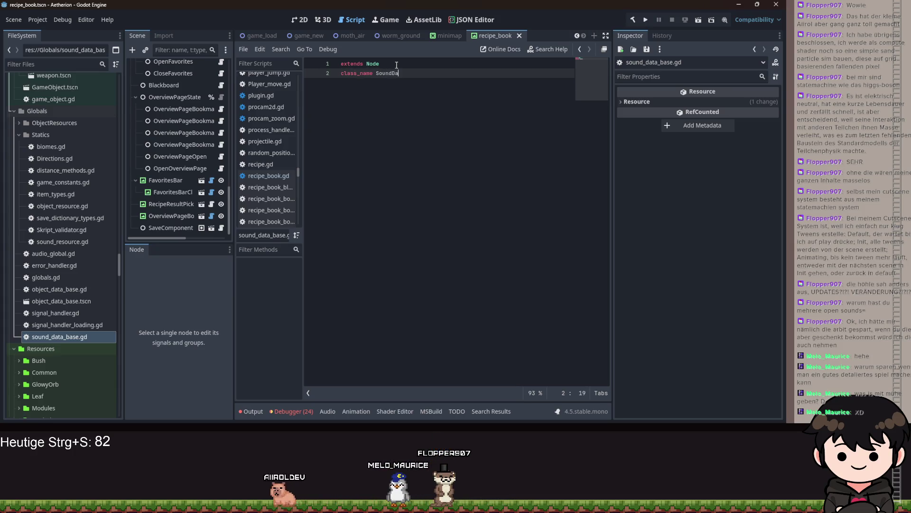
pyautogui.write('Base')
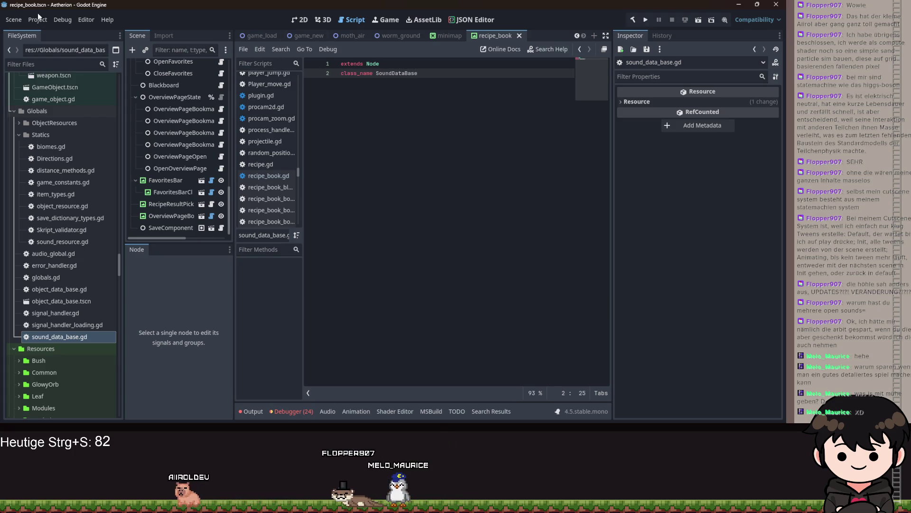
pyautogui.click(37, 20)
pyautogui.click(55, 33)
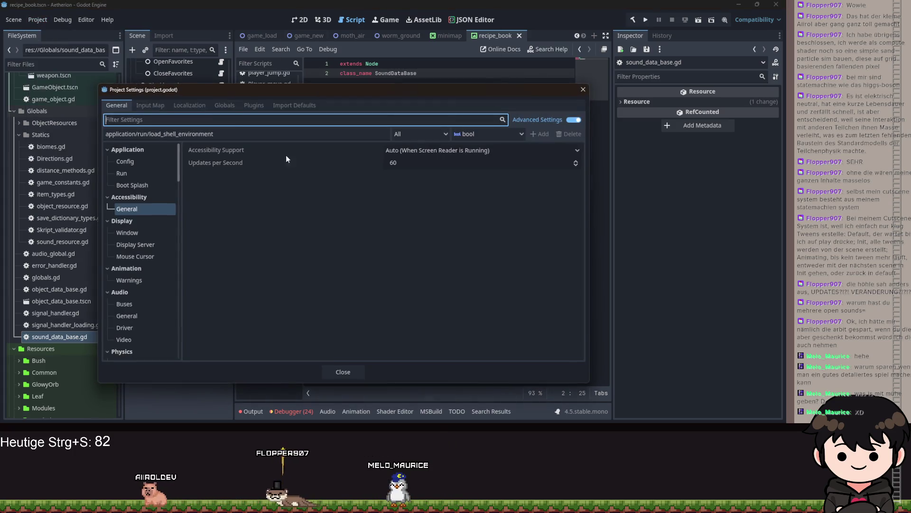
# Autoload res://Globals/sound_data_base.gd under the name SoundDB, then close settings and save.
pyautogui.click(224, 105)
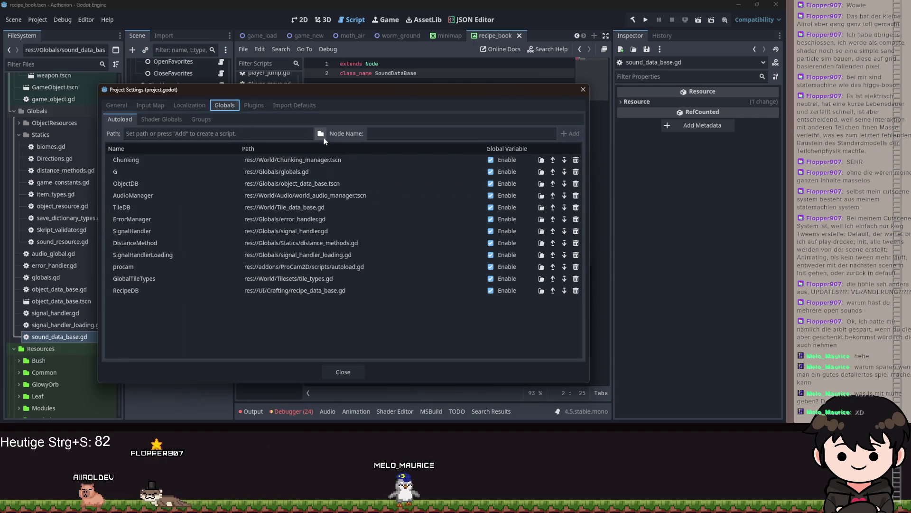
pyautogui.click(320, 133)
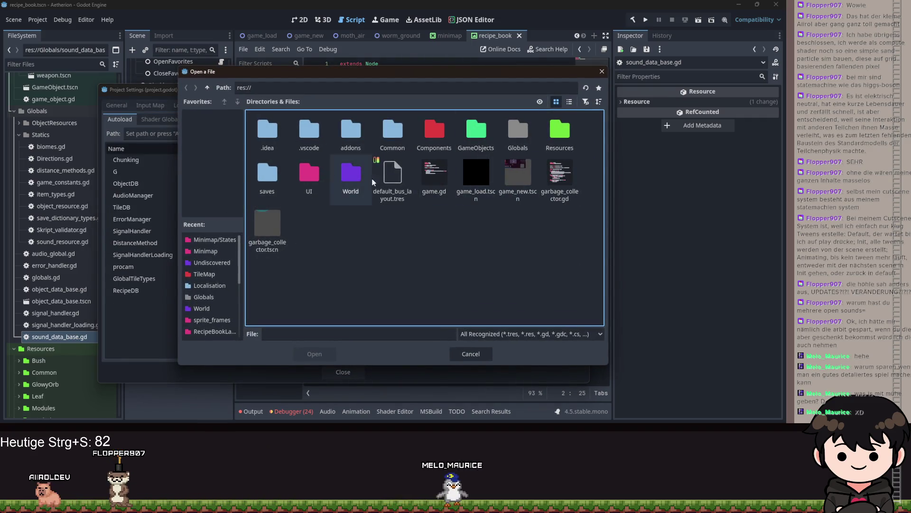
pyautogui.doubleClick(524, 133)
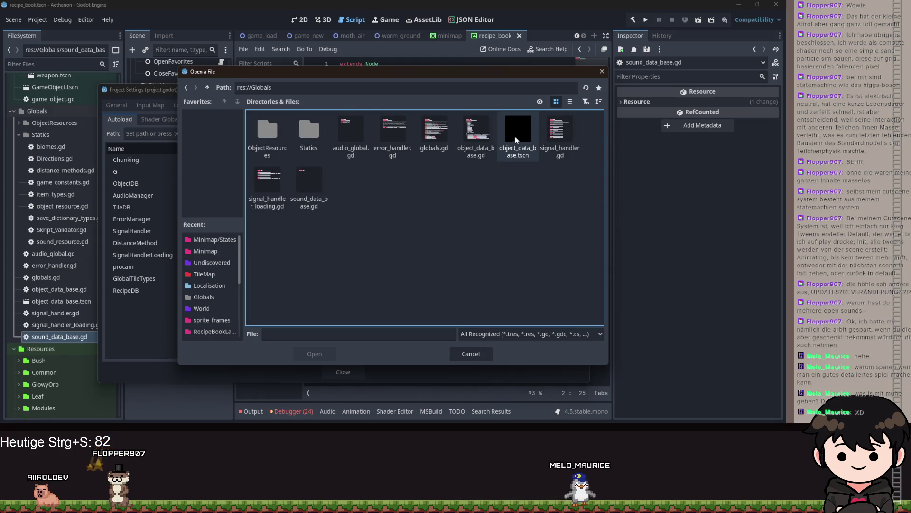
pyautogui.doubleClick(307, 184)
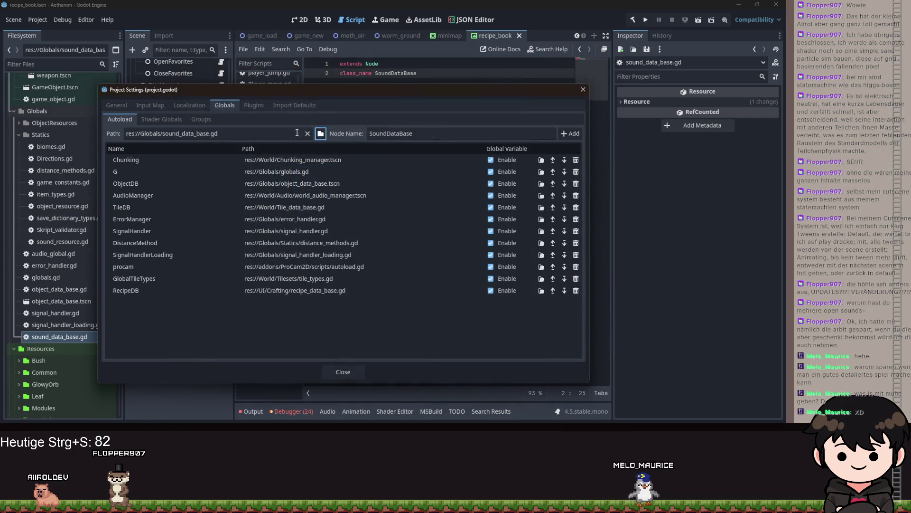
pyautogui.doubleClick(392, 133)
pyautogui.write('B')
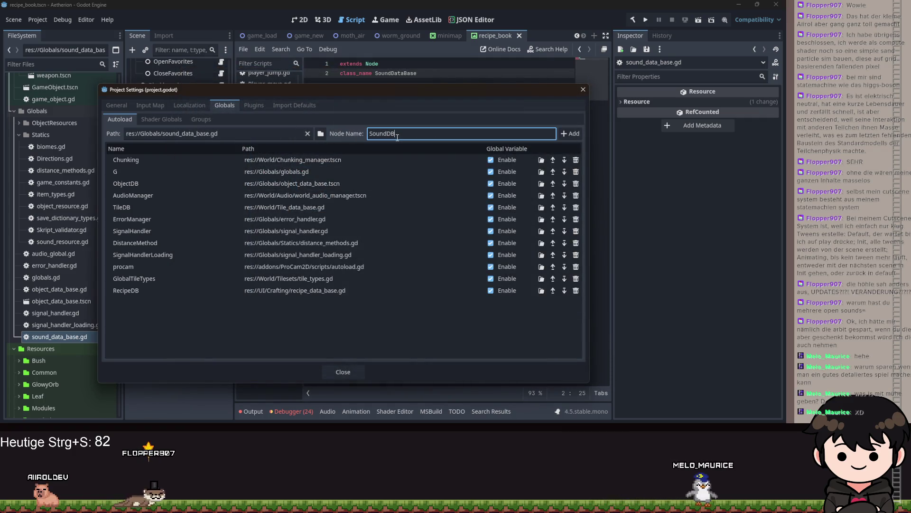
pyautogui.press('Return')
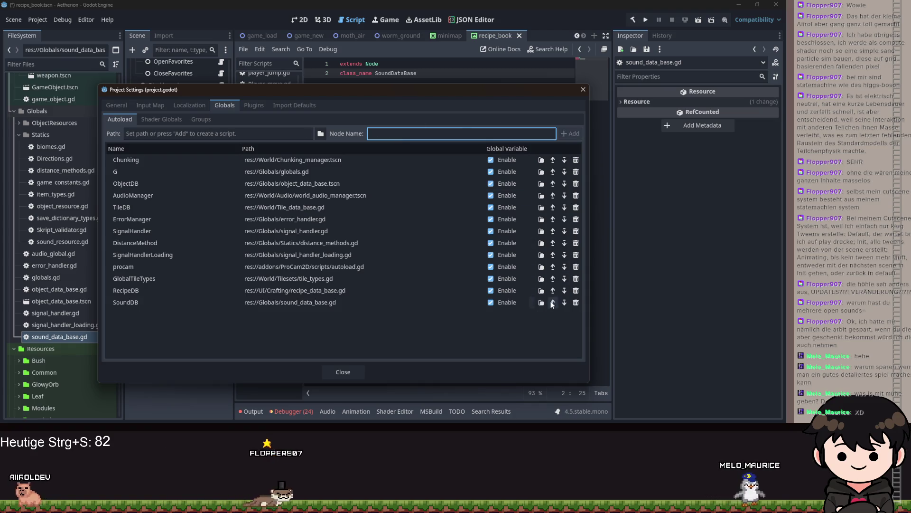
pyautogui.press('Escape')
pyautogui.hotkey('ctrl', 's')
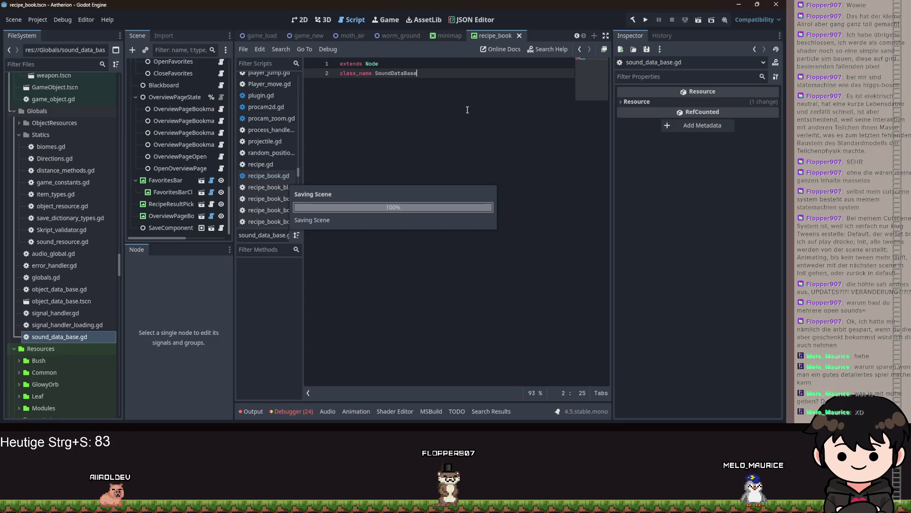
# Cut the SOUND_TYPES dictionary and enum from game_constants.gd and paste them into sound_data_base.gd.
pyautogui.hotkey('alt', 'Left')
pyautogui.scroll(-5, 442, 237)
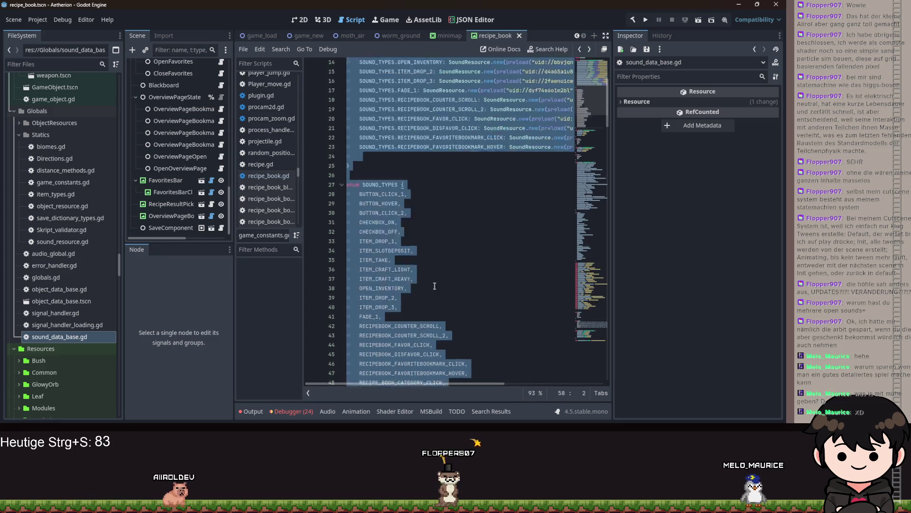
pyautogui.hotkey('ctrl', 'x')
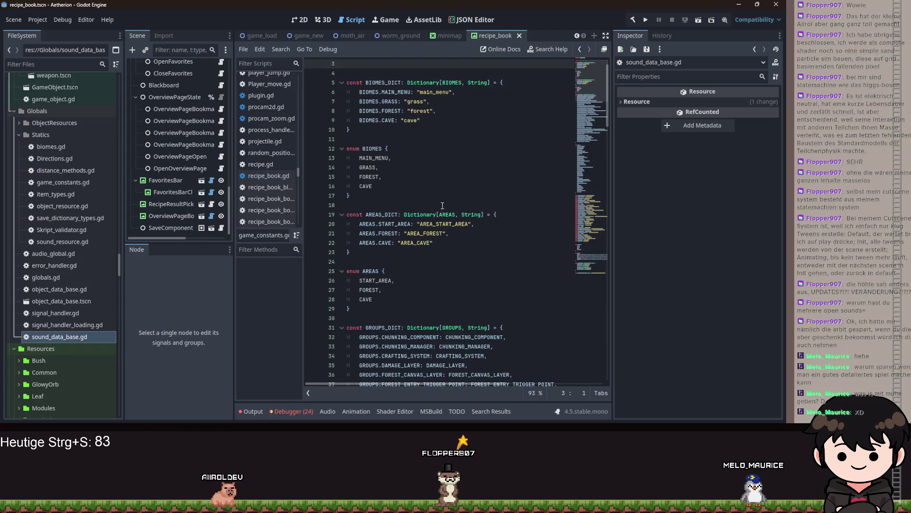
pyautogui.hotkey('alt', 'Left')
pyautogui.doubleClick(90, 337)
pyautogui.hotkey('ctrl', 'v')
# Add a blank line after class_name, remove the empty line before the dictionary's closing brace, and save.
pyautogui.scroll(8, 429, 115)
pyautogui.click(421, 73)
pyautogui.press('Return')
pyautogui.click(353, 91)
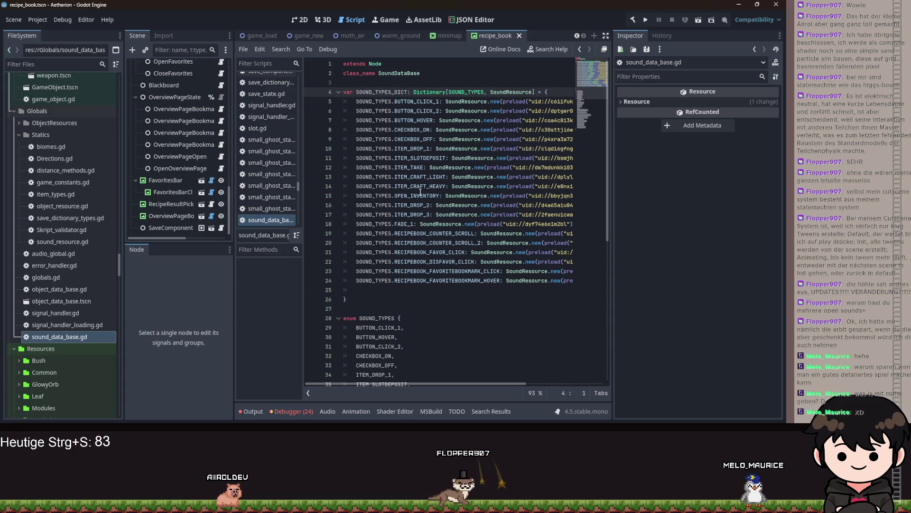
pyautogui.click(369, 290)
pyautogui.hotkey('shift', 'Up')
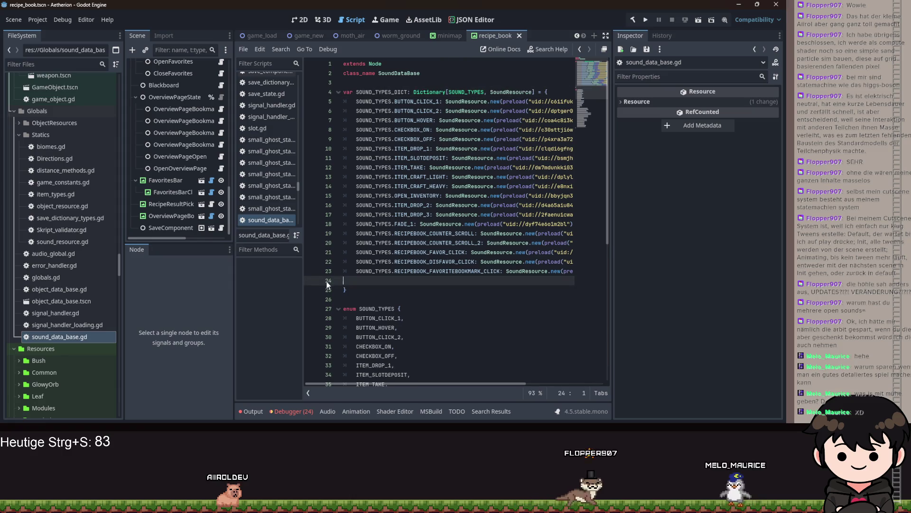
pyautogui.hotkey('shift', 'Home')
pyautogui.press('Left')
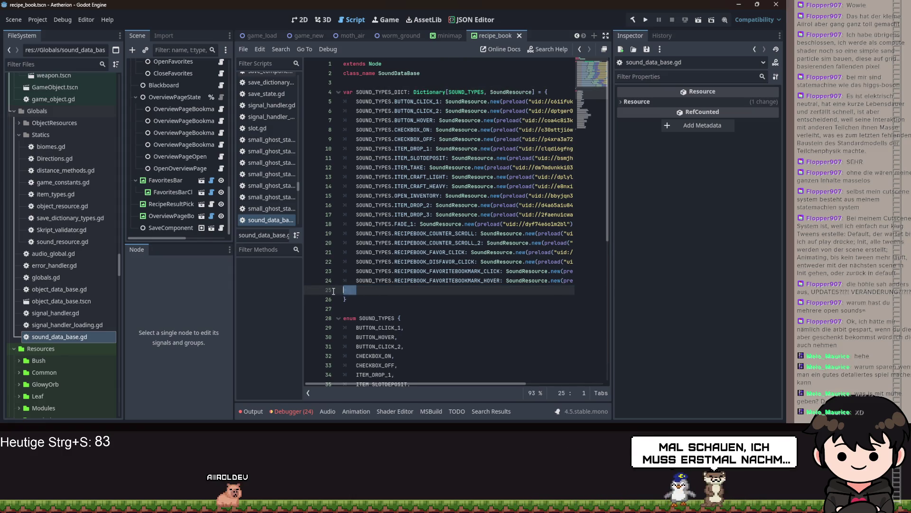
pyautogui.press('End')
pyautogui.moveTo(480, 383); pyautogui.dragTo(402, 383)
pyautogui.click(490, 272)
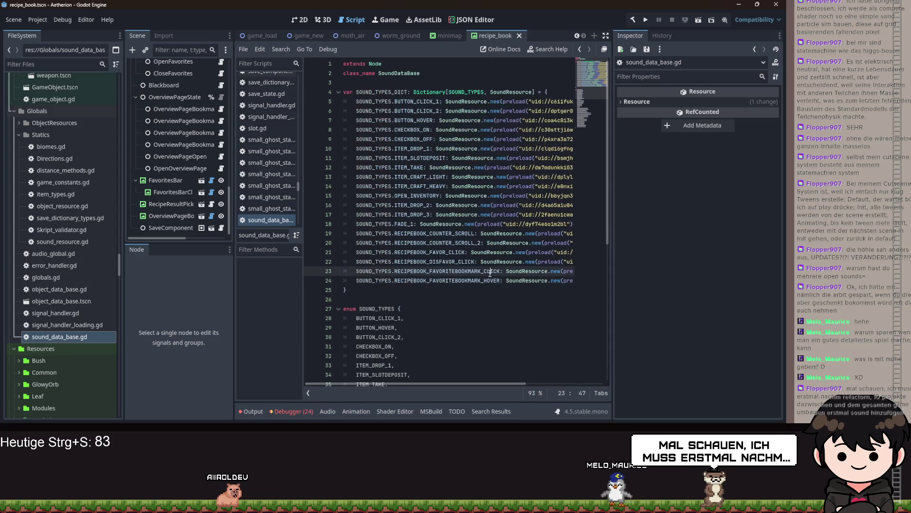
pyautogui.hotkey('ctrl', 's')
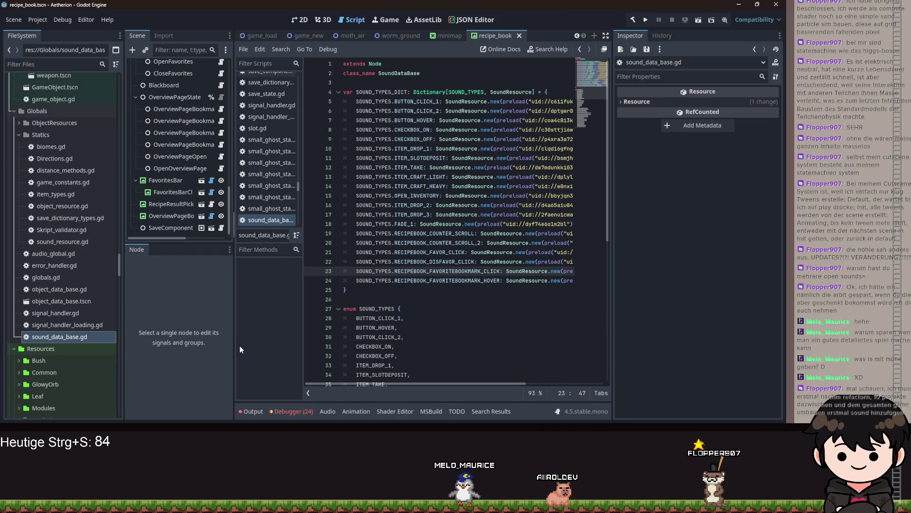
pyautogui.scroll(-3, 333, 285)
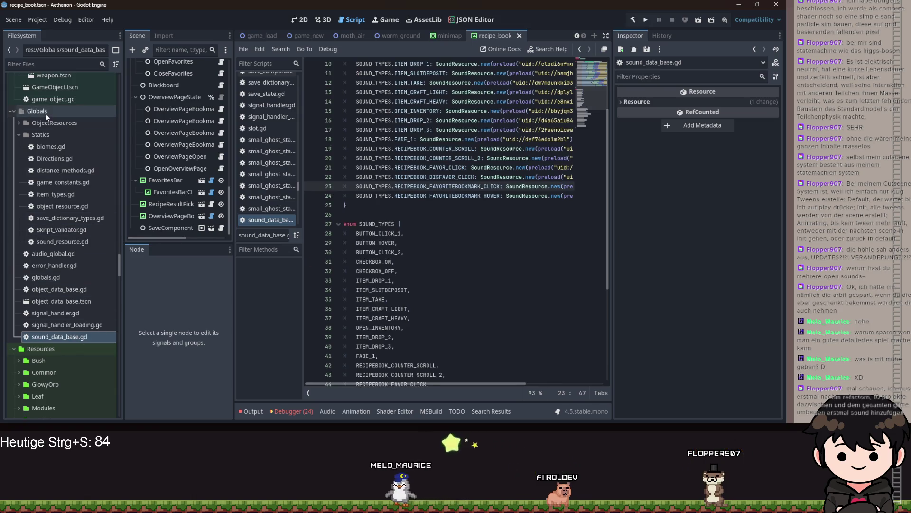
# Bring up and dismiss the Globals folder menu, briefly expanding ObjectResources.
pyautogui.rightClick(46, 115)
pyautogui.moveTo(77, 121)
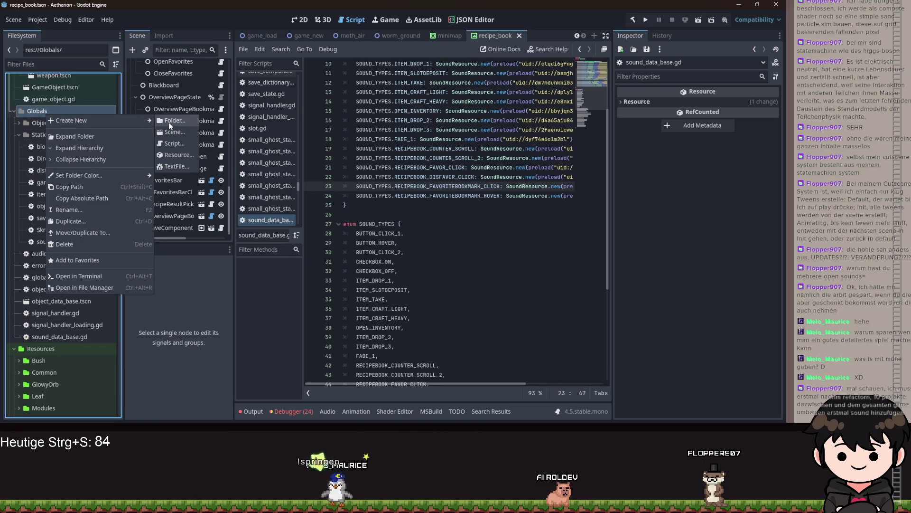
pyautogui.click(13, 177)
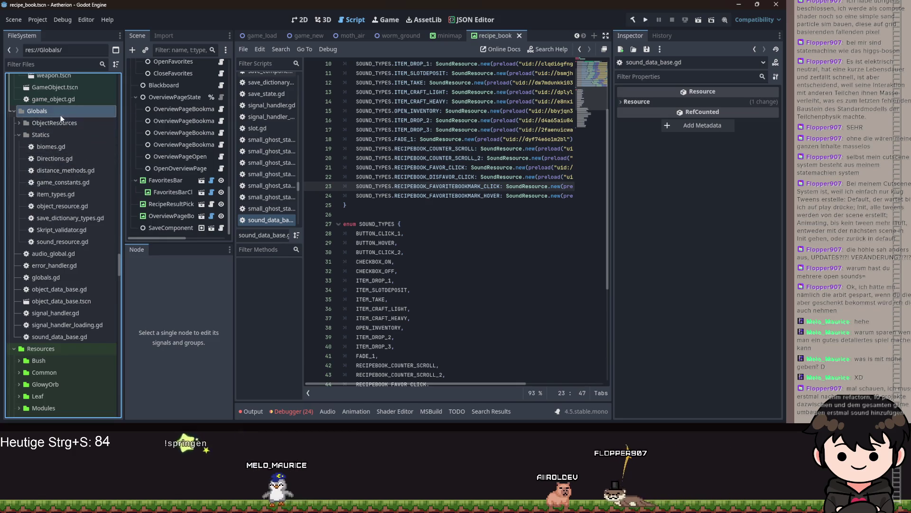
pyautogui.click(19, 122)
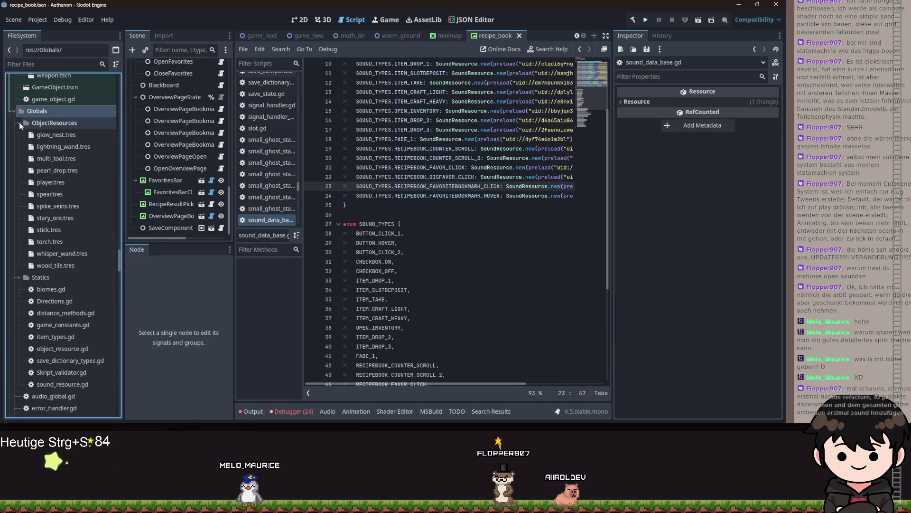
pyautogui.click(19, 122)
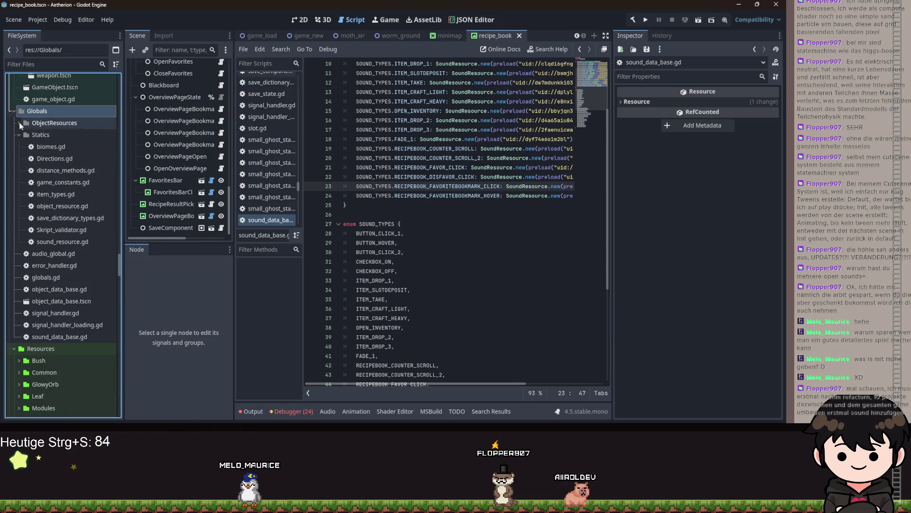
# Abandon a new folder in Globals and open the SoundResource definition from sound_data_base.gd.
pyautogui.click(71, 338)
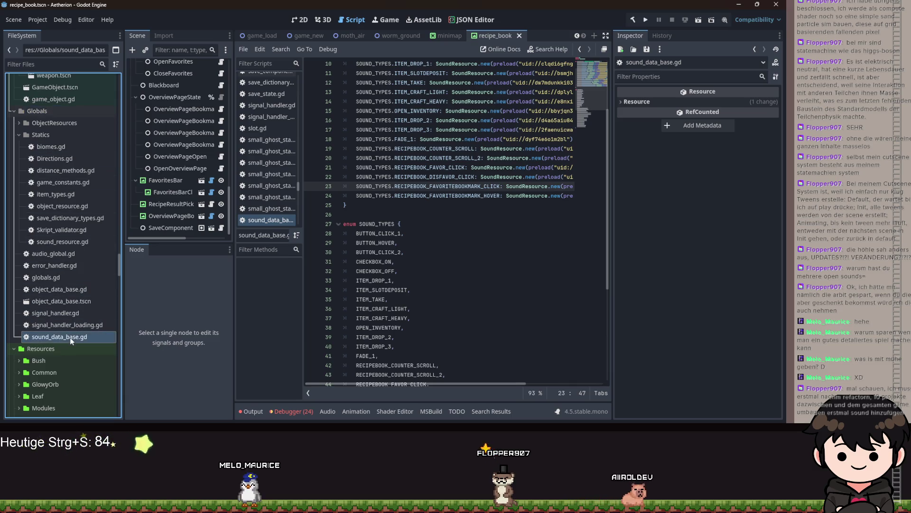
pyautogui.rightClick(42, 112)
pyautogui.moveTo(79, 118)
pyautogui.click(172, 119)
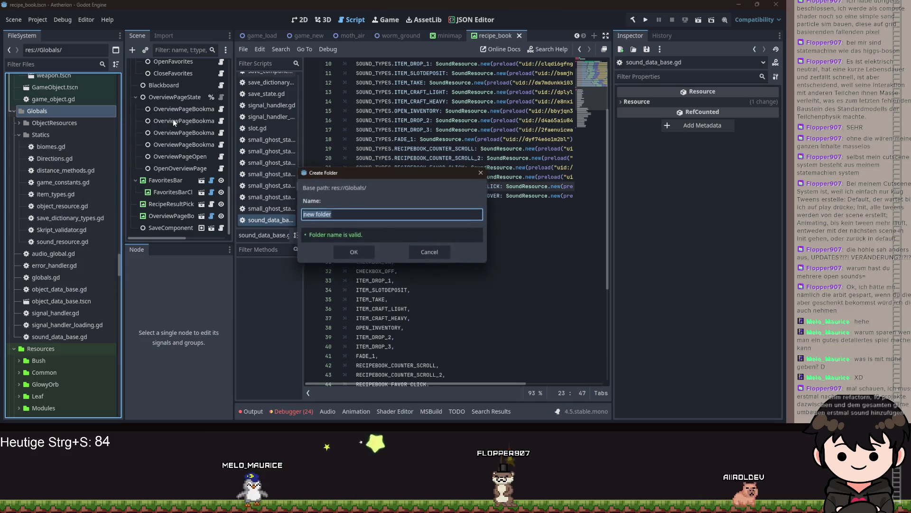
pyautogui.press('Escape')
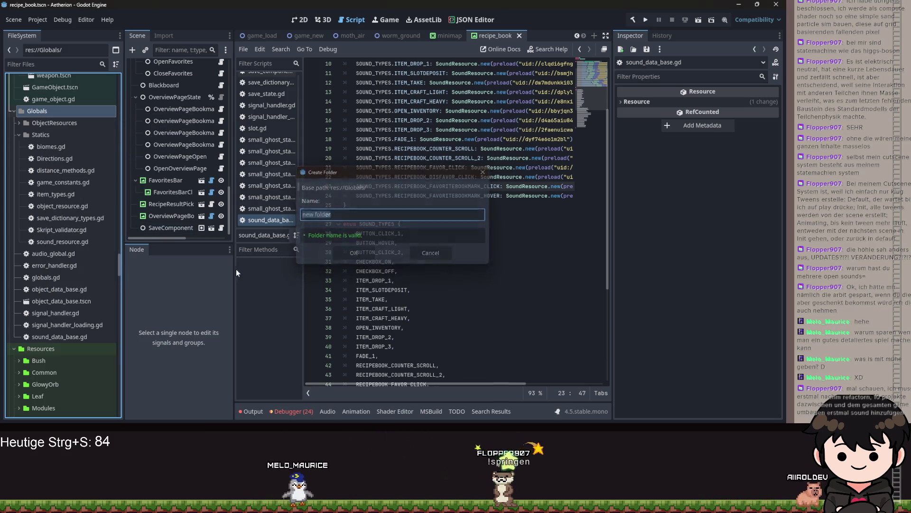
pyautogui.click(447, 139)
pyautogui.keyDown('ctrl'); pyautogui.click(446, 140); pyautogui.keyUp('ctrl')
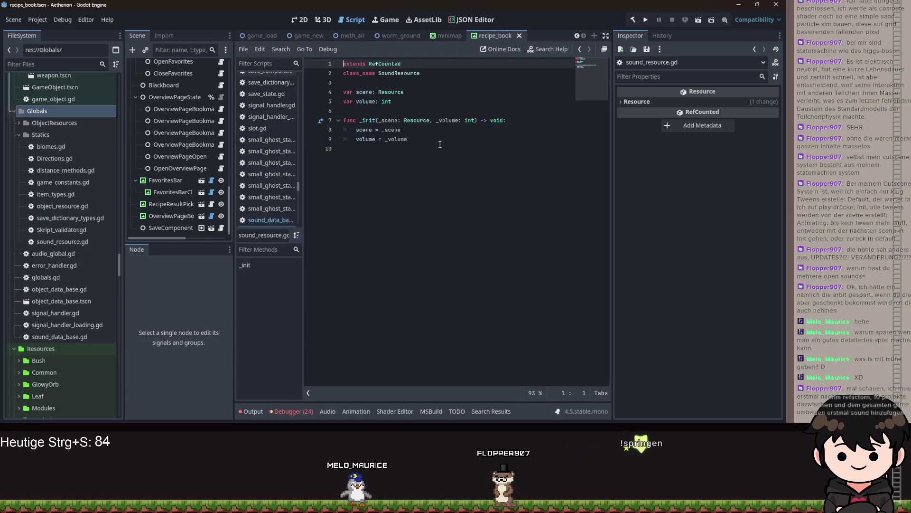
# Delete the _init function from sound_resource.gd.
pyautogui.press('Down')
pyautogui.press('Down')
pyautogui.press('Down')
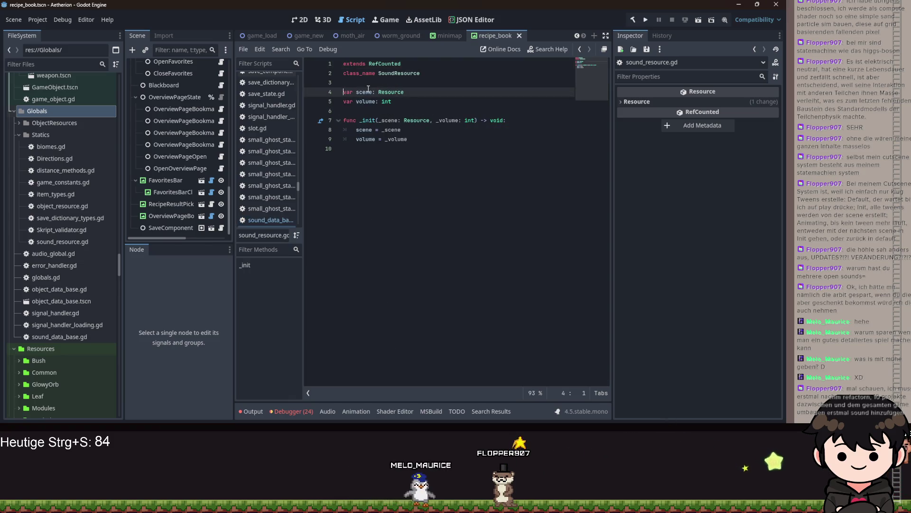
pyautogui.press('Down')
pyautogui.press('Down')
pyautogui.press('Down')
pyautogui.hotkey('shift', 'Down')
pyautogui.hotkey('shift', 'Down')
pyautogui.hotkey('shift', 'Down')
pyautogui.press('BackSpace')
pyautogui.press('BackSpace')
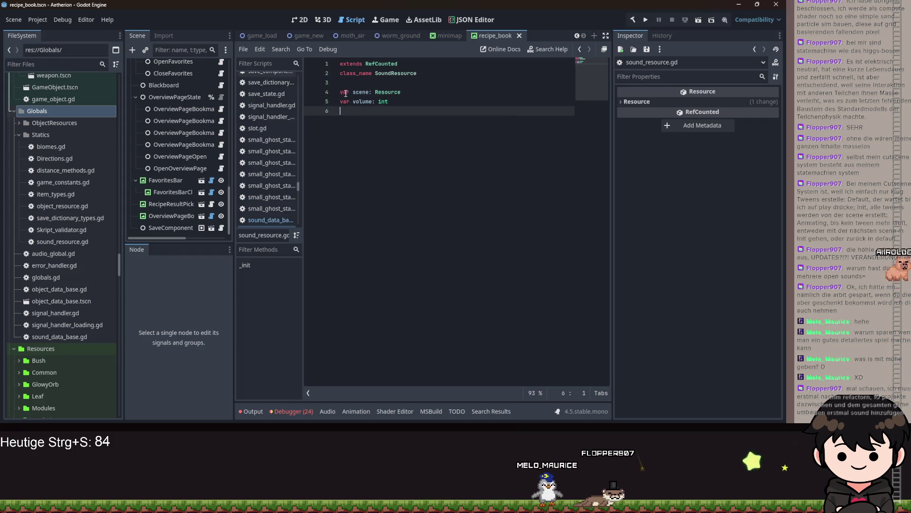
pyautogui.click(341, 92)
pyautogui.write('@')
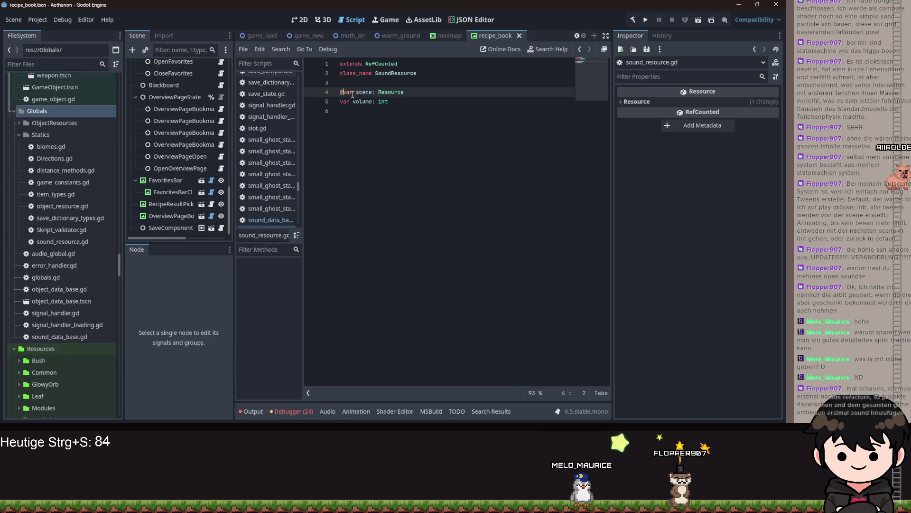
pyautogui.write('export')
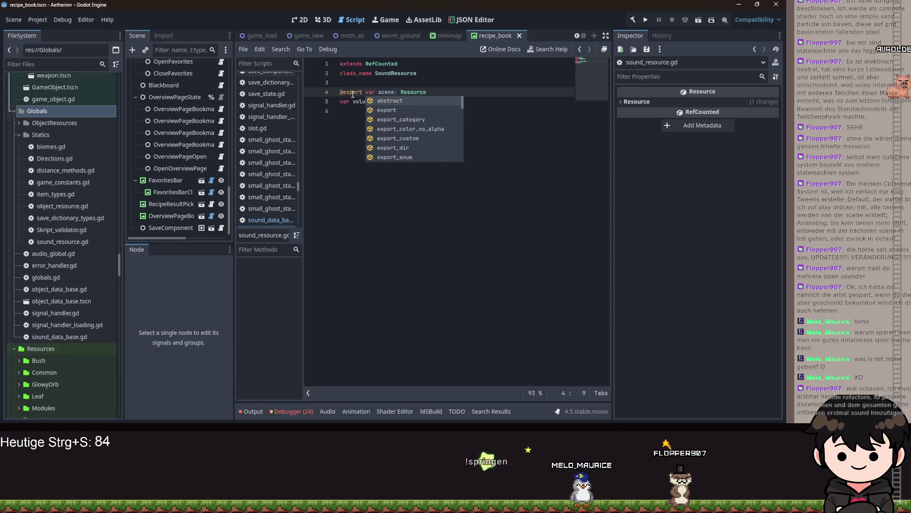
pyautogui.press('Right')
pyautogui.press('Right')
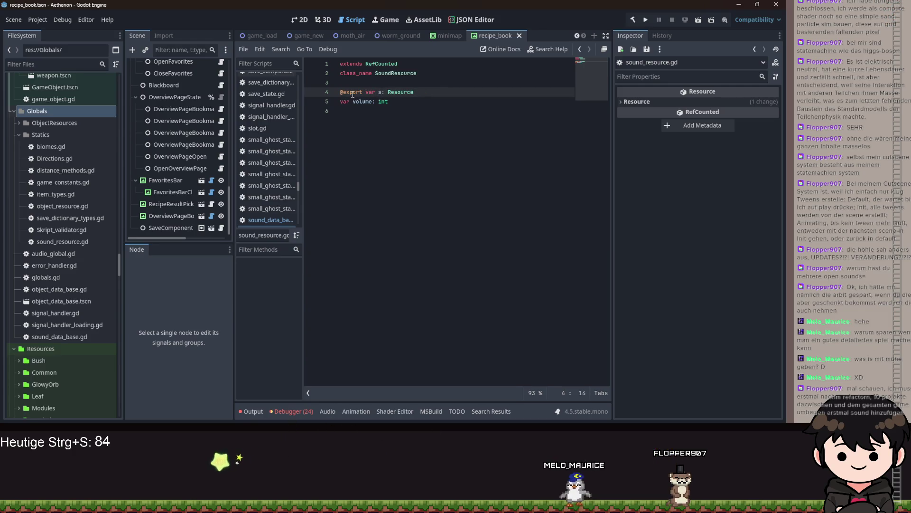
pyautogui.write('nd')
pyautogui.press('Down')
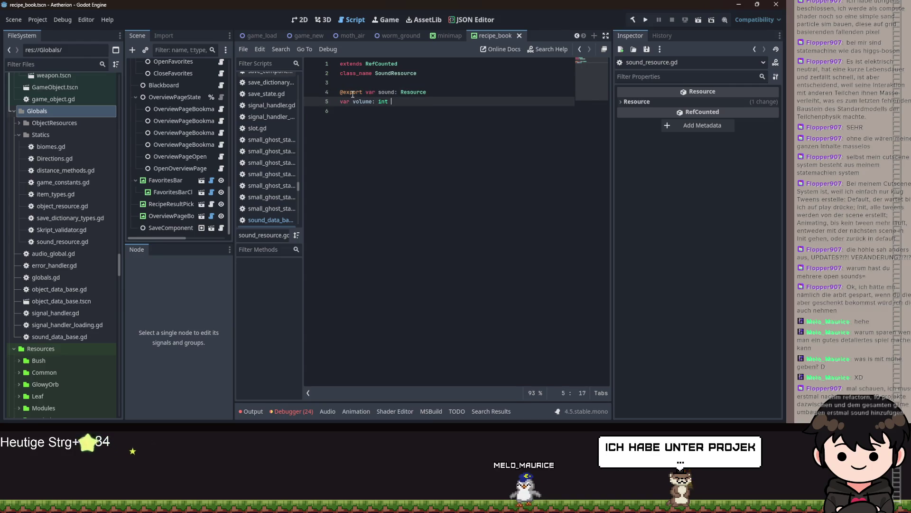
pyautogui.press('Down')
pyautogui.press('Up')
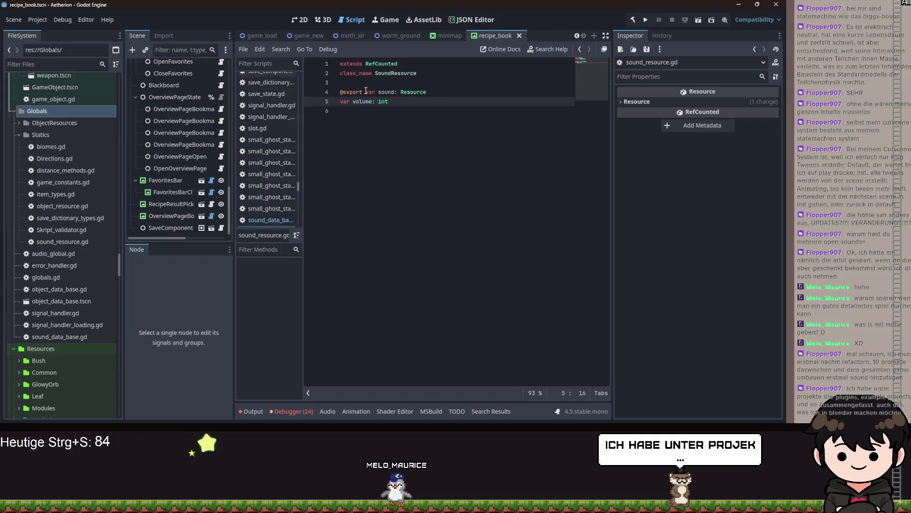
pyautogui.click(337, 101)
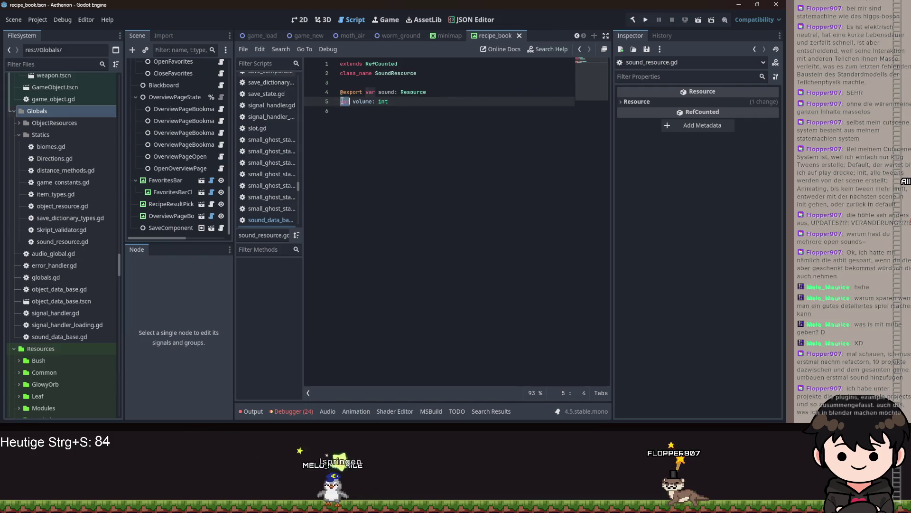
pyautogui.write('@export')
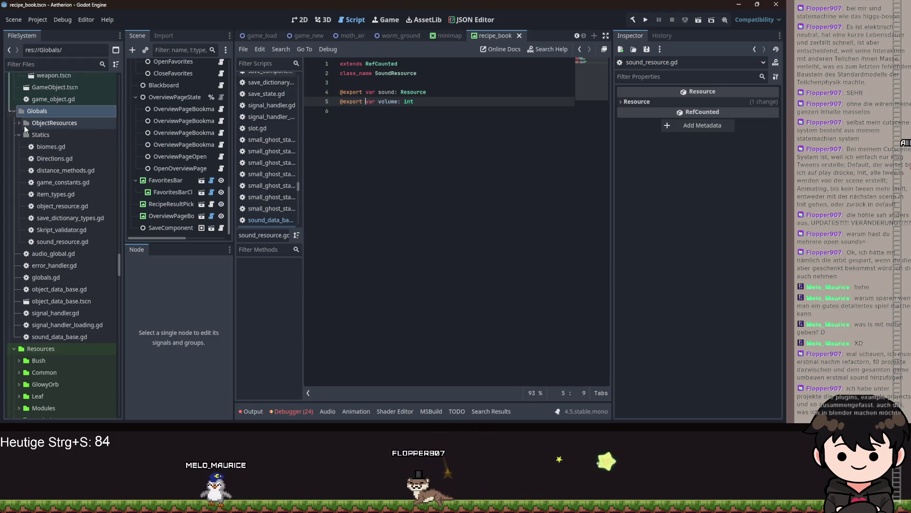
pyautogui.hotkey('ctrl', 's')
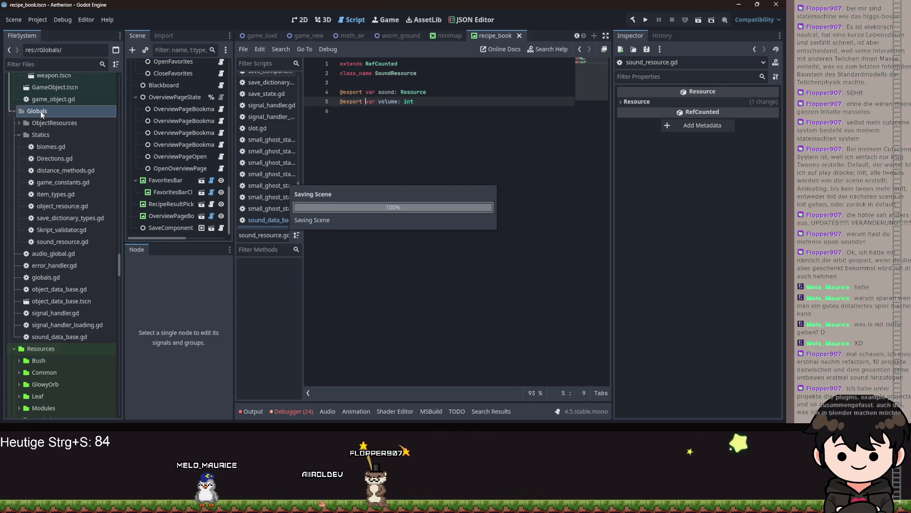
# Create a folder named SoundResources inside res://Globals.
pyautogui.rightClick(41, 111)
pyautogui.moveTo(102, 118)
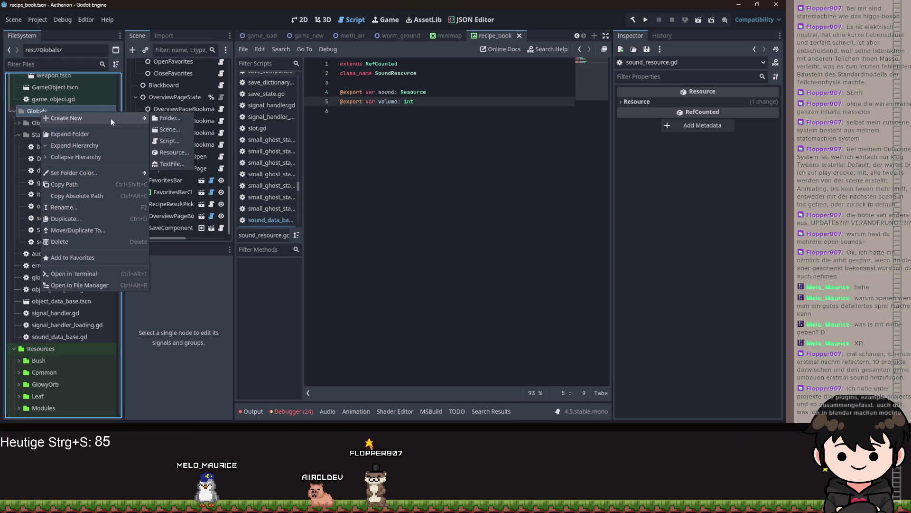
pyautogui.click(170, 120)
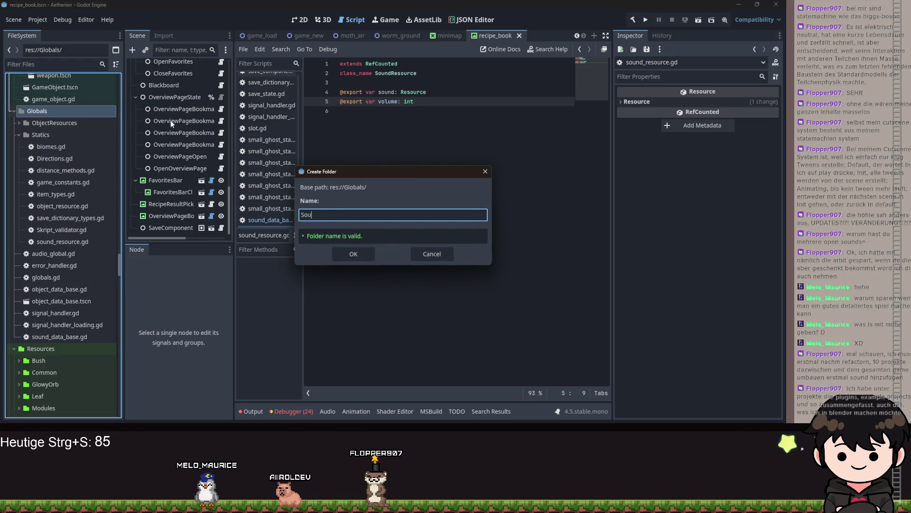
pyautogui.write('sourc')
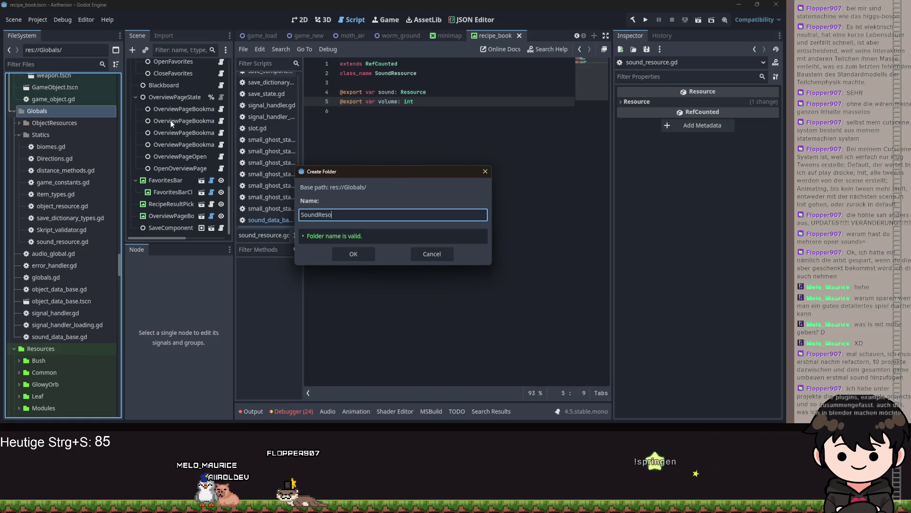
pyautogui.write('es')
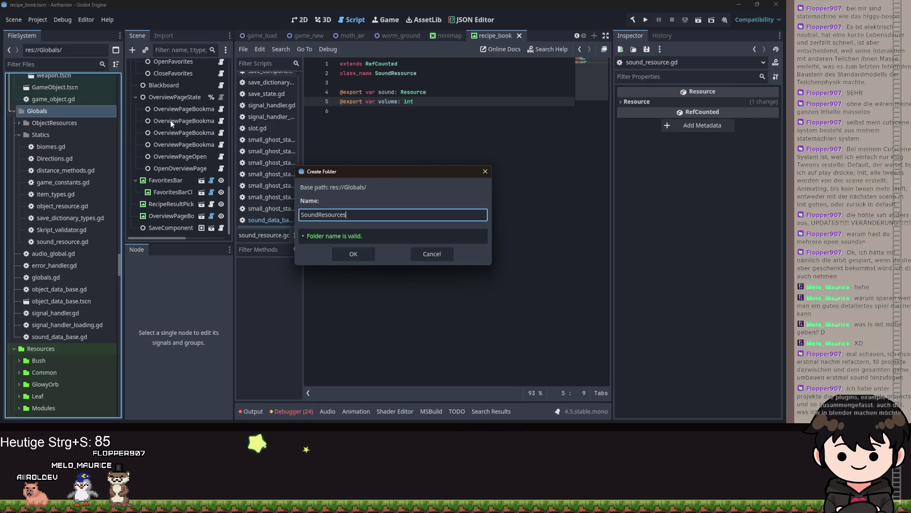
pyautogui.press('Return')
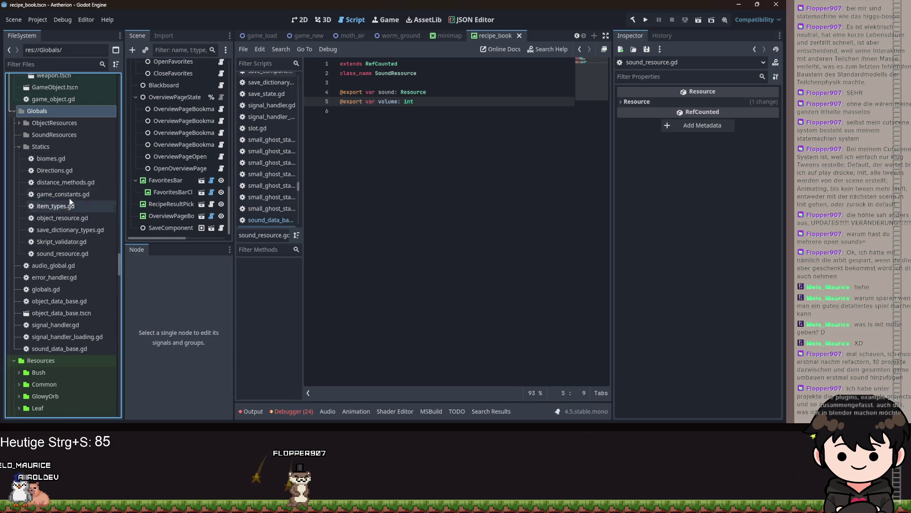
pyautogui.scroll(-4, 70, 187)
pyautogui.scroll(8, 70, 187)
pyautogui.hotkey('ctrl', 's')
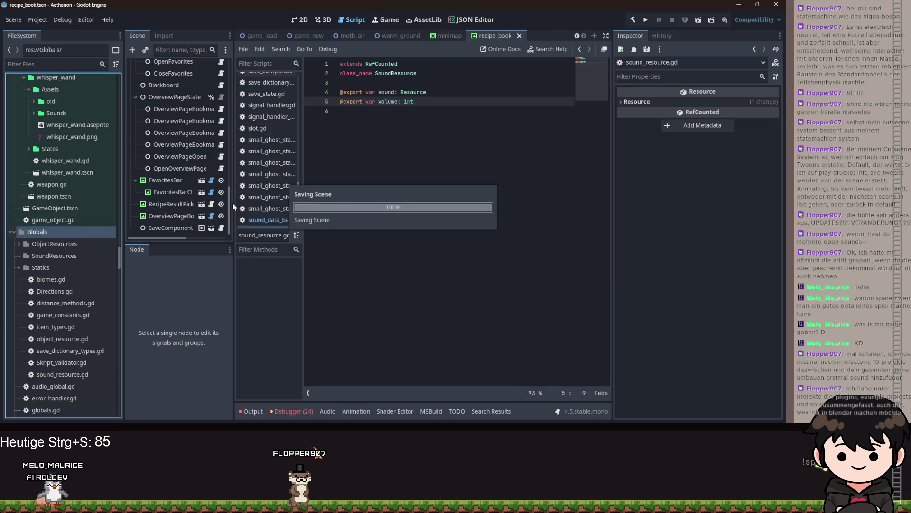
pyautogui.scroll(-15, 81, 343)
pyautogui.scroll(8, 75, 244)
pyautogui.scroll(2, 71, 285)
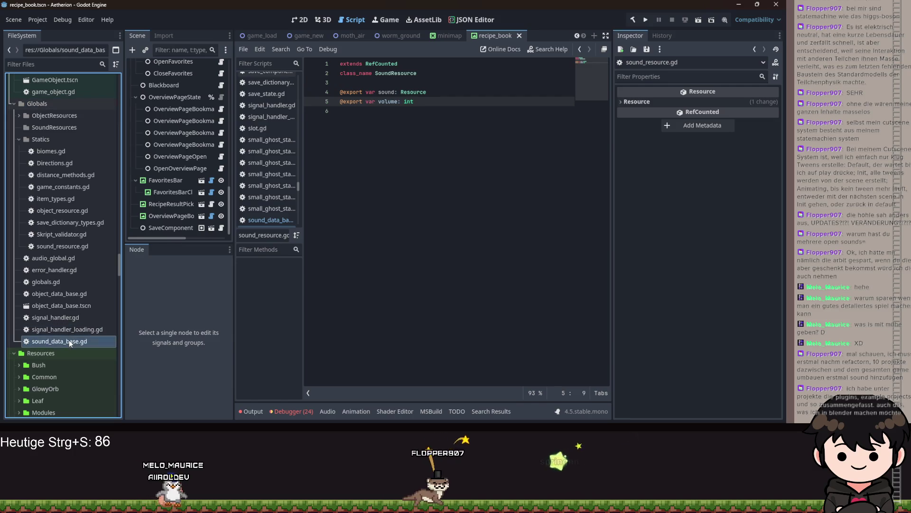
pyautogui.doubleClick(69, 340)
pyautogui.scroll(3, 489, 225)
pyautogui.click(489, 224)
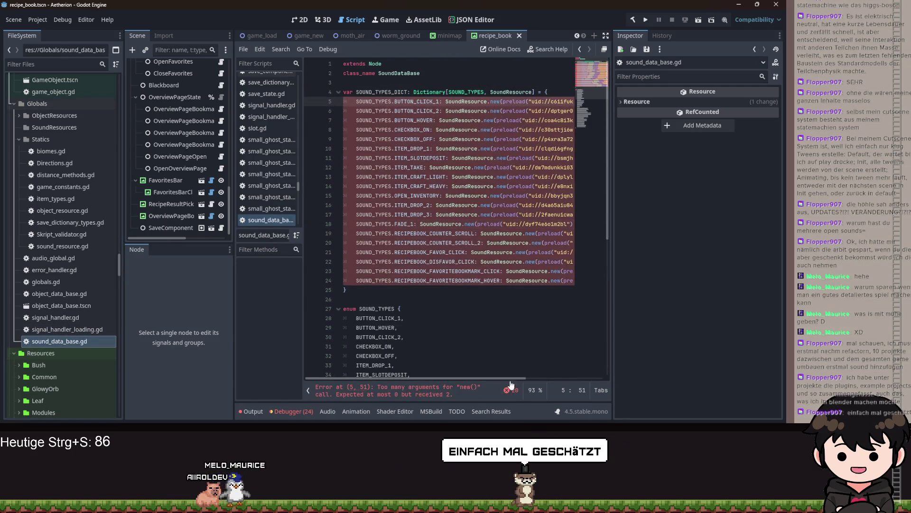
pyautogui.scroll(-1, 460, 304)
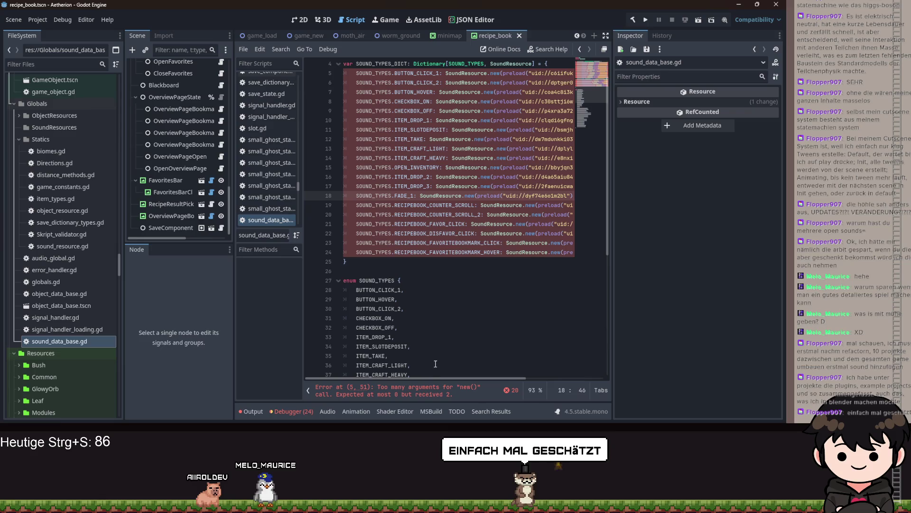
pyautogui.moveTo(434, 379)
pyautogui.mouseDown()
pyautogui.moveTo(522, 377)
pyautogui.moveTo(405, 380)
pyautogui.mouseUp()
pyautogui.scroll(3, 470, 378)
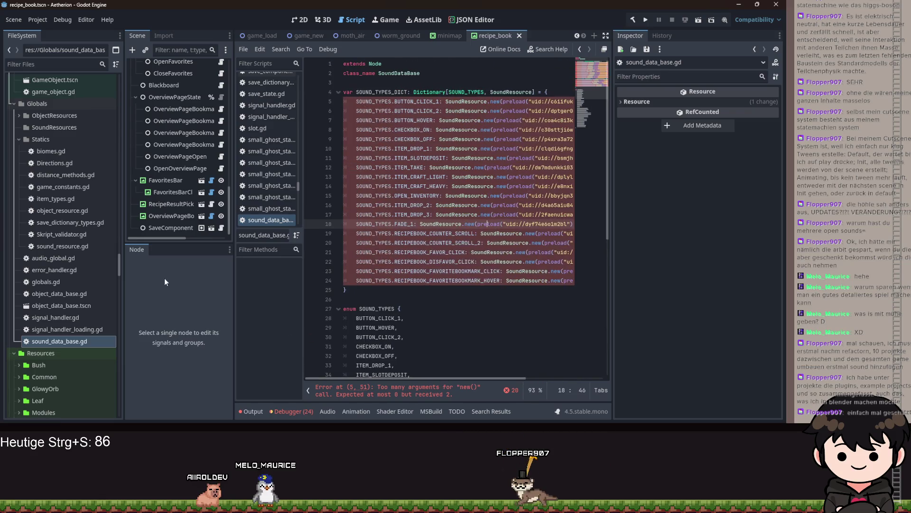
pyautogui.rightClick(44, 129)
pyautogui.moveTo(118, 143)
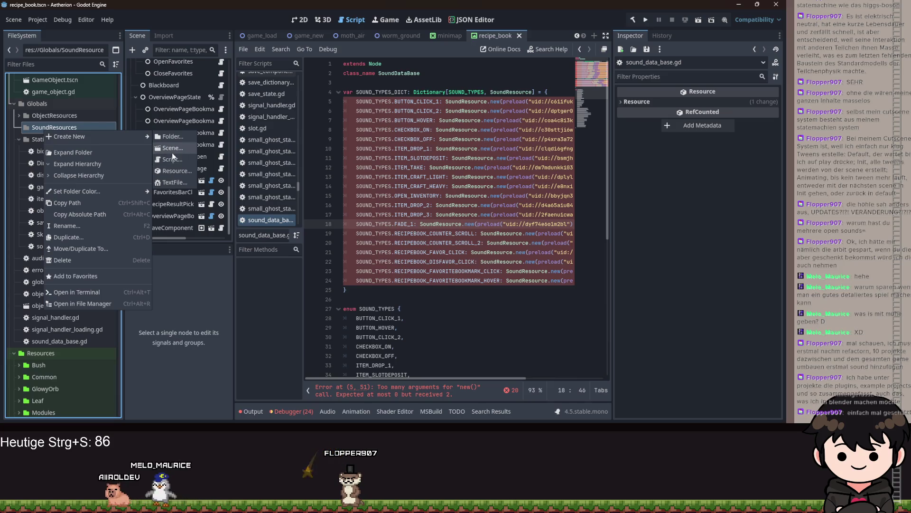
pyautogui.click(429, 112)
pyautogui.click(429, 112)
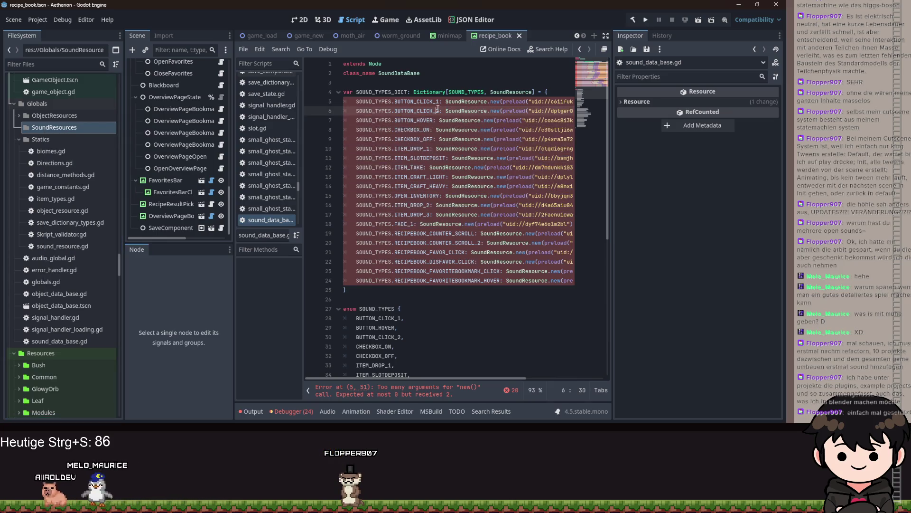
pyautogui.moveTo(421, 113)
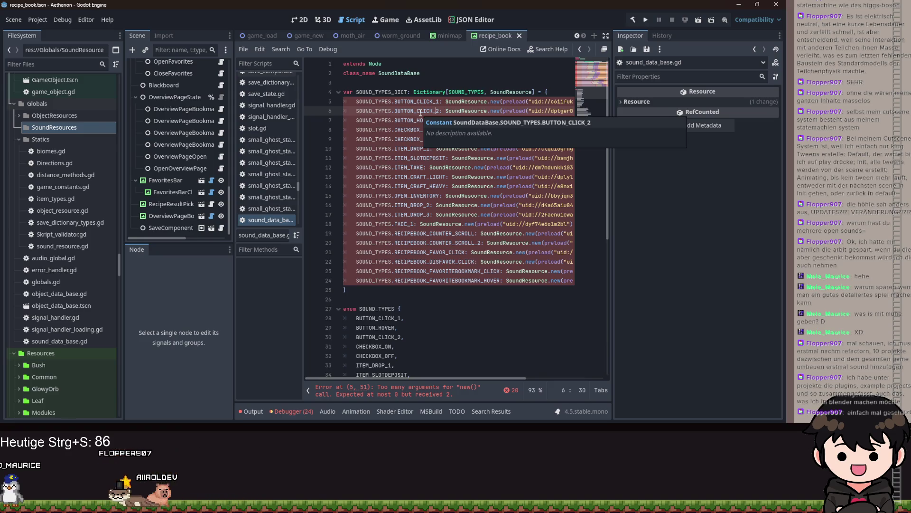
pyautogui.doubleClick(420, 112)
pyautogui.click(418, 321)
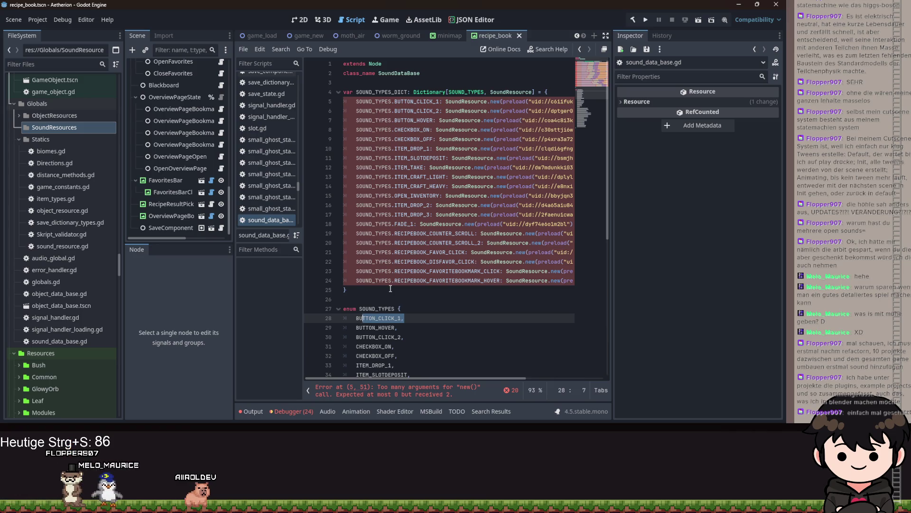
pyautogui.click(414, 111)
pyautogui.doubleClick(411, 101)
pyautogui.scroll(-2, 426, 134)
pyautogui.moveTo(394, 280)
pyautogui.mouseDown()
pyautogui.moveTo(404, 280)
pyautogui.moveTo(378, 280)
pyautogui.mouseUp()
pyautogui.scroll(2, 379, 280)
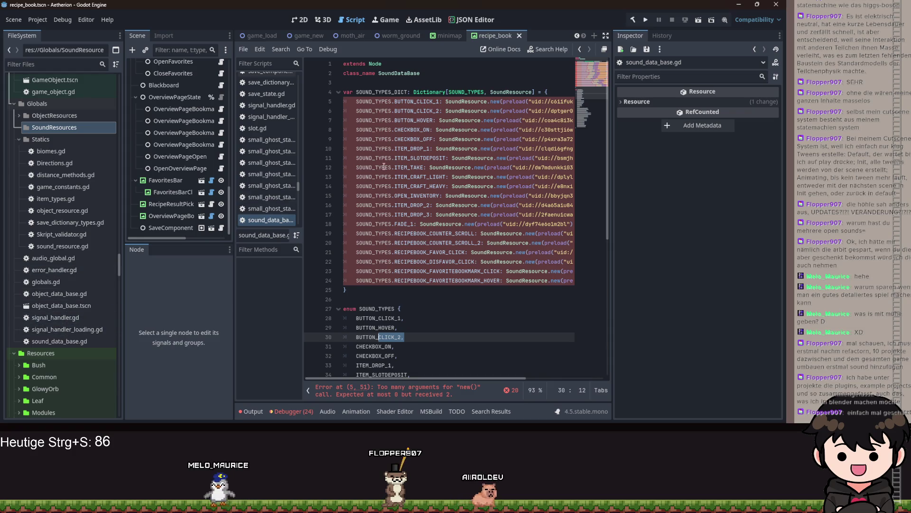
pyautogui.click(408, 318)
pyautogui.scroll(-4, 410, 190)
pyautogui.scroll(4, 410, 180)
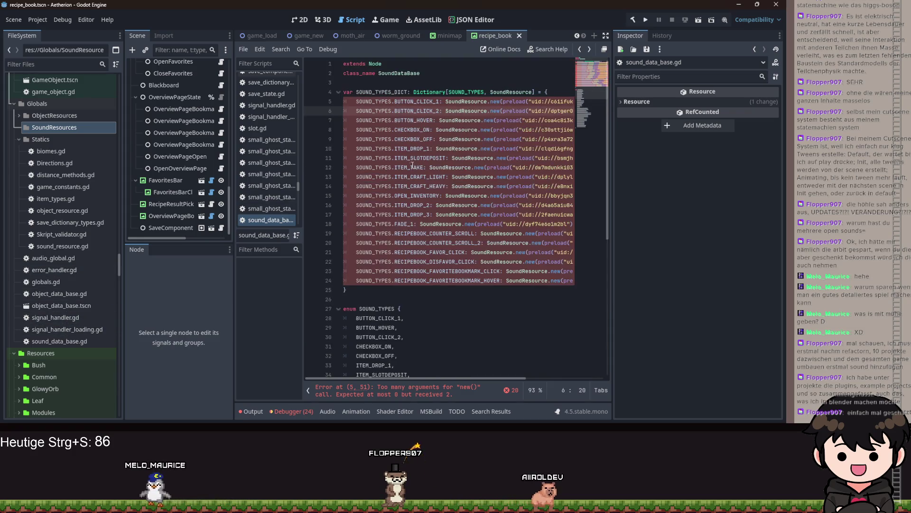
pyautogui.click(404, 110)
pyautogui.scroll(5, 183, 119)
pyautogui.scroll(-5, 190, 176)
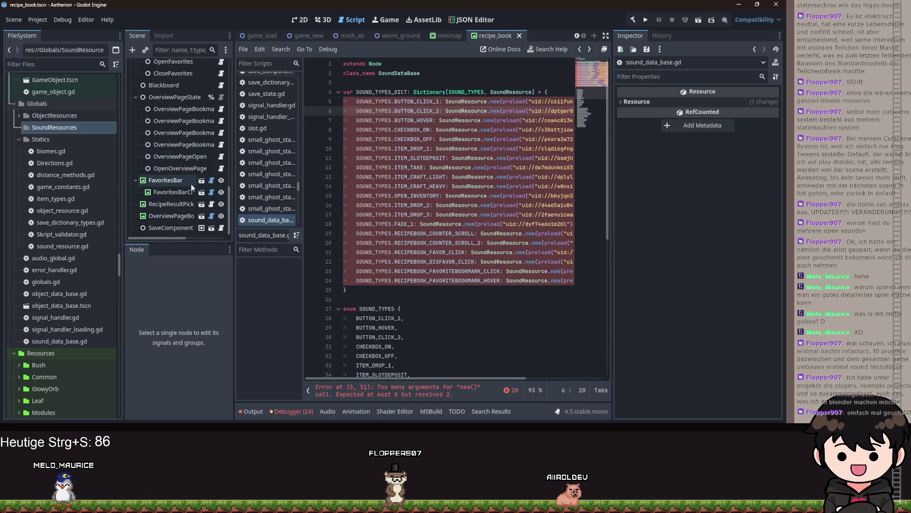
pyautogui.scroll(10, 144, 95)
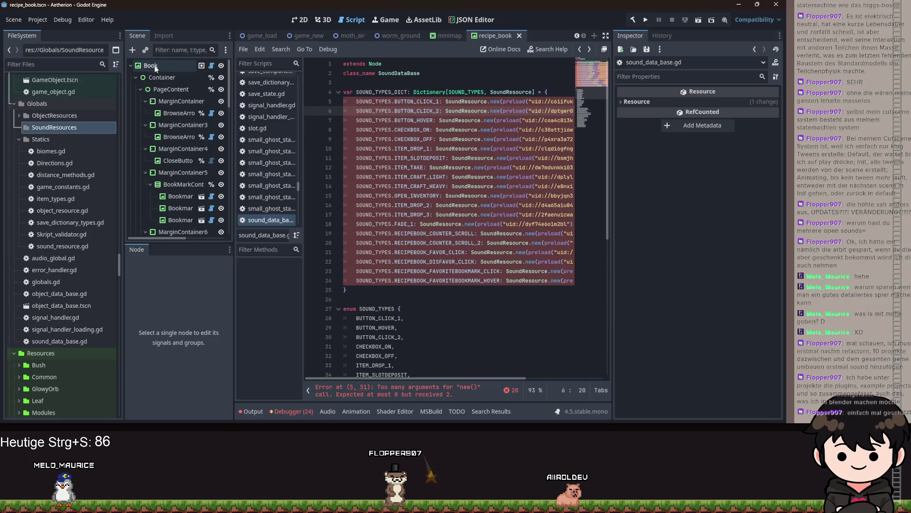
# Add an AudioStreamPlayer child node under the Book root node.
pyautogui.click(155, 66)
pyautogui.click(132, 50)
pyautogui.press('Return')
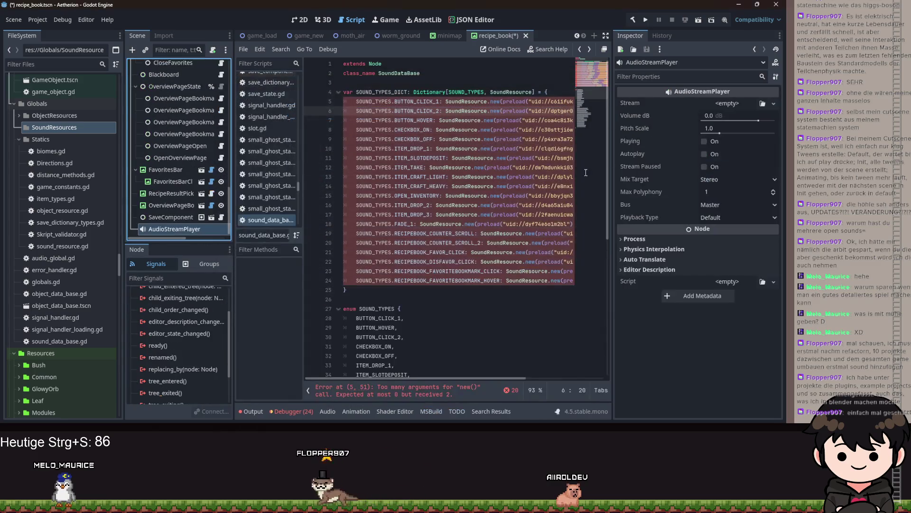
# Set the player's Stream to a new AudioStreamRandomizer and inspect its Streams list.
pyautogui.click(716, 104)
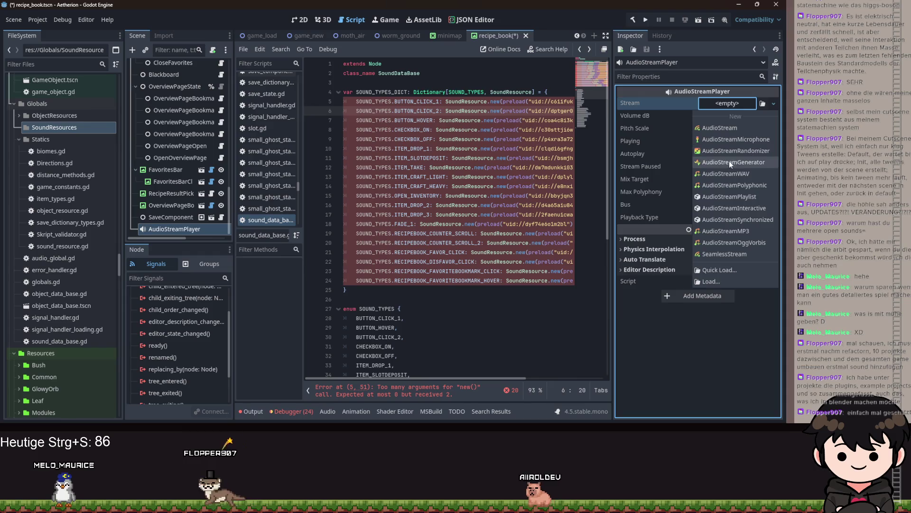
pyautogui.click(728, 152)
pyautogui.click(732, 102)
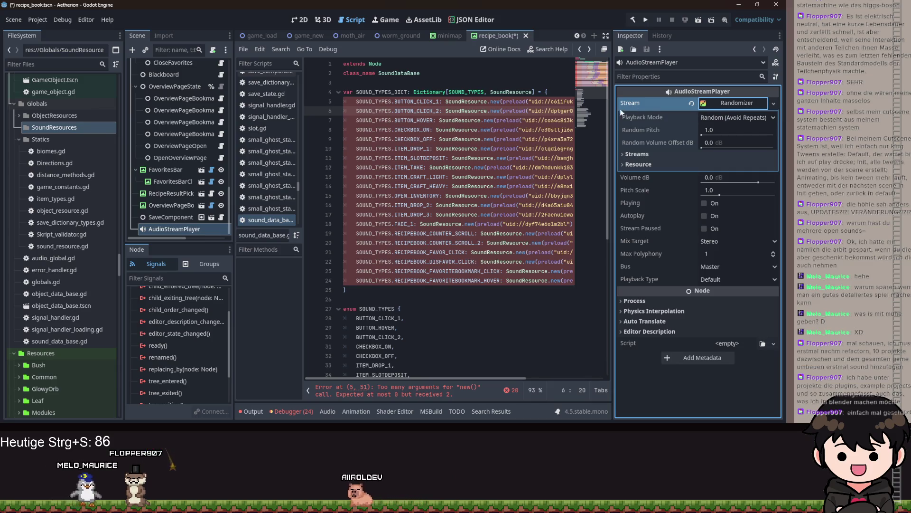
pyautogui.click(640, 155)
pyautogui.click(644, 156)
pyautogui.click(432, 336)
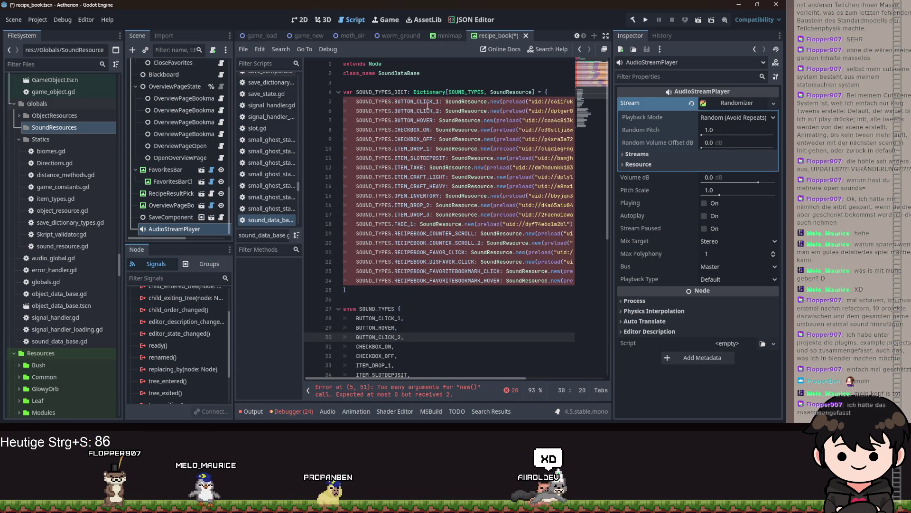
pyautogui.click(492, 101)
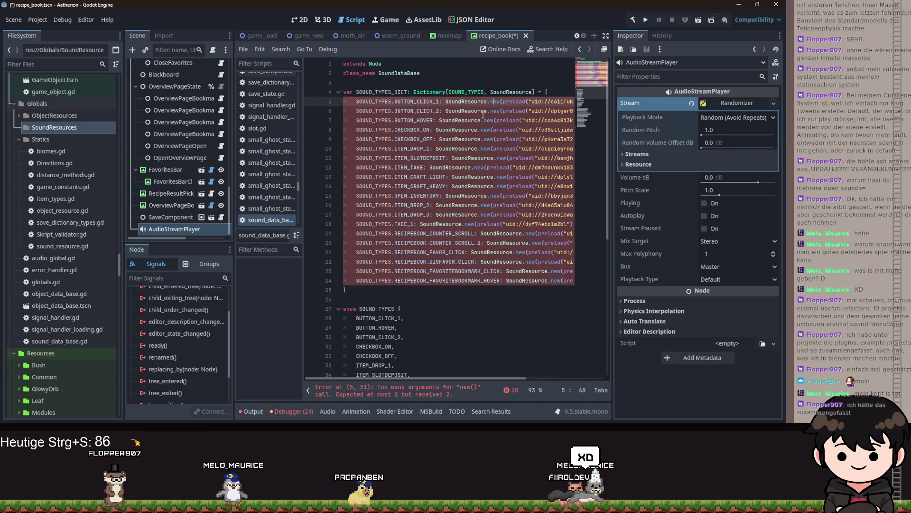
pyautogui.doubleClick(412, 205)
pyautogui.doubleClick(412, 215)
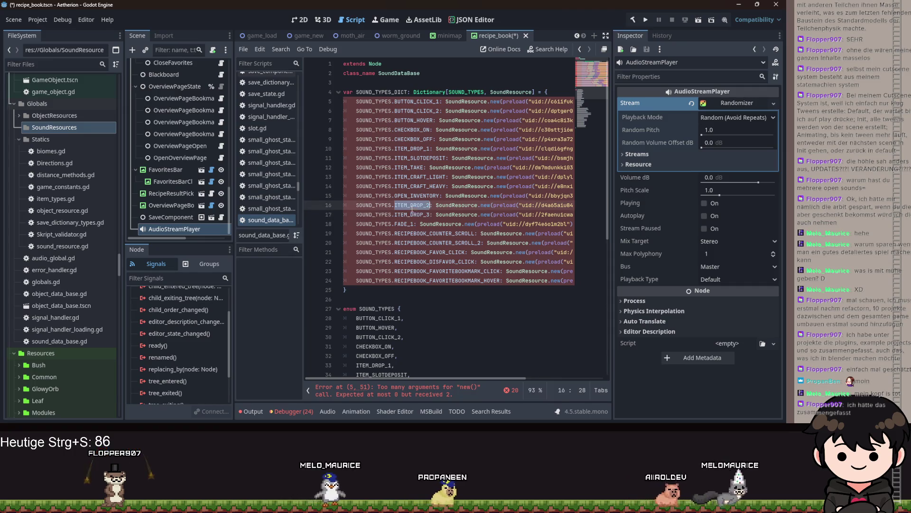
pyautogui.doubleClick(417, 205)
pyautogui.doubleClick(417, 213)
pyautogui.doubleClick(416, 206)
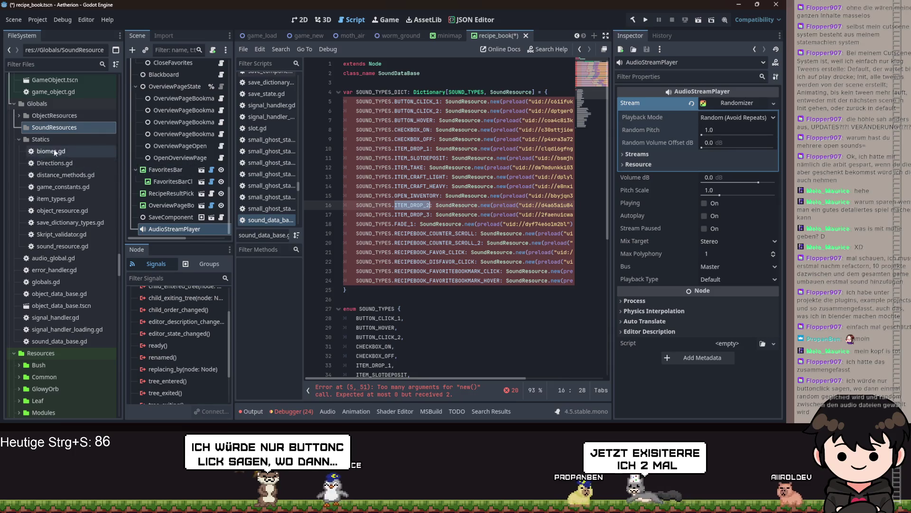
pyautogui.rightClick(50, 128)
# Begin a new 'Sound' resource in SoundResources, then cancel it.
pyautogui.moveTo(95, 139)
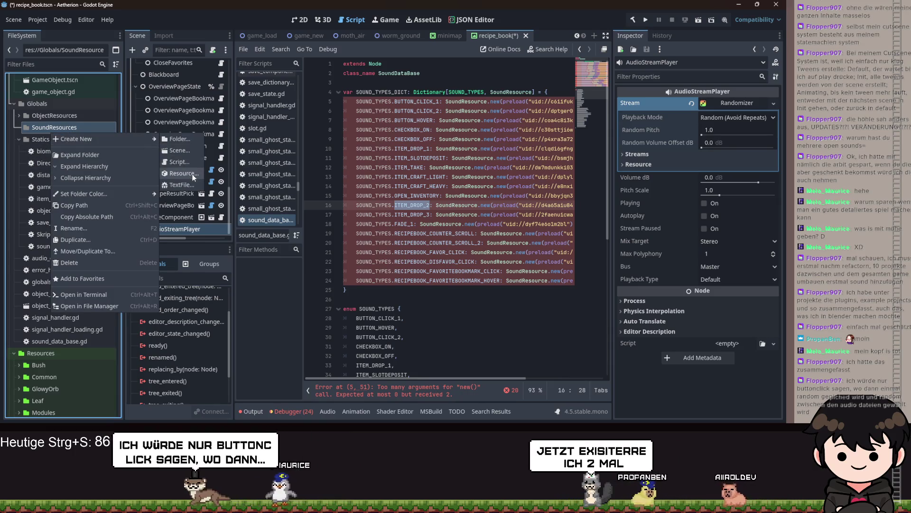
pyautogui.click(193, 174)
pyautogui.write('Sou')
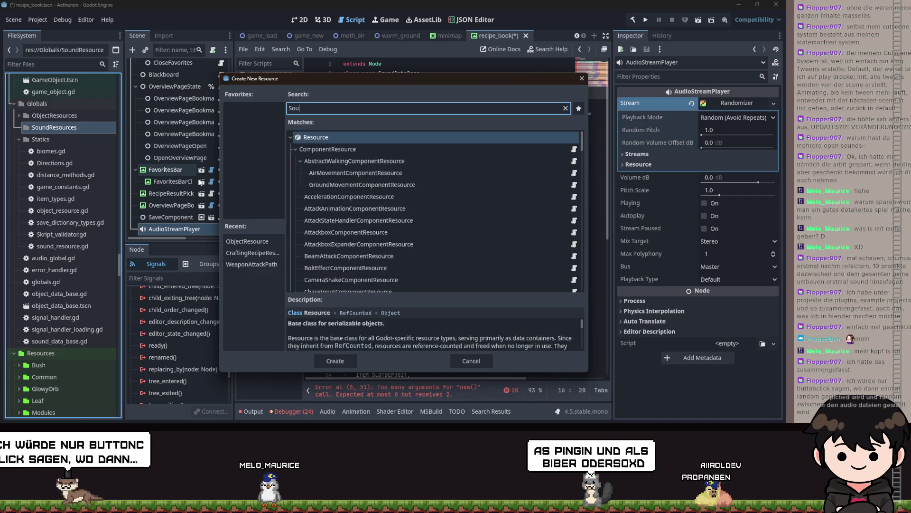
pyautogui.write('nd')
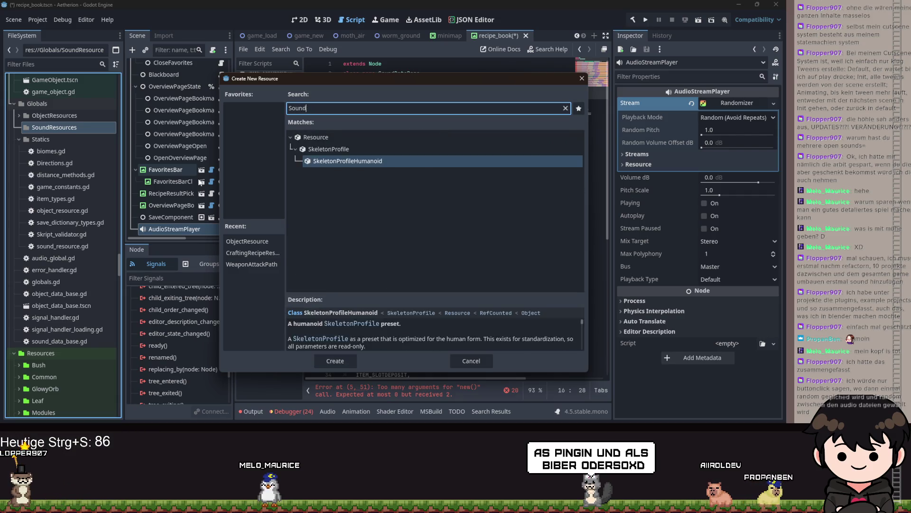
pyautogui.press('Escape')
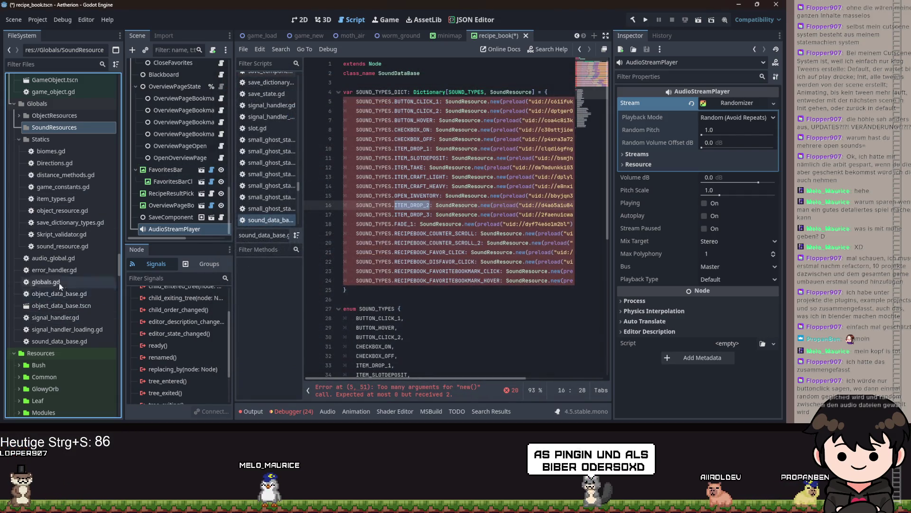
# Change sound_resource.gd to extend Resource instead of RefCounted and save it.
pyautogui.click(52, 65)
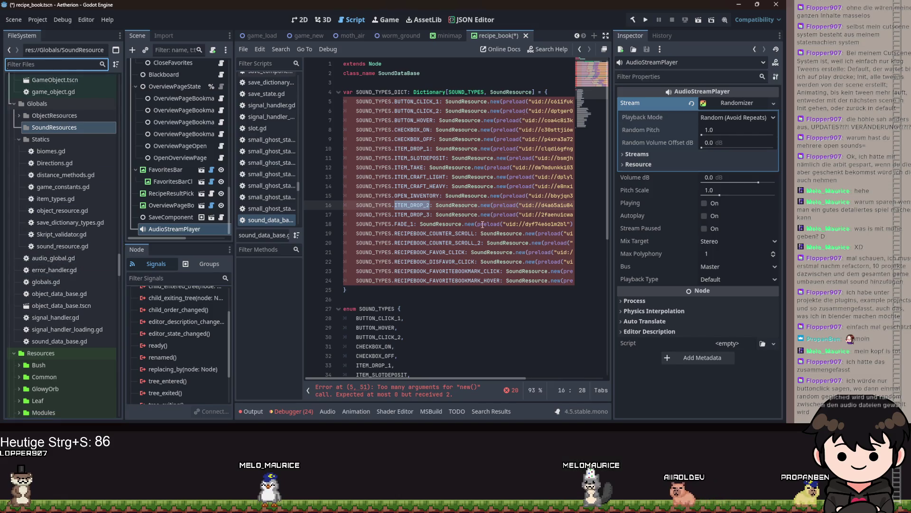
pyautogui.keyDown('ctrl'); pyautogui.click(441, 224); pyautogui.keyUp('ctrl')
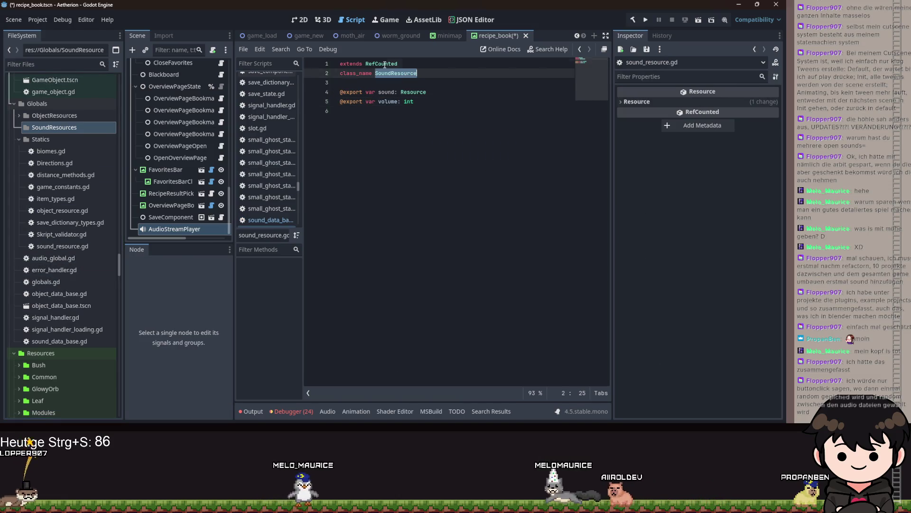
pyautogui.doubleClick(385, 63)
pyautogui.write('Resour')
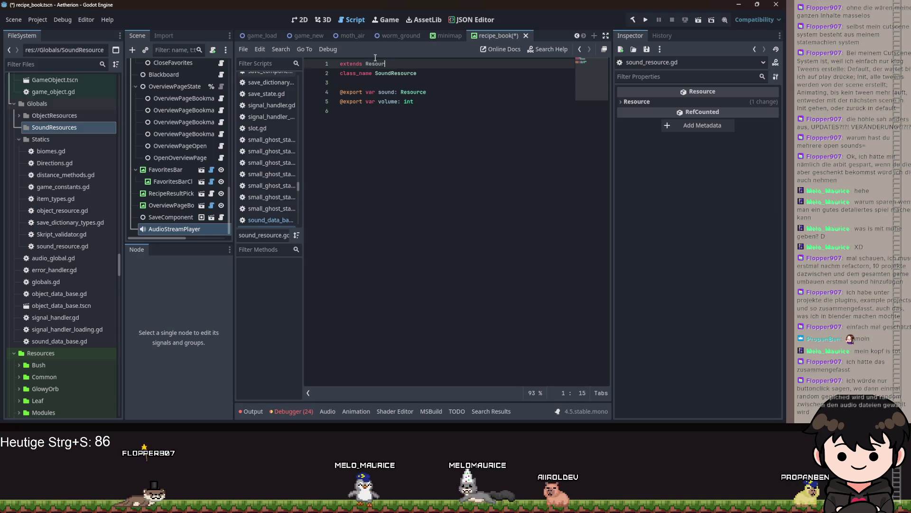
pyautogui.write('ce')
pyautogui.hotkey('ctrl', 's')
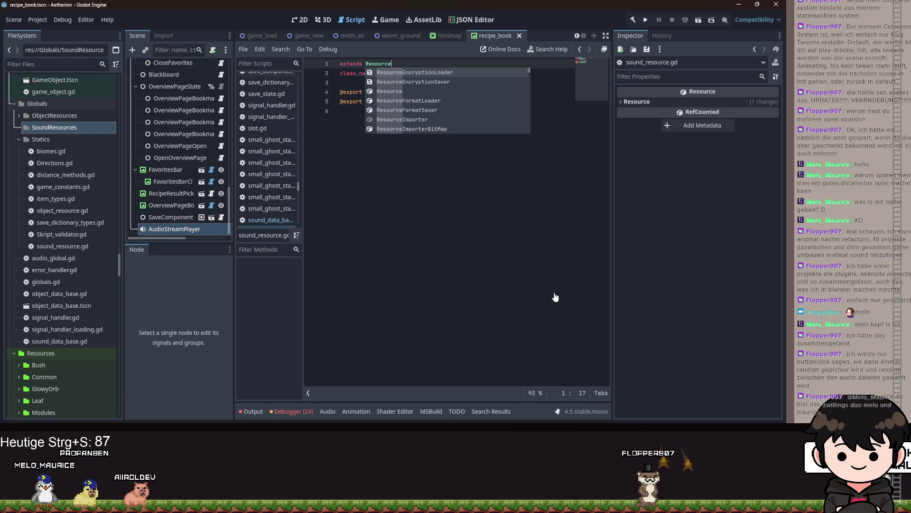
pyautogui.hotkey('ctrl', 's')
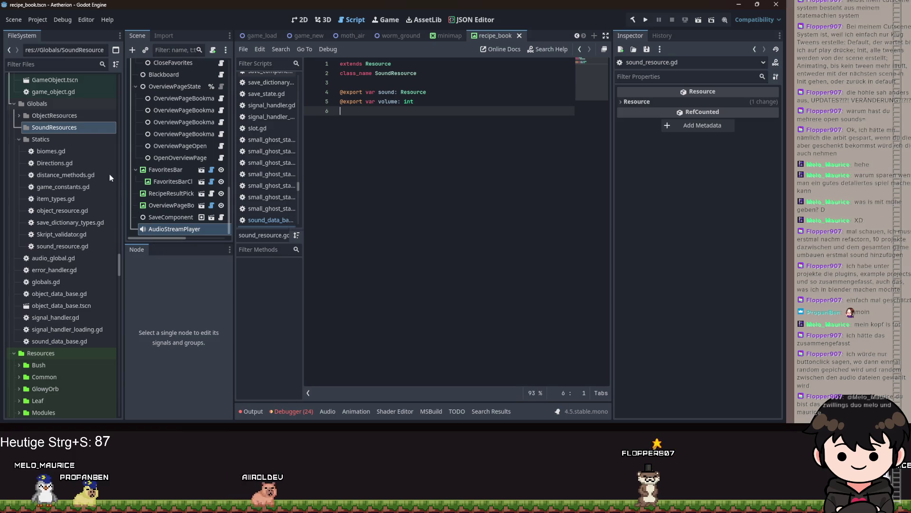
pyautogui.rightClick(64, 127)
# Begin a new script in SoundResources, then cancel it.
pyautogui.moveTo(156, 130)
pyautogui.click(187, 155)
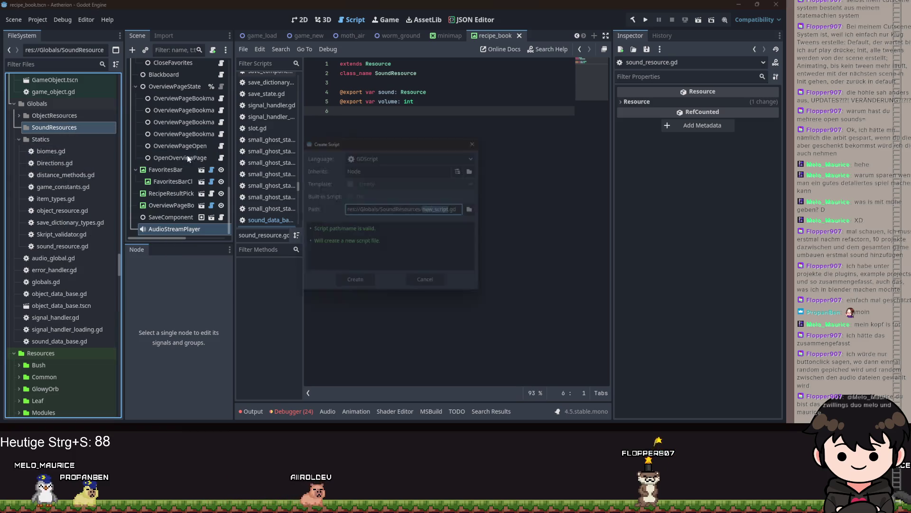
pyautogui.press('Escape')
# Create a SoundResource resource in SoundResources and save it as the button_click .tres file.
pyautogui.rightClick(74, 129)
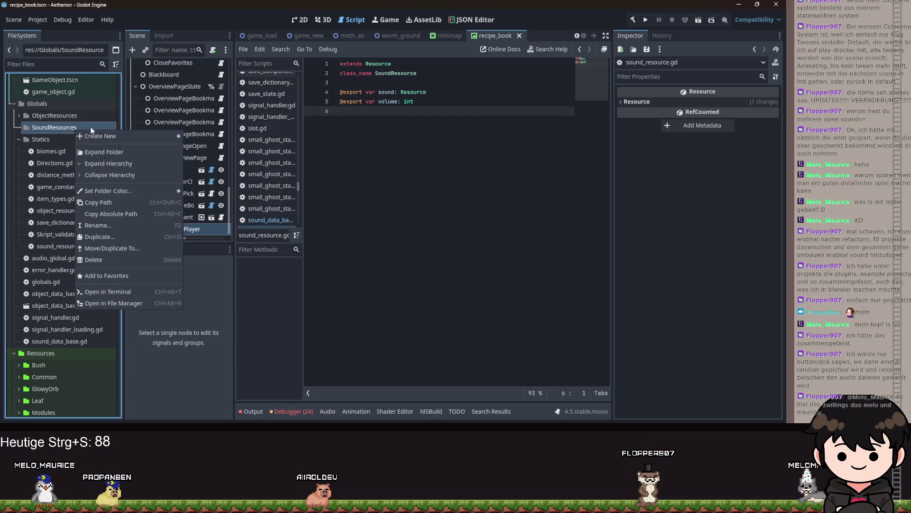
pyautogui.moveTo(117, 136)
pyautogui.click(199, 167)
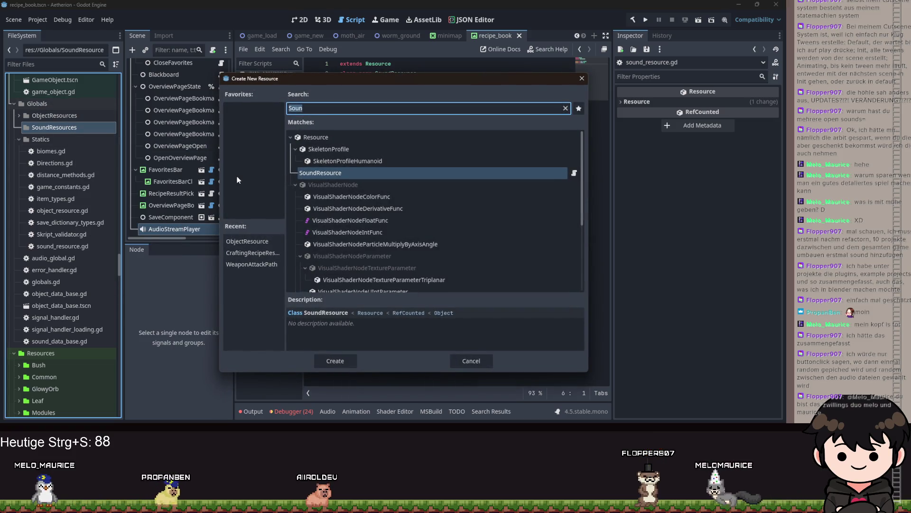
pyautogui.press('Return')
pyautogui.write('button_click.tres')
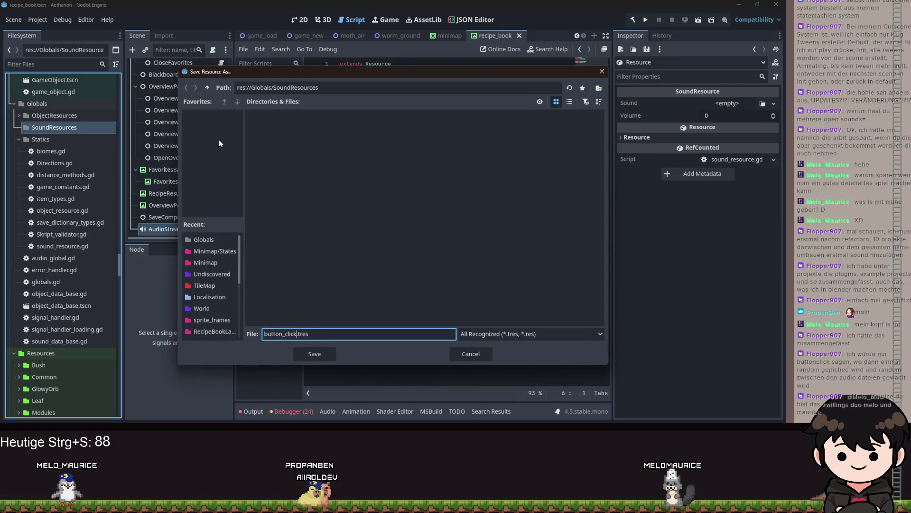
pyautogui.press('Return')
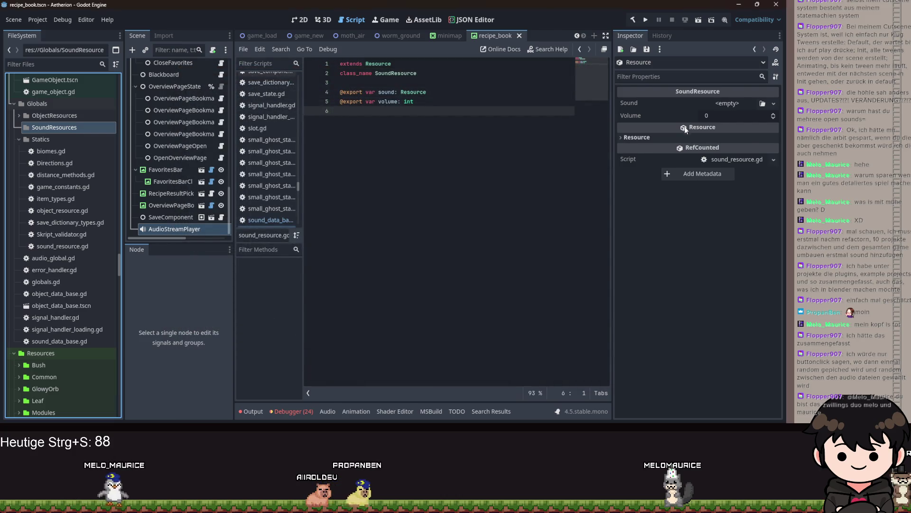
pyautogui.click(492, 166)
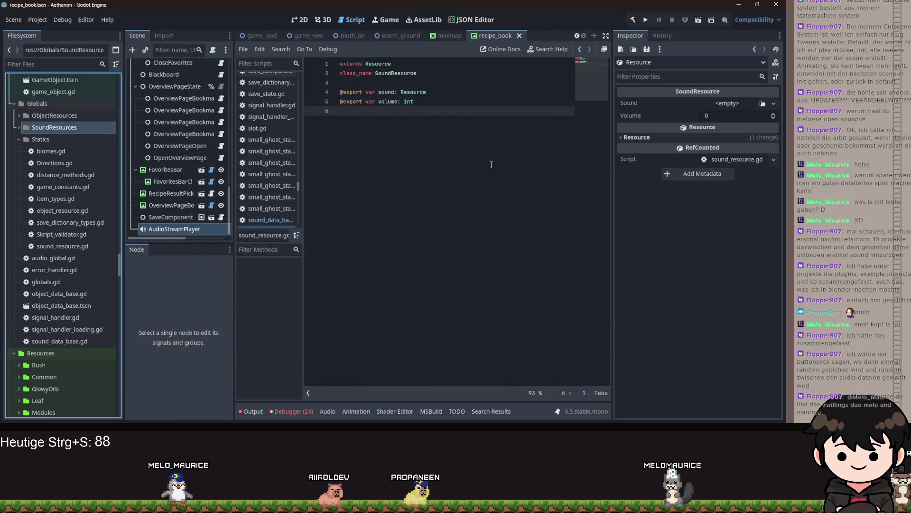
# Change the sound field's type to AudioStream and save the script.
pyautogui.doubleClick(415, 94)
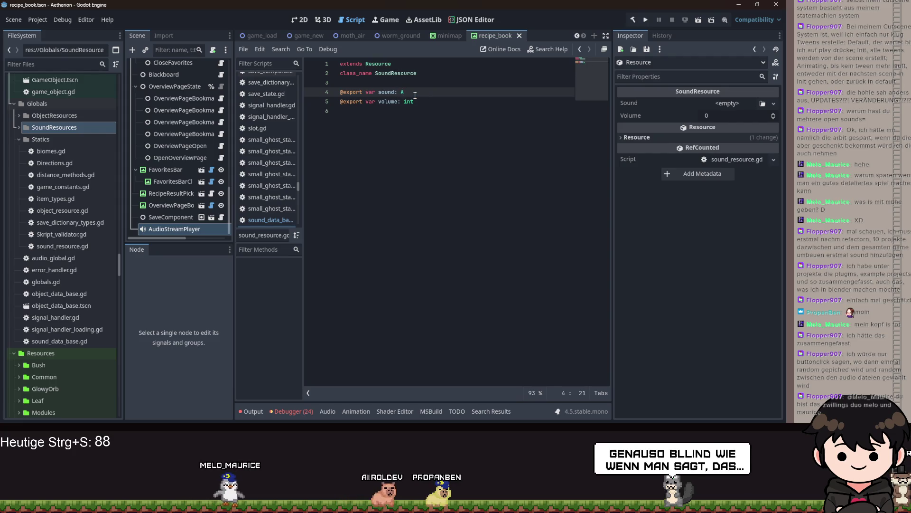
pyautogui.write('dioSt')
pyautogui.press('Return')
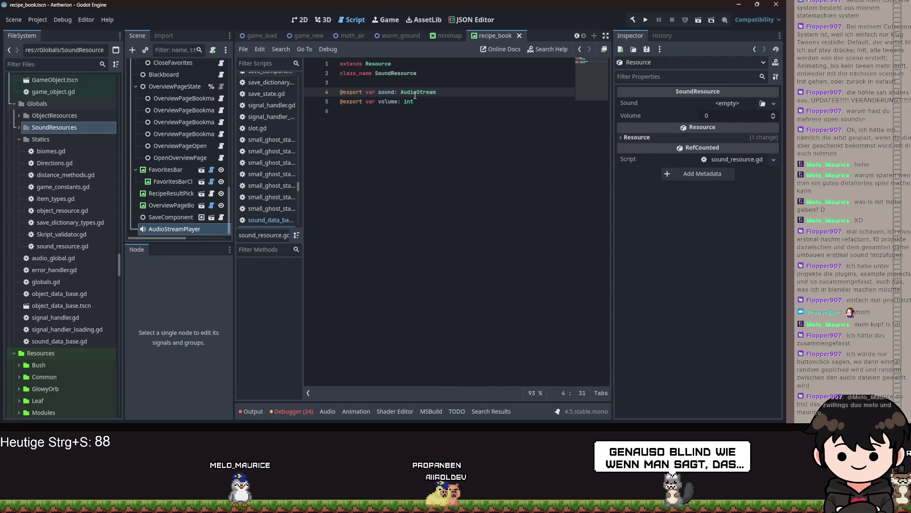
pyautogui.hotkey('ctrl', 's')
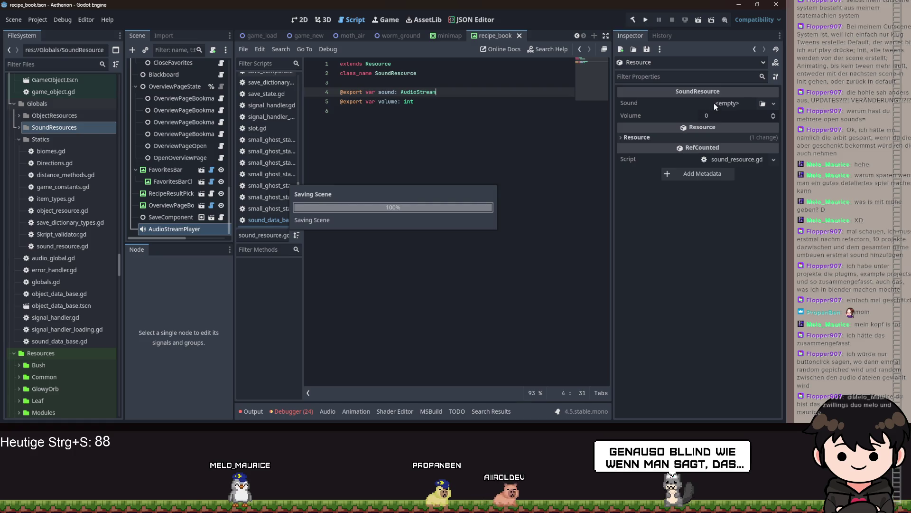
# Assign a new AudioStreamRandomizer to sound with random pitch 1.1.
pyautogui.click(722, 101)
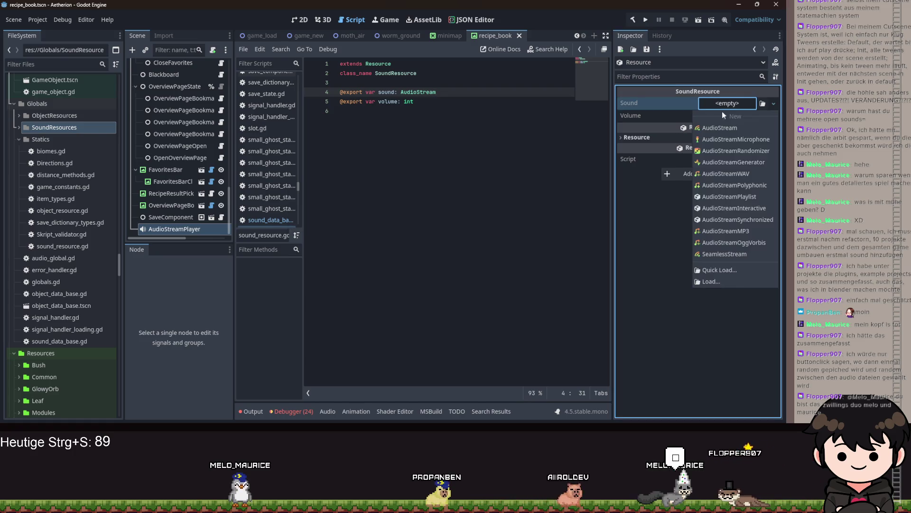
pyautogui.click(726, 151)
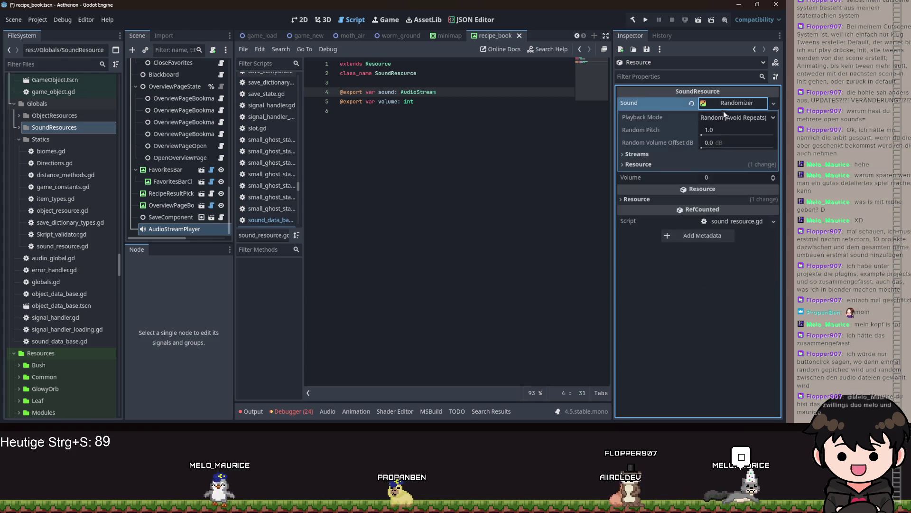
pyautogui.click(713, 131)
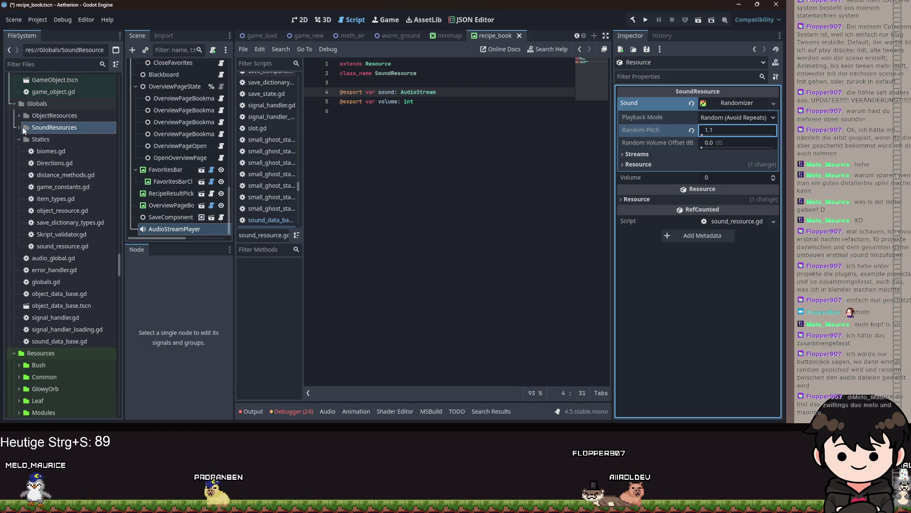
pyautogui.click(34, 64)
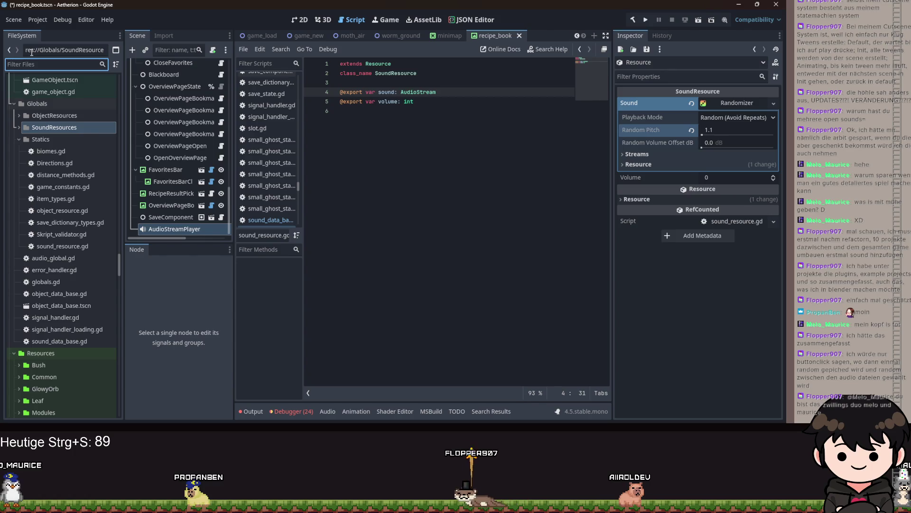
# Add UI_buttonClick_1.wav and UI_buttonClick_2.wav as the randomizer's streams and save.
pyautogui.write('button_c')
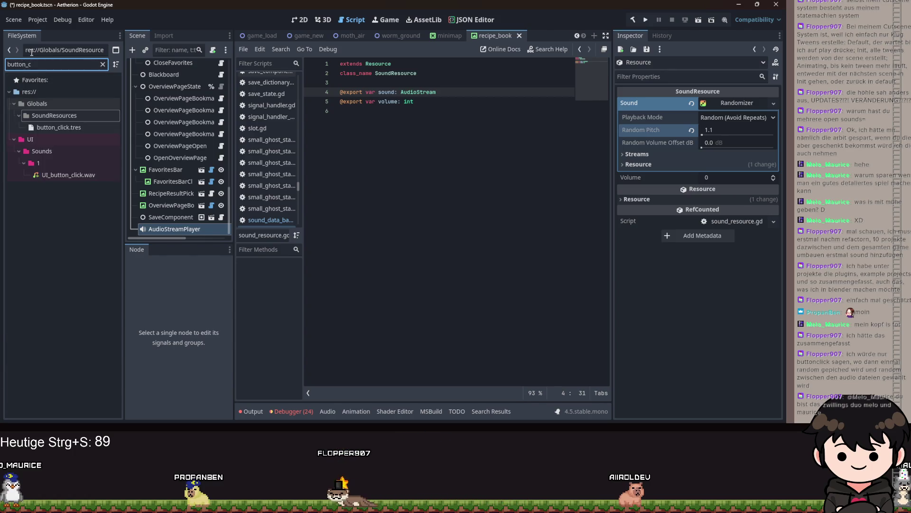
pyautogui.press('BackSpace')
pyautogui.press('BackSpace')
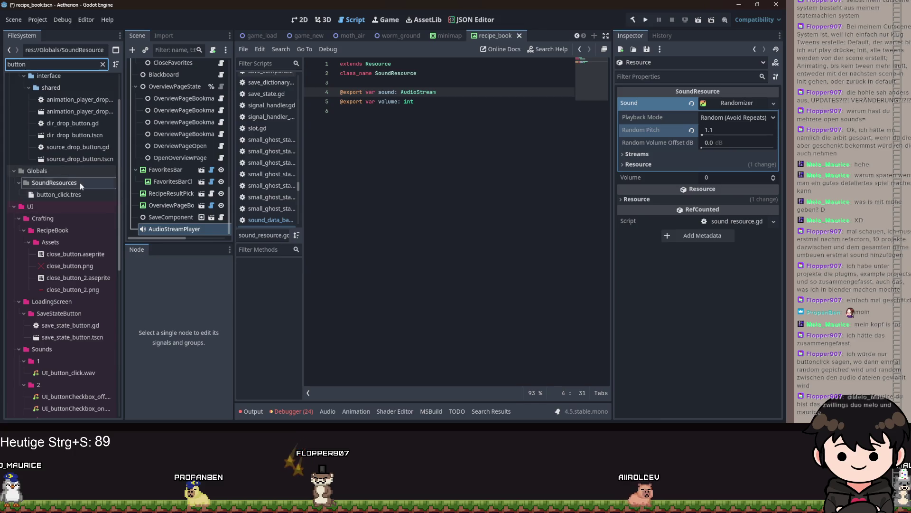
pyautogui.scroll(-5, 81, 193)
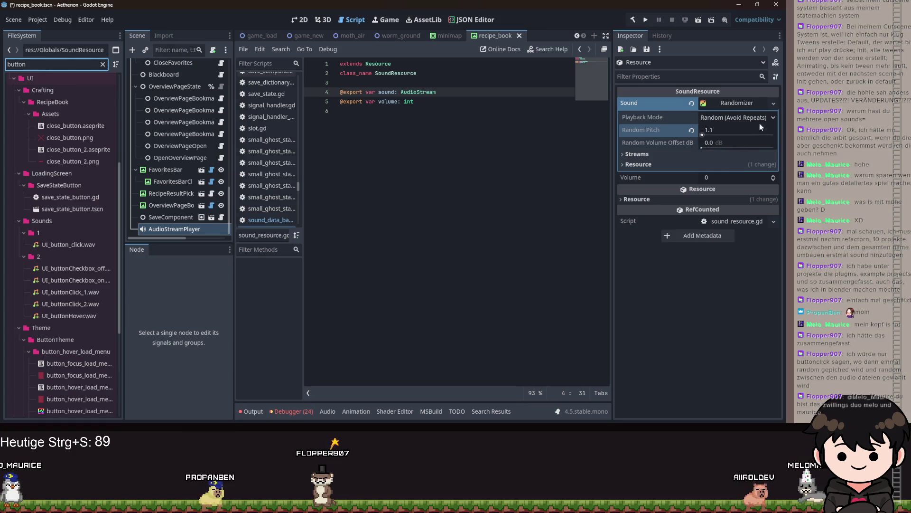
pyautogui.click(653, 156)
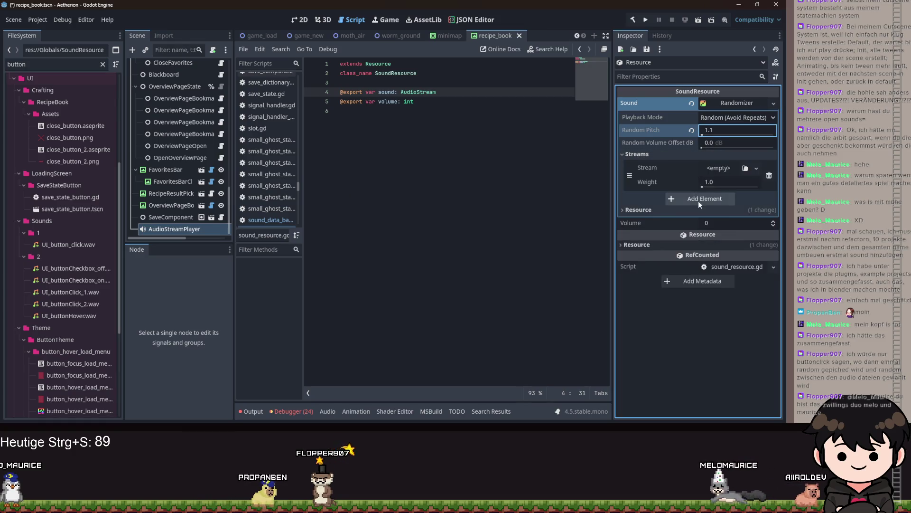
pyautogui.click(86, 292)
pyautogui.keyDown('shift'); pyautogui.click(77, 304); pyautogui.keyUp('shift')
pyautogui.moveTo(77, 304)
pyautogui.mouseDown()
pyautogui.moveTo(590, 218)
pyautogui.moveTo(711, 170)
pyautogui.mouseUp()
pyautogui.click(68, 292)
pyautogui.moveTo(67, 292)
pyautogui.mouseDown()
pyautogui.moveTo(303, 227)
pyautogui.moveTo(475, 111)
pyautogui.moveTo(705, 185)
pyautogui.moveTo(719, 169)
pyautogui.mouseUp()
pyautogui.moveTo(67, 303)
pyautogui.mouseDown()
pyautogui.moveTo(285, 266)
pyautogui.moveTo(730, 221)
pyautogui.moveTo(724, 215)
pyautogui.mouseUp()
pyautogui.hotkey('ctrl', 's')
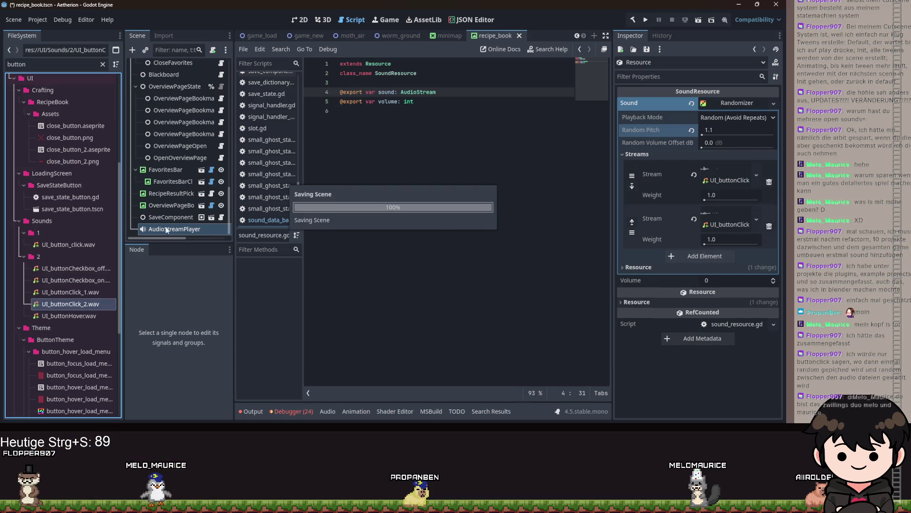
pyautogui.click(104, 67)
# In sound_data_base.gd, rename BUTTON_CLICK_1's dictionary key to BUTTON_CLICK and clear its SoundResource.new value.
pyautogui.click(488, 148)
pyautogui.hotkey('alt', 'Left')
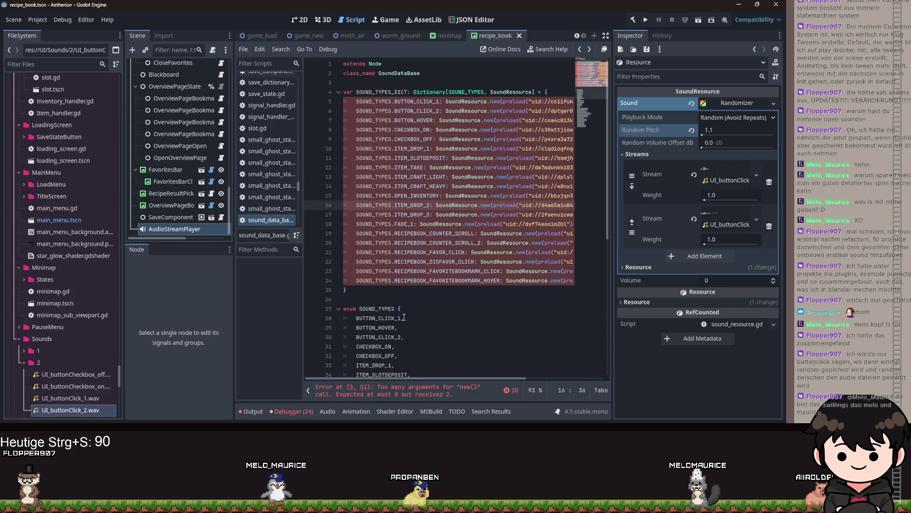
pyautogui.click(401, 318)
pyautogui.click(440, 101)
pyautogui.press('BackSpace')
pyautogui.press('BackSpace')
pyautogui.moveTo(441, 101)
pyautogui.mouseDown()
pyautogui.moveTo(560, 102)
pyautogui.moveTo(552, 102)
pyautogui.mouseUp()
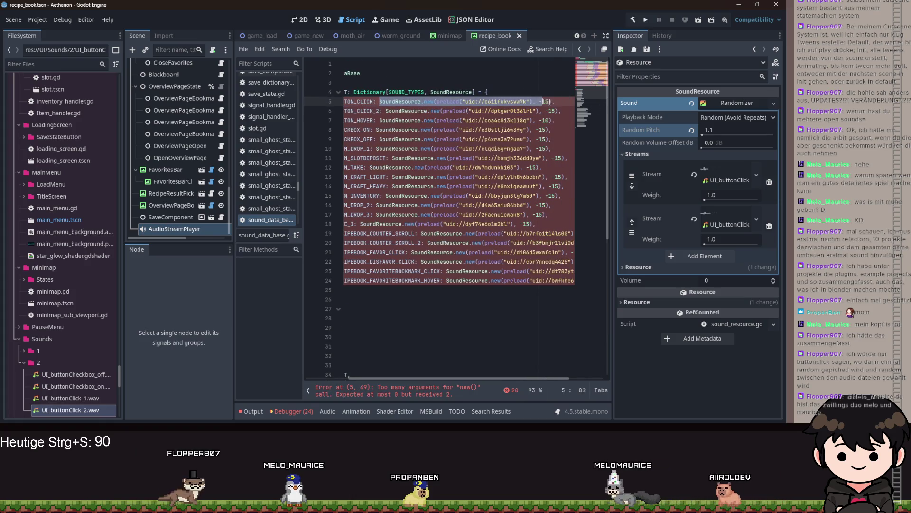
pyautogui.press('BackSpace')
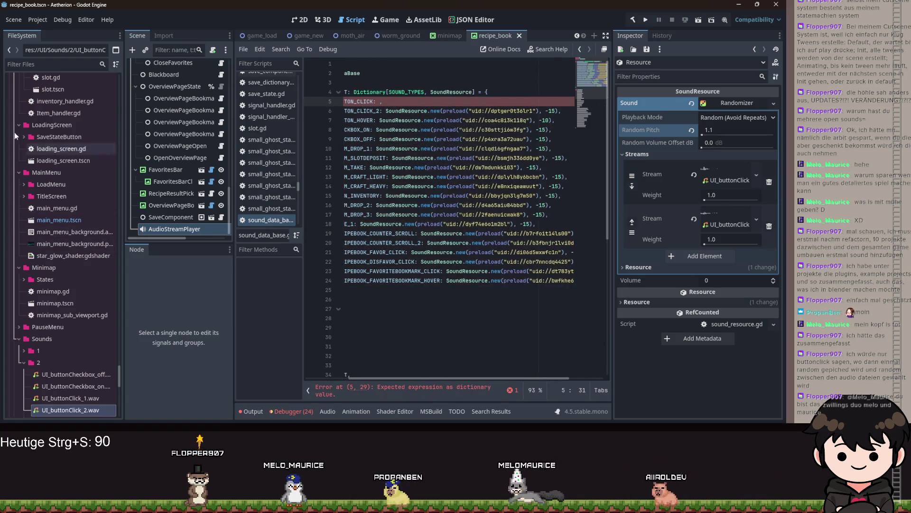
# Preload button_click.tres as BUTTON_CLICK's value and set its volume to -15.
pyautogui.click(50, 63)
pyautogui.write('button_cl')
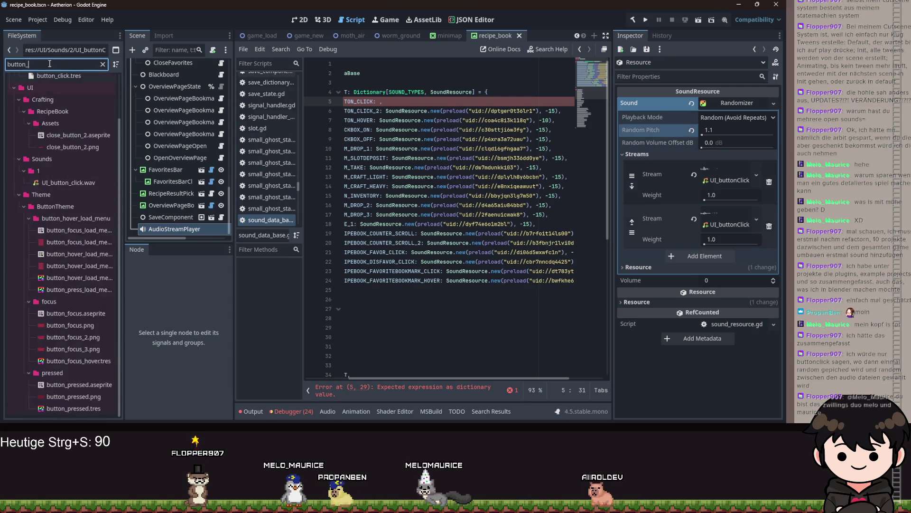
pyautogui.moveTo(59, 127); pyautogui.dragTo(409, 101)
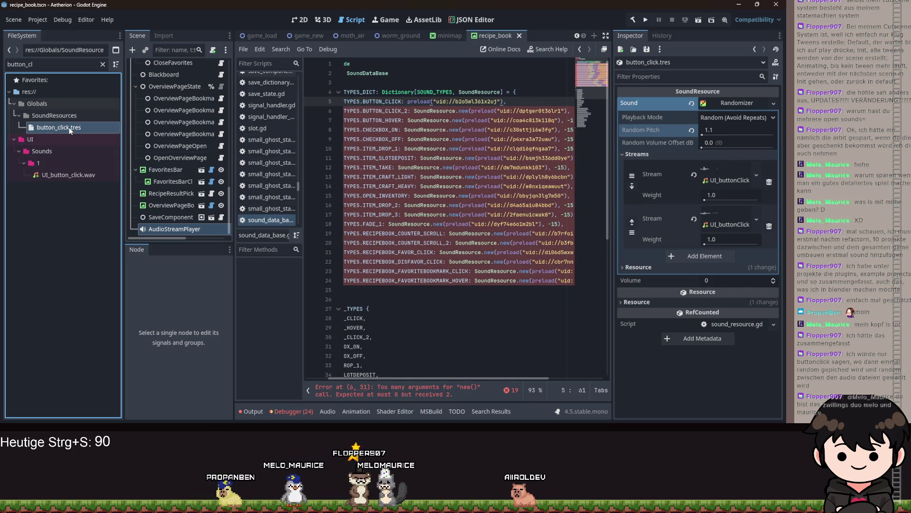
pyautogui.click(721, 279)
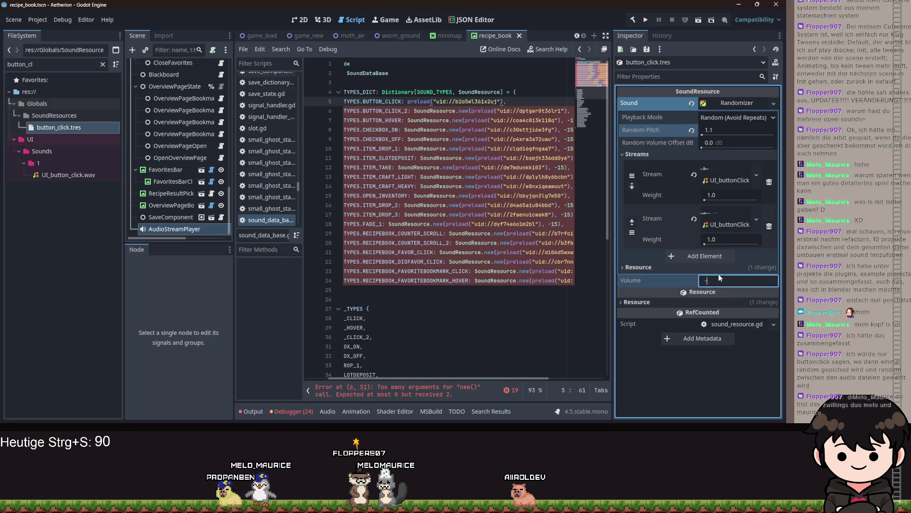
pyautogui.hotkey('ctrl', 's')
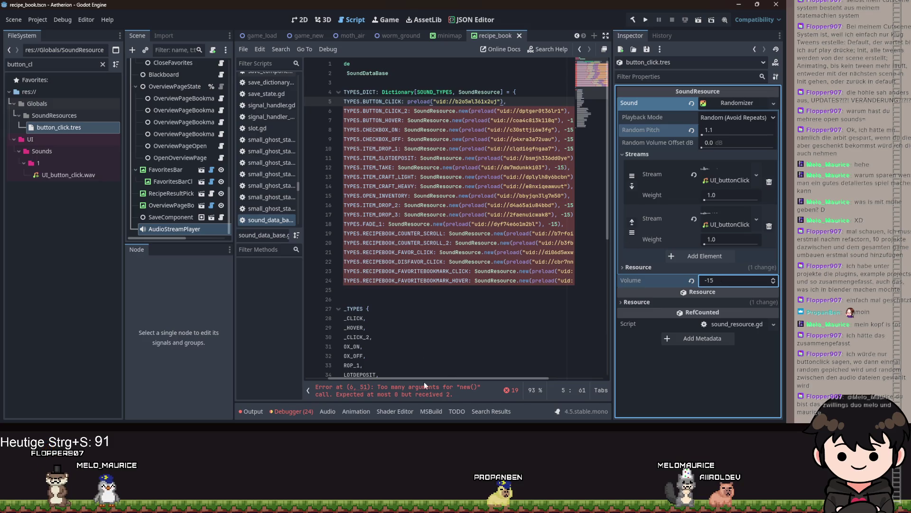
# Delete BUTTON_CLICK_2 from both the dictionary and the enum.
pyautogui.moveTo(429, 381); pyautogui.dragTo(340, 373)
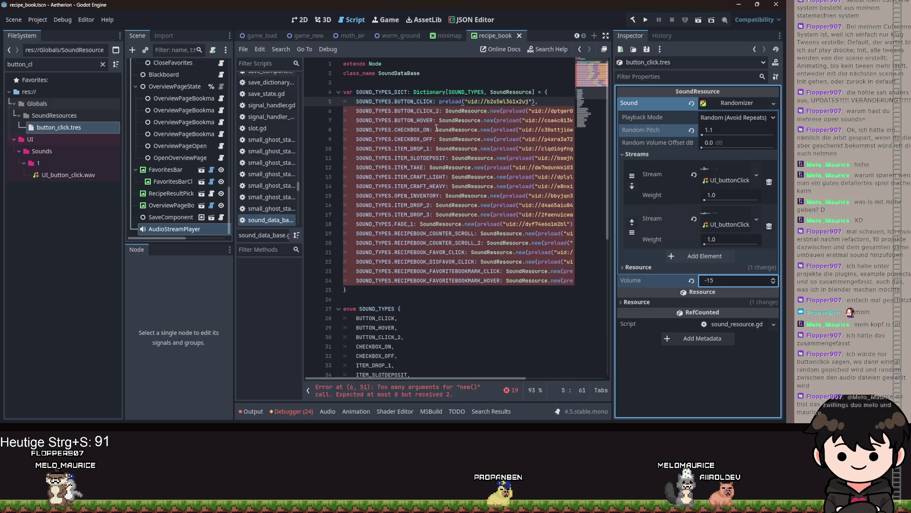
pyautogui.press('Down')
pyautogui.hotkey('ctrl', 'shift', 'k')
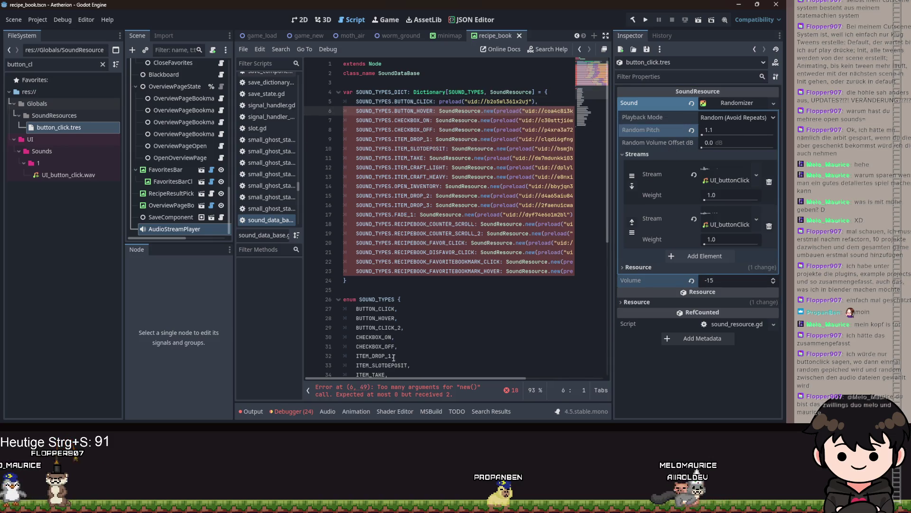
pyautogui.click(417, 328)
pyautogui.hotkey('shift', 'Up')
pyautogui.press('BackSpace')
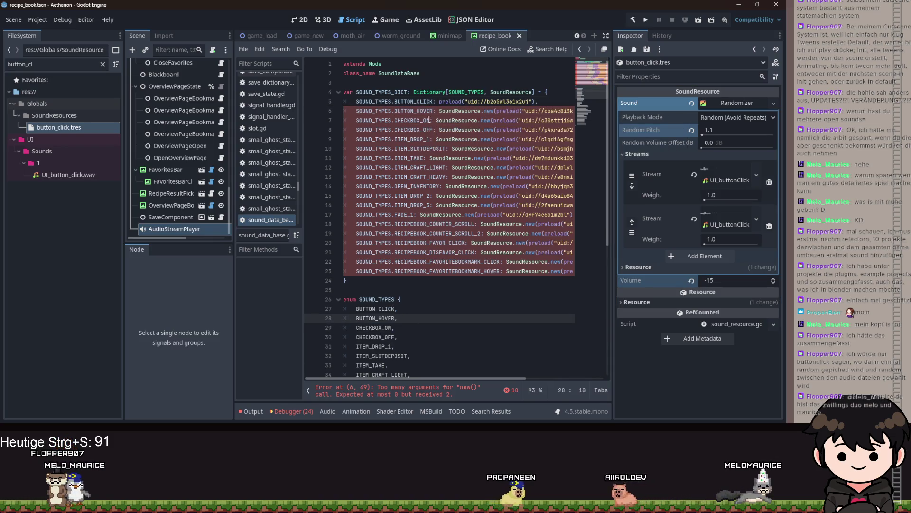
# Locate the SoundResources folder in the FileSystem and bring up its actions menu.
pyautogui.click(57, 64)
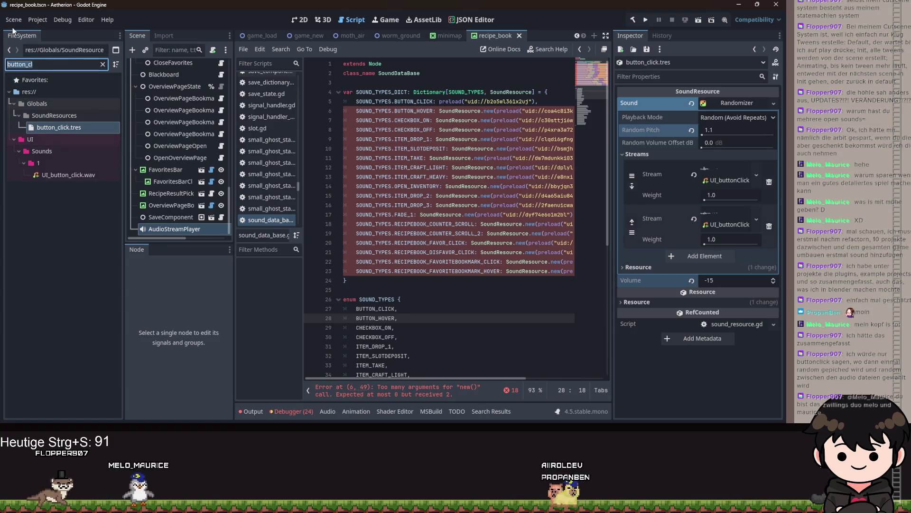
pyautogui.press('BackSpace')
pyautogui.press('BackSpace')
pyautogui.press('BackSpace')
pyautogui.write('on')
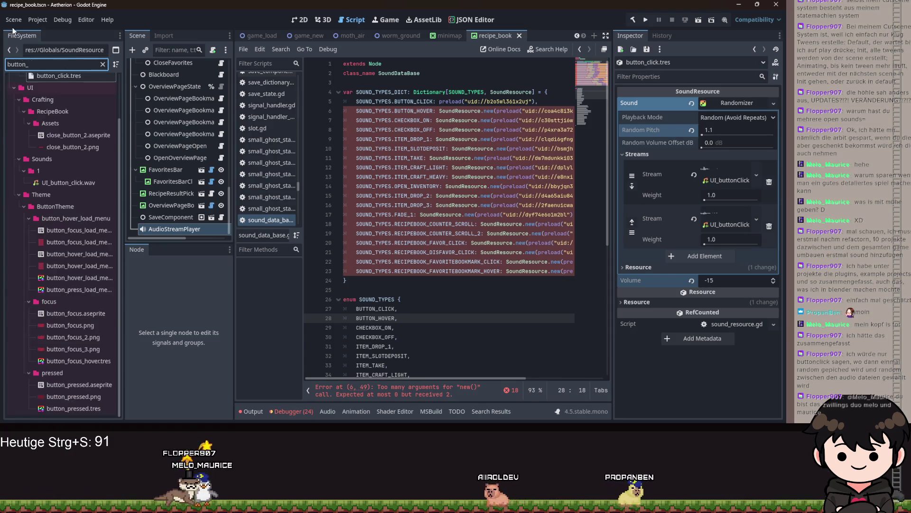
pyautogui.write('ho')
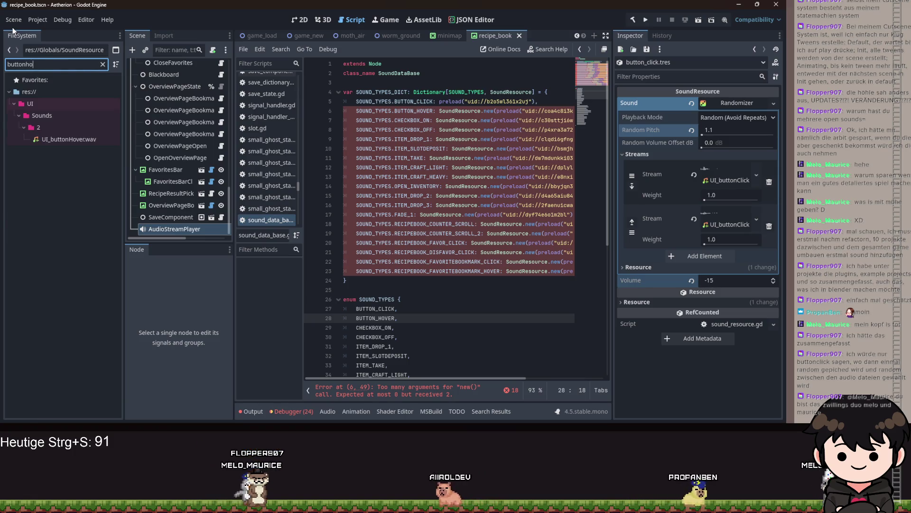
pyautogui.press('BackSpace')
pyautogui.press('BackSpace')
pyautogui.scroll(-5, 14, 271)
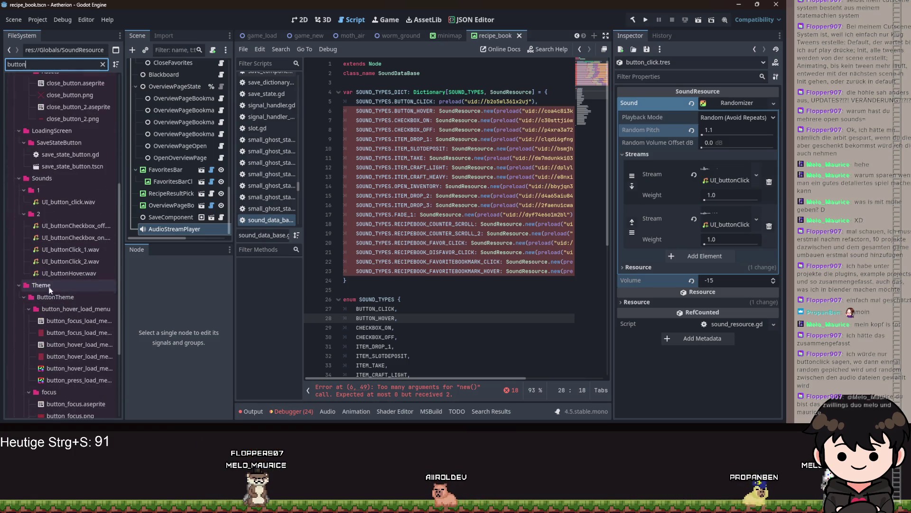
pyautogui.scroll(4, 75, 209)
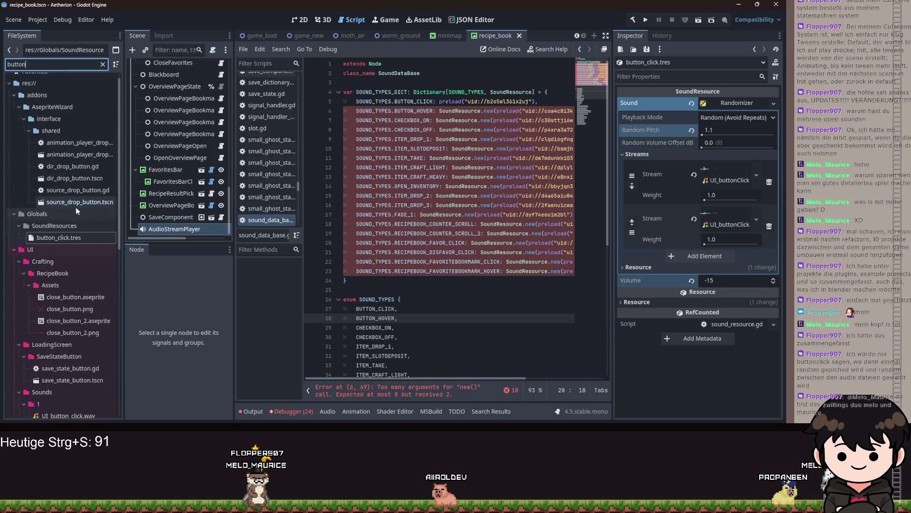
pyautogui.click(56, 141)
pyautogui.rightClick(56, 141)
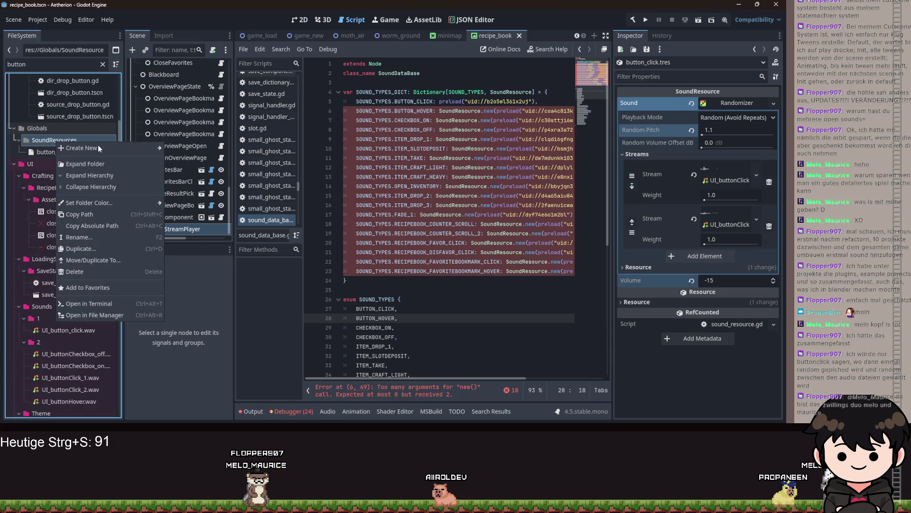
# Create a new SoundResource with a new AudioStreamRandomizer sound at volume -15.
pyautogui.click(190, 183)
pyautogui.press('Return')
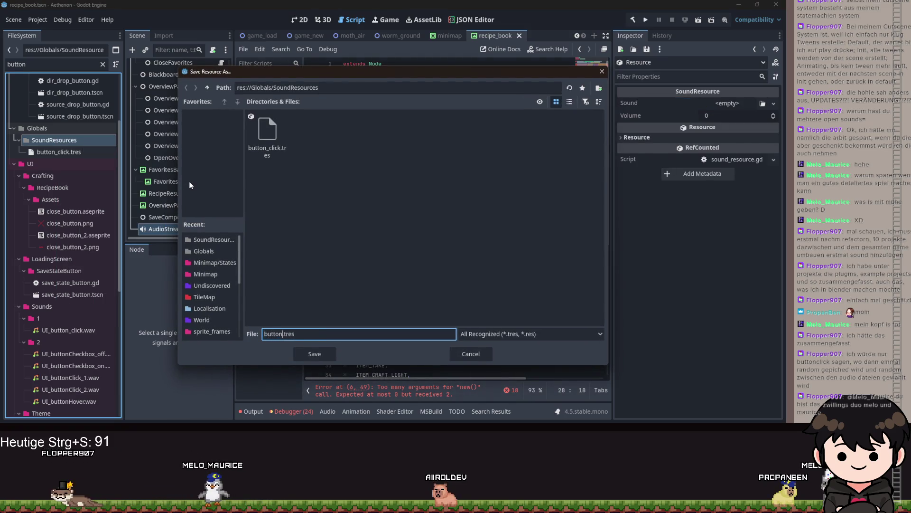
pyautogui.press('Escape')
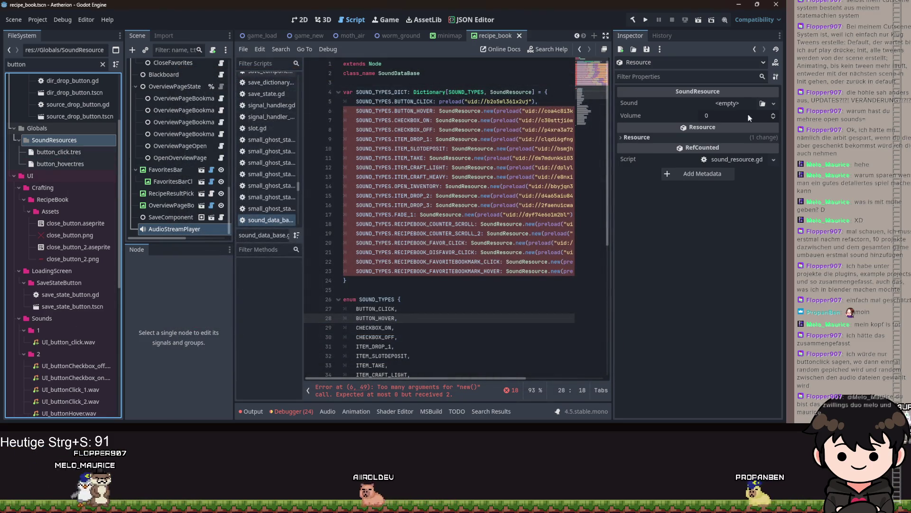
pyautogui.click(732, 103)
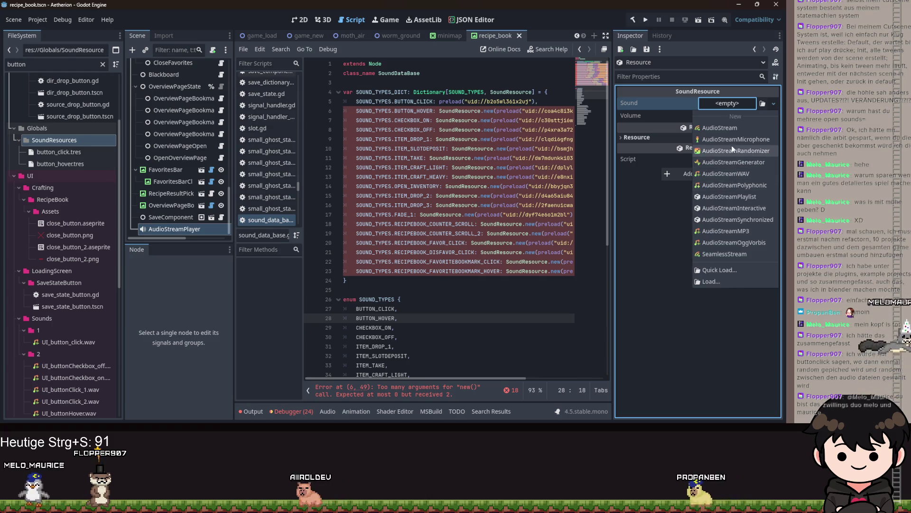
pyautogui.click(733, 151)
pyautogui.click(732, 117)
pyautogui.write('-1.')
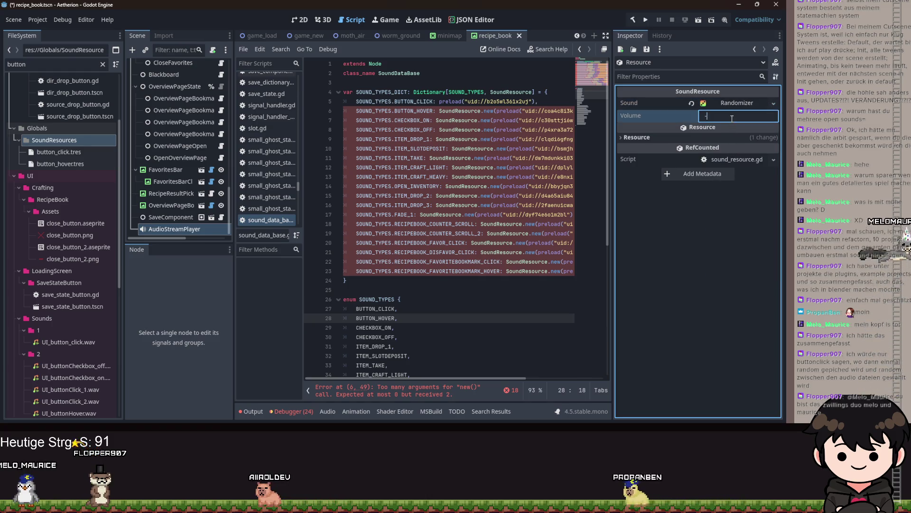
pyautogui.press('BackSpace')
pyautogui.write('5')
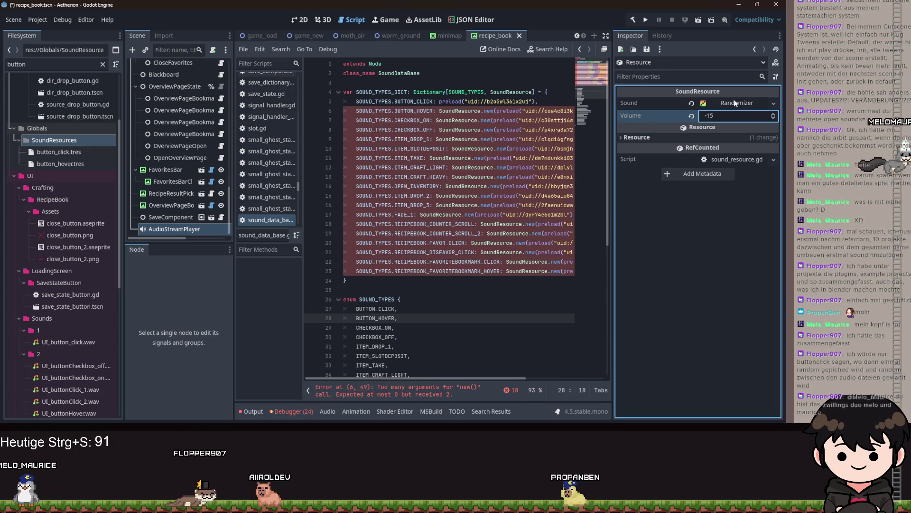
# Set random pitch 1.1, add UI_buttonHover.wav as the stream, and save as button_hover.tres.
pyautogui.click(737, 103)
pyautogui.click(722, 155)
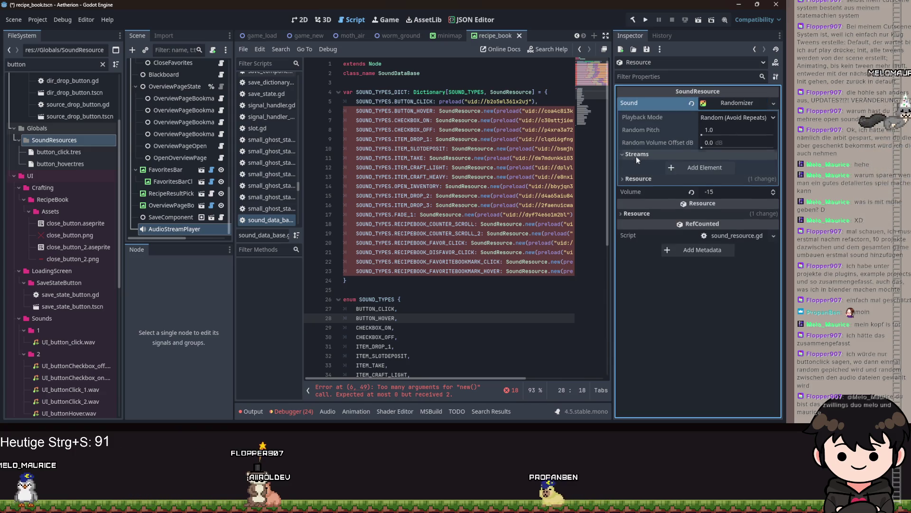
pyautogui.click(714, 131)
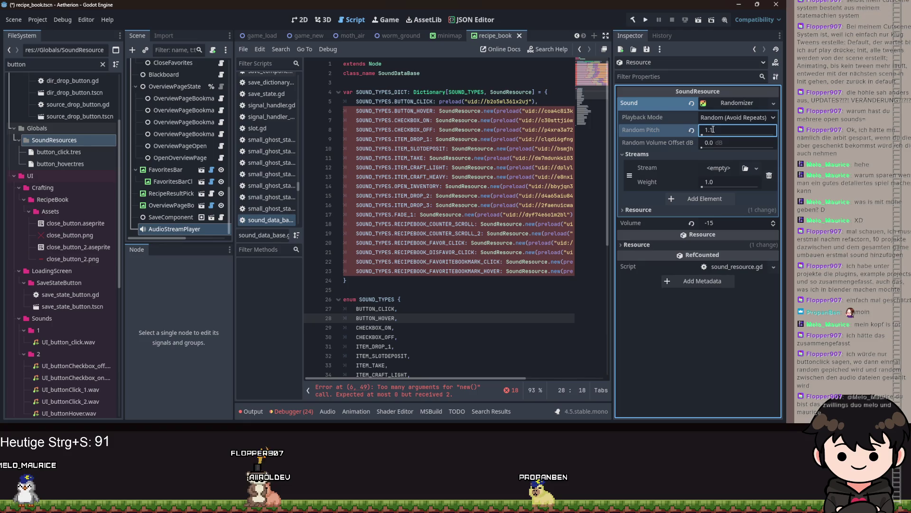
pyautogui.scroll(-3, 73, 353)
pyautogui.moveTo(80, 373)
pyautogui.mouseDown()
pyautogui.moveTo(427, 283)
pyautogui.moveTo(741, 133)
pyautogui.moveTo(719, 165)
pyautogui.mouseUp()
pyautogui.hotkey('ctrl', 's')
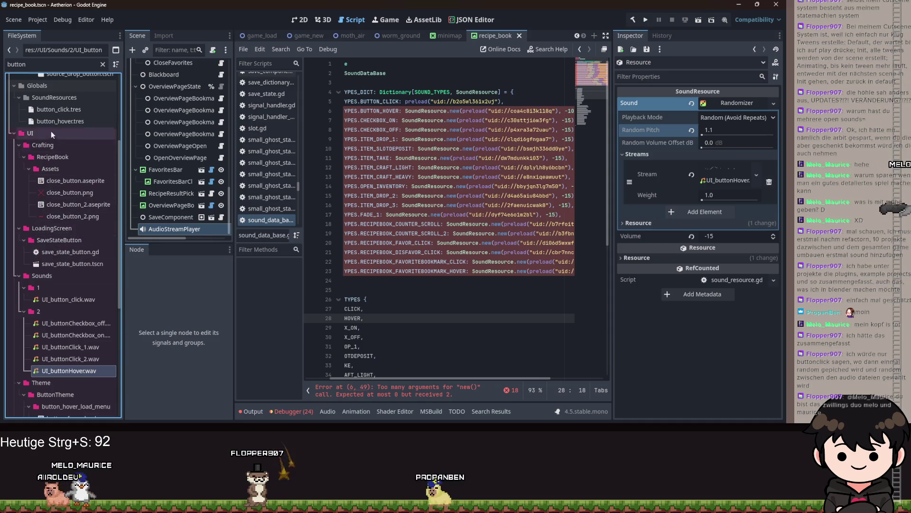
# Replace BUTTON_HOVER's value on line 6 with a preload of button_hover.tres.
pyautogui.moveTo(405, 111); pyautogui.dragTo(556, 111)
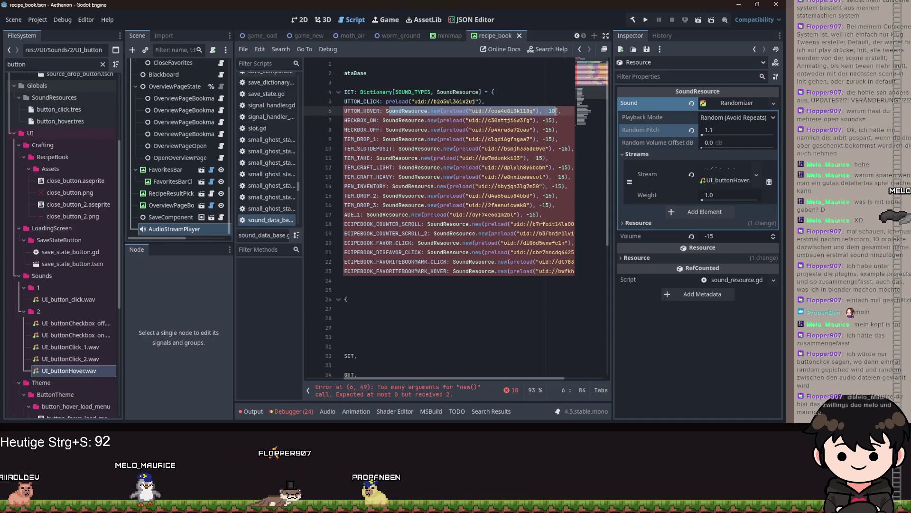
pyautogui.press('BackSpace')
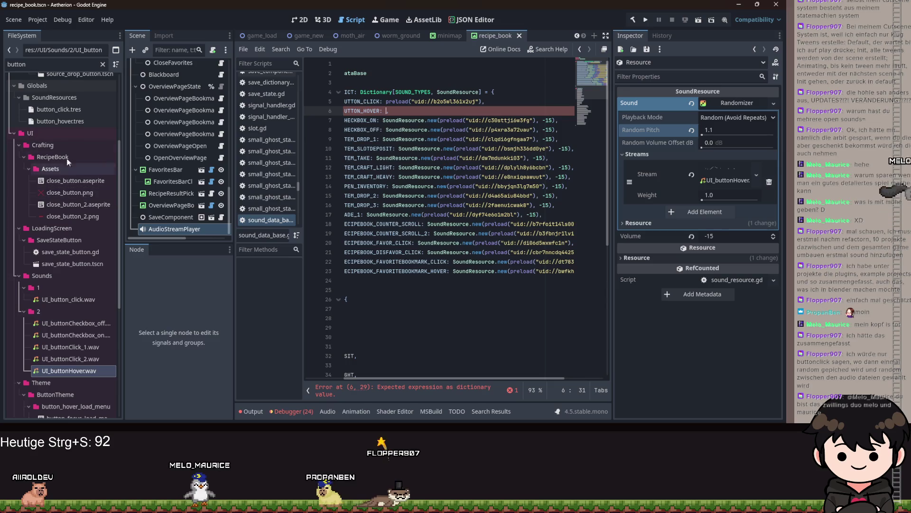
pyautogui.moveTo(60, 121); pyautogui.dragTo(411, 114)
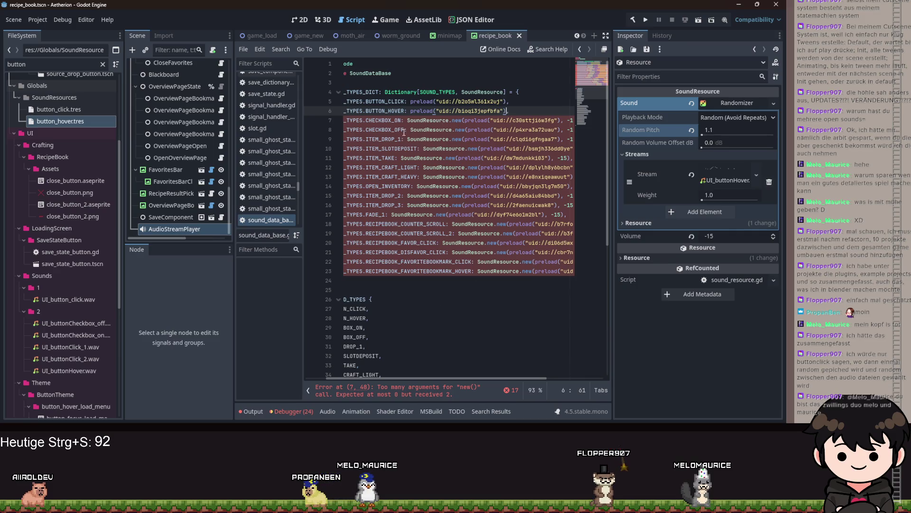
pyautogui.hscroll(-3, 428, 377)
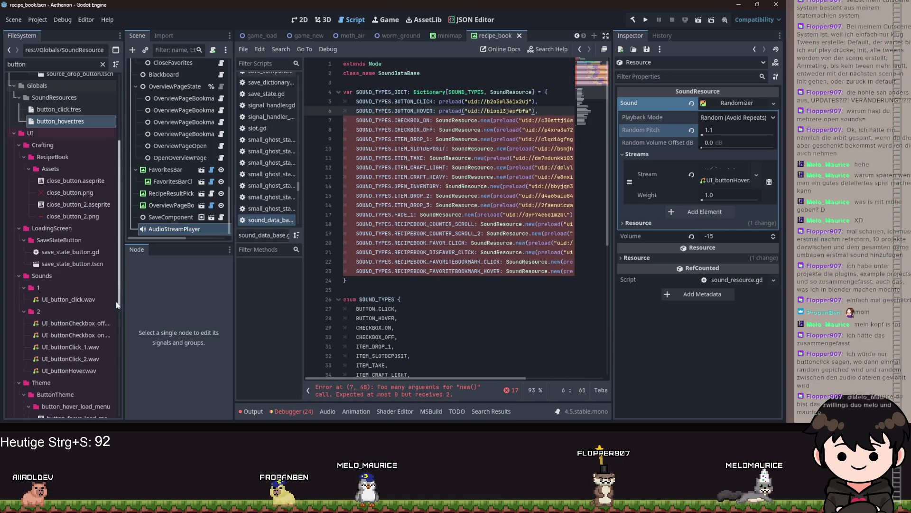
pyautogui.scroll(-3, 112, 297)
pyautogui.scroll(5, 72, 227)
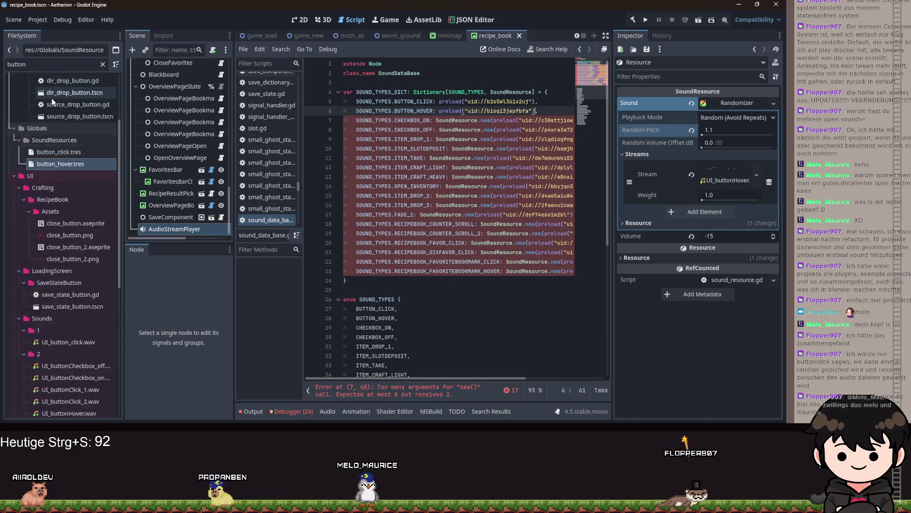
pyautogui.click(53, 186)
# Create a new SoundResource in SoundResources and save it as checkbox_on.tres.
pyautogui.moveTo(106, 195)
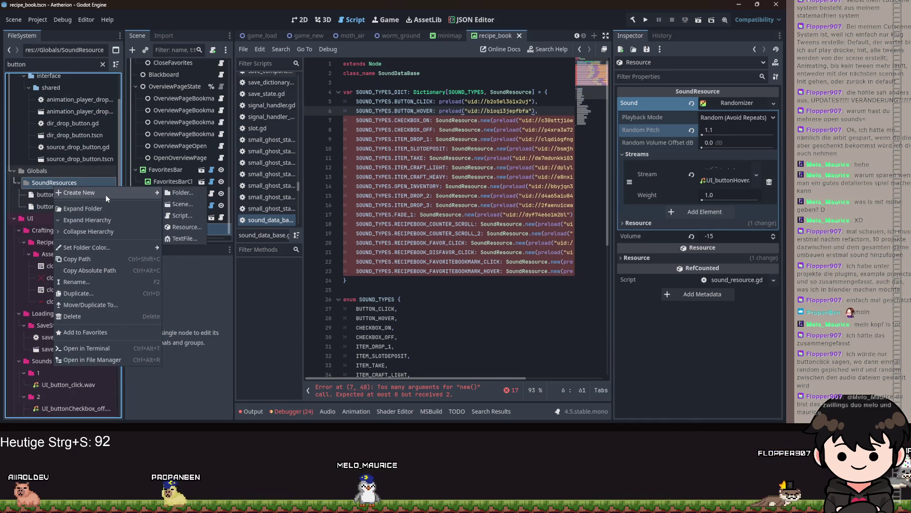
pyautogui.click(188, 226)
pyautogui.press('Return')
pyautogui.write('checkb')
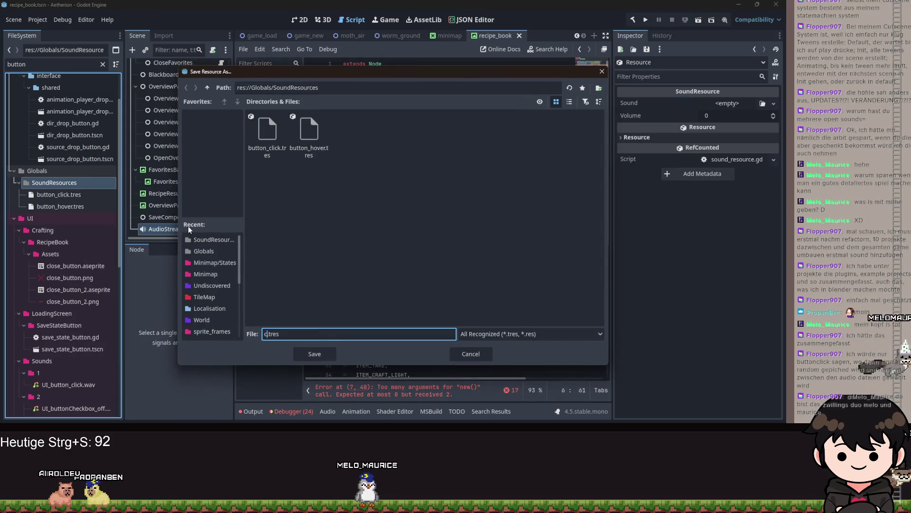
pyautogui.write('ox_oin')
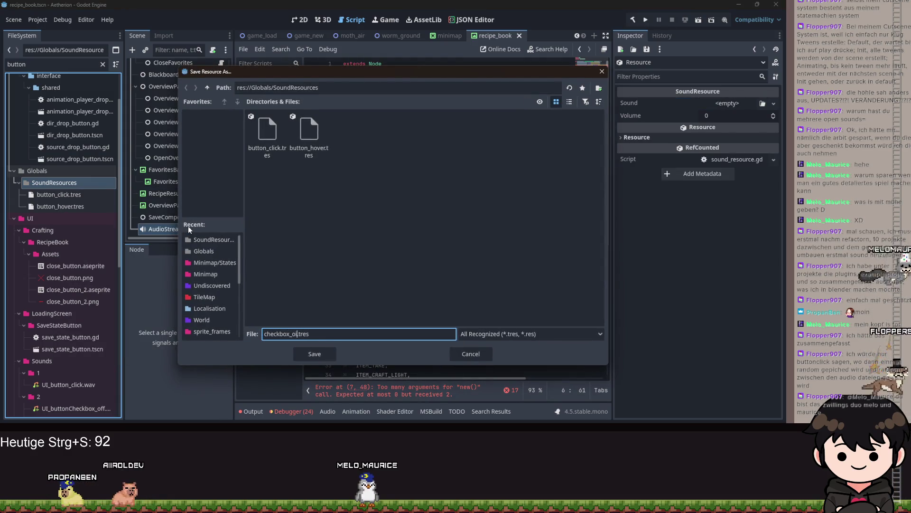
pyautogui.press('Return')
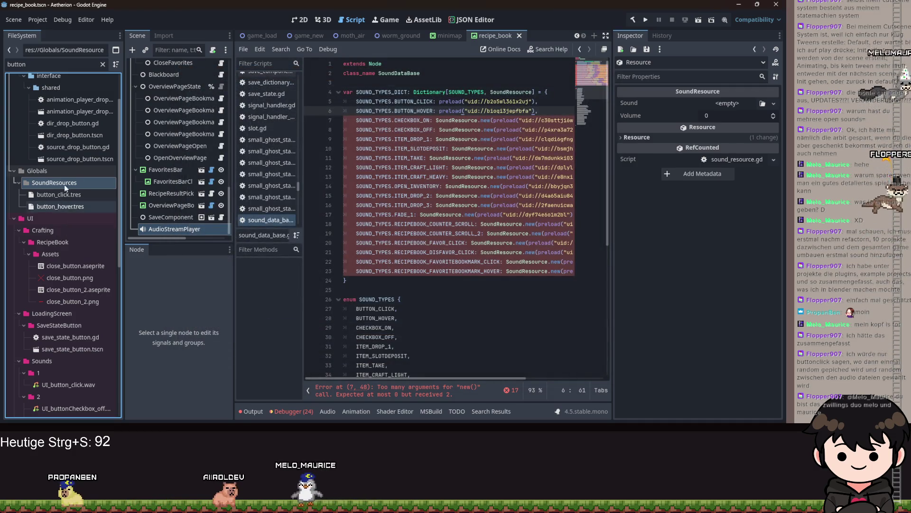
pyautogui.doubleClick(26, 64)
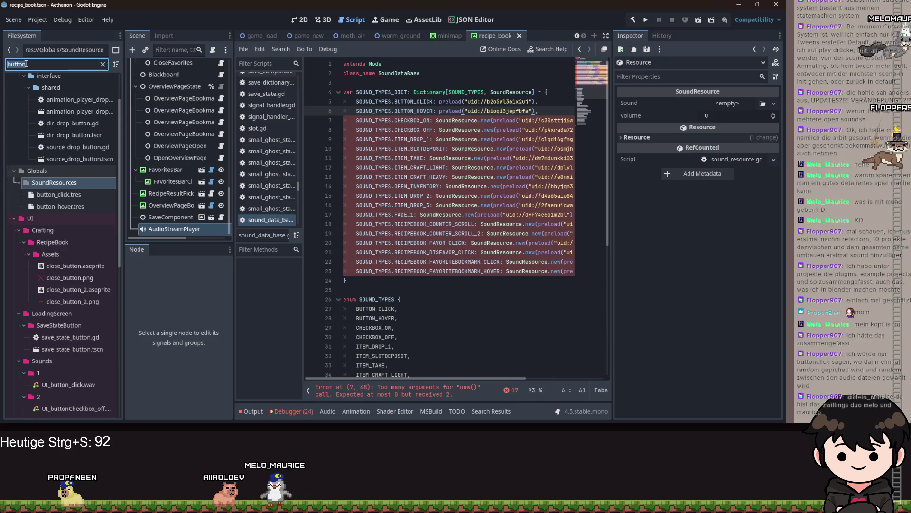
# Give the resource a new AudioStreamRandomizer sound.
pyautogui.click(727, 103)
pyautogui.click(741, 151)
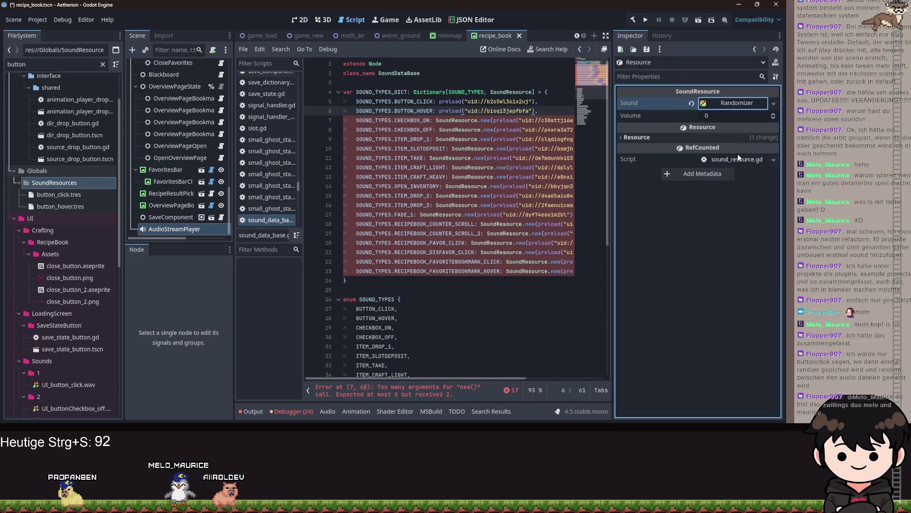
pyautogui.scroll(-3, 46, 360)
pyautogui.moveTo(67, 377)
pyautogui.mouseDown()
pyautogui.moveTo(717, 94)
pyautogui.moveTo(723, 105)
pyautogui.mouseUp()
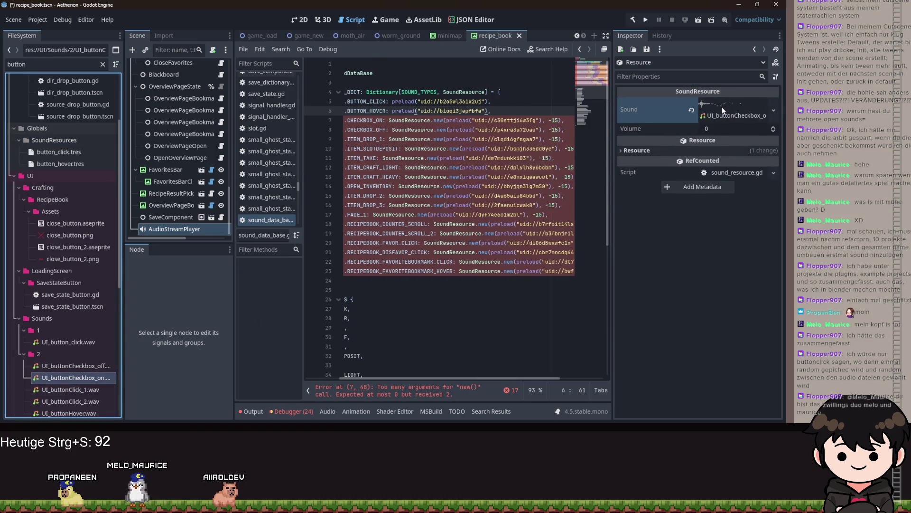
# Add UI_buttonCheckbox_on.wav as a stream, set random pitch 1.1, keeping Random (Avoid Repeats) playback.
pyautogui.click(731, 103)
pyautogui.click(637, 155)
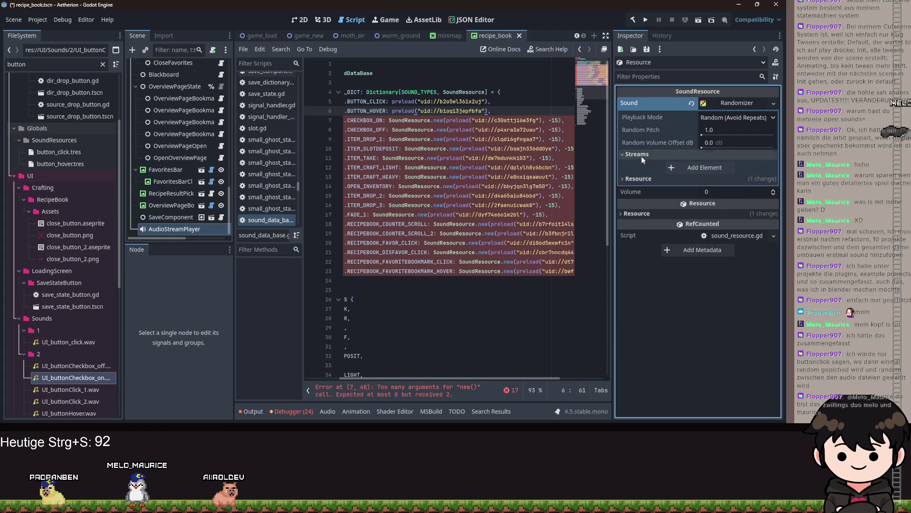
pyautogui.moveTo(63, 371)
pyautogui.mouseDown()
pyautogui.moveTo(674, 168)
pyautogui.moveTo(701, 167)
pyautogui.mouseUp()
pyautogui.click(702, 167)
pyautogui.moveTo(56, 382); pyautogui.dragTo(715, 167)
pyautogui.click(714, 129)
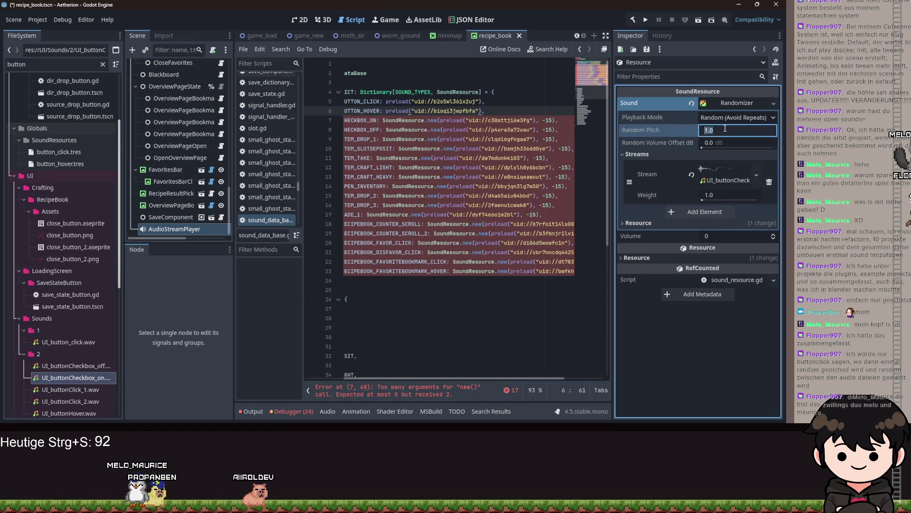
pyautogui.click(714, 119)
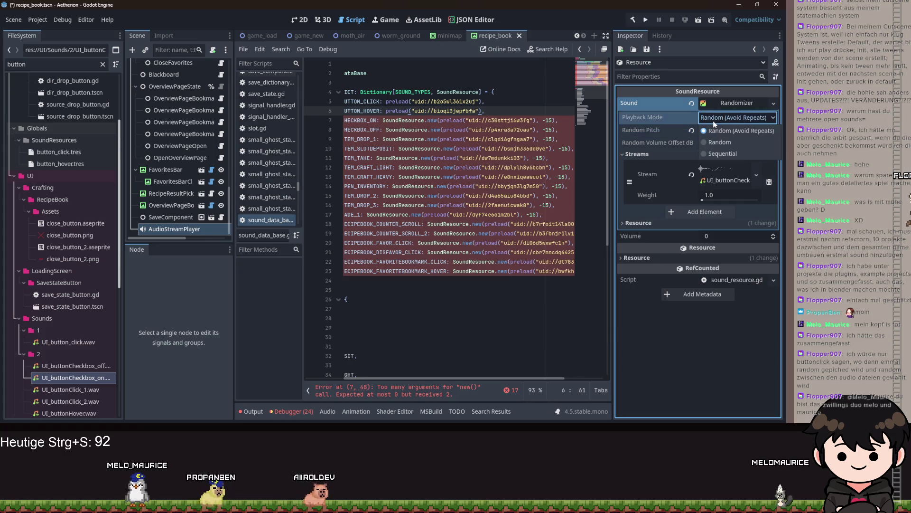
pyautogui.click(636, 121)
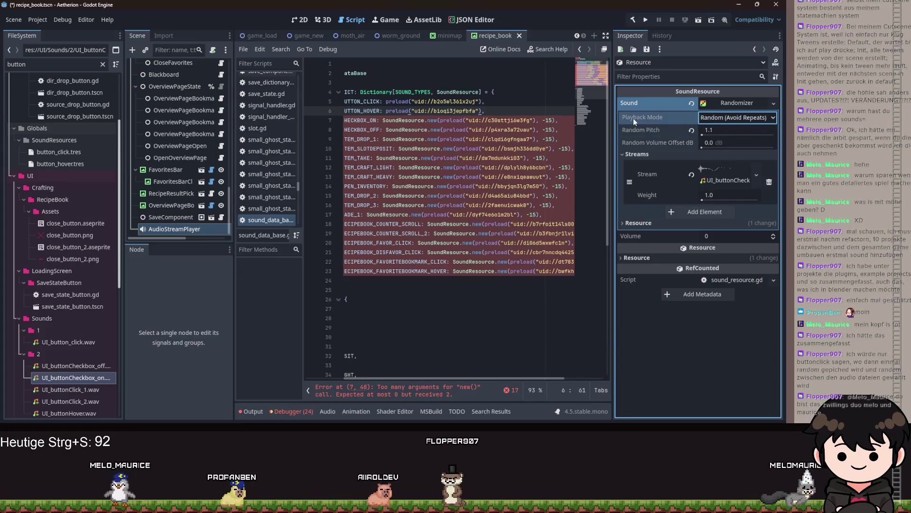
pyautogui.moveTo(633, 119)
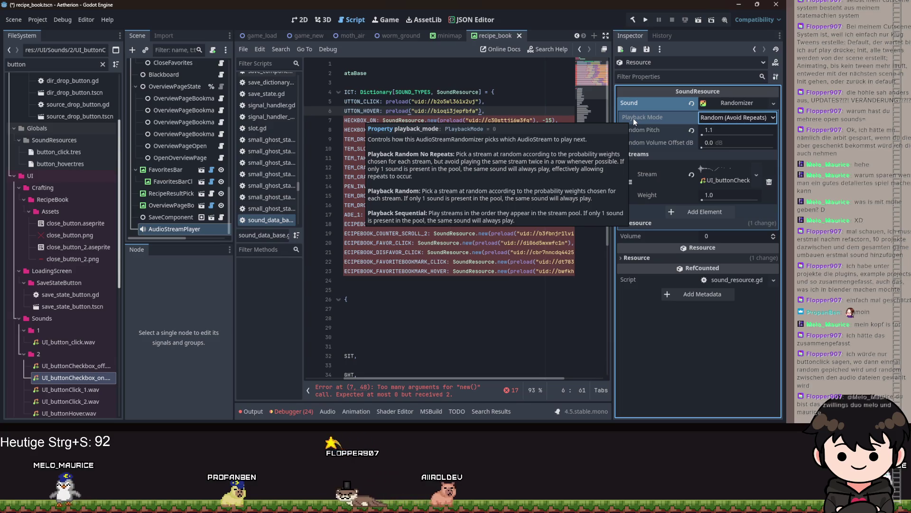
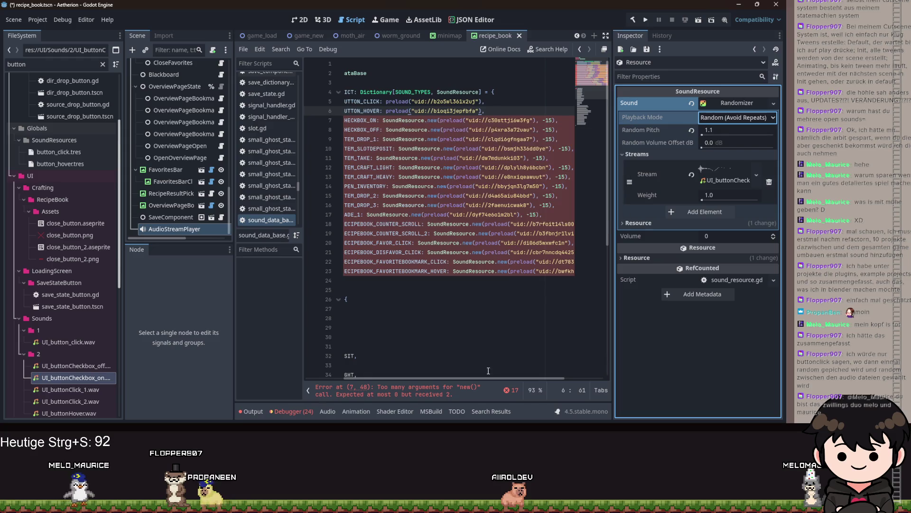
# Replace line 7's CHECKBOX_ON value with a preload of checkbox_on.tres, set its volume to -15, and save.
pyautogui.moveTo(486, 378); pyautogui.dragTo(423, 326)
pyautogui.hotkey('ctrl', 's')
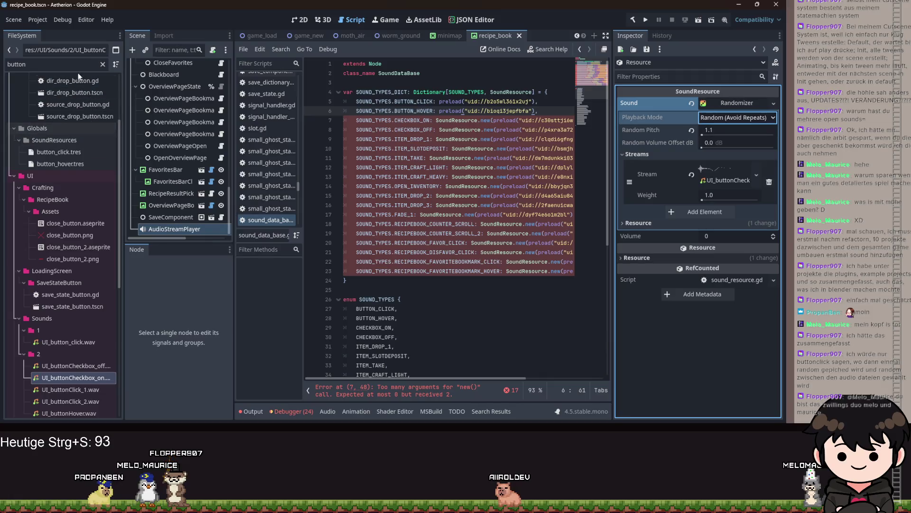
pyautogui.click(102, 64)
pyautogui.write('chje')
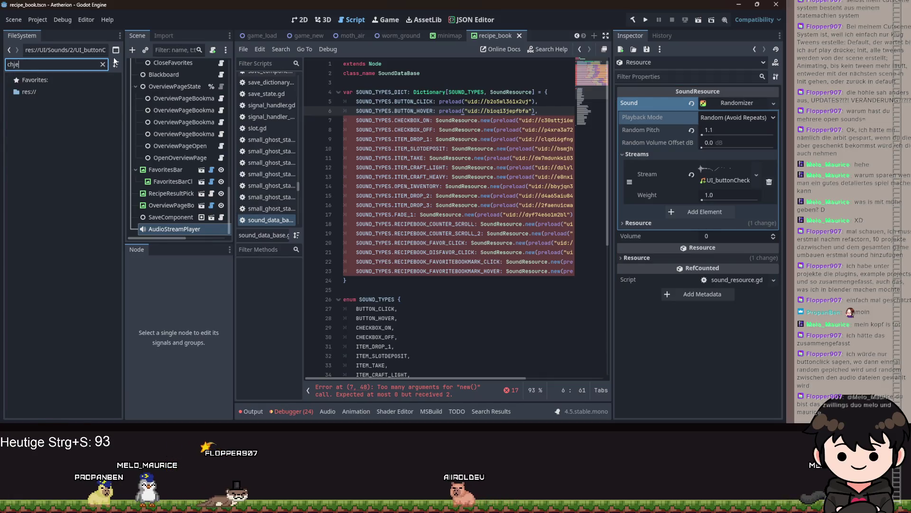
pyautogui.write('ck')
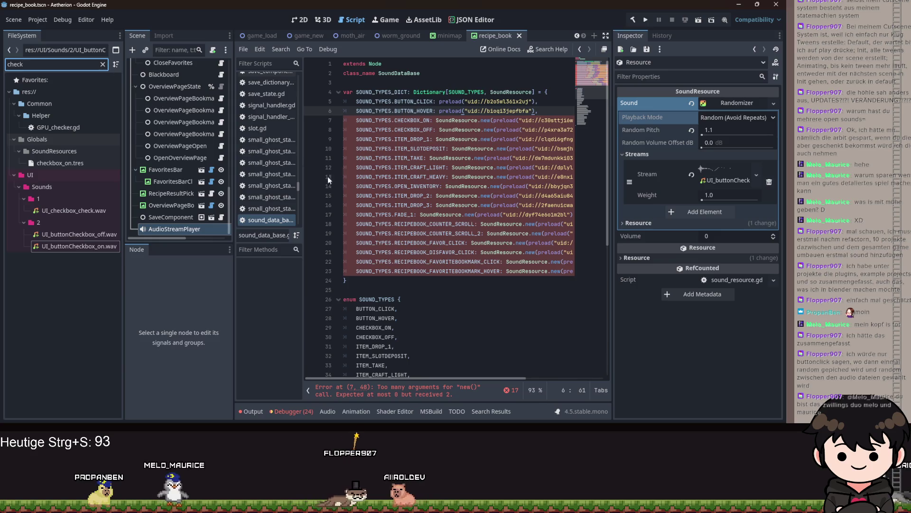
pyautogui.click(436, 121)
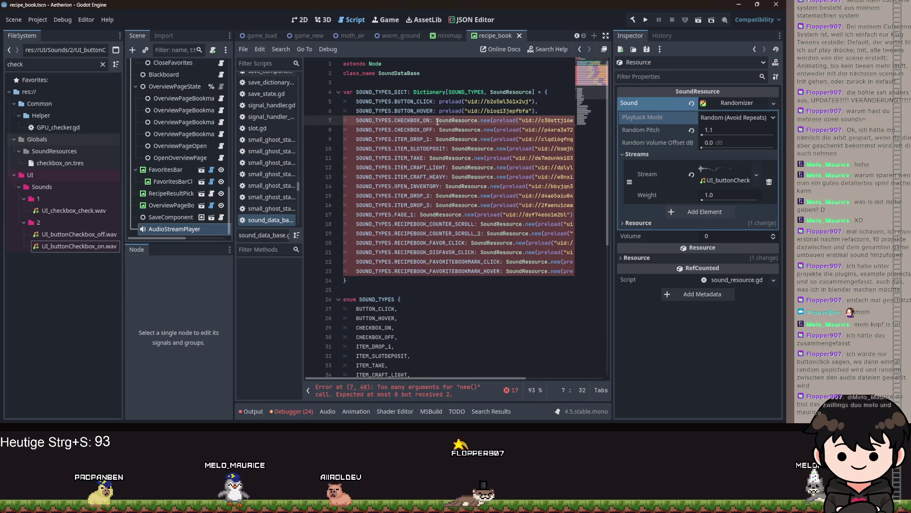
pyautogui.moveTo(437, 121); pyautogui.dragTo(556, 121)
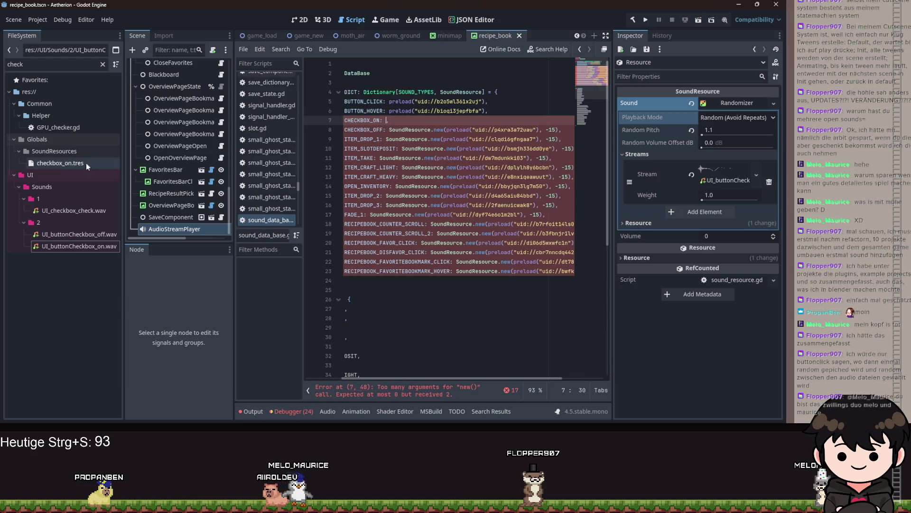
pyautogui.moveTo(56, 162); pyautogui.dragTo(386, 120)
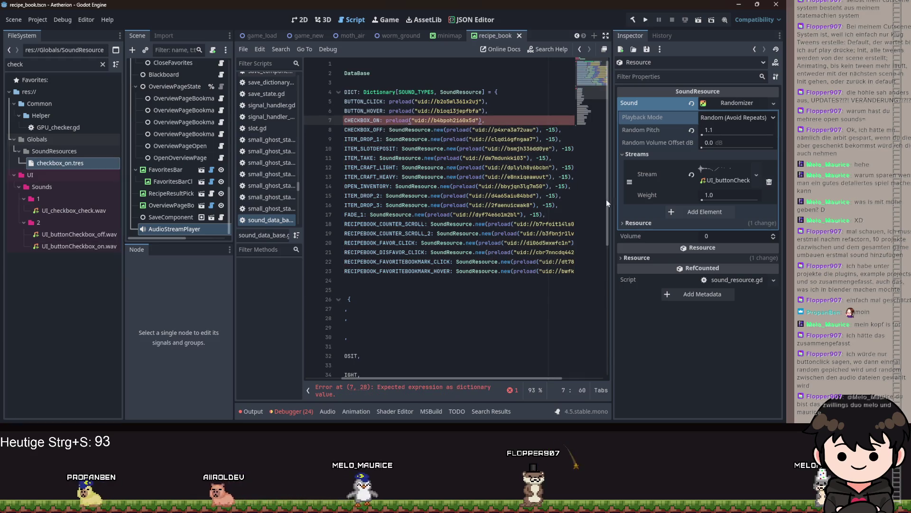
pyautogui.click(736, 236)
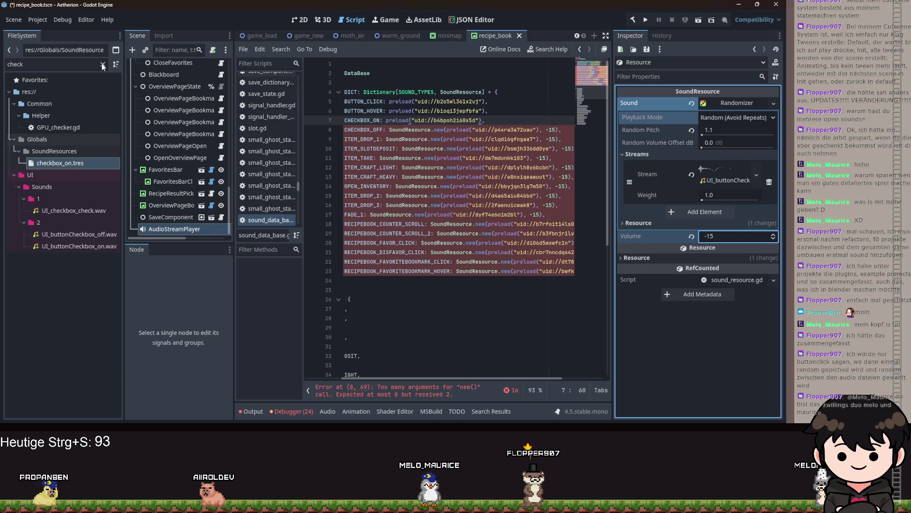
pyautogui.hotkey('ctrl', 's')
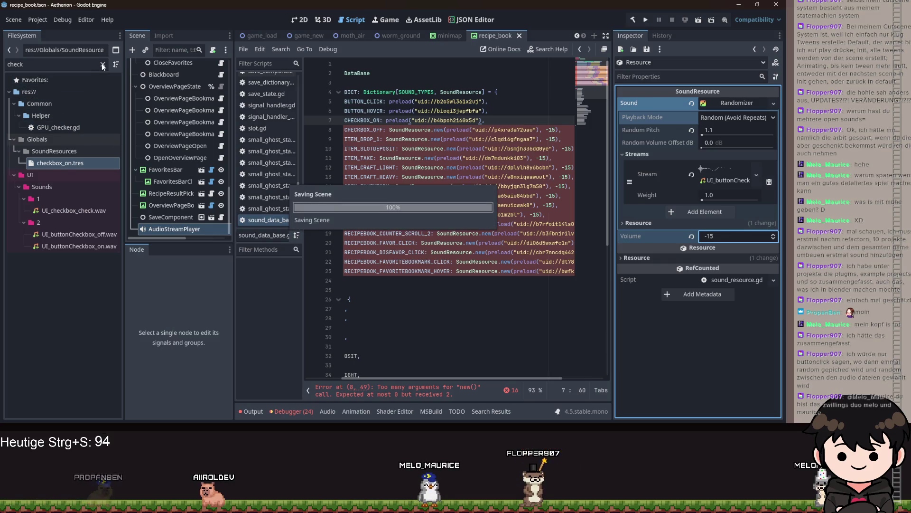
# Clear the FileSystem filter and inspect the button_hover.tres resource settings.
pyautogui.click(103, 65)
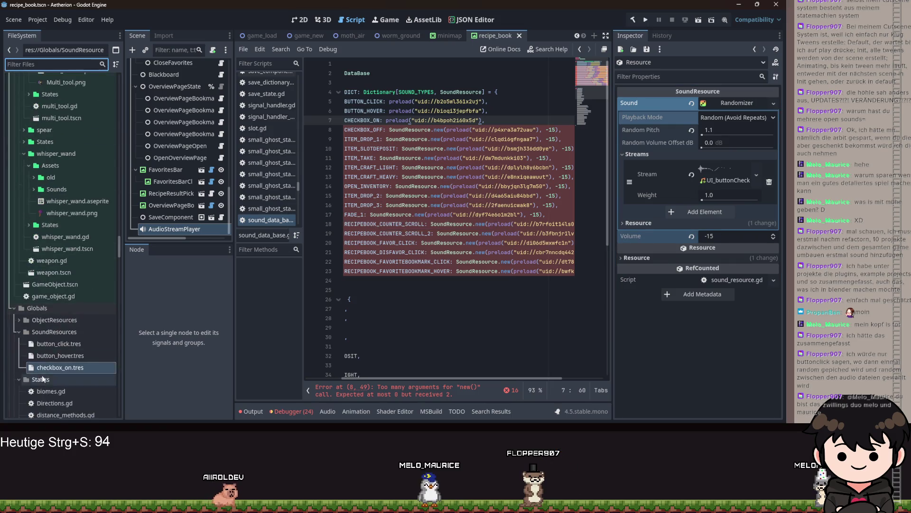
pyautogui.click(55, 359)
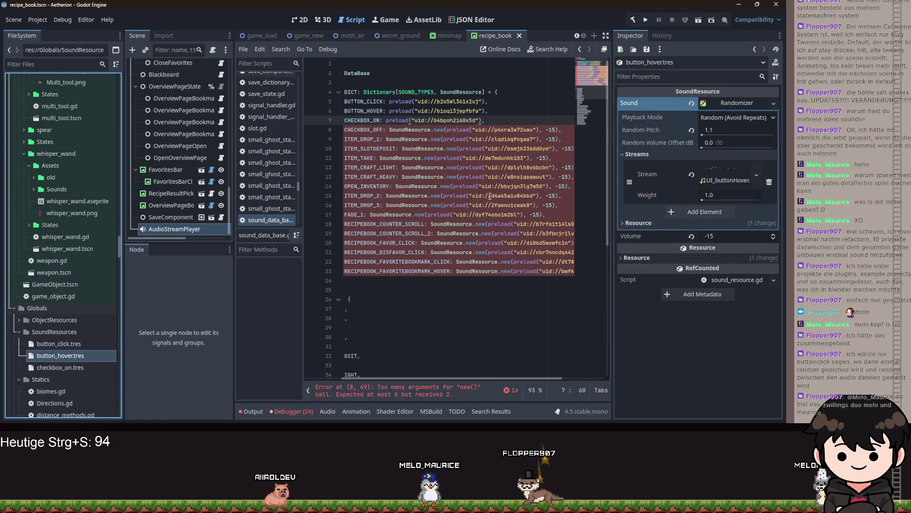
pyautogui.rightClick(51, 331)
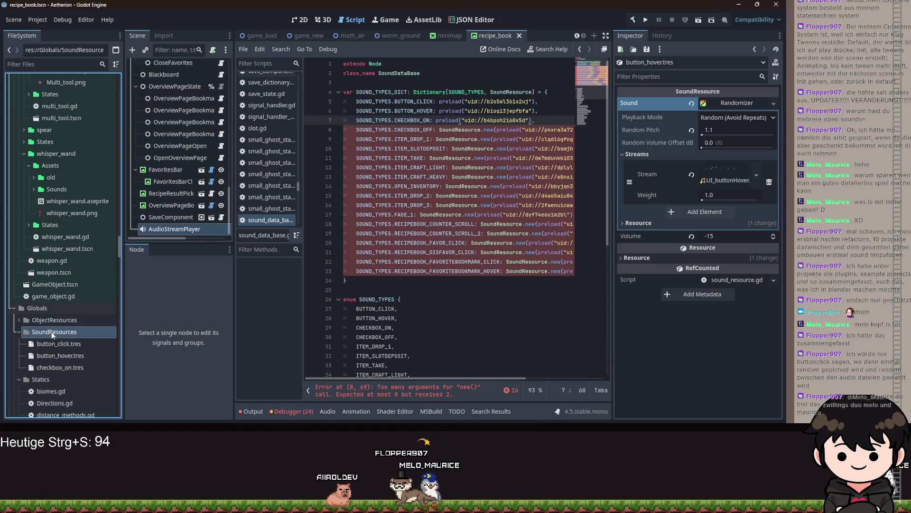
# Create a SoundResource named checkbox_off.tres in SoundResources with volume -15.
pyautogui.moveTo(107, 251)
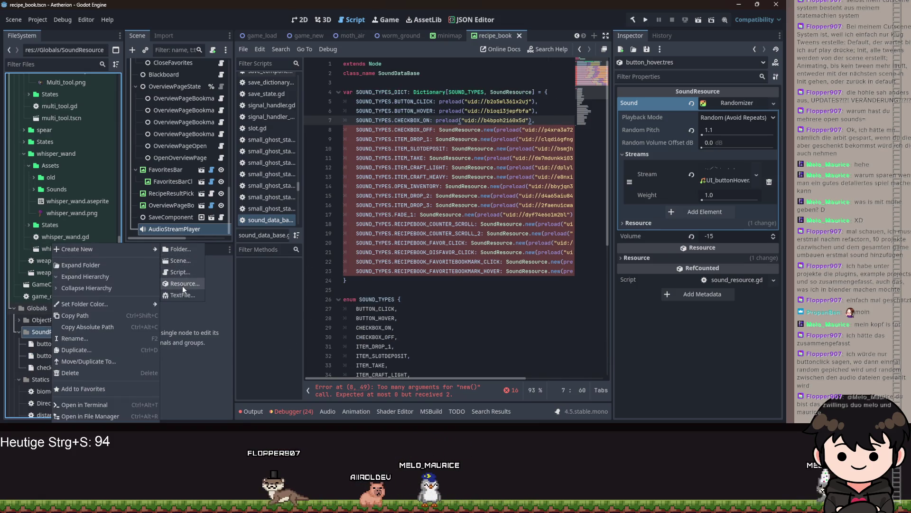
pyautogui.click(183, 283)
pyautogui.write('c')
pyautogui.press('BackSpace')
pyautogui.write('soundr')
pyautogui.press('Return')
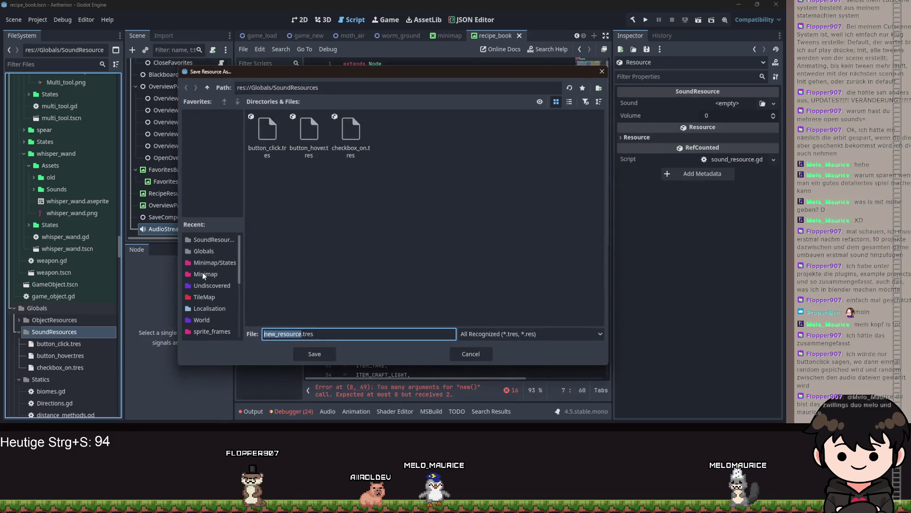
pyautogui.write('checkbox_off')
pyautogui.press('Return')
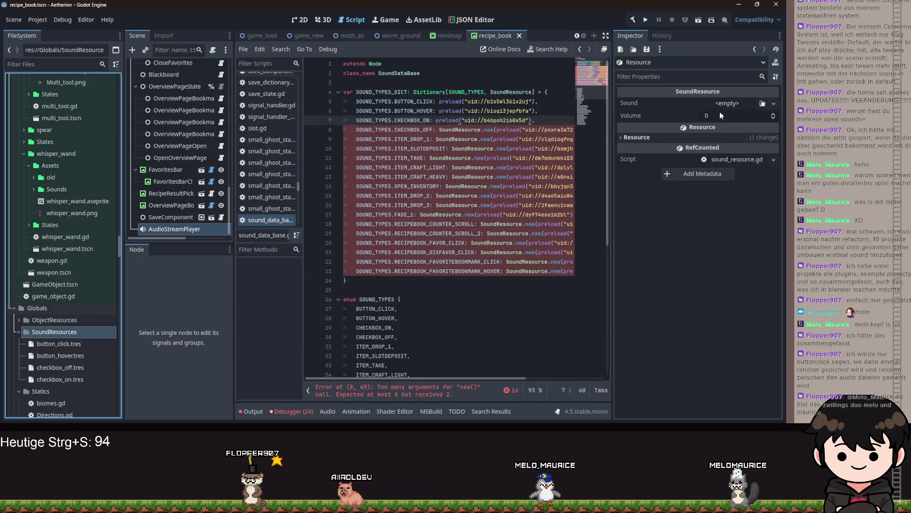
pyautogui.click(720, 112)
pyautogui.write('-15')
pyautogui.press('Return')
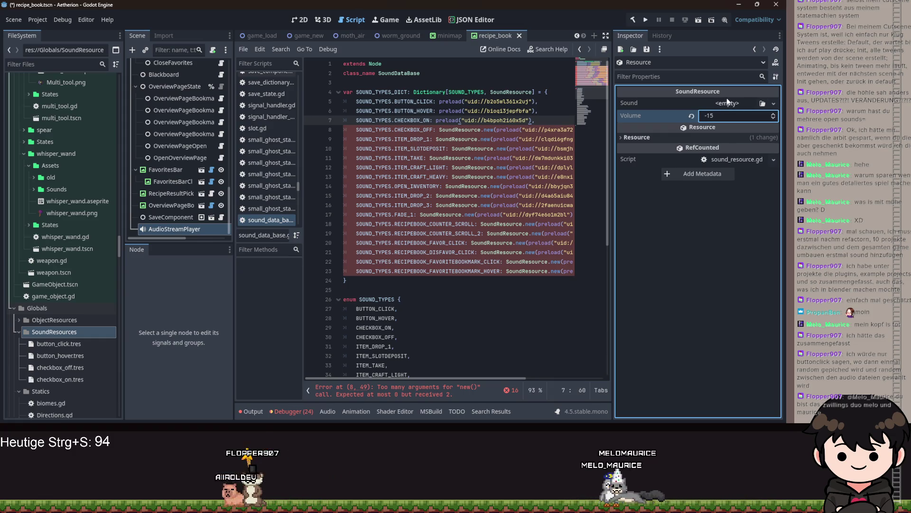
# Give it an AudioStreamRandomizer streaming UI_buttonCheckbox_off.wav with random pitch 1.1, and save.
pyautogui.click(724, 103)
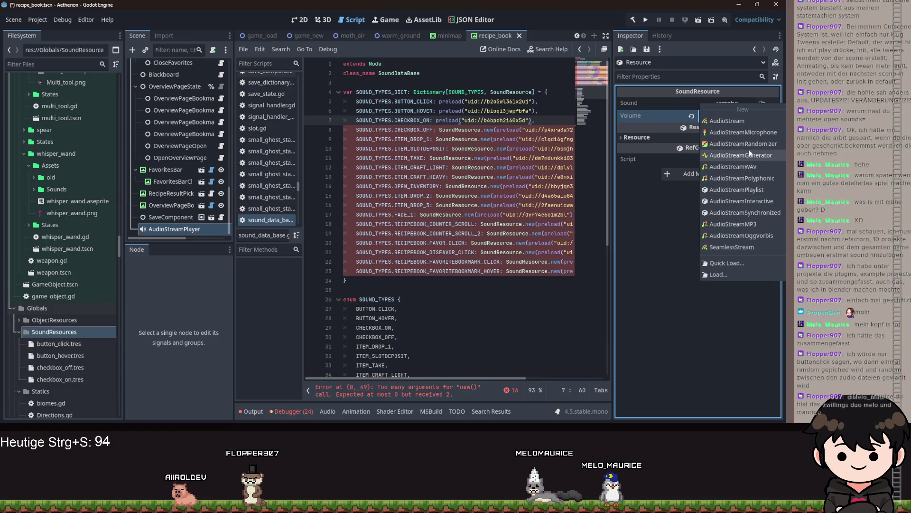
pyautogui.click(748, 143)
pyautogui.click(728, 104)
pyautogui.click(707, 153)
pyautogui.click(718, 167)
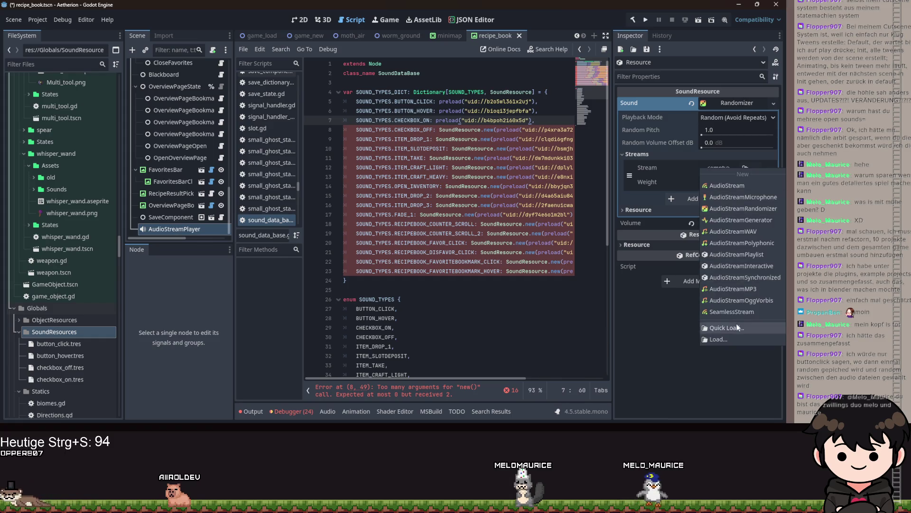
pyautogui.click(736, 327)
pyautogui.write('checbox_of')
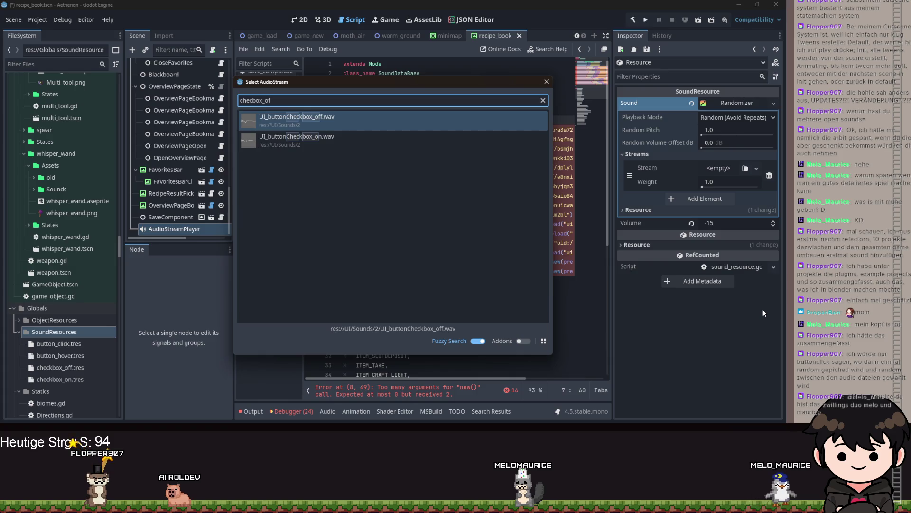
pyautogui.press('Return')
pyautogui.click(715, 129)
pyautogui.write('1.1')
pyautogui.hotkey('ctrl', 's')
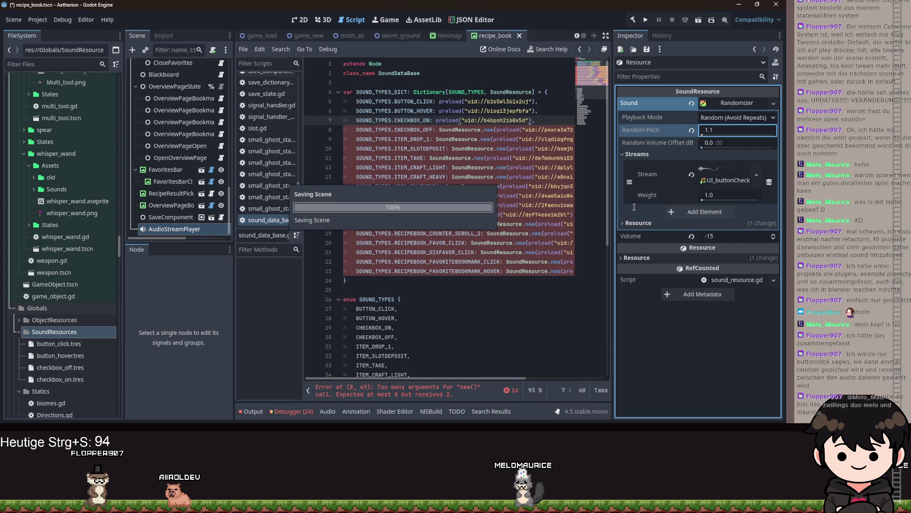
# Replace line 8's CHECKBOX_OFF value with a preload of checkbox_off.tres.
pyautogui.moveTo(440, 129); pyautogui.dragTo(567, 130)
pyautogui.press('Delete')
pyautogui.moveTo(64, 368)
pyautogui.mouseDown()
pyautogui.moveTo(434, 142)
pyautogui.moveTo(401, 132)
pyautogui.mouseUp()
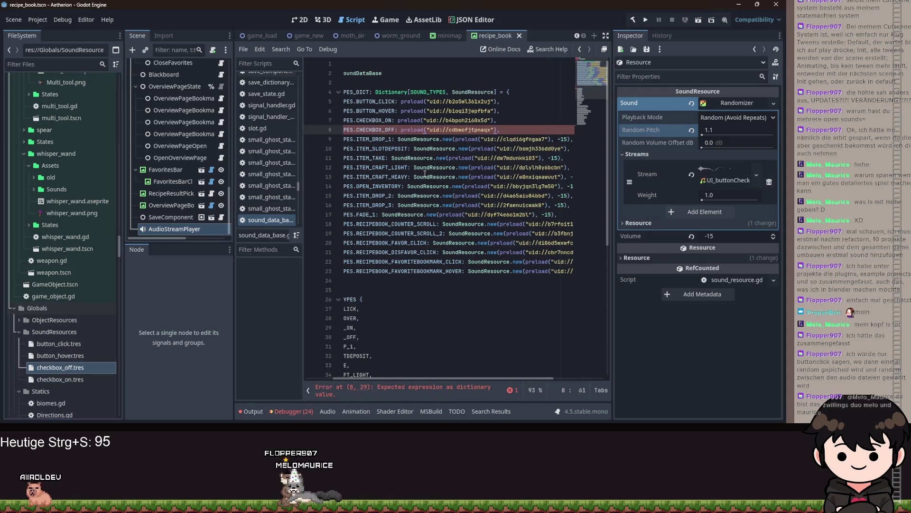
# Rename ITEM_DROP_1 to ITEM_DROP in the enum and on line 9.
pyautogui.hscroll(-3, 432, 377)
pyautogui.hscroll(-2, 427, 377)
pyautogui.scroll(-1, 432, 300)
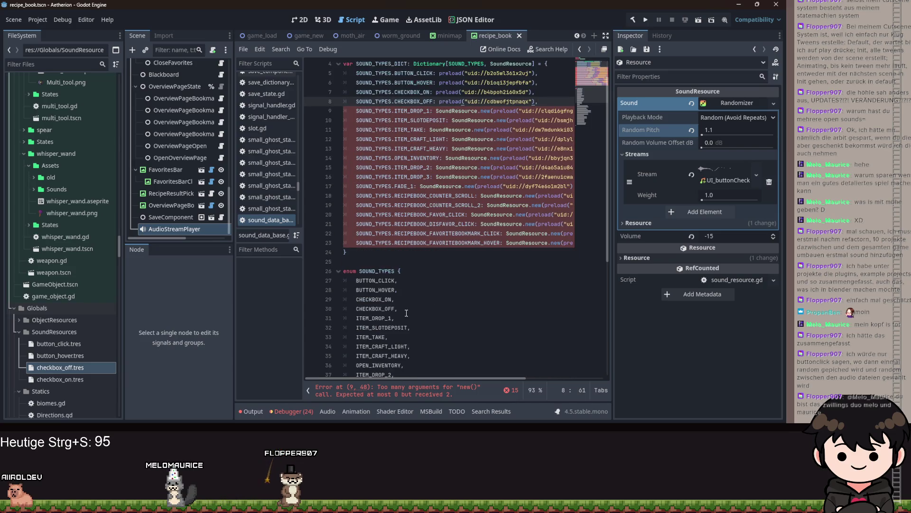
pyautogui.click(391, 317)
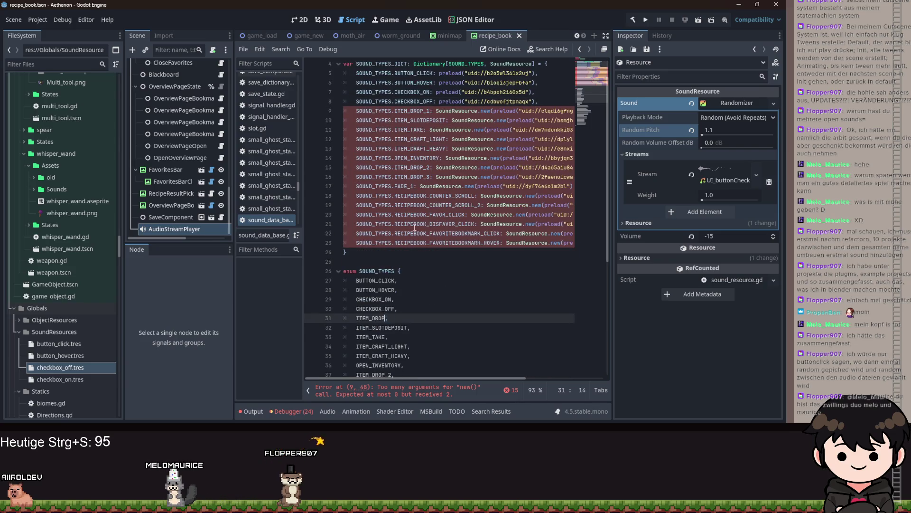
pyautogui.scroll(1, 427, 154)
pyautogui.click(431, 138)
pyautogui.press('BackSpace')
pyautogui.press('BackSpace')
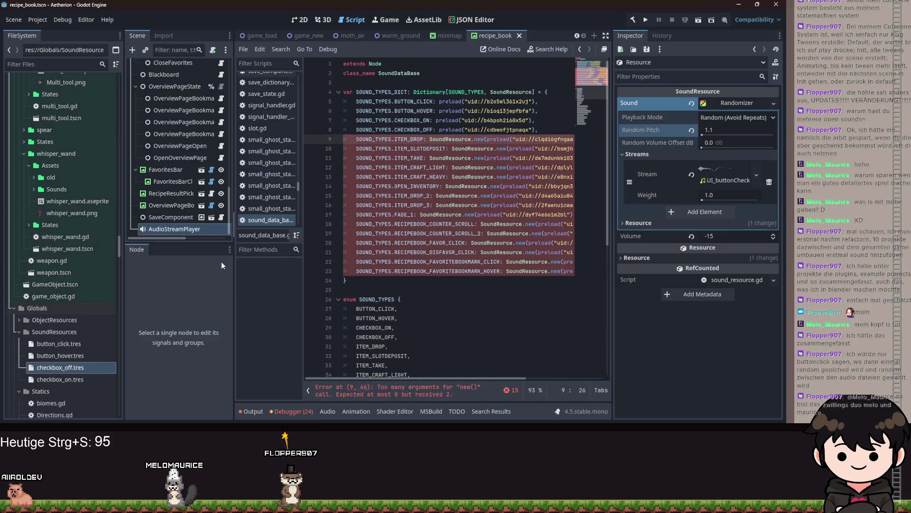
# Create a new SoundResource saved as item_drop.tres in SoundResources.
pyautogui.rightClick(52, 330)
pyautogui.moveTo(93, 249)
pyautogui.click(184, 282)
pyautogui.press('Return')
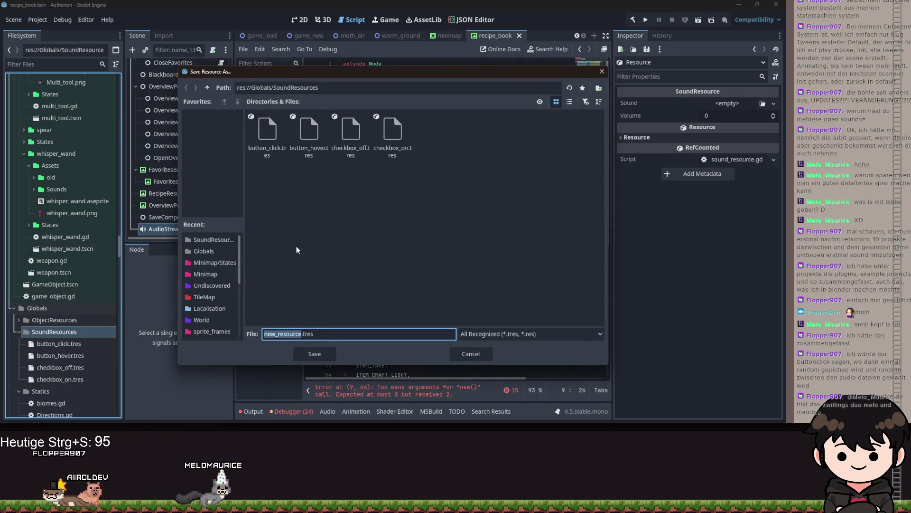
pyautogui.write('item-d')
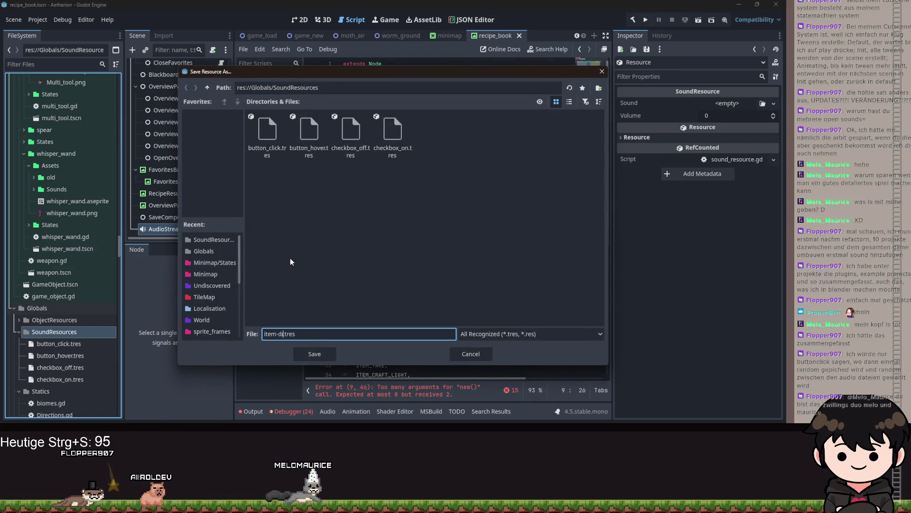
pyautogui.write('rop')
pyautogui.press('Return')
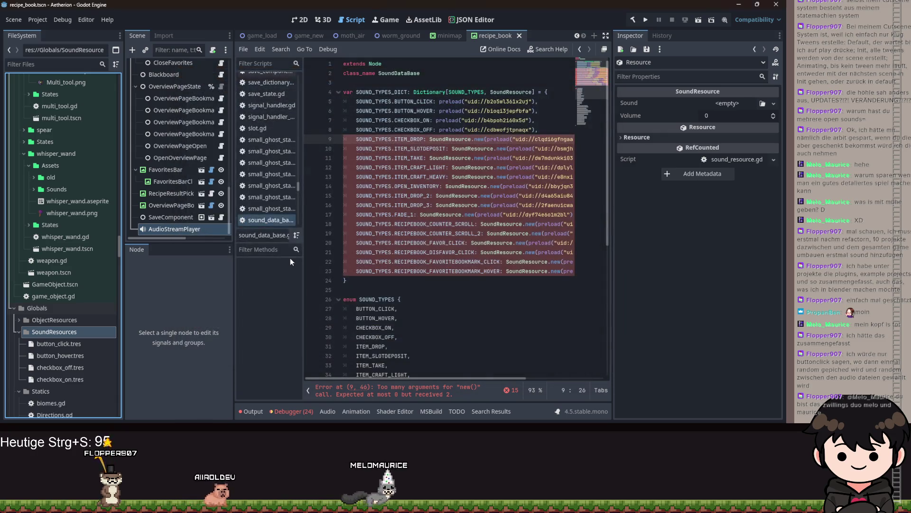
# Give it an AudioStreamRandomizer sound with random pitch 1.1 and volume -15.
pyautogui.click(740, 103)
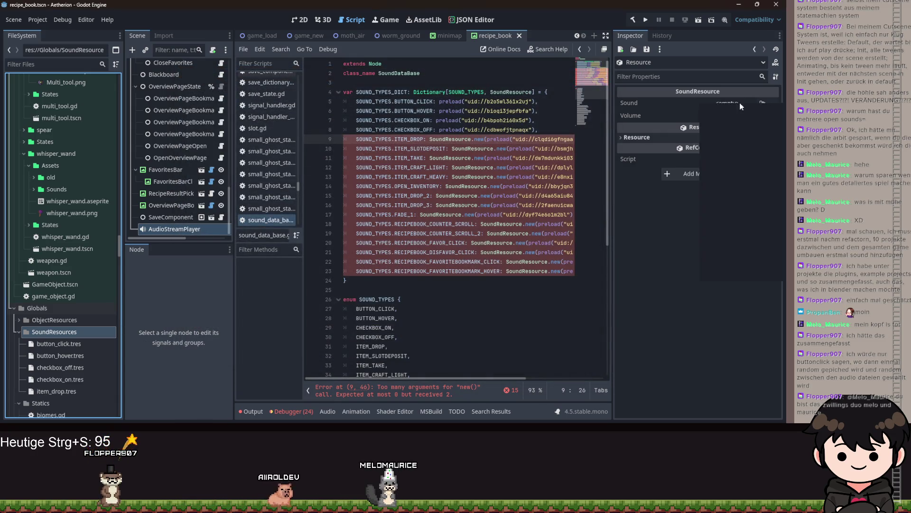
pyautogui.click(720, 250)
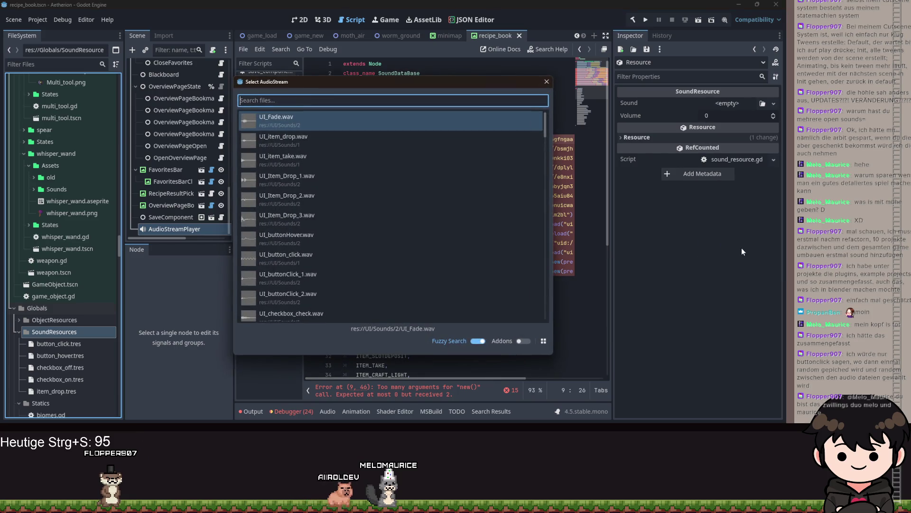
pyautogui.press('Escape')
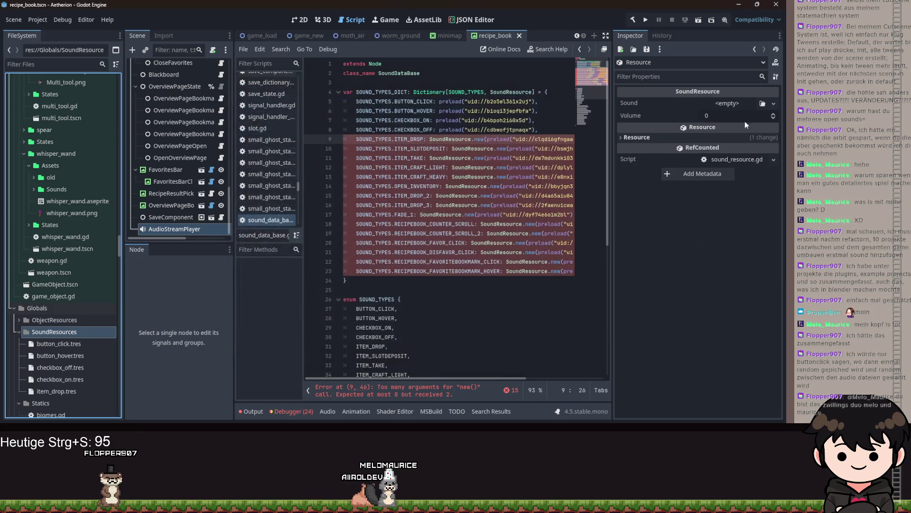
pyautogui.click(723, 103)
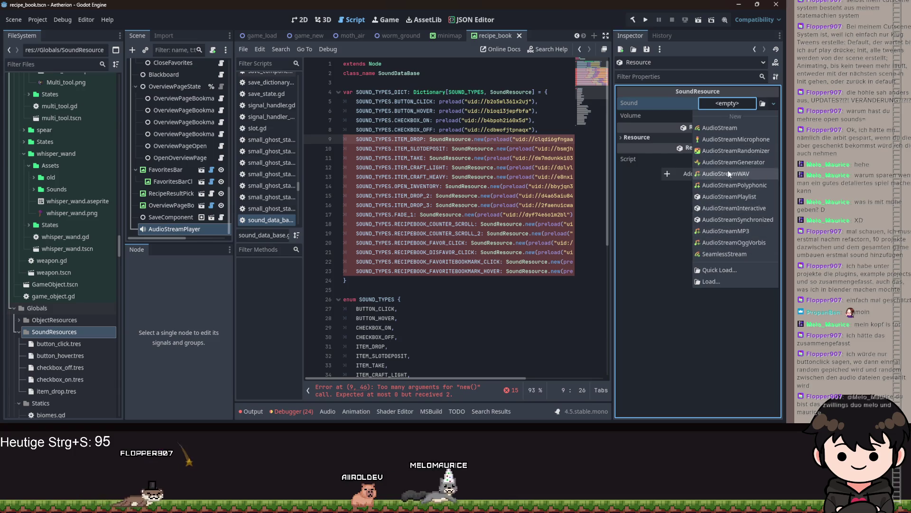
pyautogui.click(730, 150)
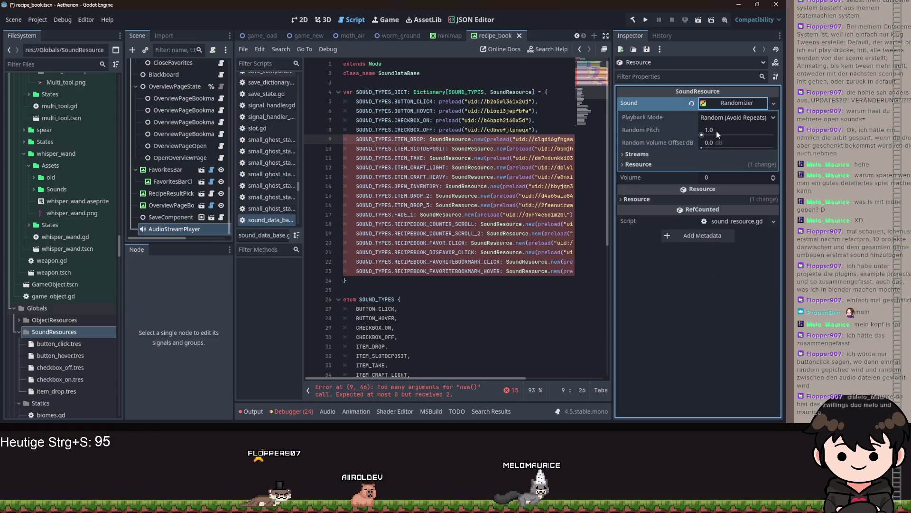
pyautogui.click(716, 130)
pyautogui.write('1.1')
pyautogui.press('Return')
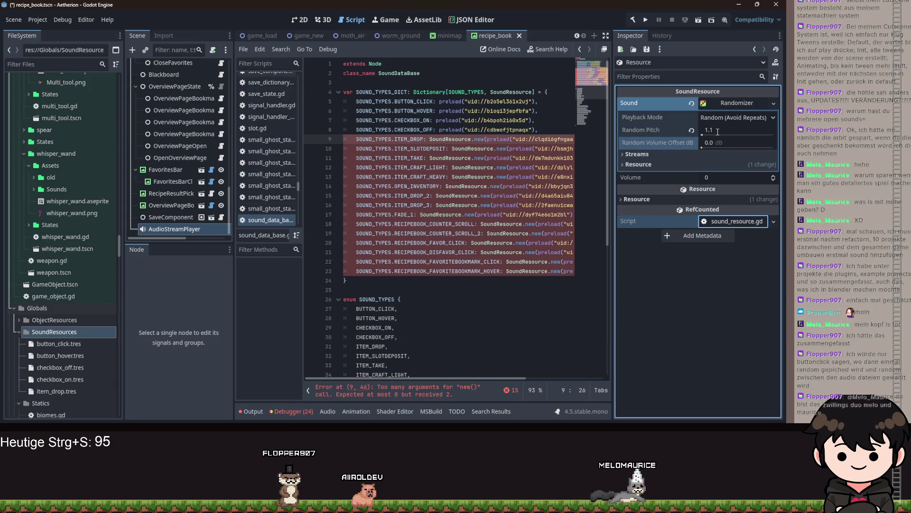
pyautogui.hotkey('shift', 'Tab')
pyautogui.write('-15')
pyautogui.press('Return')
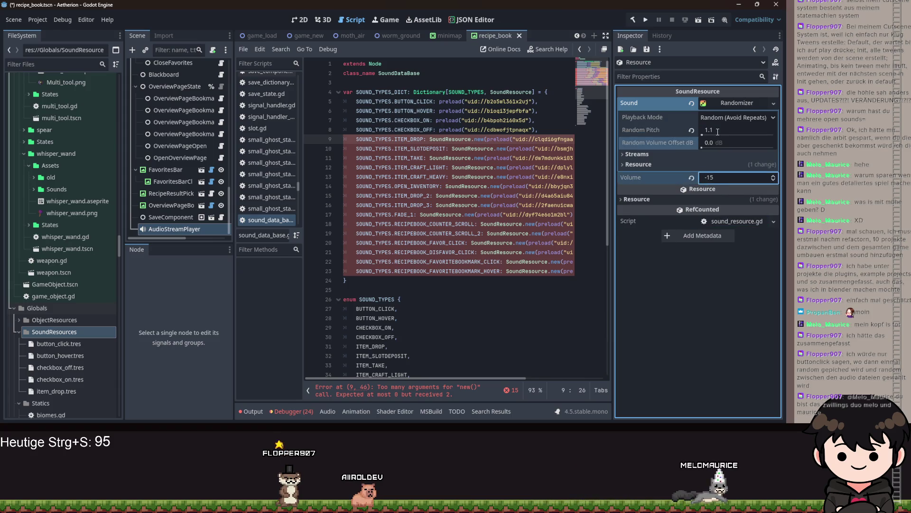
pyautogui.click(679, 153)
# Add three stream slots to the randomizer and load an item drop sound into the first.
pyautogui.click(701, 171)
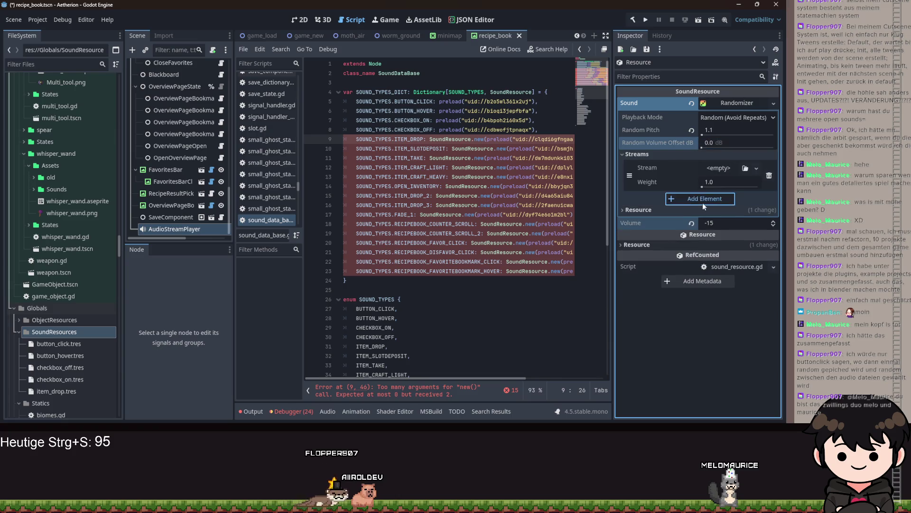
pyautogui.click(701, 202)
pyautogui.click(706, 231)
pyautogui.click(756, 168)
pyautogui.click(731, 294)
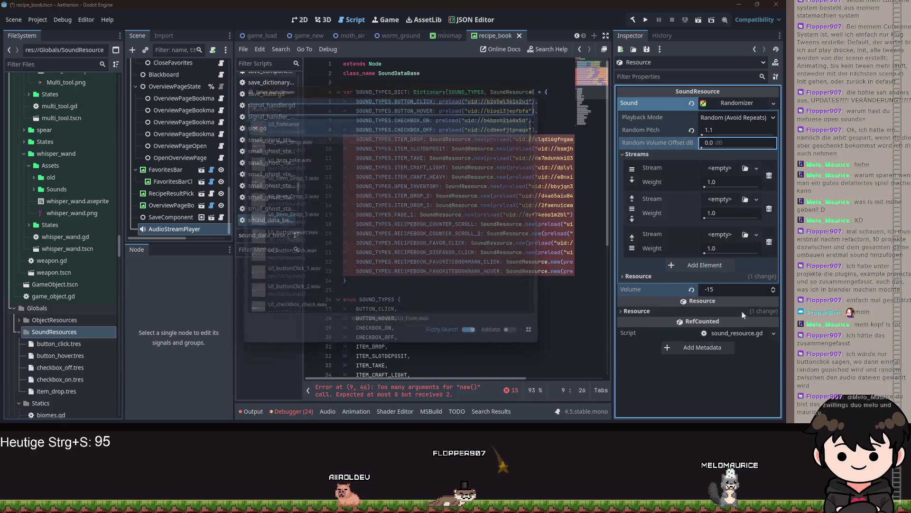
pyautogui.write('item-dro')
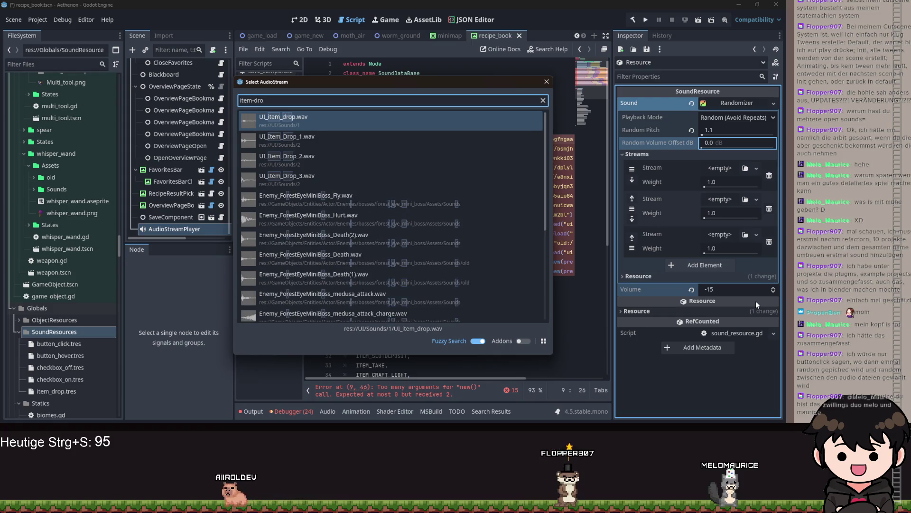
pyautogui.press('Down')
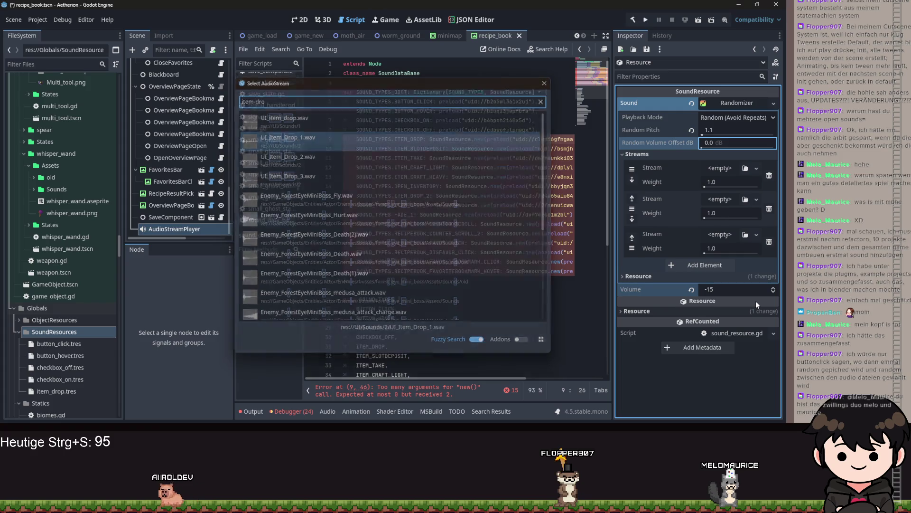
pyautogui.press('Return')
# Load UI_Item_Drop_1 and another item drop sound into the second and third streams.
pyautogui.click(756, 212)
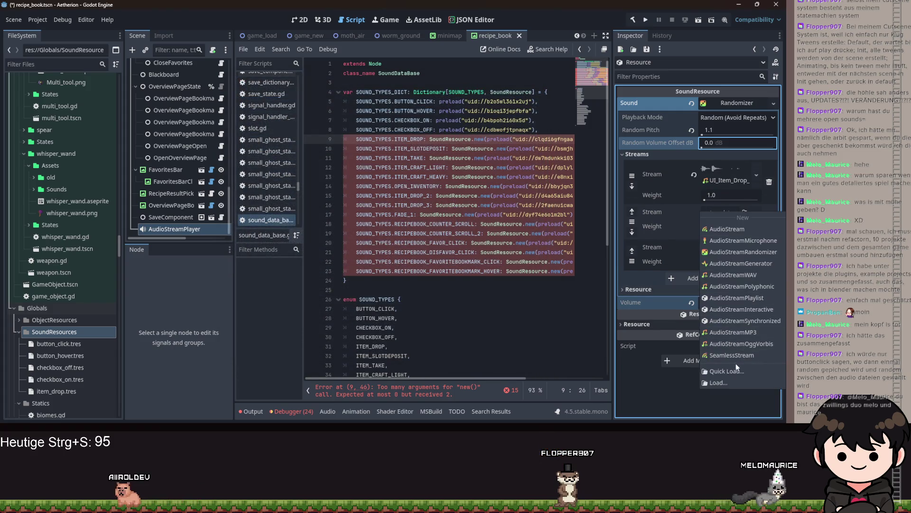
pyautogui.click(736, 362)
pyautogui.write('item-dro')
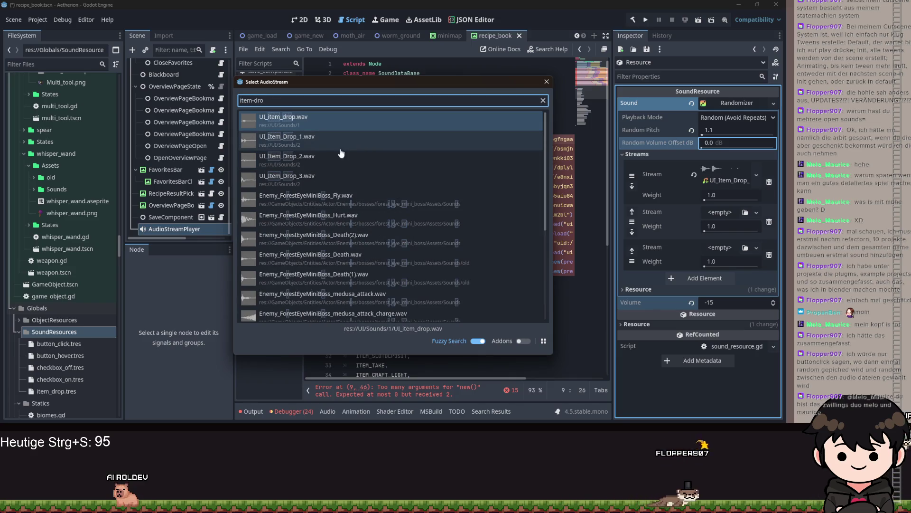
pyautogui.doubleClick(364, 146)
pyautogui.click(719, 260)
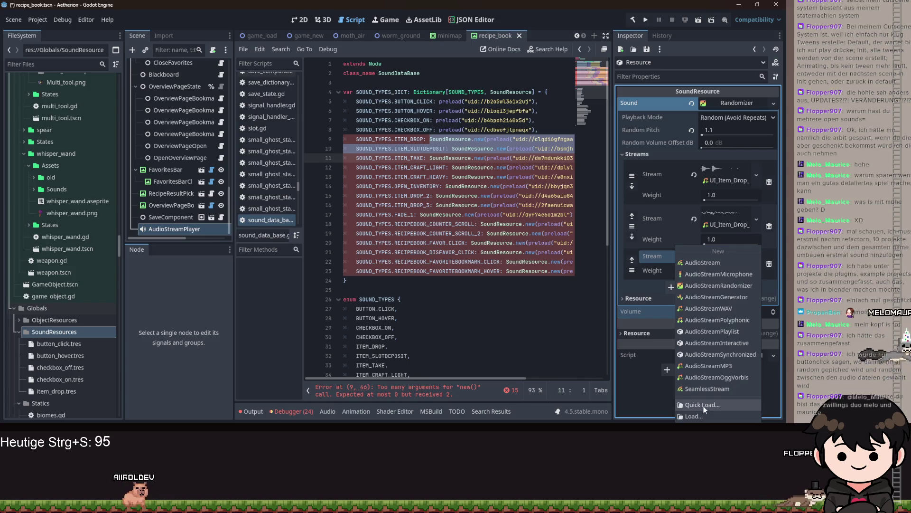
pyautogui.click(701, 405)
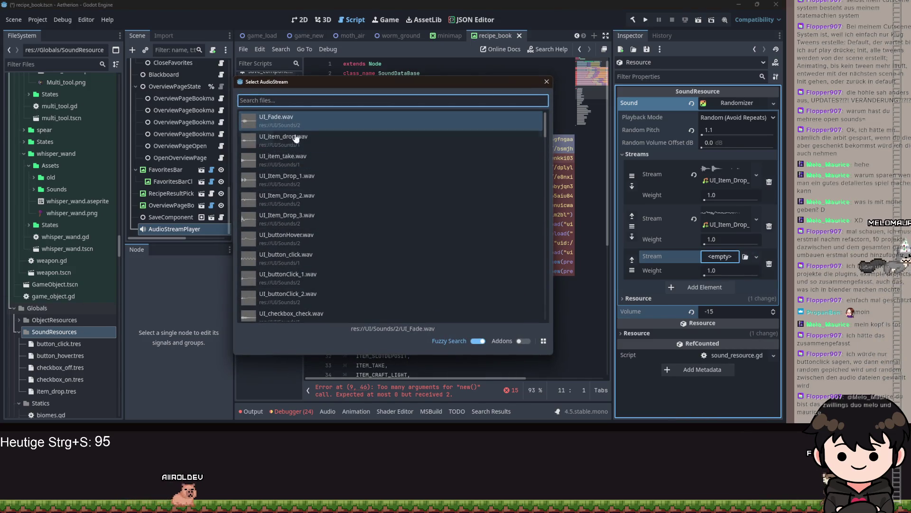
pyautogui.doubleClick(329, 219)
# Save, then replace the ITEM_DROP value on line 9 with a preload of item_drop.tres.
pyautogui.hotkey('ctrl', 's')
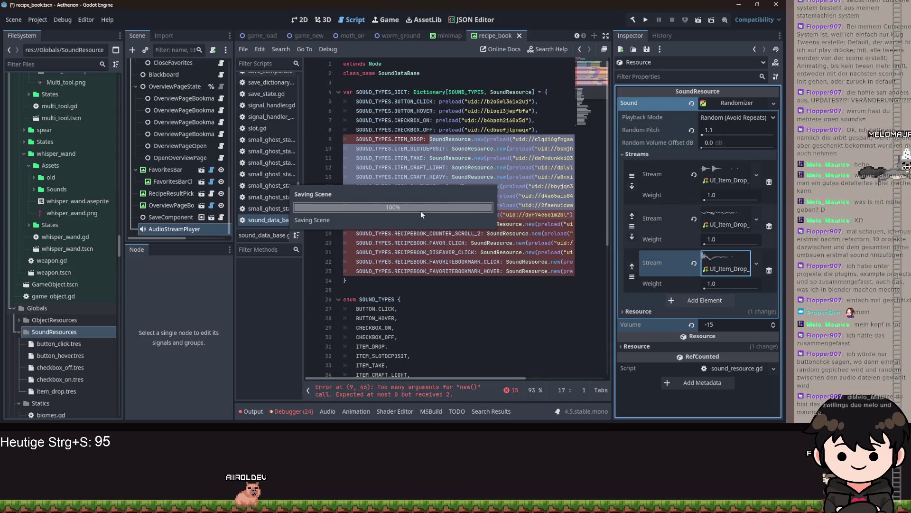
pyautogui.moveTo(441, 142); pyautogui.dragTo(569, 142)
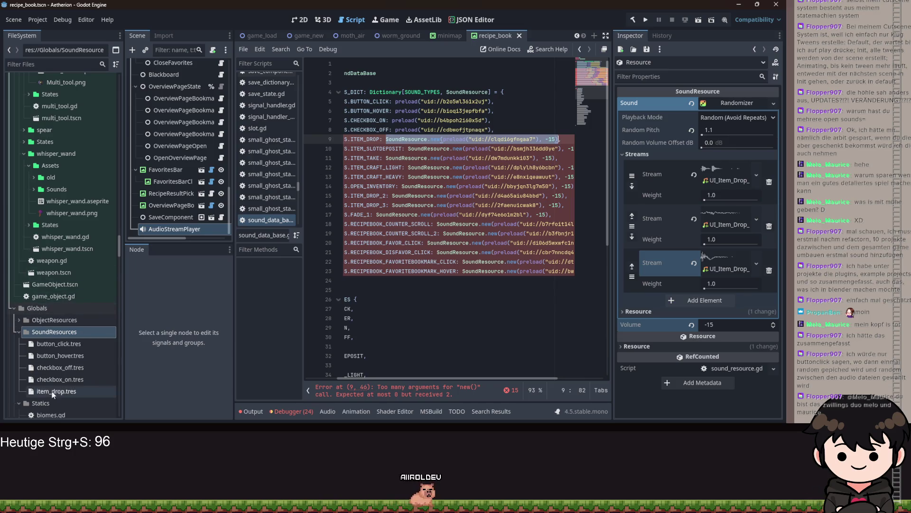
pyautogui.moveTo(54, 389)
pyautogui.mouseDown()
pyautogui.moveTo(228, 346)
pyautogui.moveTo(463, 142)
pyautogui.mouseUp()
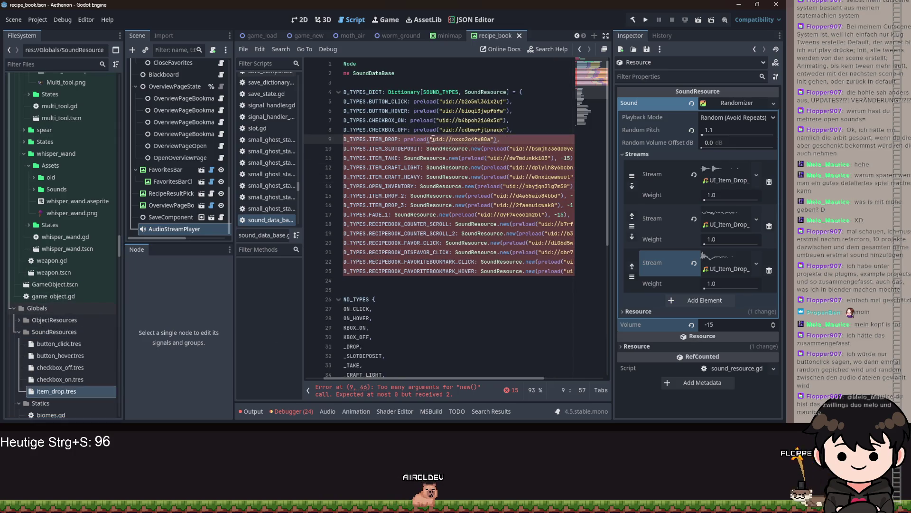
# End the ITEM_DROP line with a comma and create a SoundResource saved as item_slot_deposit.tres.
pyautogui.write(',')
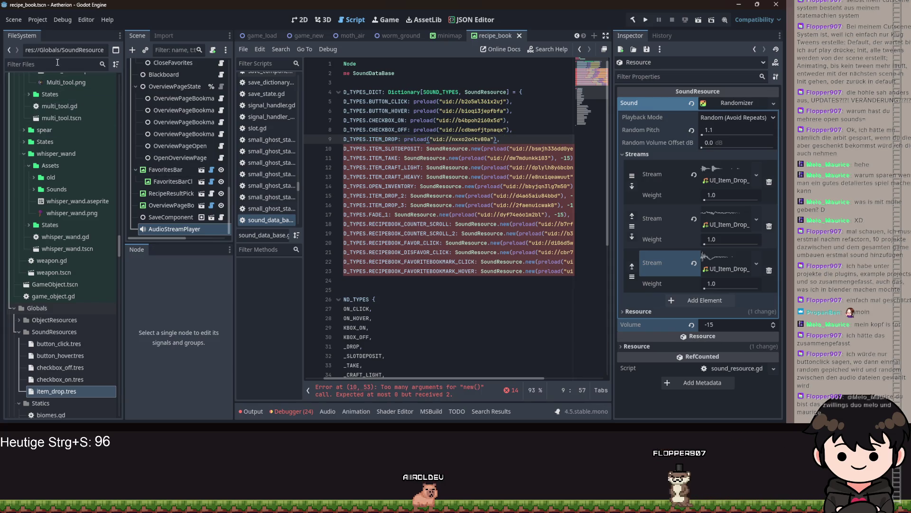
pyautogui.rightClick(49, 332)
pyautogui.moveTo(80, 250)
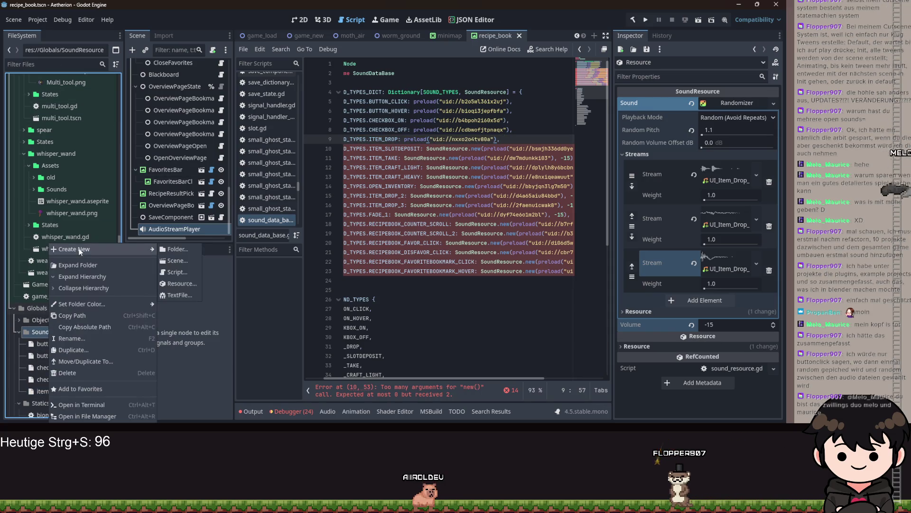
pyautogui.click(186, 284)
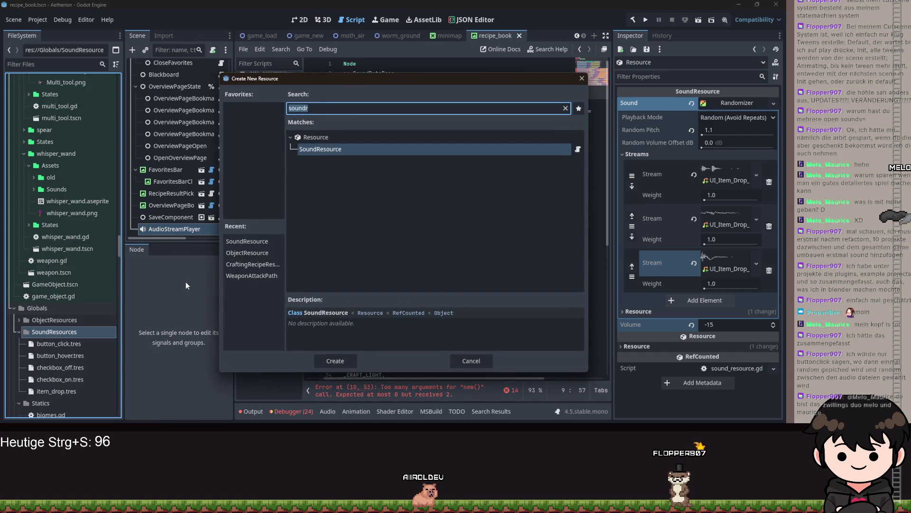
pyautogui.press('Return')
pyautogui.write('item-slo')
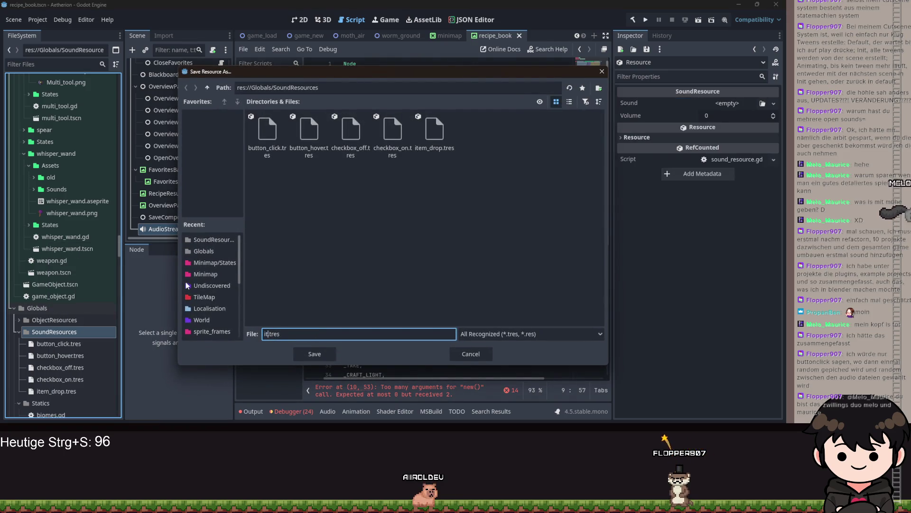
pyautogui.write('t')
pyautogui.press('BackSpace')
pyautogui.press('BackSpace')
pyautogui.press('BackSpace')
pyautogui.write('_slot_de')
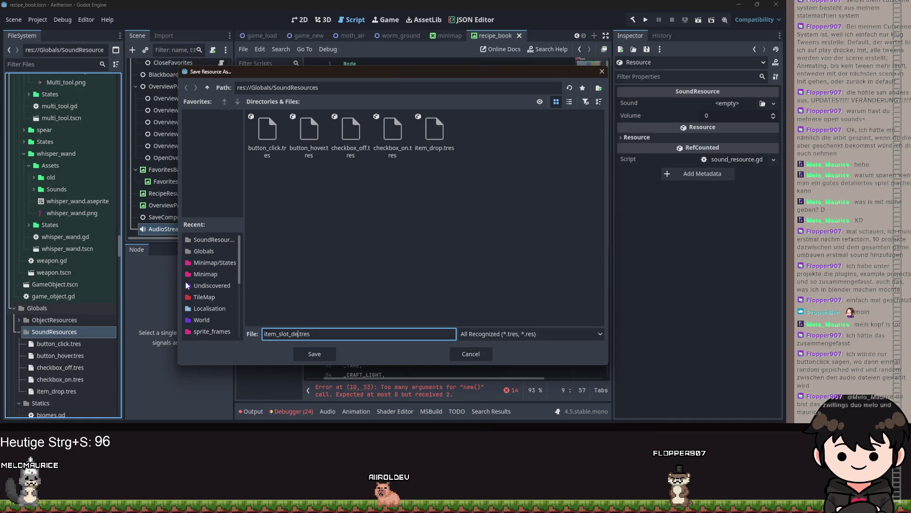
pyautogui.write('posit')
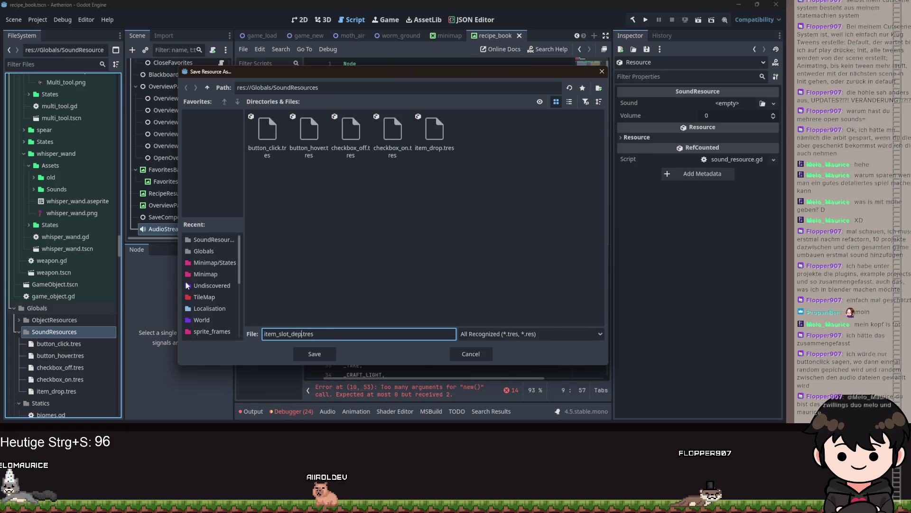
pyautogui.press('Return')
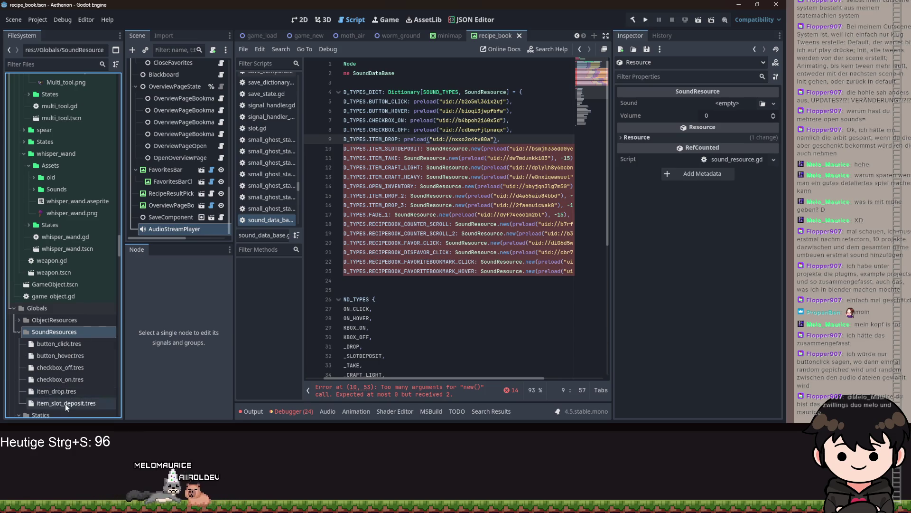
# Rename item_slot_deposit.tres to item_slotdeposit.tres.
pyautogui.click(65, 403)
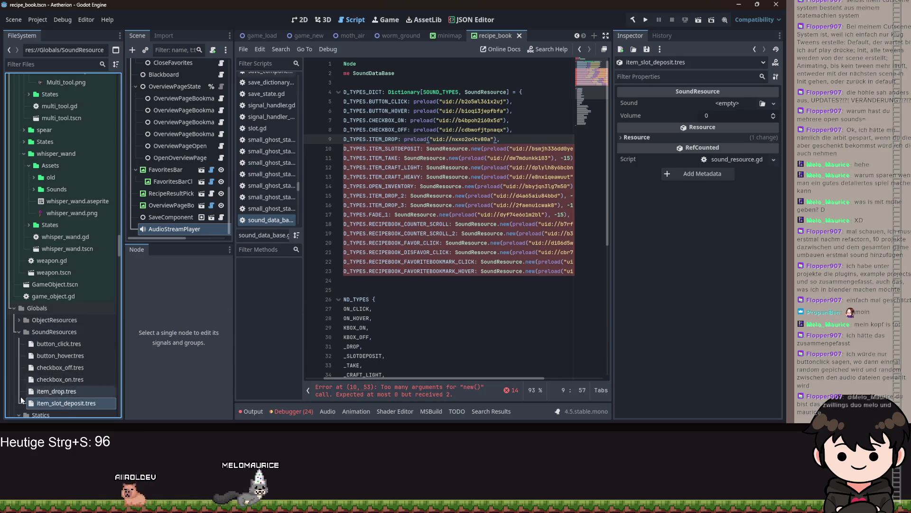
pyautogui.press('F2')
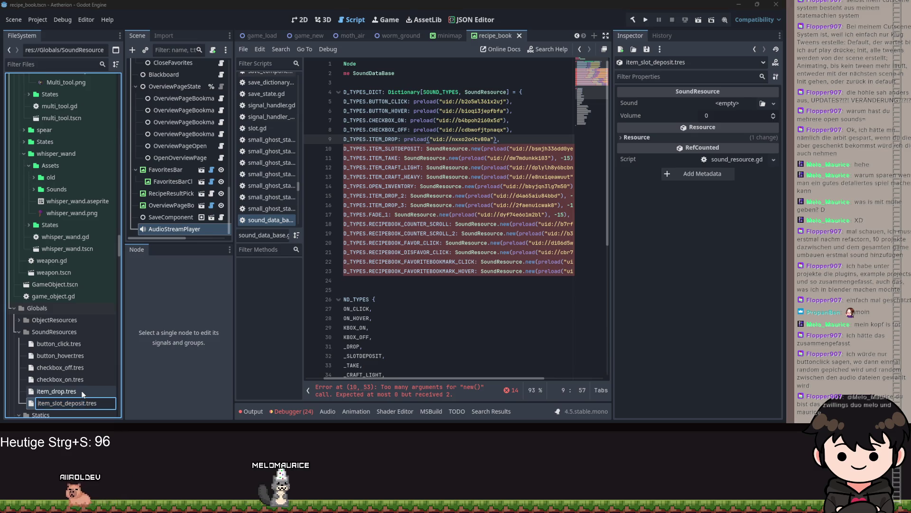
pyautogui.press('Return')
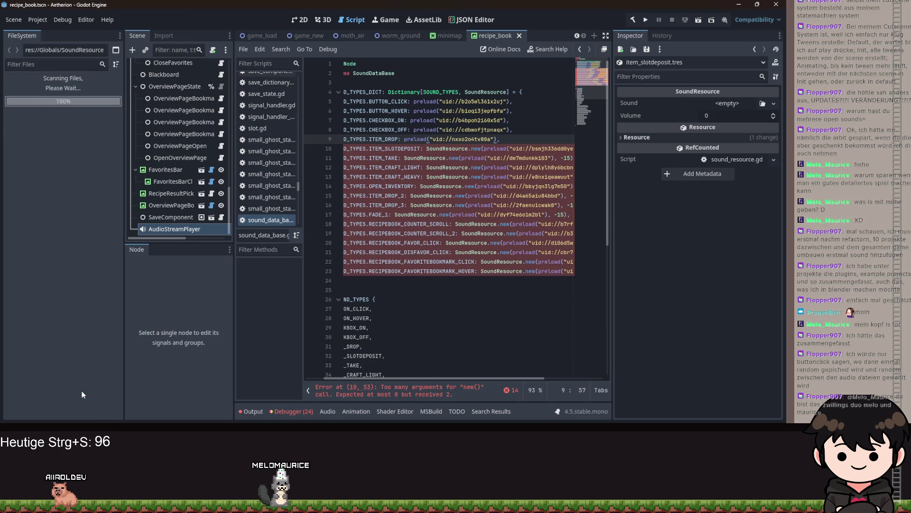
# Give item_slotdeposit.tres a randomizer sound with a UI_Item_put_in_Slot.wav stream.
pyautogui.click(722, 104)
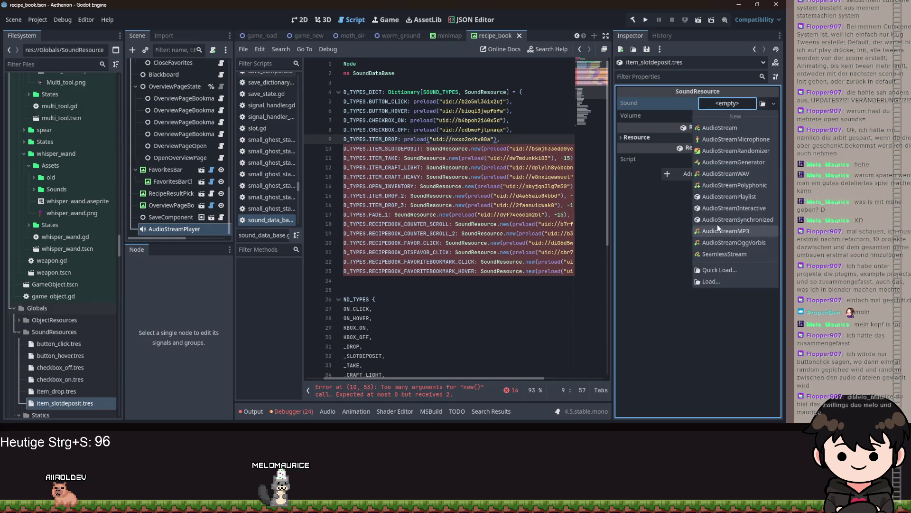
pyautogui.click(733, 151)
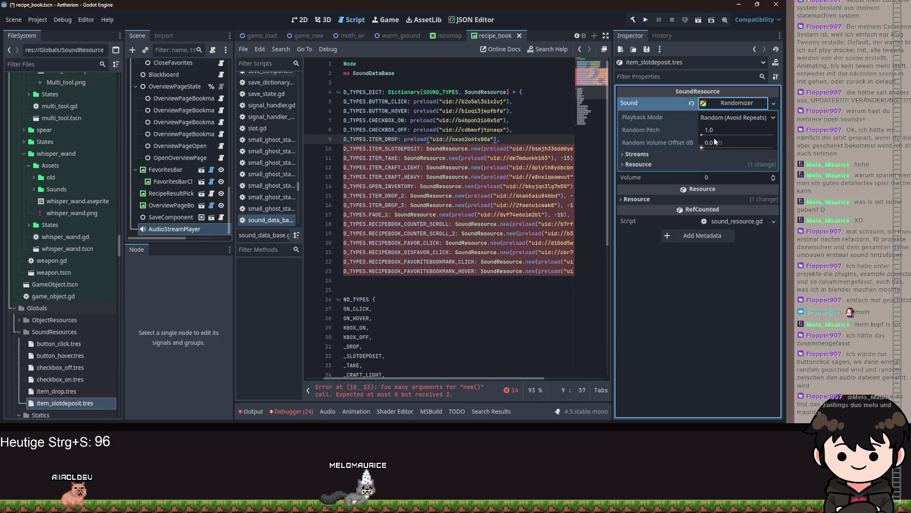
pyautogui.click(646, 153)
pyautogui.click(702, 167)
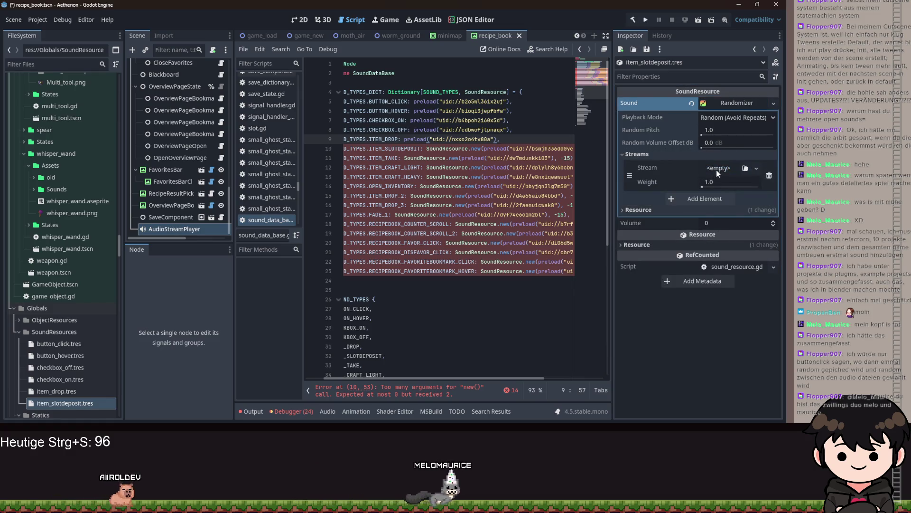
pyautogui.click(717, 168)
pyautogui.click(718, 334)
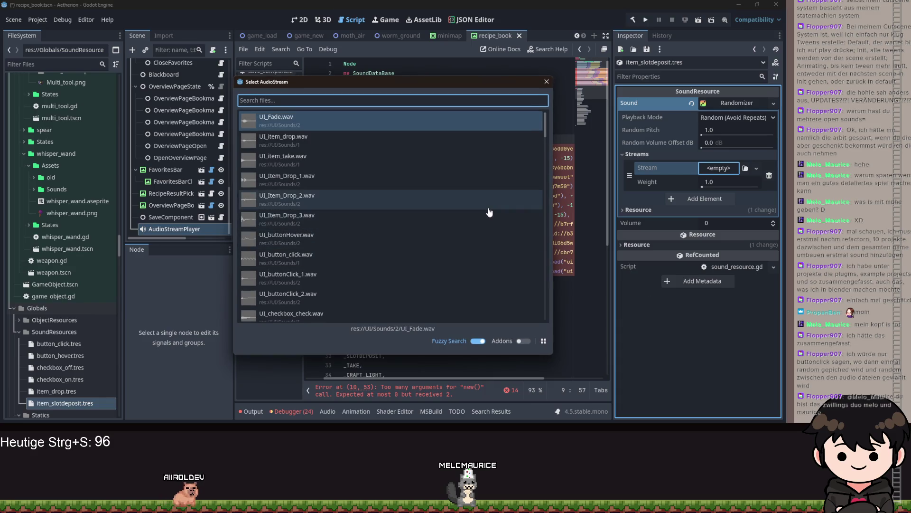
pyautogui.write('slot')
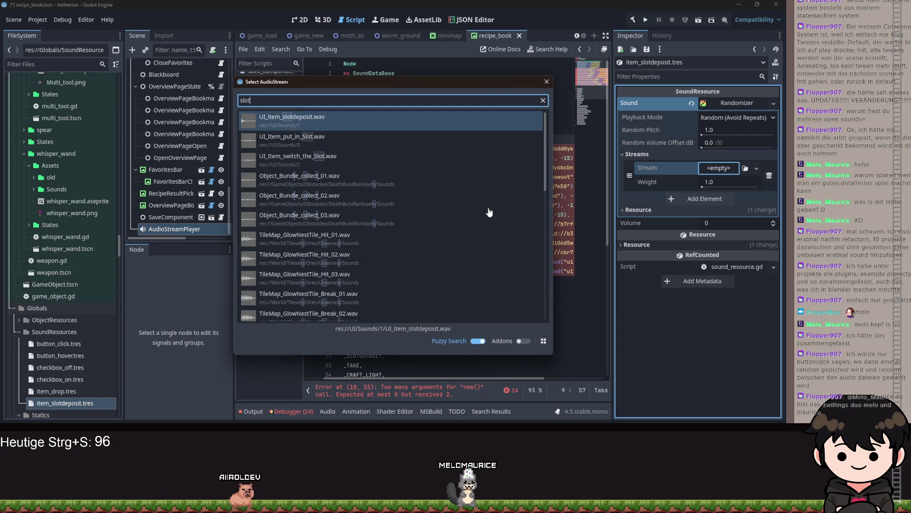
pyautogui.press('Down')
pyautogui.press('Down')
pyautogui.press('Up')
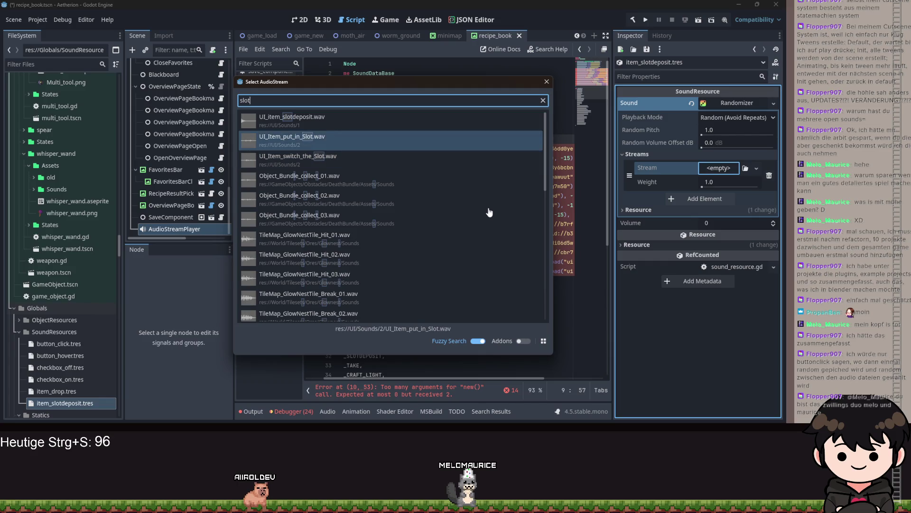
pyautogui.press('Return')
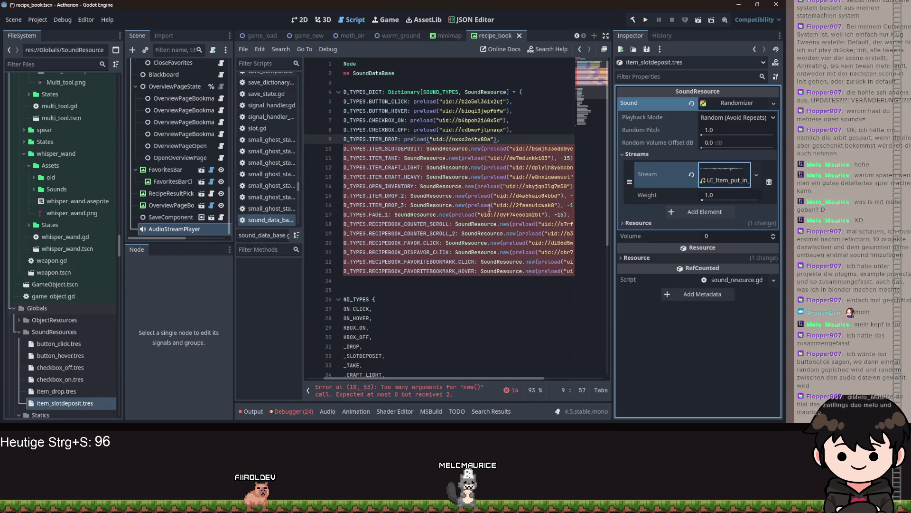
# Replace line 10's ITEM_SLOTDEPOSIT value with a preload of item_slotdeposit.tres, set volume -15, and save.
pyautogui.click(439, 158)
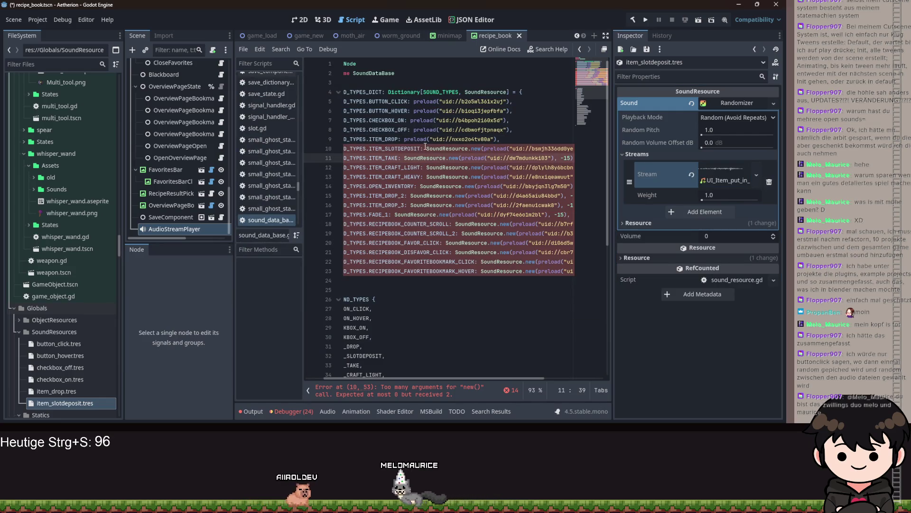
pyautogui.moveTo(426, 149)
pyautogui.mouseDown()
pyautogui.moveTo(571, 152)
pyautogui.moveTo(559, 153)
pyautogui.mouseUp()
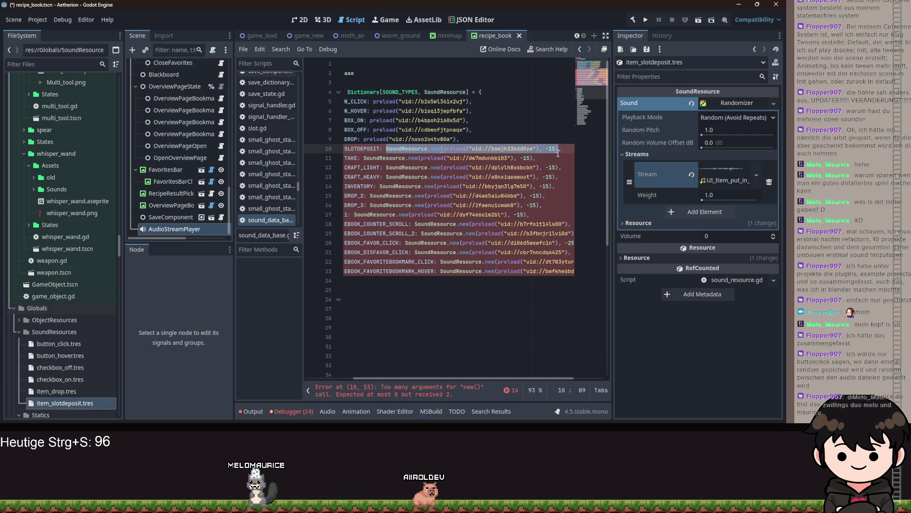
pyautogui.press('BackSpace')
pyautogui.moveTo(65, 402)
pyautogui.mouseDown()
pyautogui.moveTo(385, 214)
pyautogui.moveTo(425, 161)
pyautogui.moveTo(452, 150)
pyautogui.mouseUp()
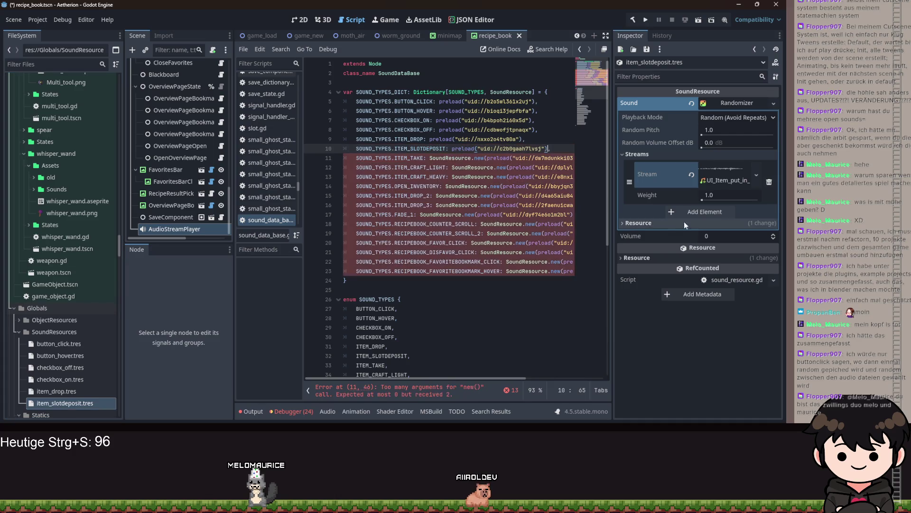
pyautogui.click(734, 235)
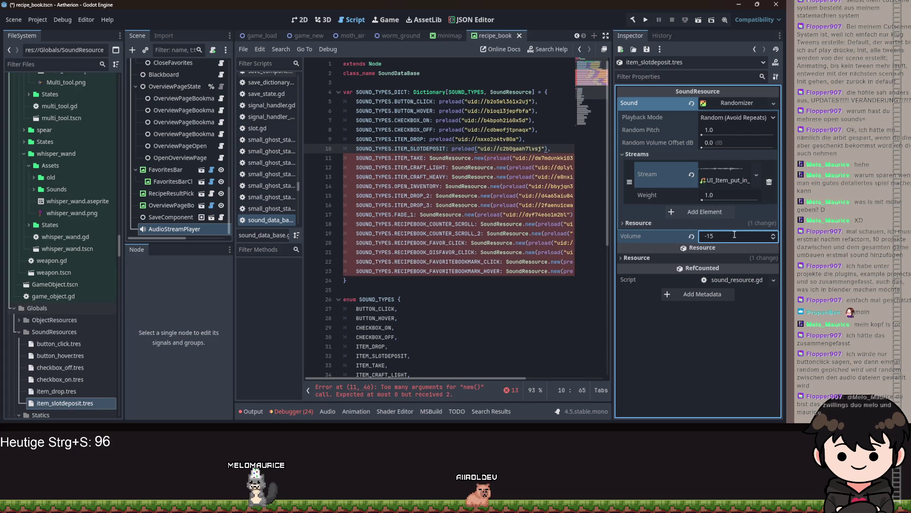
pyautogui.hotkey('ctrl', 's')
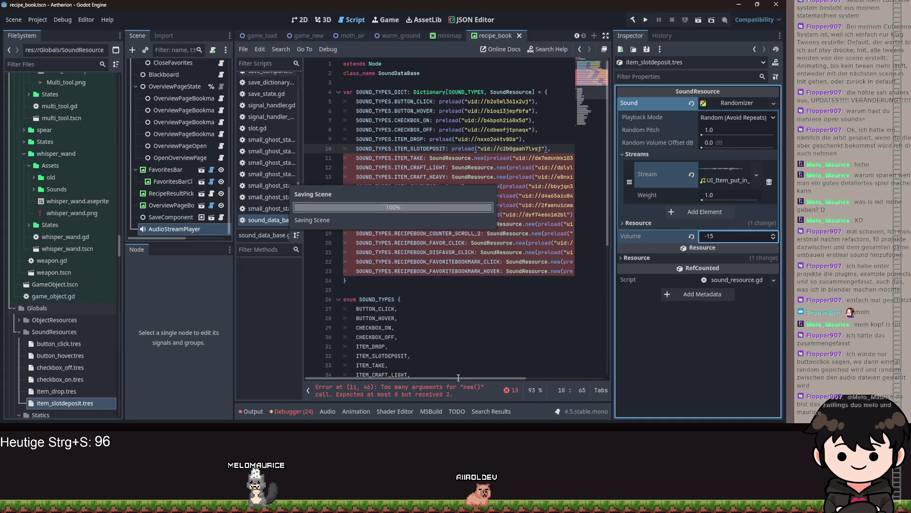
pyautogui.moveTo(458, 378); pyautogui.dragTo(515, 379)
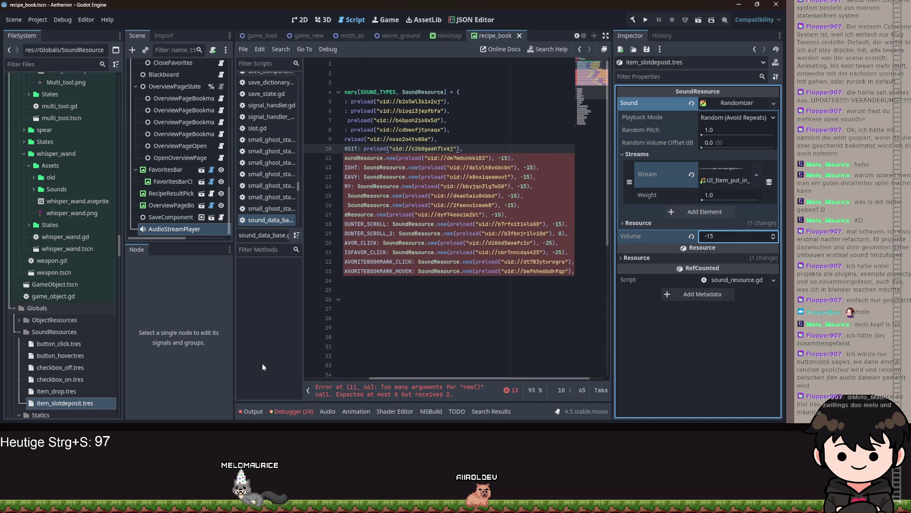
# Create a SoundResource saved as item_take.tres with volume -15.
pyautogui.rightClick(53, 331)
pyautogui.moveTo(82, 250)
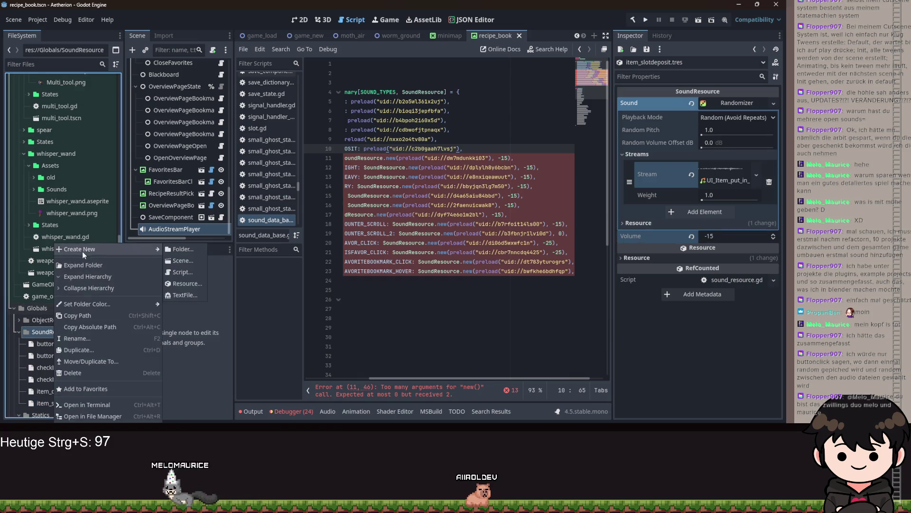
pyautogui.click(184, 286)
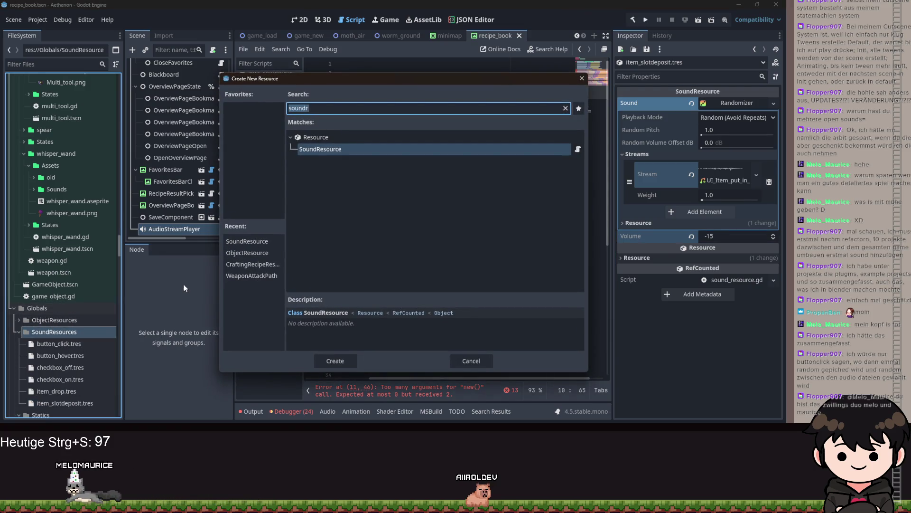
pyautogui.press('Return')
pyautogui.write('item_tak')
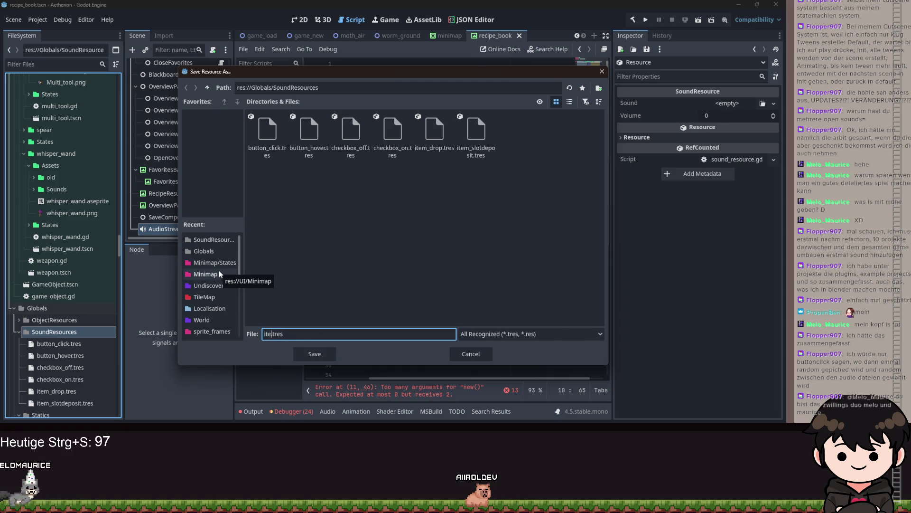
pyautogui.write('e')
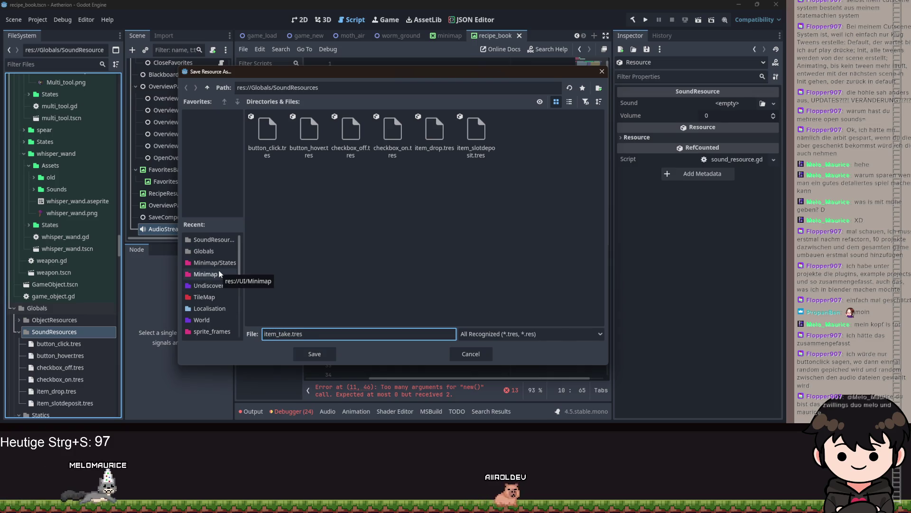
pyautogui.press('Return')
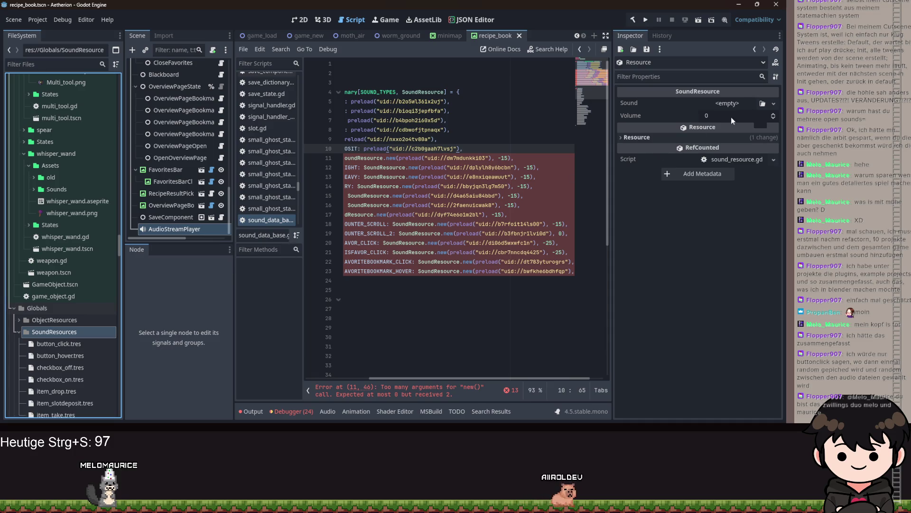
pyautogui.click(729, 116)
pyautogui.write('15')
pyautogui.press('Return')
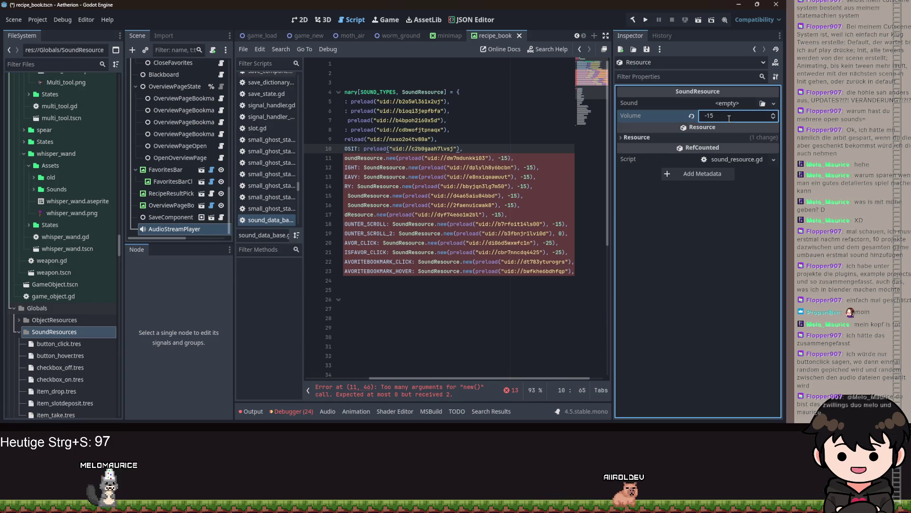
# Set item_take.tres's sound to a new AudioStreamRandomizer.
pyautogui.click(725, 108)
pyautogui.click(739, 262)
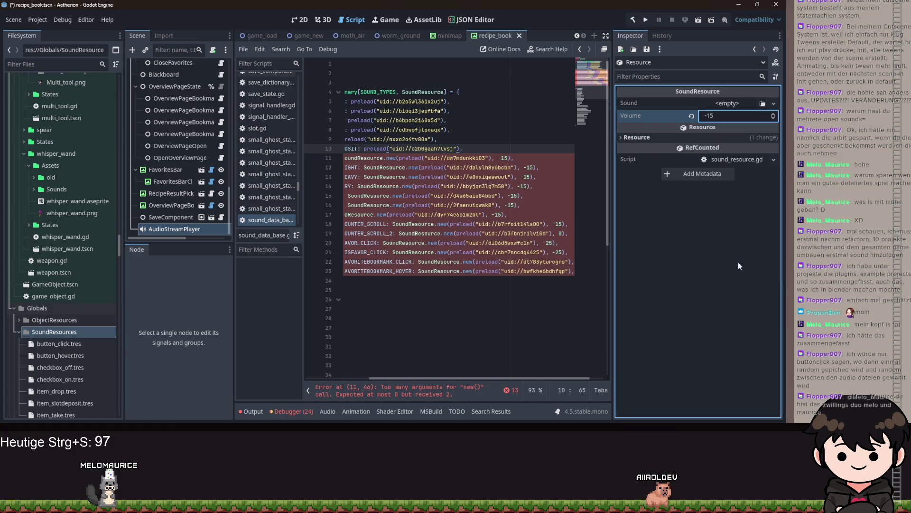
pyautogui.press('Escape')
pyautogui.click(725, 103)
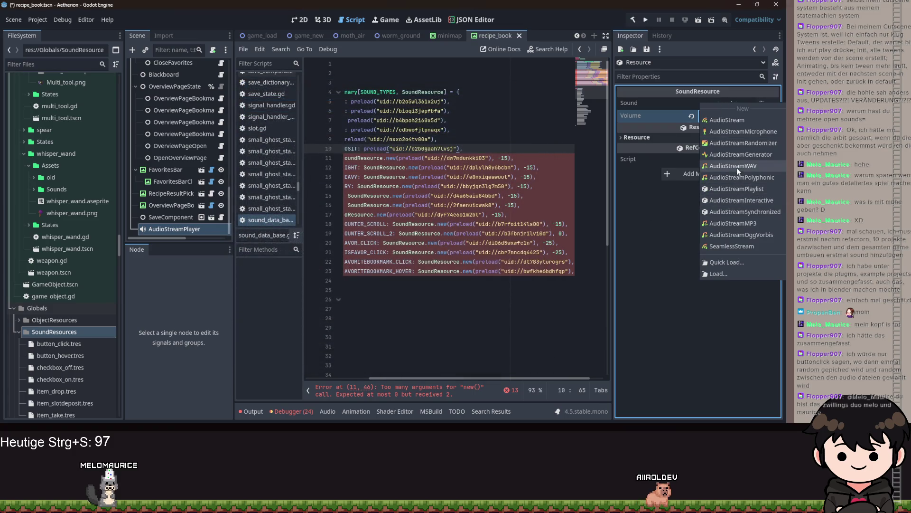
pyautogui.click(733, 141)
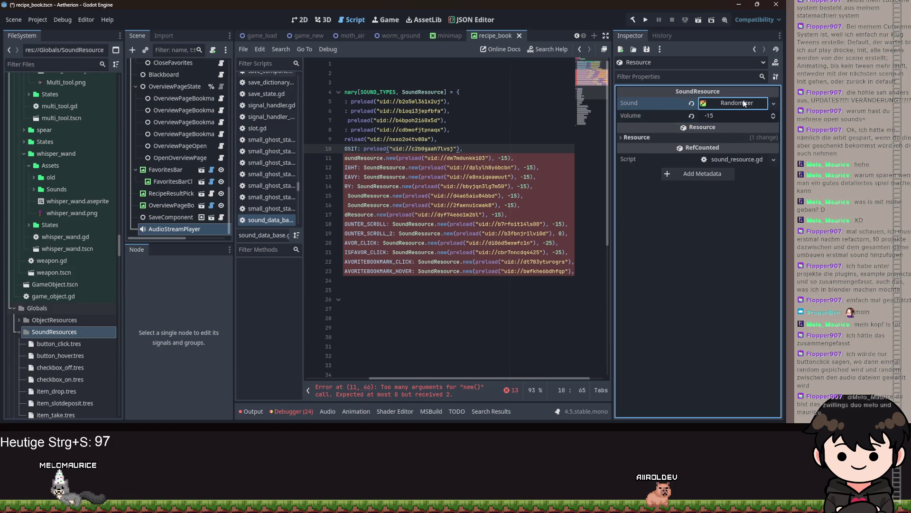
# Give item_take.tres's Randomizer a random pitch and the UI_item_take.wav stream.
pyautogui.click(743, 103)
pyautogui.click(718, 131)
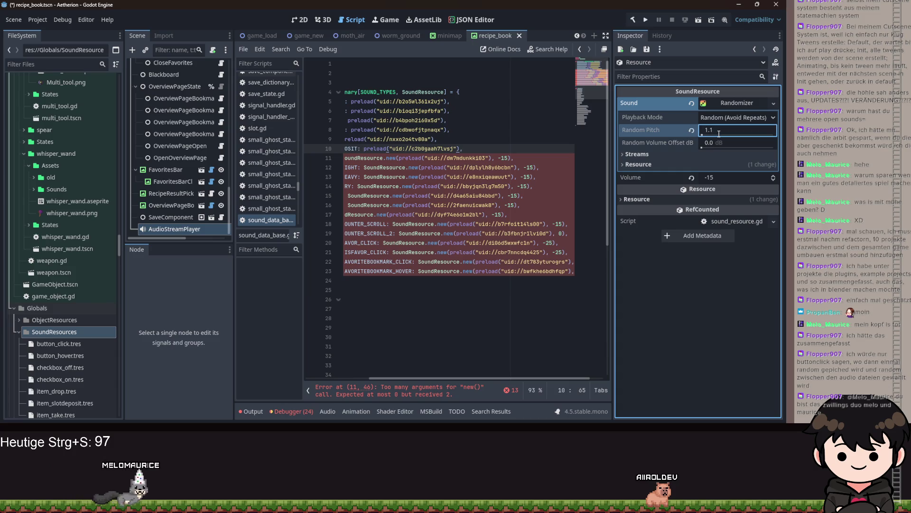
pyautogui.click(634, 154)
pyautogui.click(683, 173)
pyautogui.click(720, 166)
pyautogui.click(730, 319)
pyautogui.write('item')
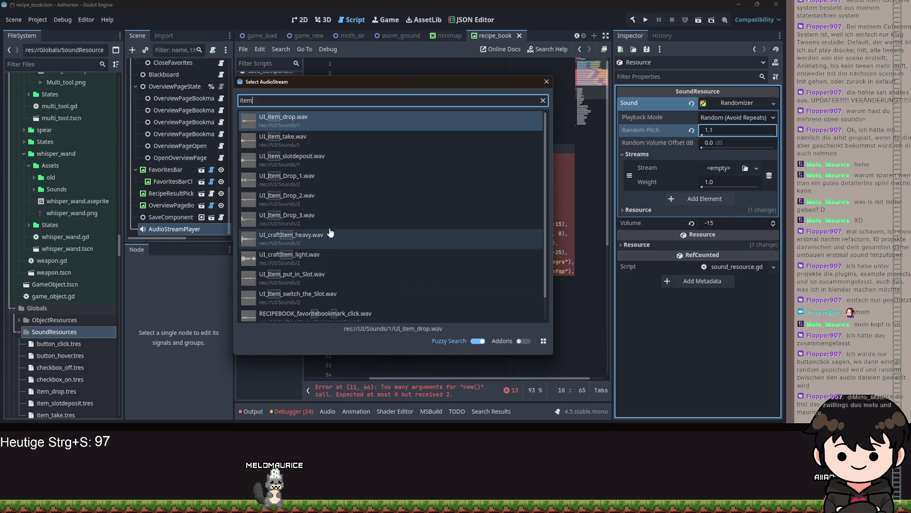
pyautogui.scroll(-1, 315, 200)
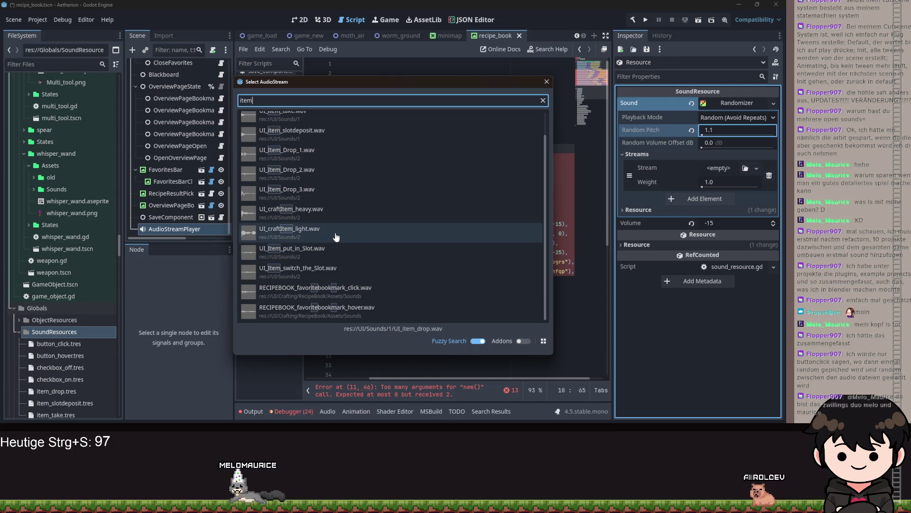
pyautogui.write('_tak')
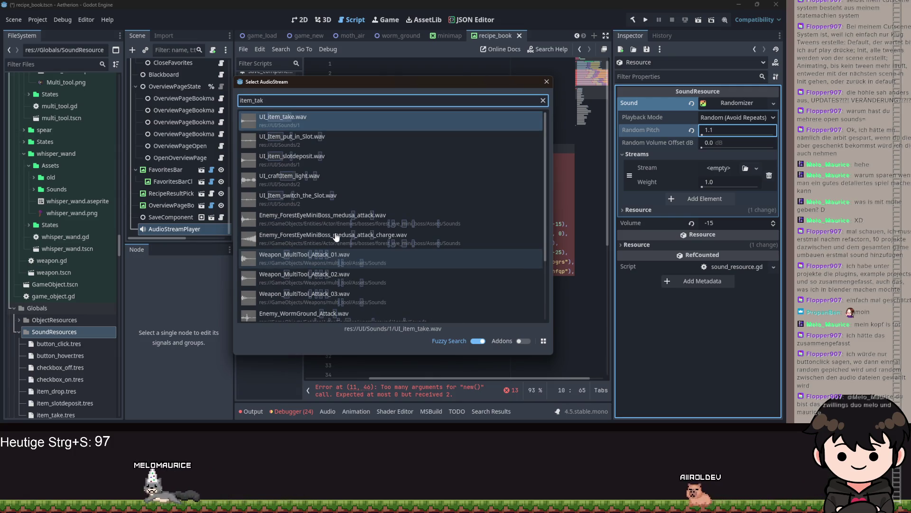
pyautogui.doubleClick(337, 124)
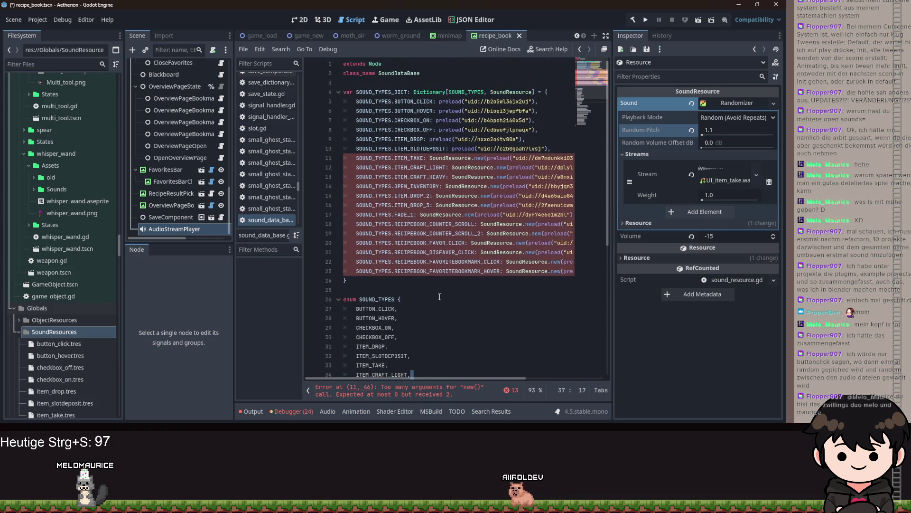
# Save, then replace the old ITEM_TAKE constructor call with a preload of item_take.tres.
pyautogui.click(465, 287)
pyautogui.hotkey('ctrl', 's')
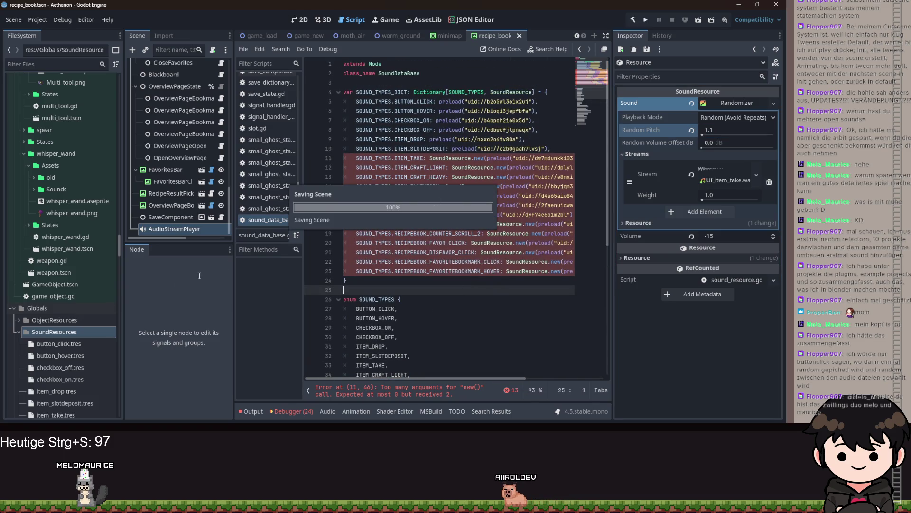
pyautogui.hotkey('ctrl', 's')
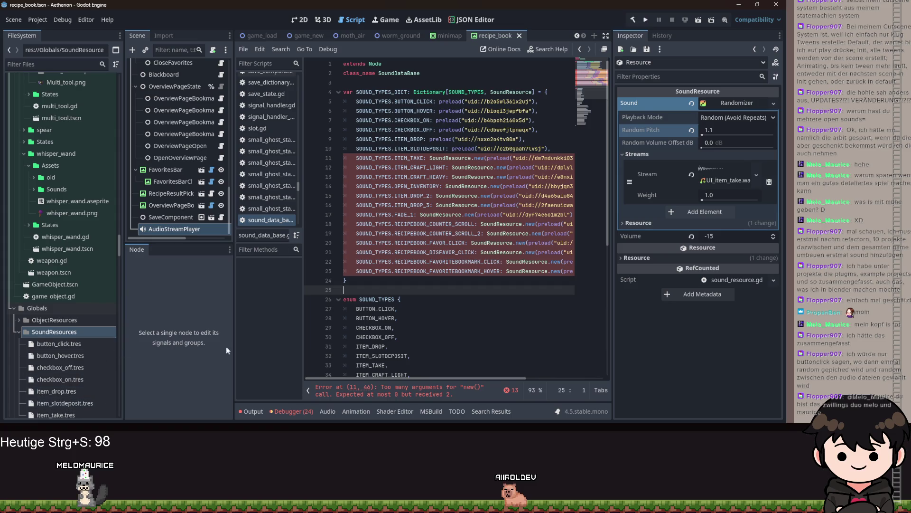
pyautogui.doubleClick(442, 158)
pyautogui.hotkey('shift', 'End')
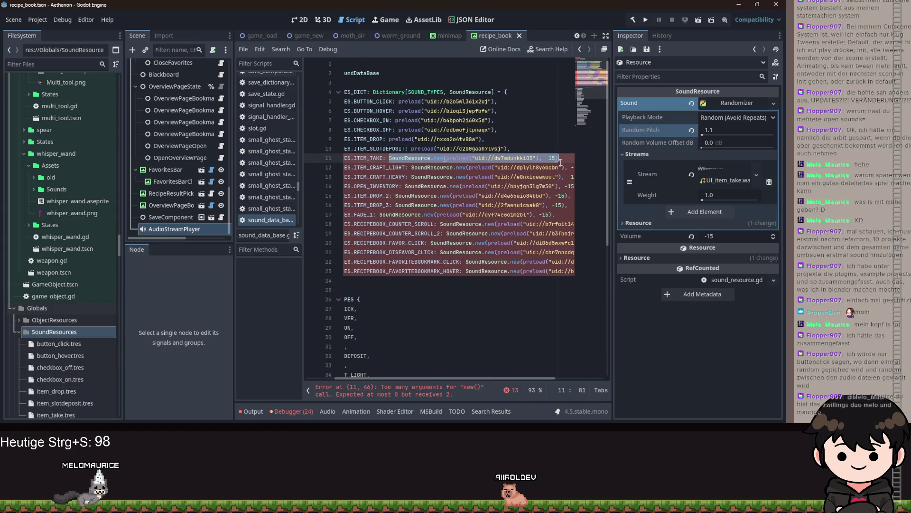
pyautogui.press('BackSpace')
pyautogui.moveTo(72, 411)
pyautogui.mouseDown()
pyautogui.moveTo(418, 243)
pyautogui.moveTo(429, 159)
pyautogui.mouseUp()
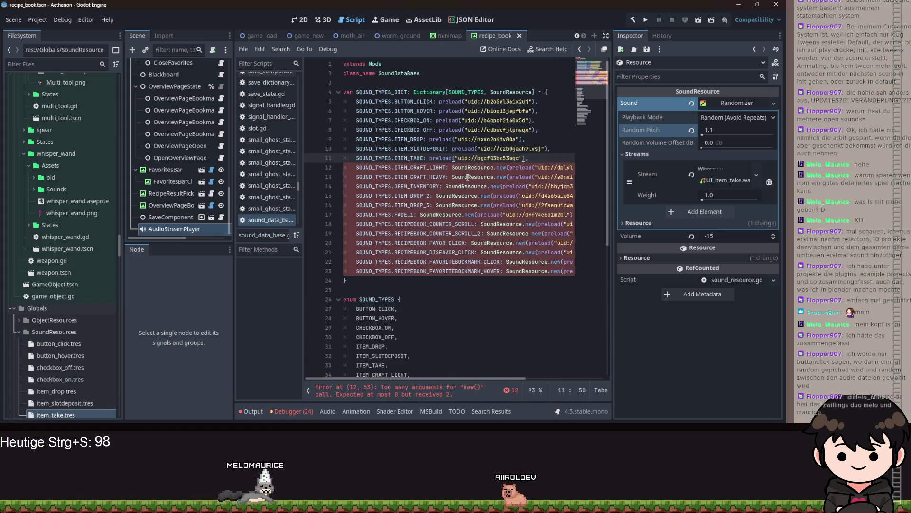
# Delete the ITEM_DROP_2 and ITEM_DROP_3 entries from the enum.
pyautogui.scroll(-3, 71, 218)
pyautogui.scroll(-2, 460, 270)
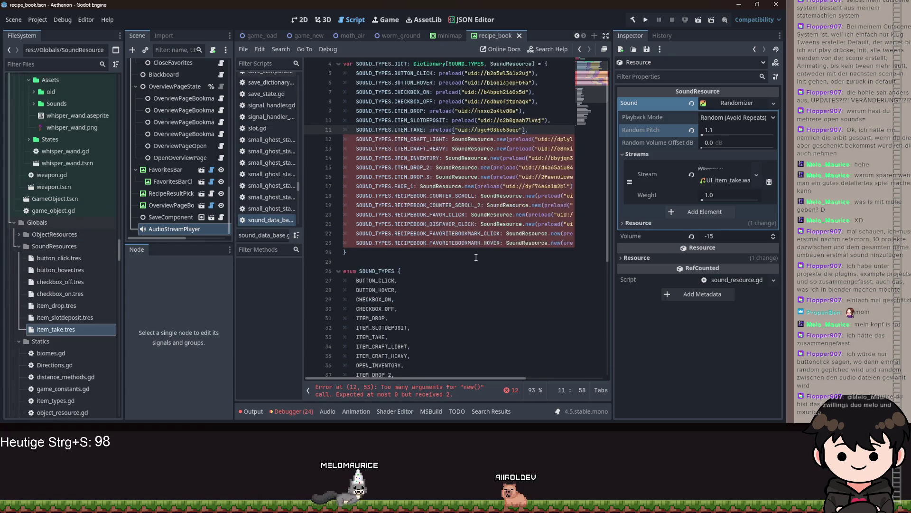
pyautogui.moveTo(395, 355); pyautogui.dragTo(323, 351)
pyautogui.press('BackSpace')
pyautogui.press('BackSpace')
pyautogui.scroll(2, 323, 332)
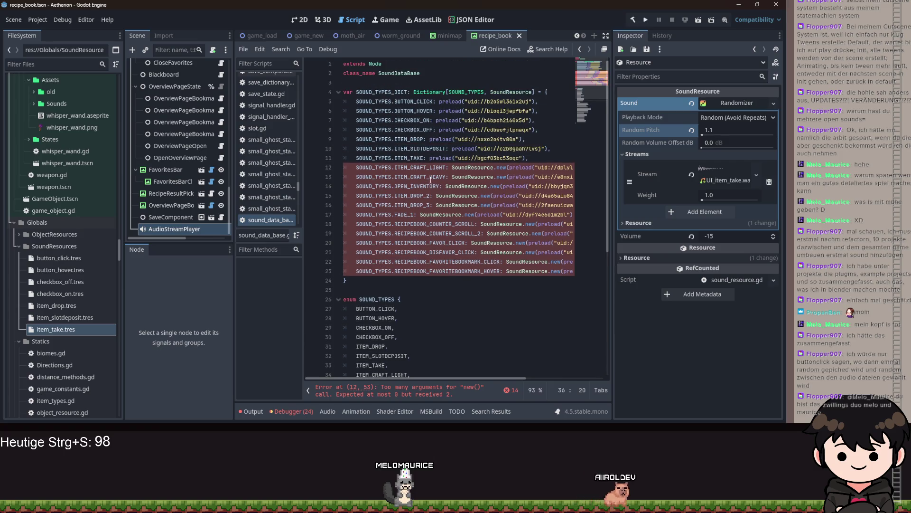
pyautogui.rightClick(57, 243)
# Create a new SoundResource in SoundResources saved as item_craft_light.tres.
pyautogui.moveTo(98, 248)
pyautogui.click(188, 283)
pyautogui.press('Return')
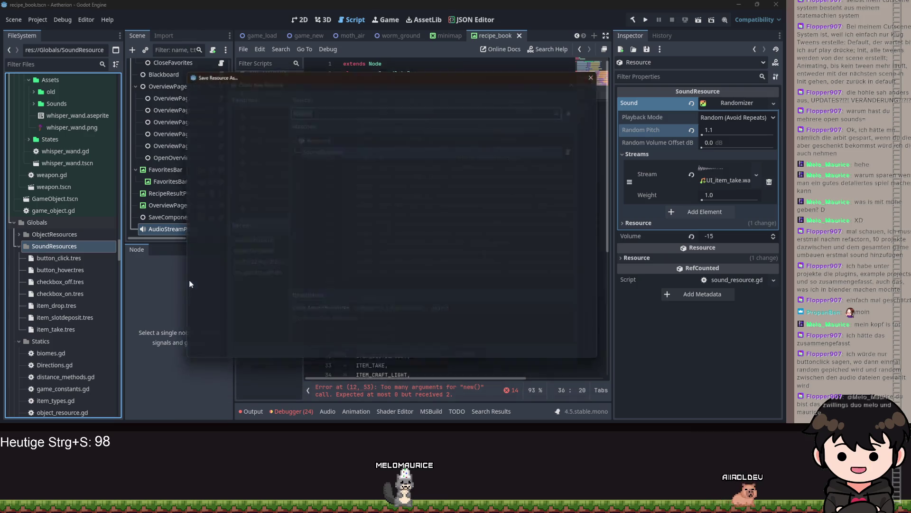
pyautogui.write('item')
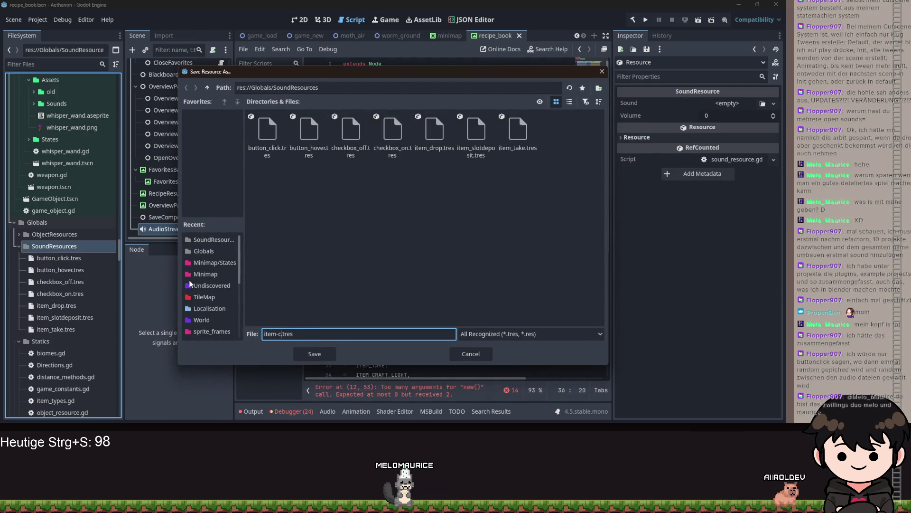
pyautogui.write('_craft_li')
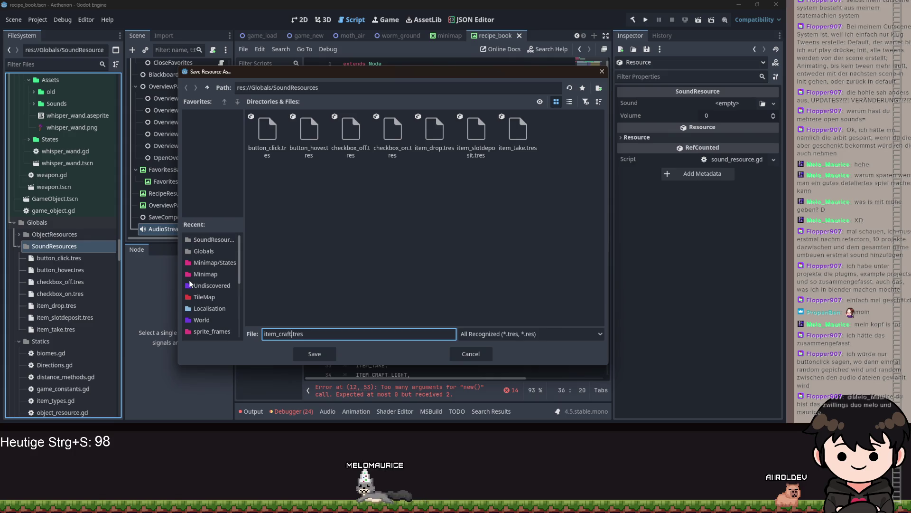
pyautogui.write('ght')
pyautogui.press('Return')
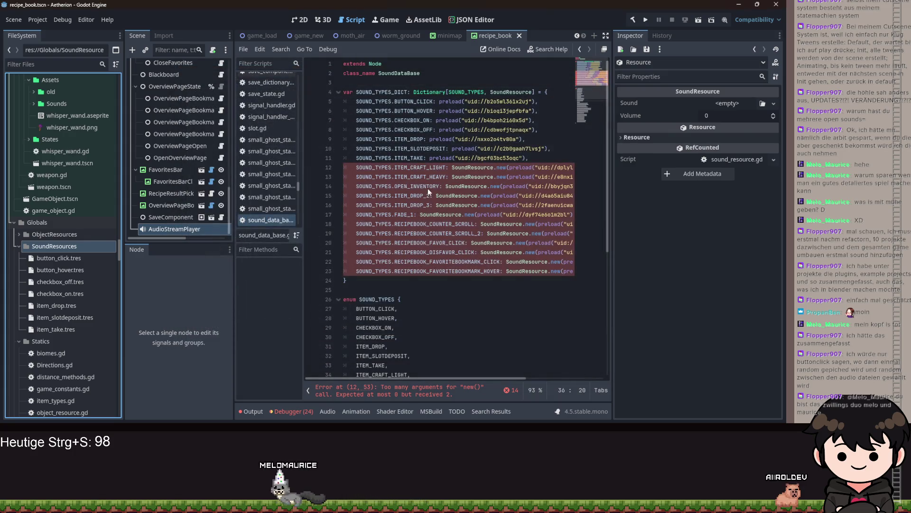
# Set its Sound to a new Randomizer with random pitch 1.1.
pyautogui.click(727, 103)
pyautogui.click(737, 148)
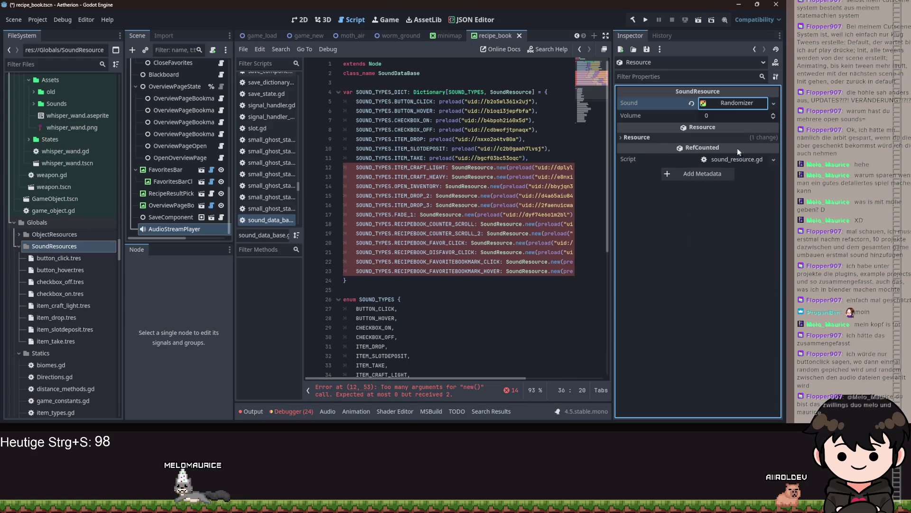
pyautogui.click(728, 130)
pyautogui.write('1.1')
pyautogui.press('Tab')
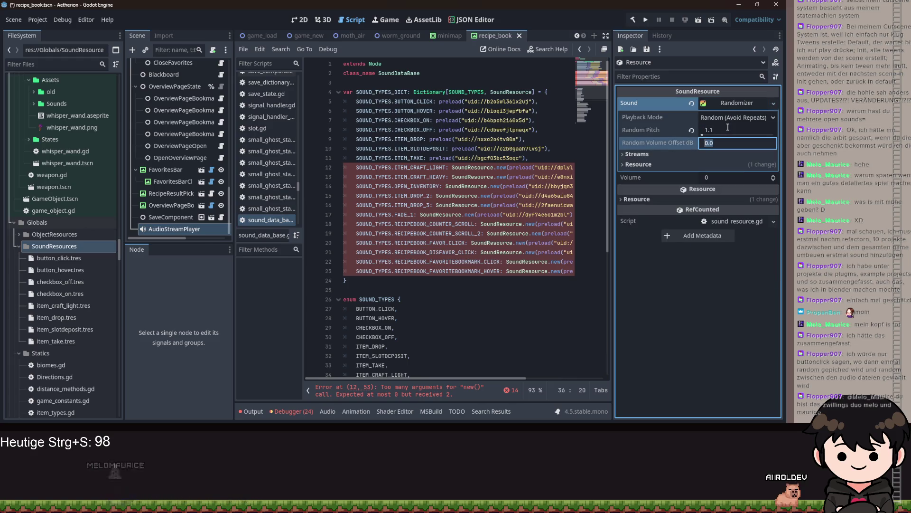
# Add UI_craftItem_light.wav as the randomizer's stream and save.
pyautogui.click(637, 154)
pyautogui.click(702, 168)
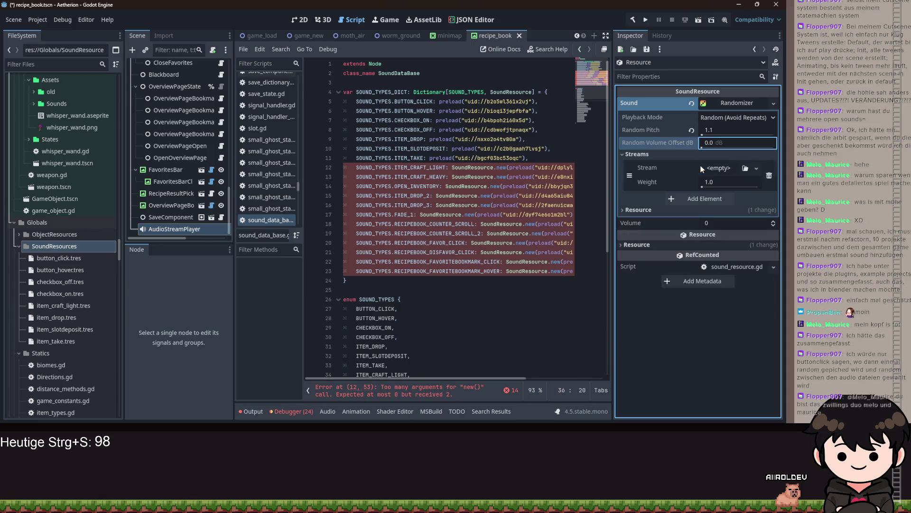
pyautogui.click(730, 170)
pyautogui.click(734, 326)
pyautogui.write('craft_lig')
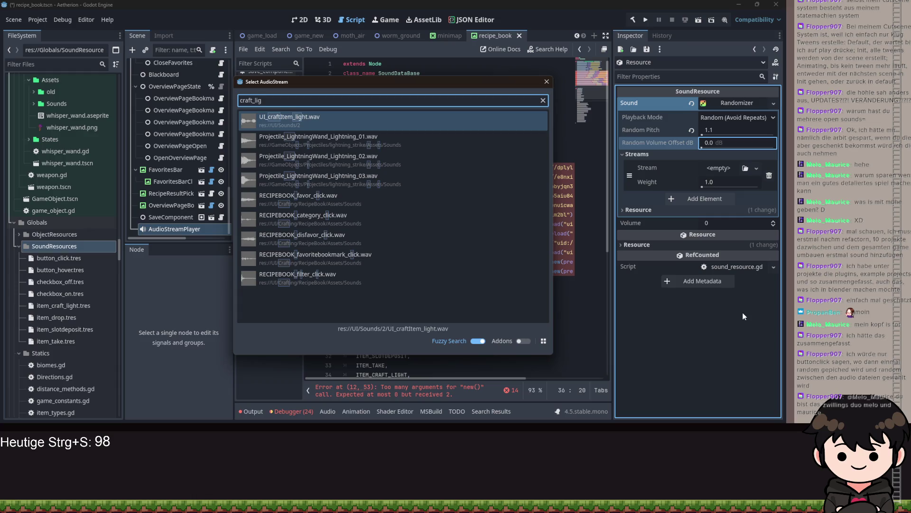
pyautogui.press('Return')
pyautogui.hotkey('ctrl', 's')
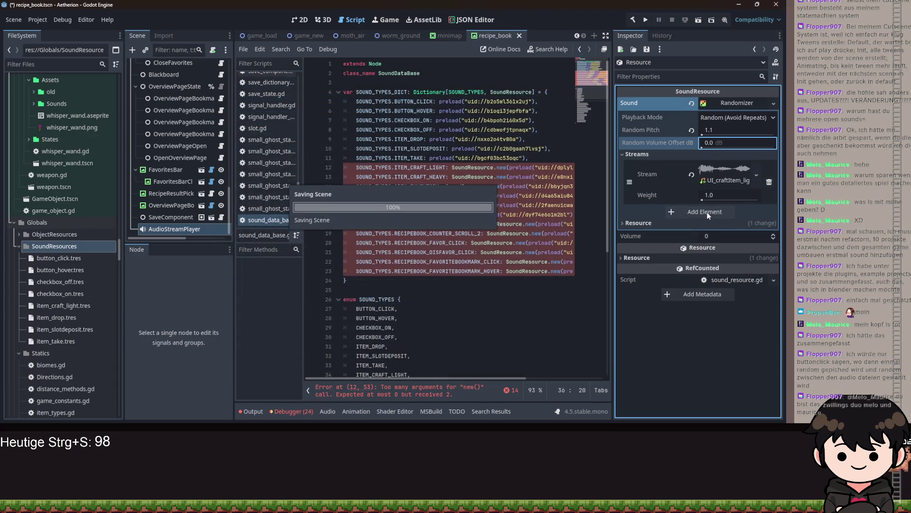
# Set the resource volume to -15 and save.
pyautogui.click(711, 238)
pyautogui.moveTo(497, 376); pyautogui.dragTo(571, 375)
pyautogui.write('-15')
pyautogui.press('Return')
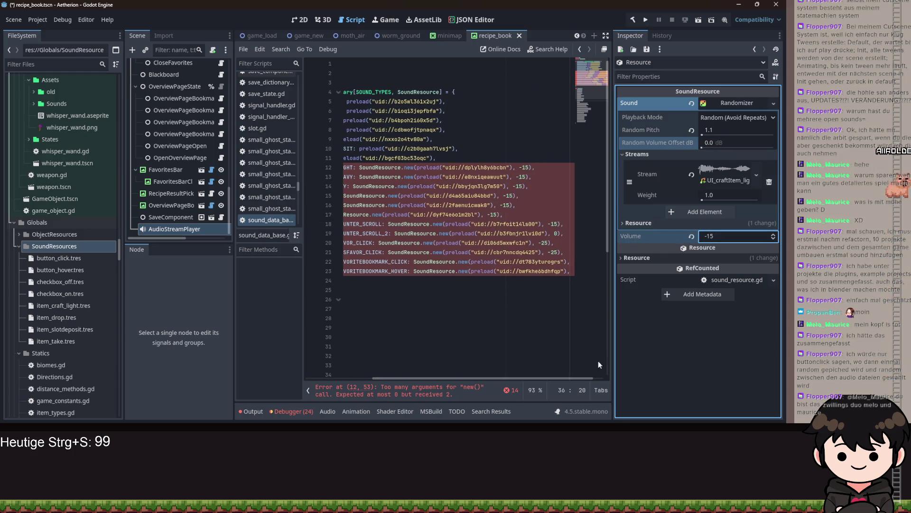
pyautogui.hotkey('ctrl', 's')
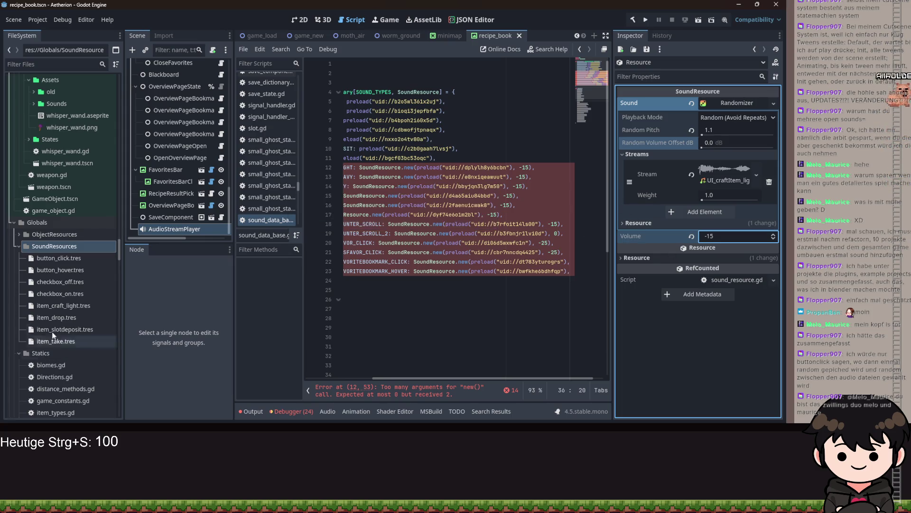
pyautogui.rightClick(51, 246)
# Create a new SoundResource in SoundResources saved as item_craft_heavy.tres.
pyautogui.moveTo(104, 249)
pyautogui.click(165, 275)
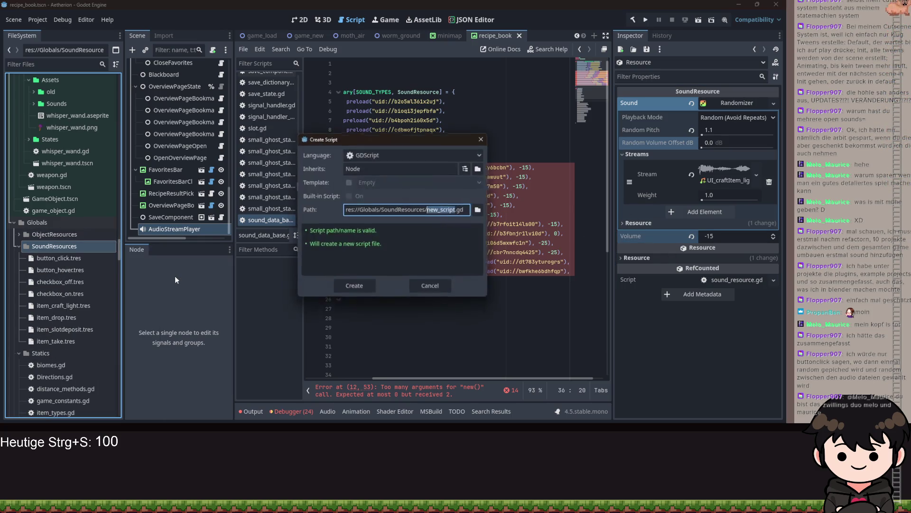
pyautogui.press('Escape')
pyautogui.rightClick(79, 246)
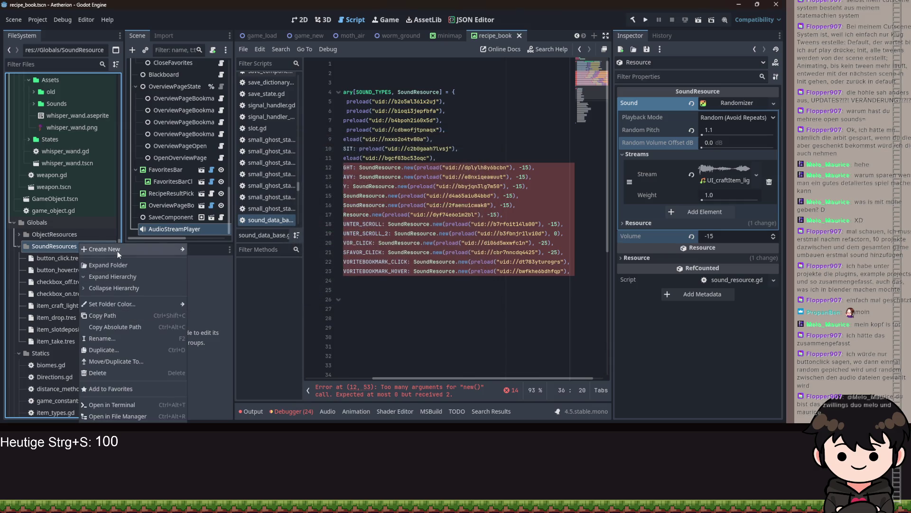
pyautogui.click(215, 284)
pyautogui.press('Return')
pyautogui.write('c')
pyautogui.press('BackSpace')
pyautogui.write('item-.tres')
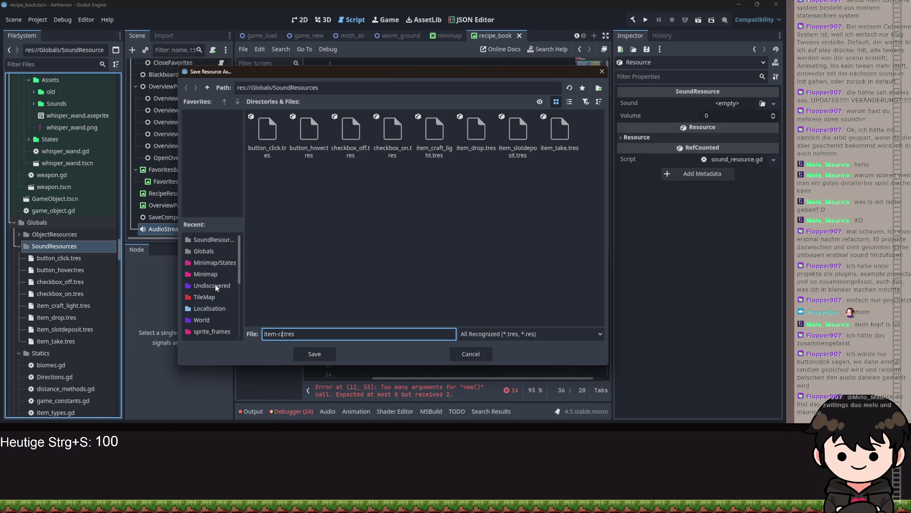
pyautogui.press('BackSpace')
pyautogui.write('_craft_he')
pyautogui.write('avy')
pyautogui.press('Return')
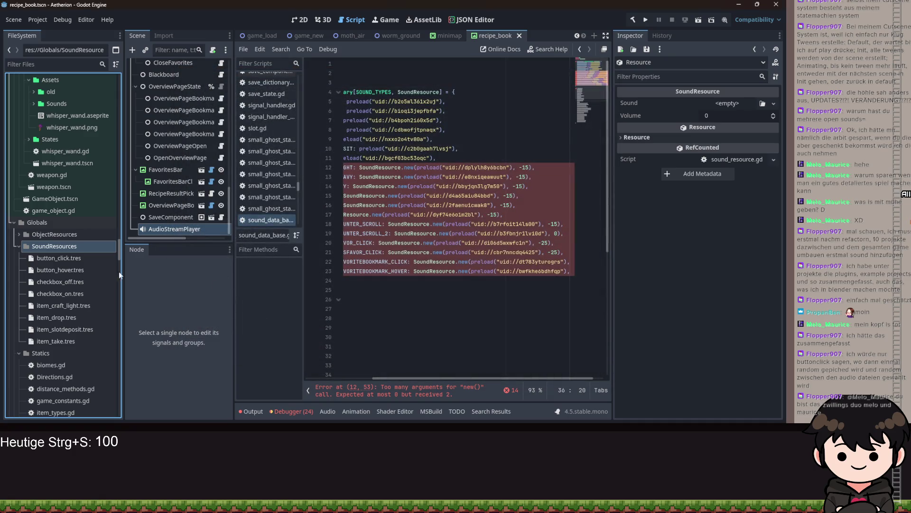
# Give item_craft_heavy.tres volume -15 and a new Randomizer sound with random pitch 1.1.
pyautogui.click(69, 308)
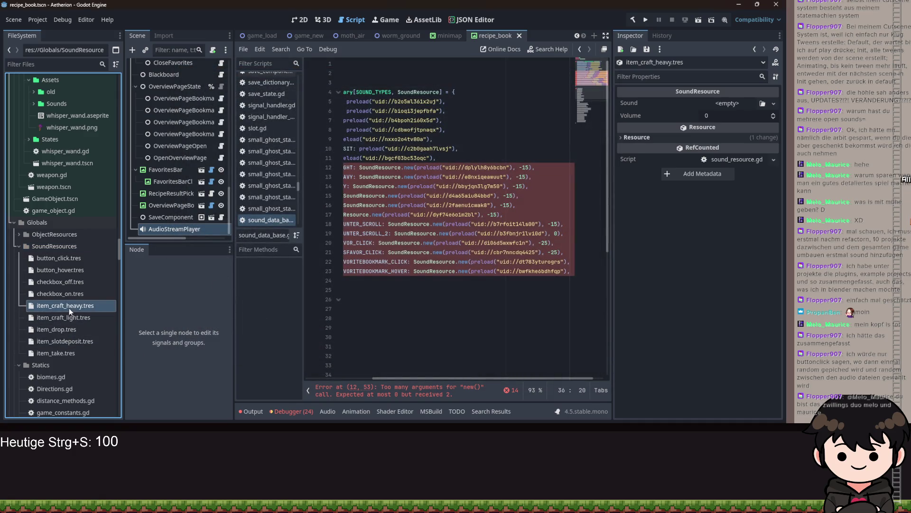
pyautogui.click(729, 114)
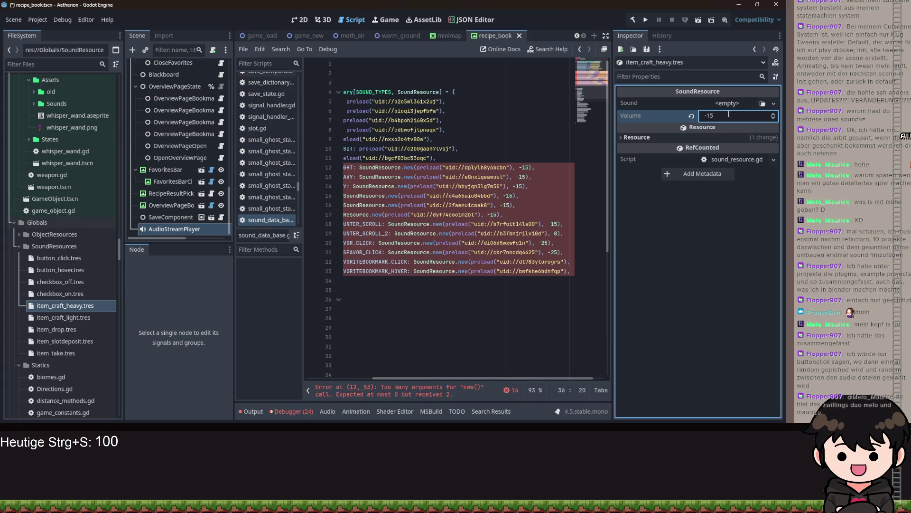
pyautogui.click(728, 103)
pyautogui.click(731, 152)
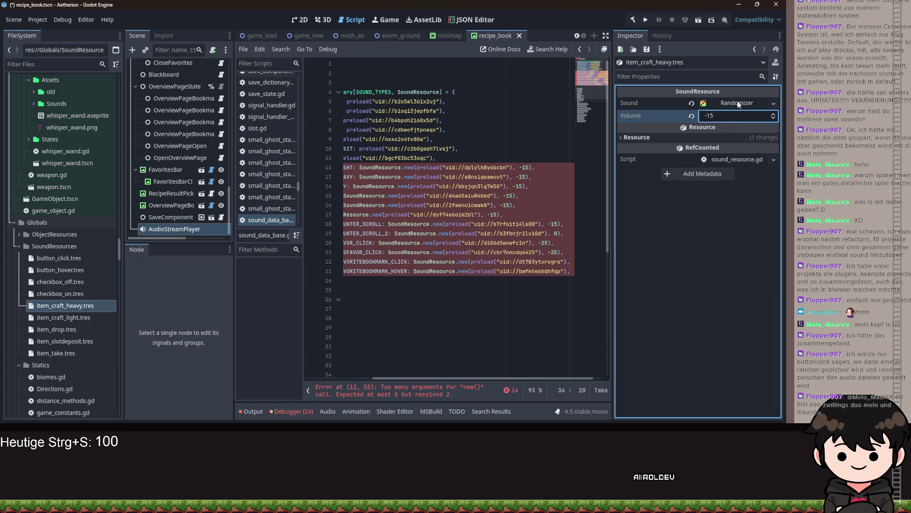
pyautogui.click(721, 135)
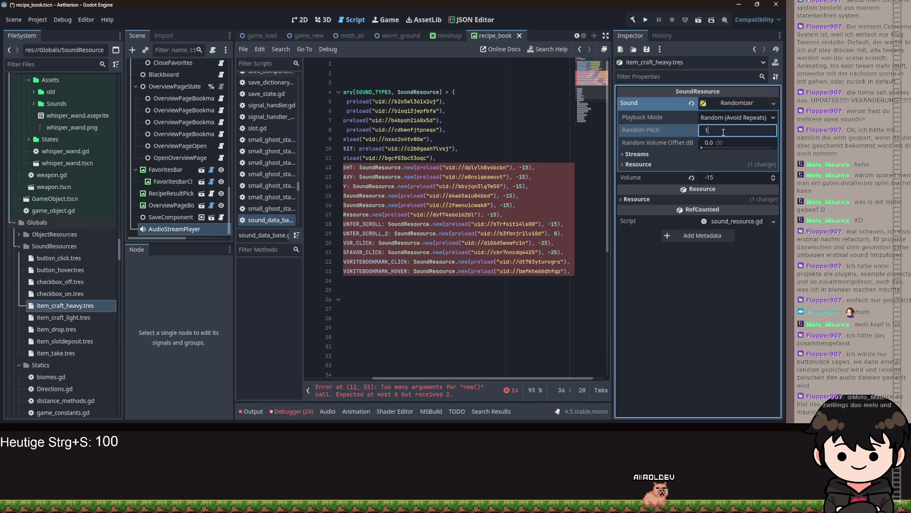
# Add UI_craftItem_heavy.wav as the randomizer's stream and save.
pyautogui.click(638, 155)
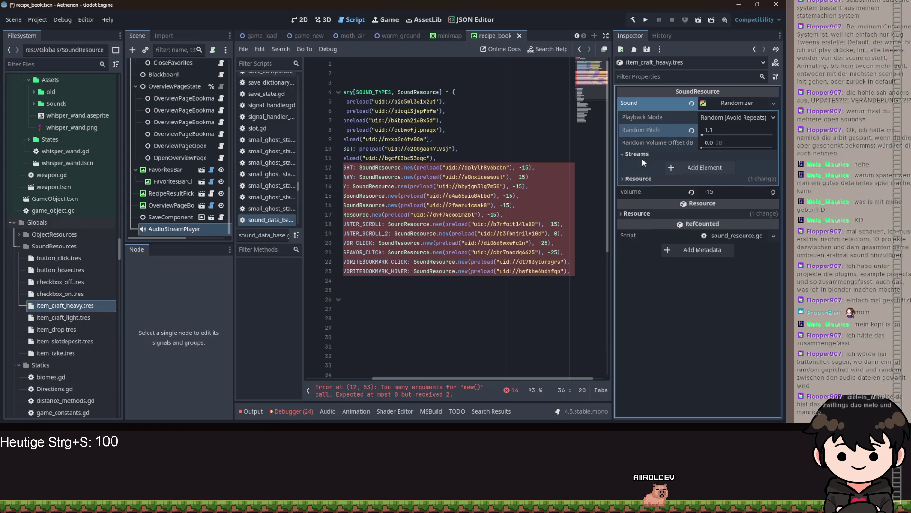
pyautogui.click(703, 167)
pyautogui.click(717, 169)
pyautogui.click(745, 327)
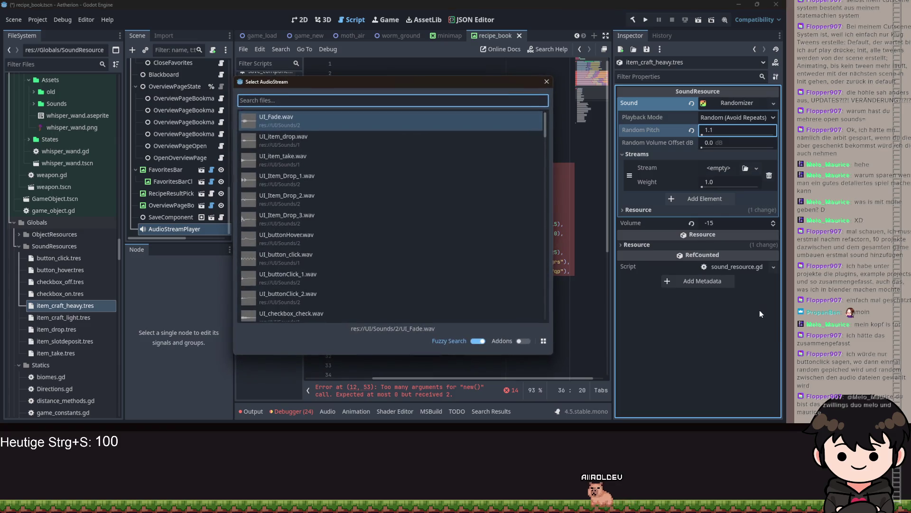
pyautogui.write('itemheav')
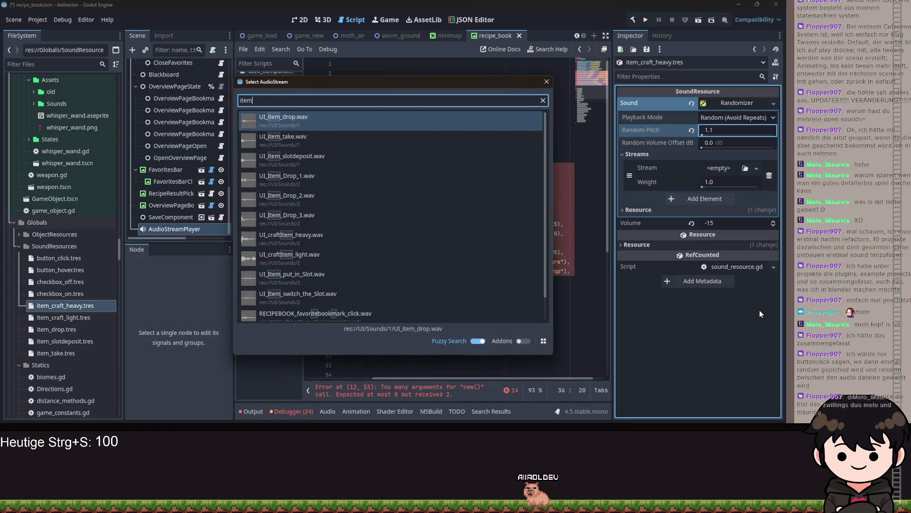
pyautogui.press('Return')
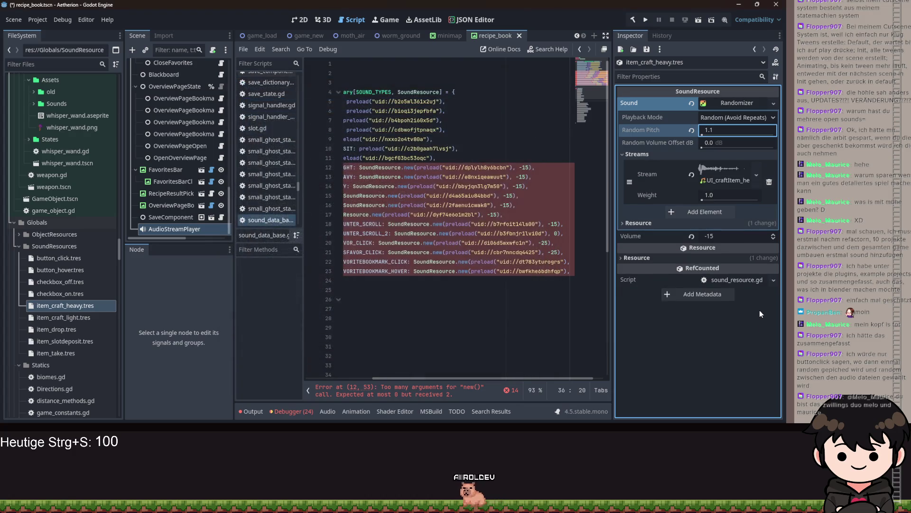
pyautogui.hotkey('ctrl', 's')
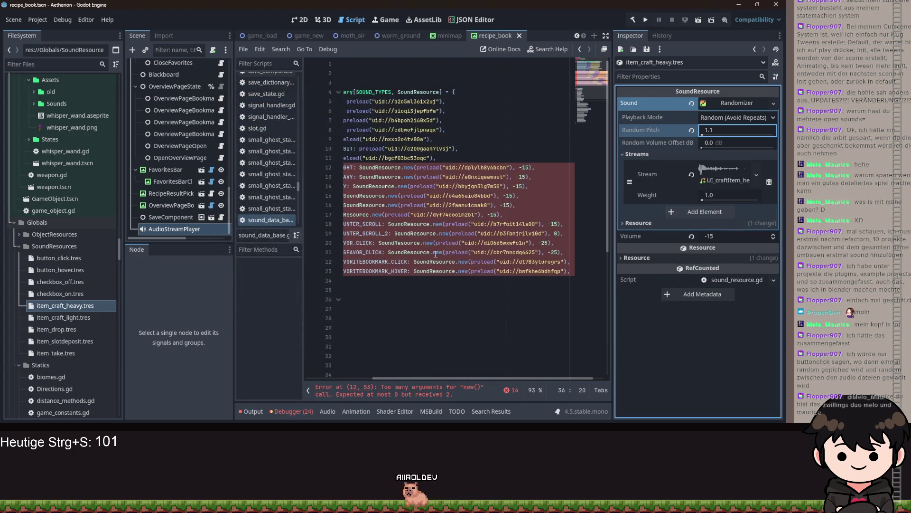
pyautogui.moveTo(534, 167); pyautogui.dragTo(354, 167)
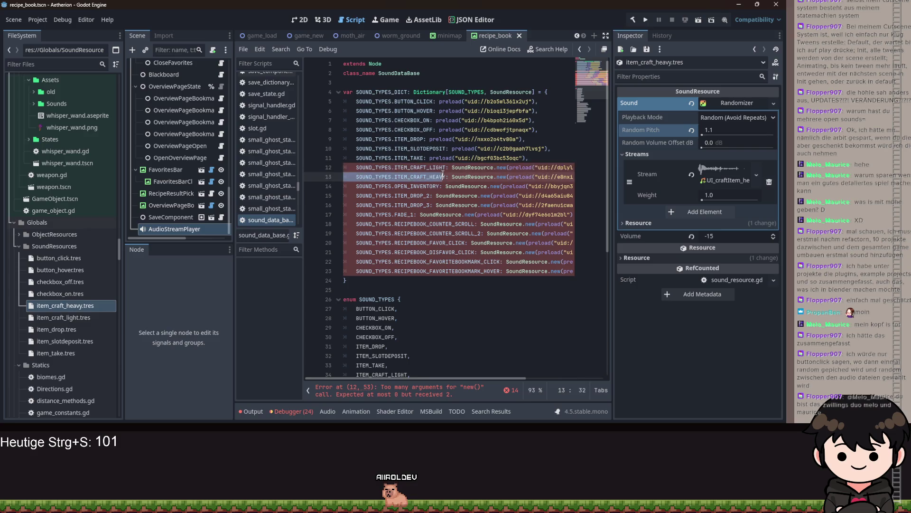
# Replace the ITEM_CRAFT_LIGHT and ITEM_CRAFT_HEAVY definitions with preloads of their .tres files and save.
pyautogui.press('BackSpace')
pyautogui.moveTo(66, 305)
pyautogui.mouseDown()
pyautogui.moveTo(208, 282)
pyautogui.moveTo(455, 174)
pyautogui.moveTo(451, 167)
pyautogui.mouseUp()
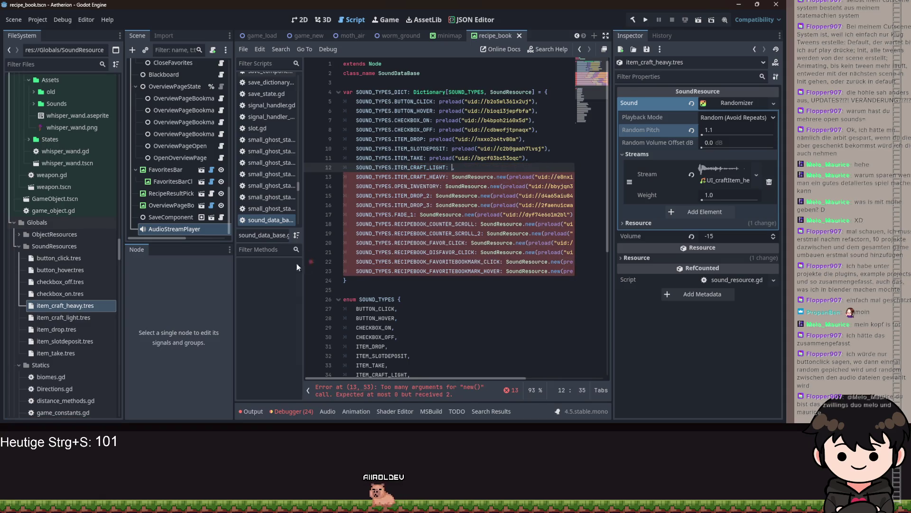
pyautogui.moveTo(76, 318)
pyautogui.mouseDown()
pyautogui.moveTo(455, 183)
pyautogui.moveTo(451, 168)
pyautogui.moveTo(583, 181)
pyautogui.mouseUp()
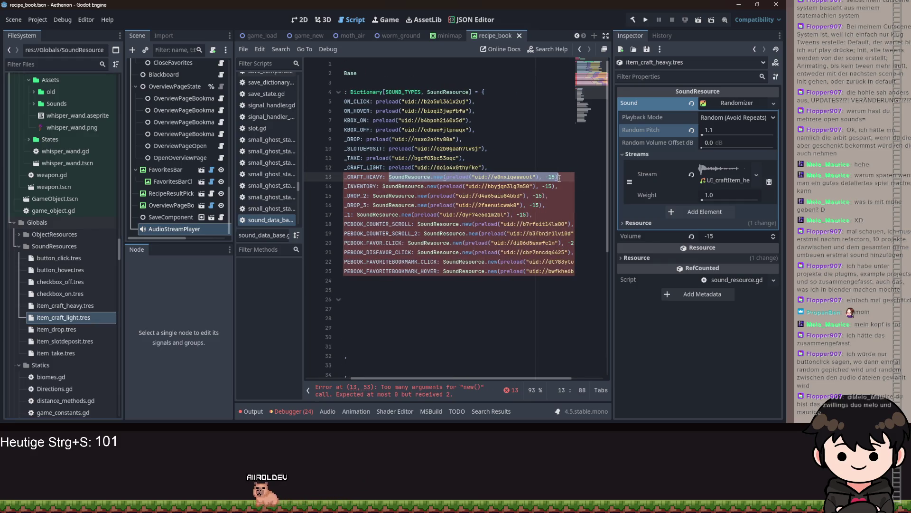
pyautogui.press('BackSpace')
pyautogui.moveTo(76, 306); pyautogui.dragTo(427, 179)
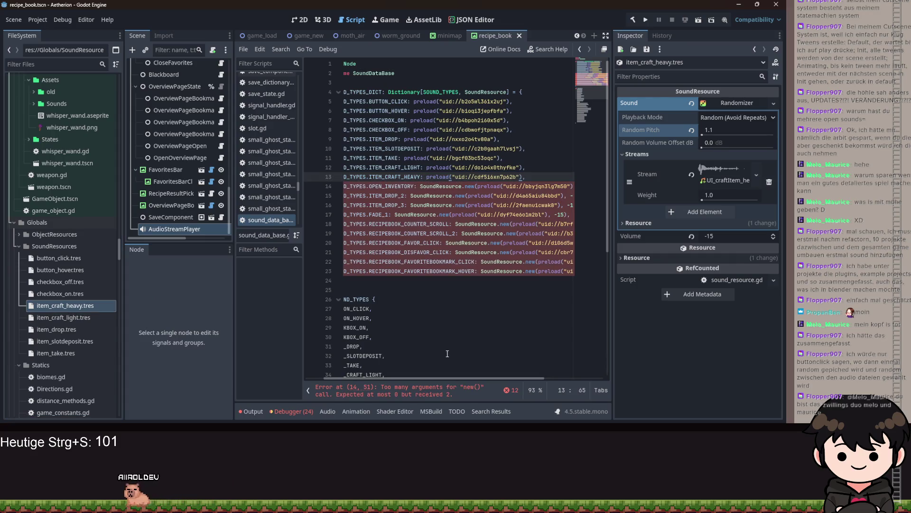
pyautogui.hotkey('ctrl', 's')
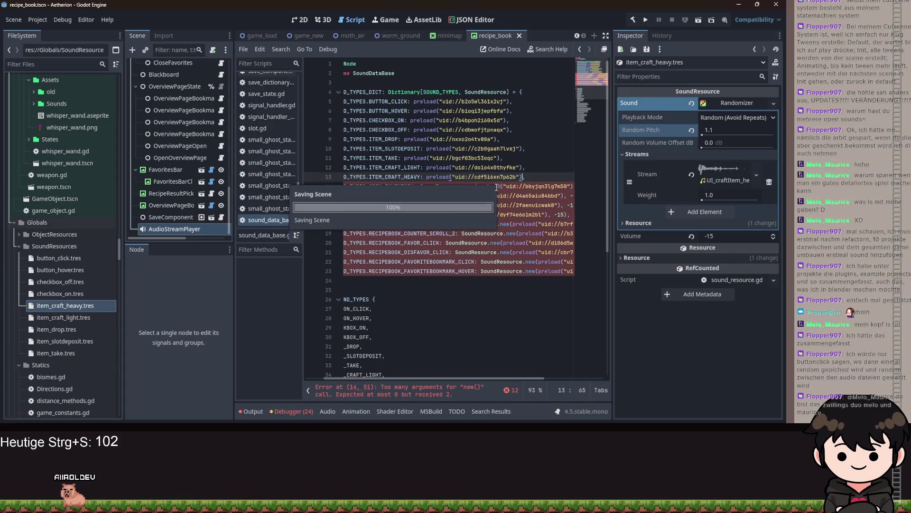
# Delete the old SoundResource.new value after OPEN_INVENTORY on line 14.
pyautogui.click(454, 167)
pyautogui.moveTo(422, 186); pyautogui.dragTo(569, 183)
pyautogui.press('BackSpace')
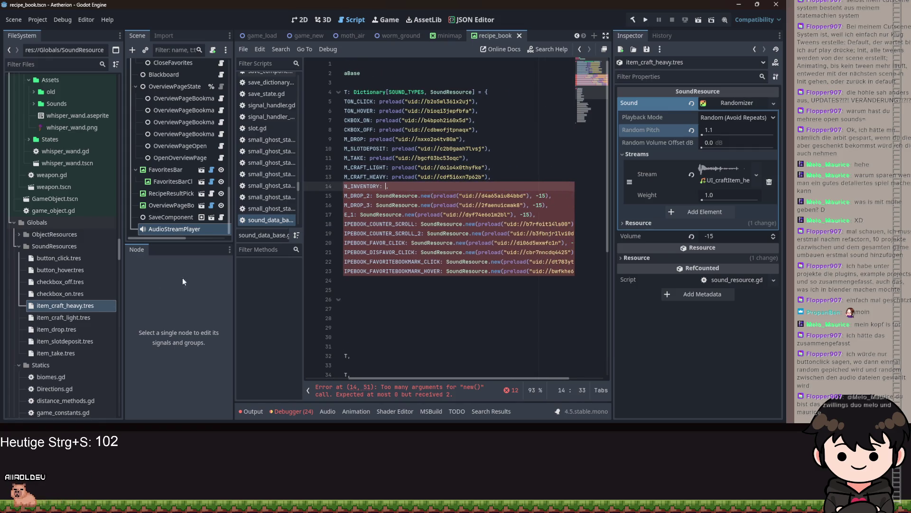
# Create a new SoundResource in SoundResources saved as open_inventory.tres.
pyautogui.rightClick(57, 244)
pyautogui.moveTo(81, 246)
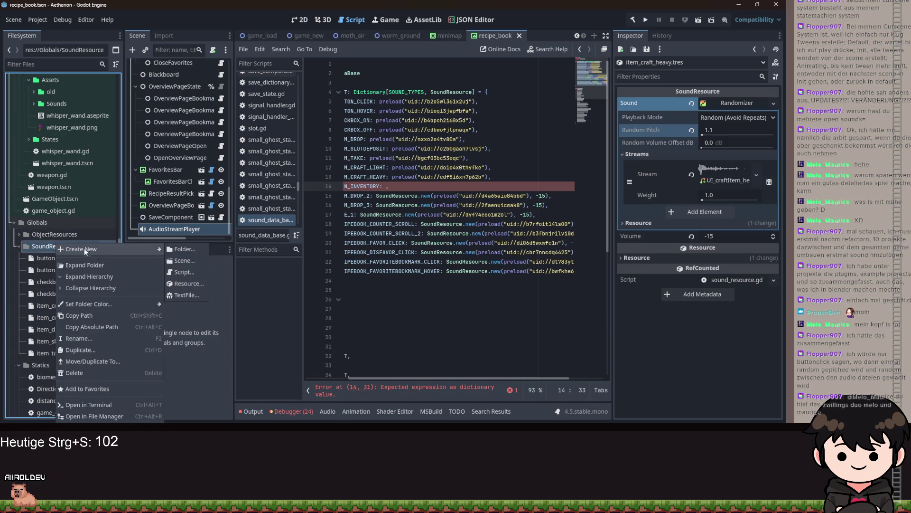
pyautogui.click(181, 281)
pyautogui.press('Return')
pyautogui.write('open_')
pyautogui.write('inventory')
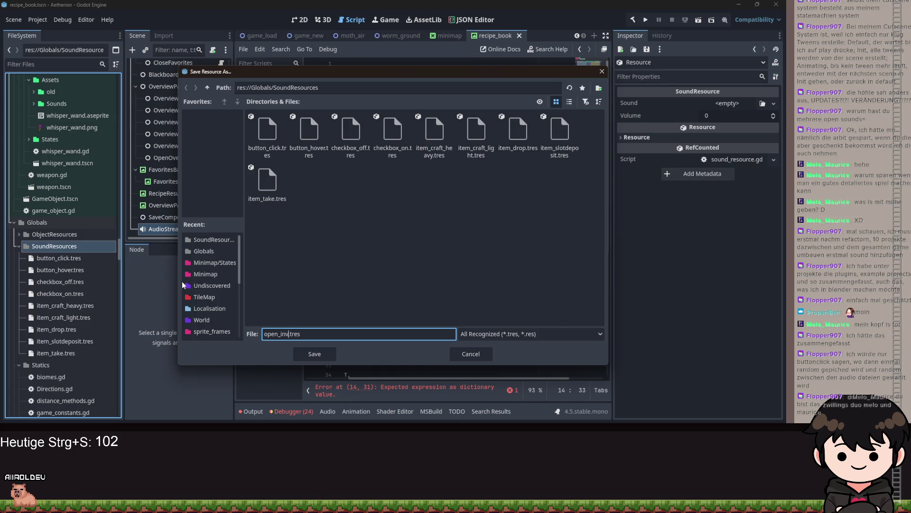
pyautogui.press('Return')
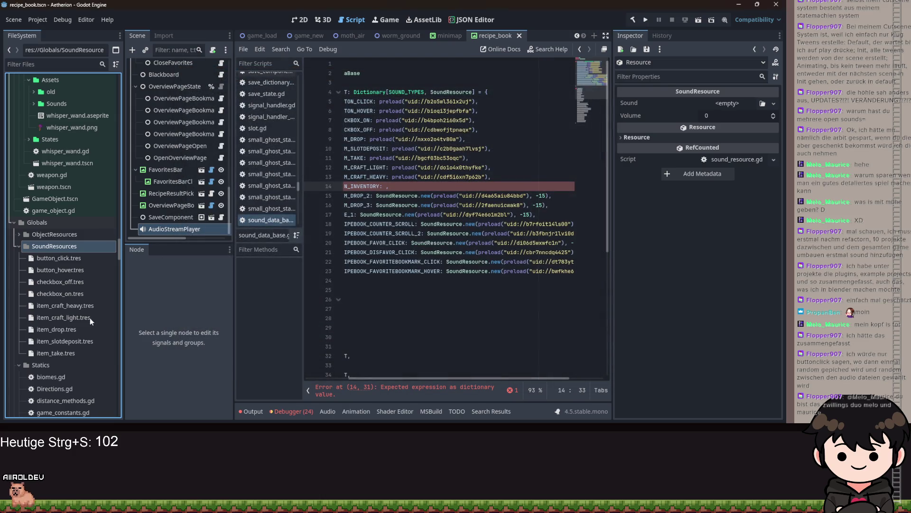
# Give open_inventory.tres a new Randomizer sound, volume -15 and random pitch 1.1.
pyautogui.click(50, 363)
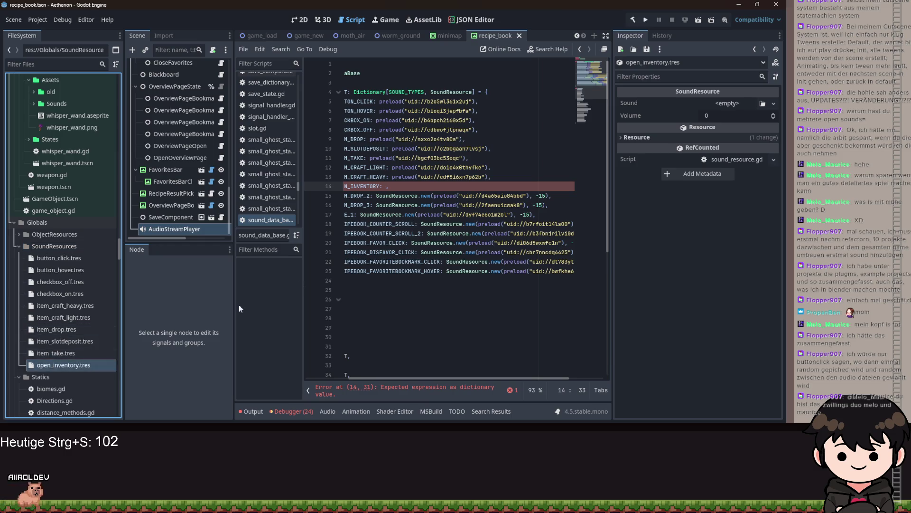
pyautogui.click(733, 104)
pyautogui.click(724, 271)
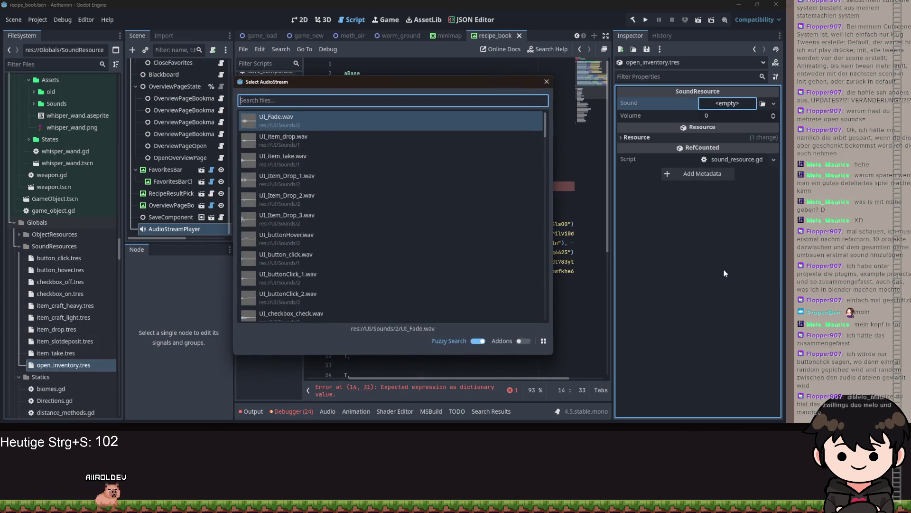
pyautogui.press('Escape')
pyautogui.click(726, 103)
pyautogui.click(733, 152)
pyautogui.click(723, 120)
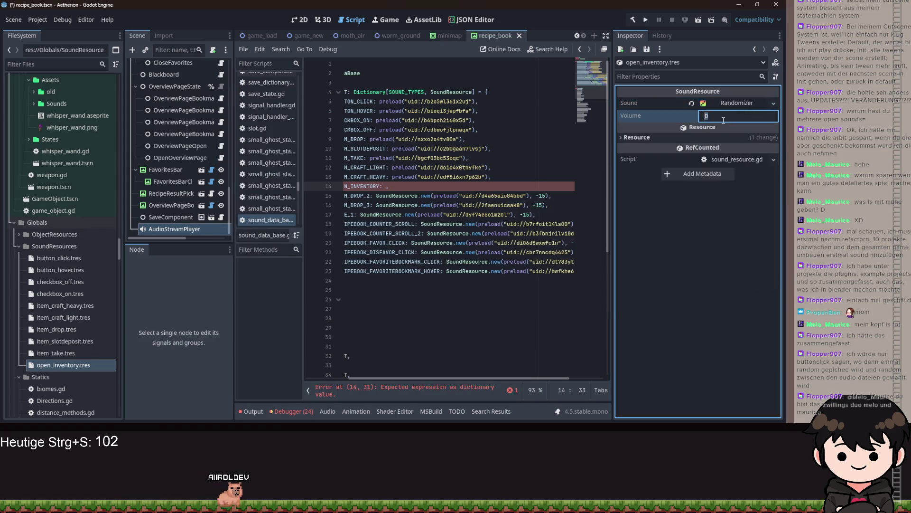
pyautogui.click(726, 103)
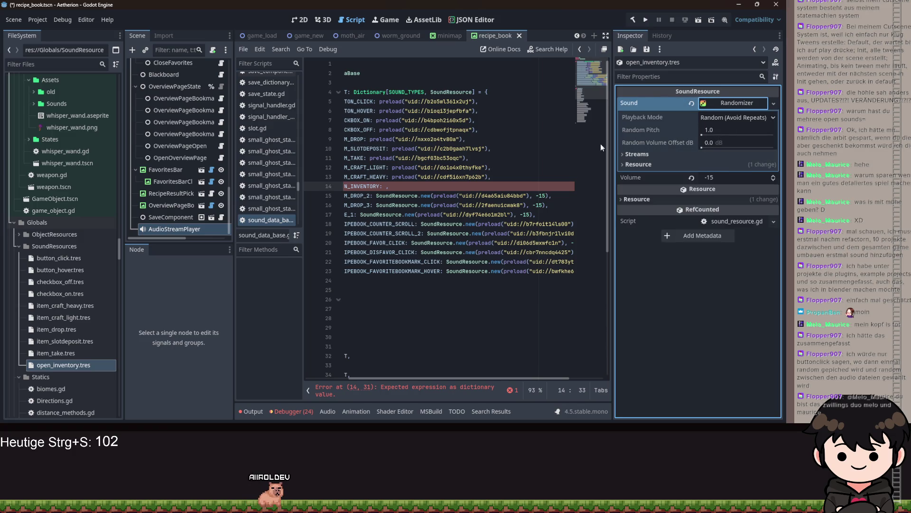
pyautogui.click(735, 132)
pyautogui.write('1.1')
pyautogui.press('Tab')
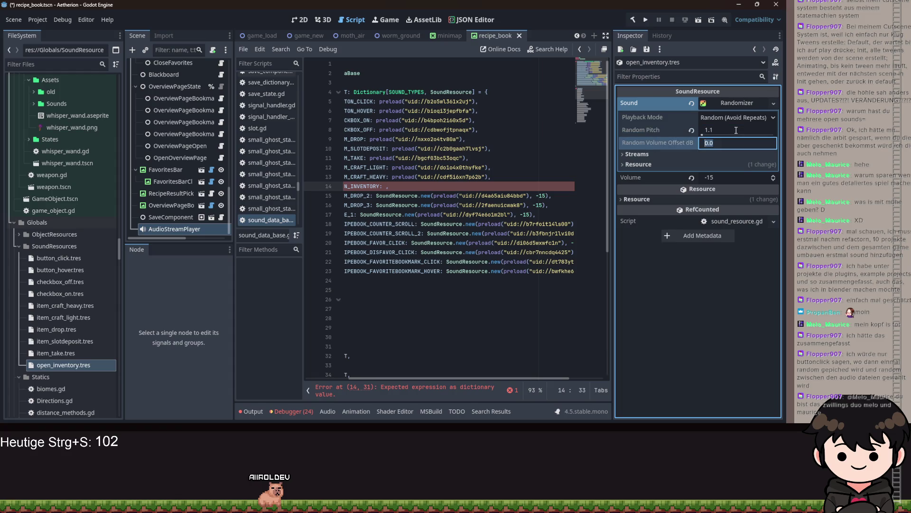
# Add a stream slot to the randomizer, clearing an accidentally nested randomizer.
pyautogui.click(646, 153)
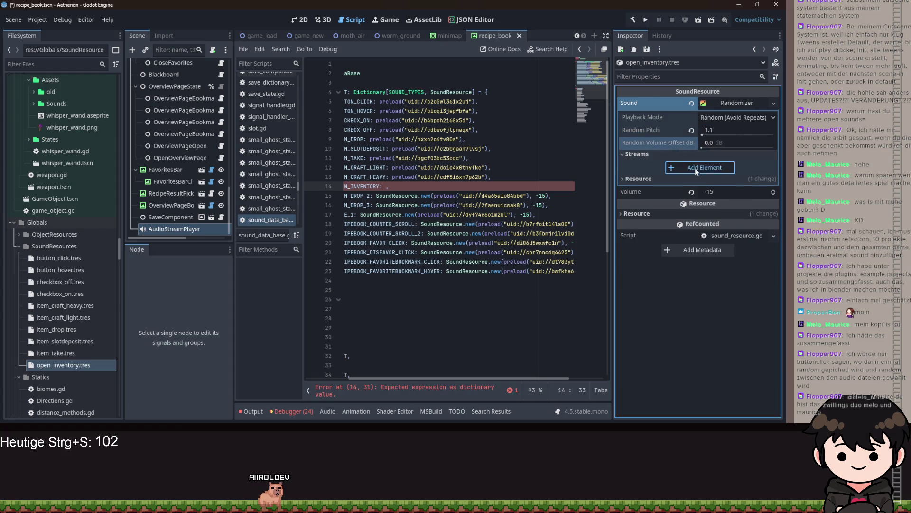
pyautogui.click(717, 171)
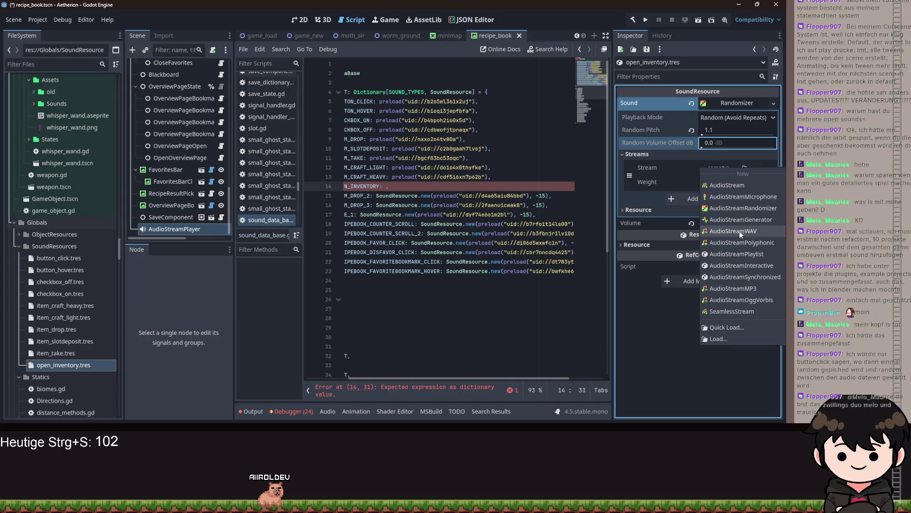
pyautogui.click(737, 208)
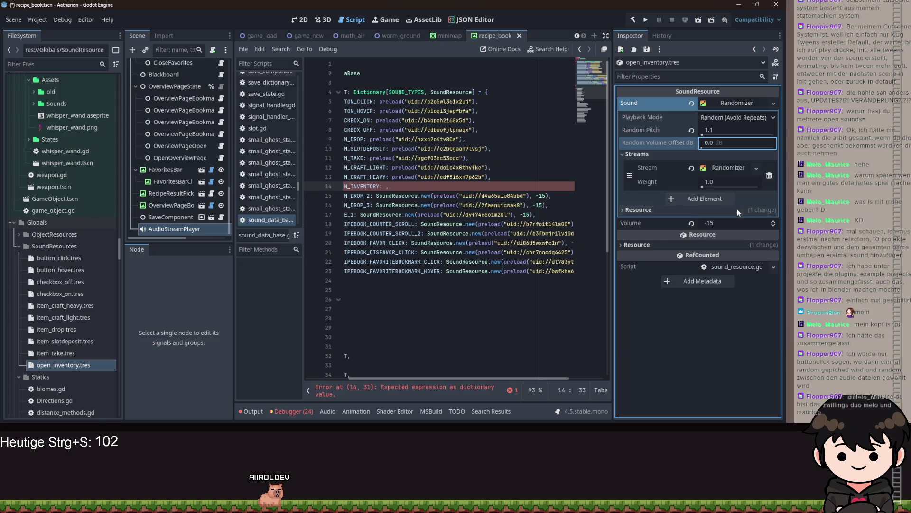
pyautogui.click(691, 170)
pyautogui.click(722, 169)
pyautogui.click(710, 173)
pyautogui.click(718, 170)
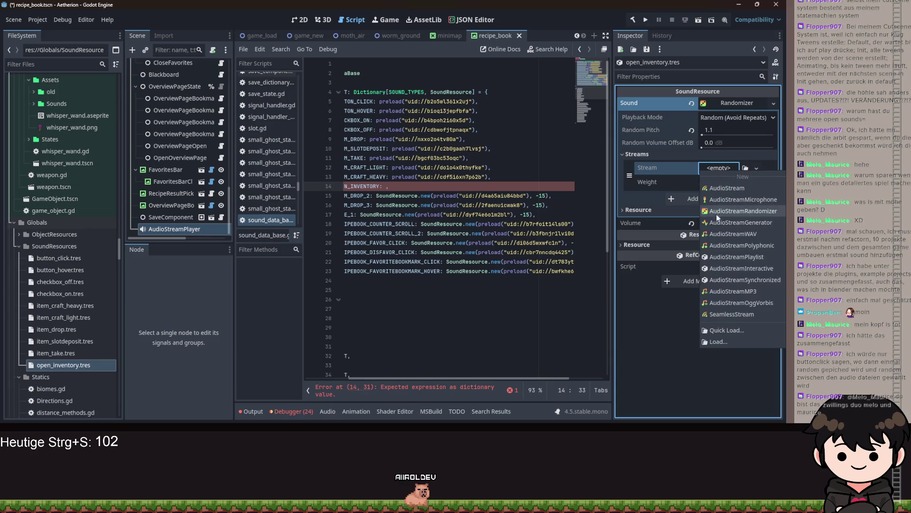
# Load UI_Inventory_open.wav into the stream slot and save the resource.
pyautogui.click(726, 330)
pyautogui.write('openm')
pyautogui.press('BackSpace')
pyautogui.write('_ivn')
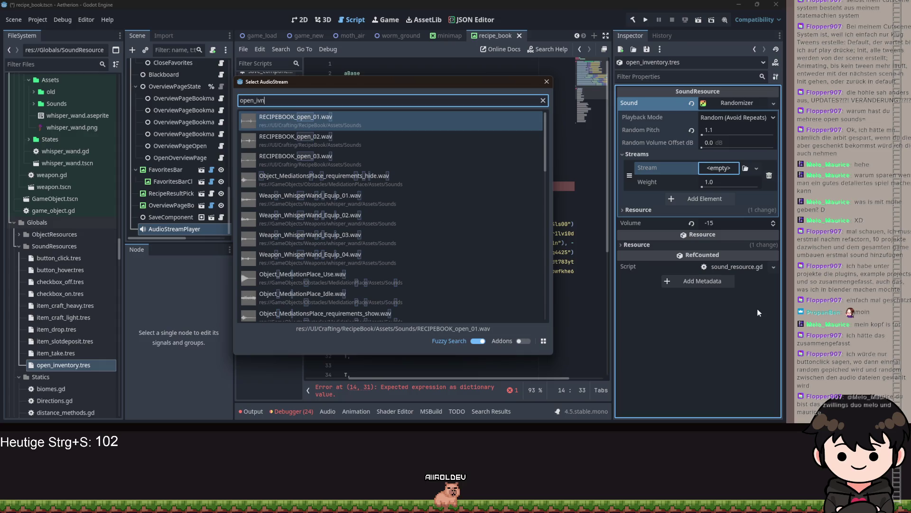
pyautogui.press('BackSpace')
pyautogui.write('nventor')
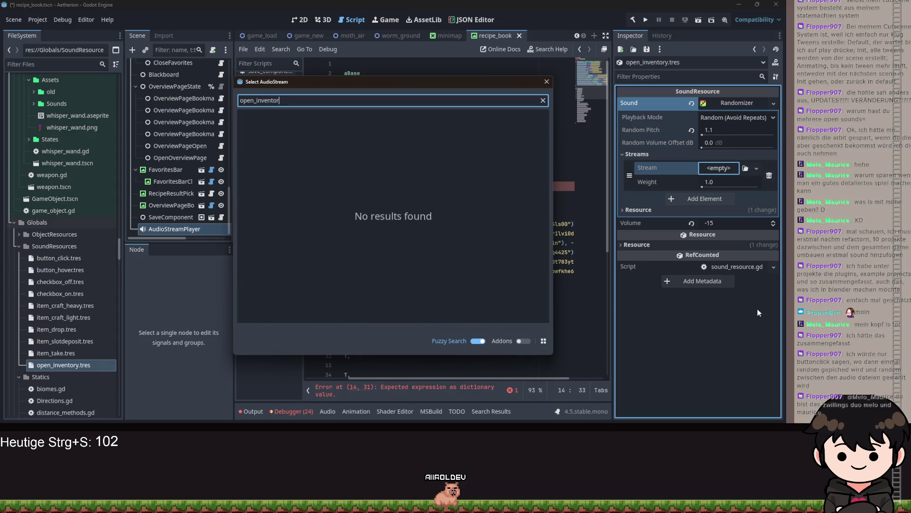
pyautogui.press('BackSpace')
pyautogui.press('BackSpace')
pyautogui.press('BackSpace')
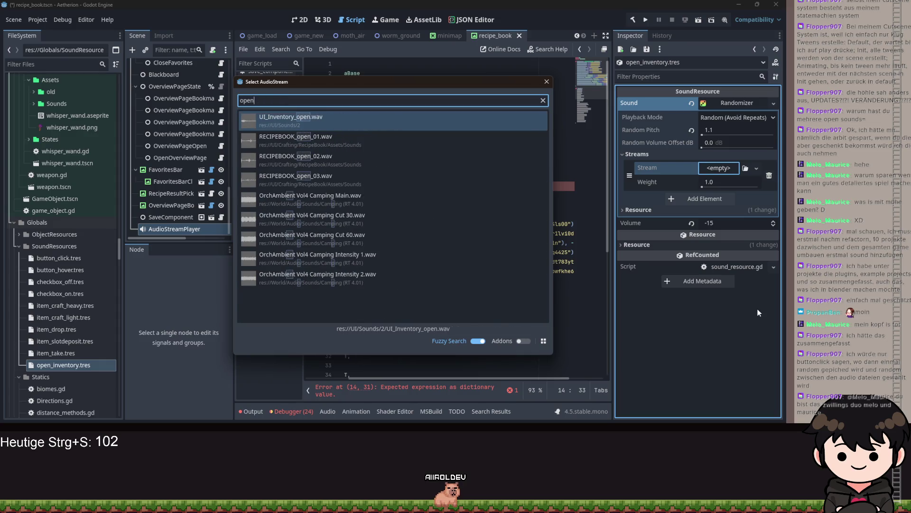
pyautogui.press('Down')
pyautogui.press('Down')
pyautogui.press('Down')
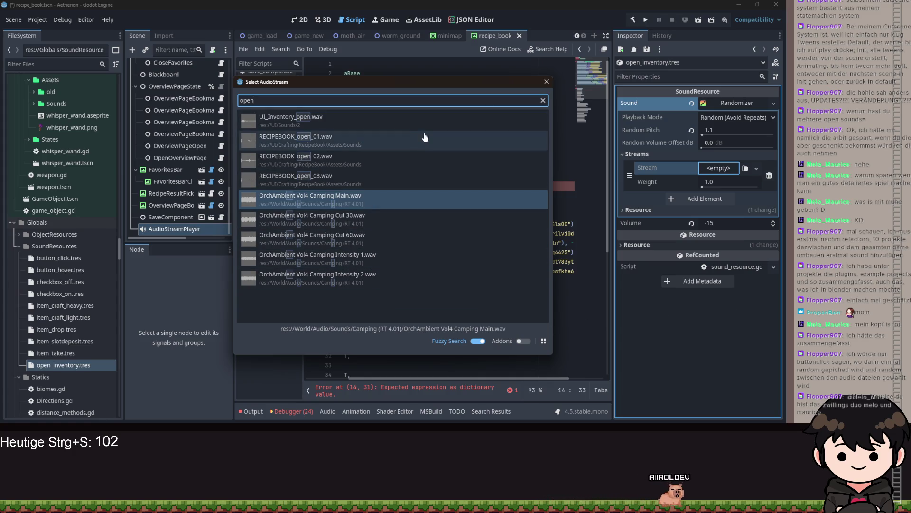
pyautogui.write('inven')
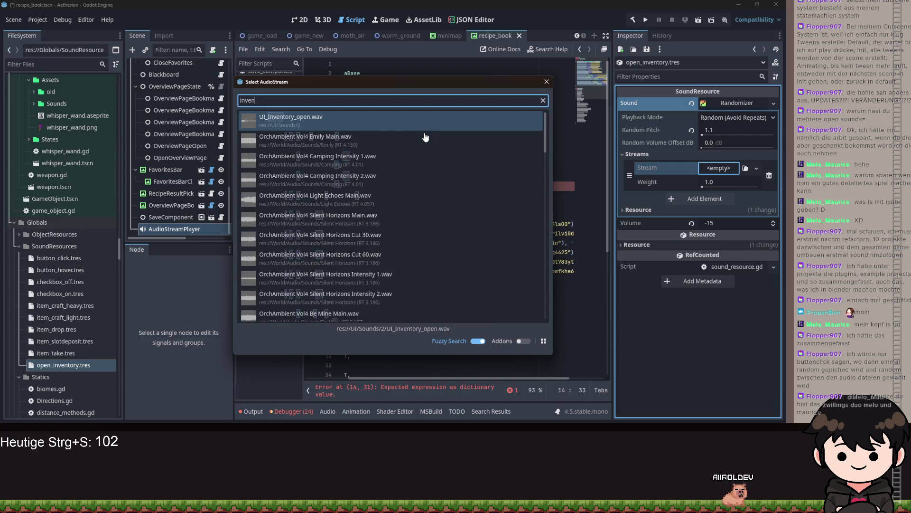
pyautogui.press('Return')
pyautogui.hotkey('ctrl', 's')
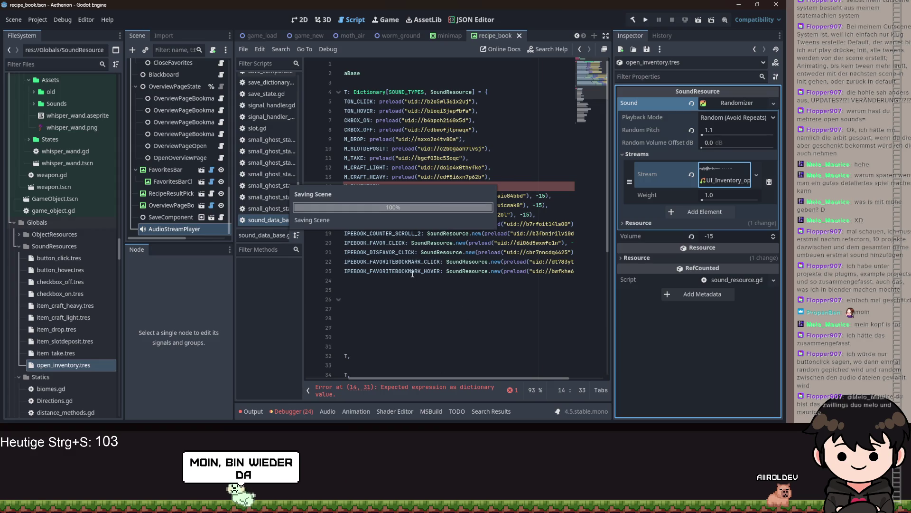
# Preload open_inventory.tres for OPEN_INVENTORY and delete the ITEM_DROP_2 and ITEM_DROP_3 lines.
pyautogui.moveTo(63, 365); pyautogui.dragTo(411, 190)
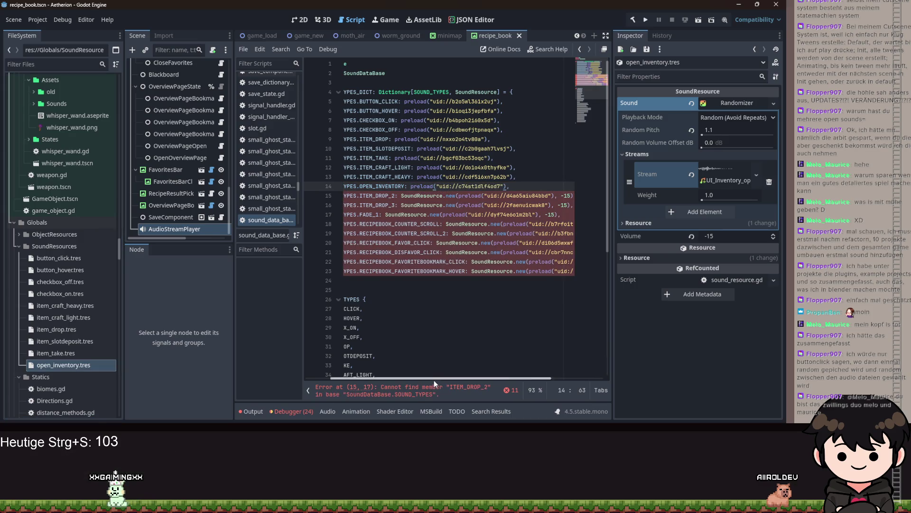
pyautogui.moveTo(435, 379); pyautogui.dragTo(404, 375)
pyautogui.moveTo(352, 196); pyautogui.dragTo(575, 205)
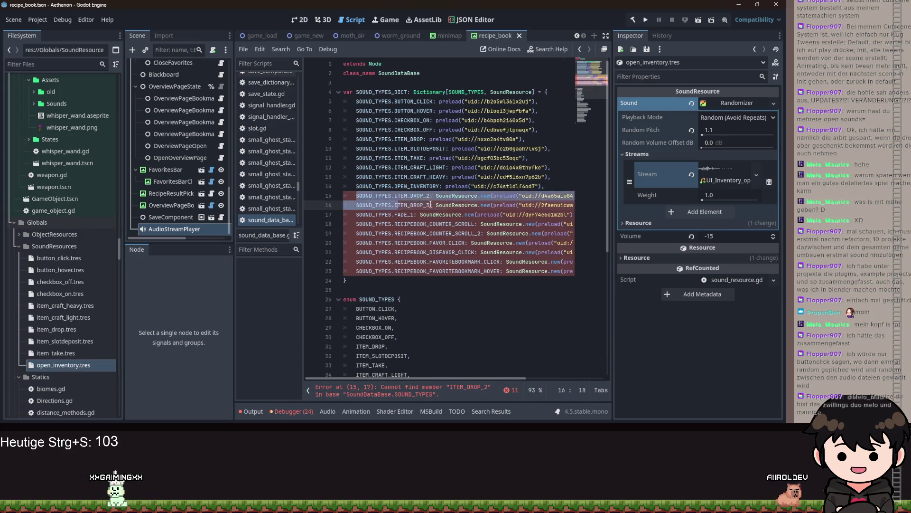
pyautogui.press('Delete')
pyautogui.press('BackSpace')
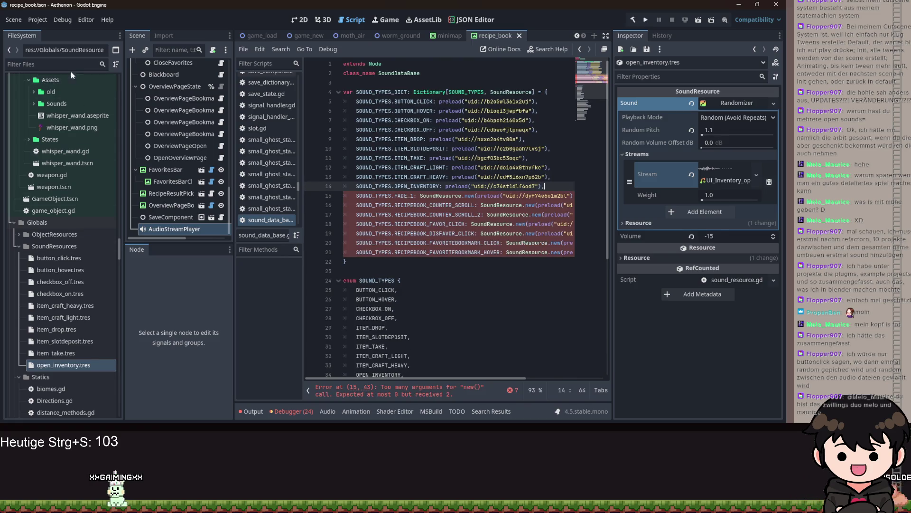
# Rename FADE_1 to FADE in the enum and the sound dictionary.
pyautogui.scroll(-3, 419, 306)
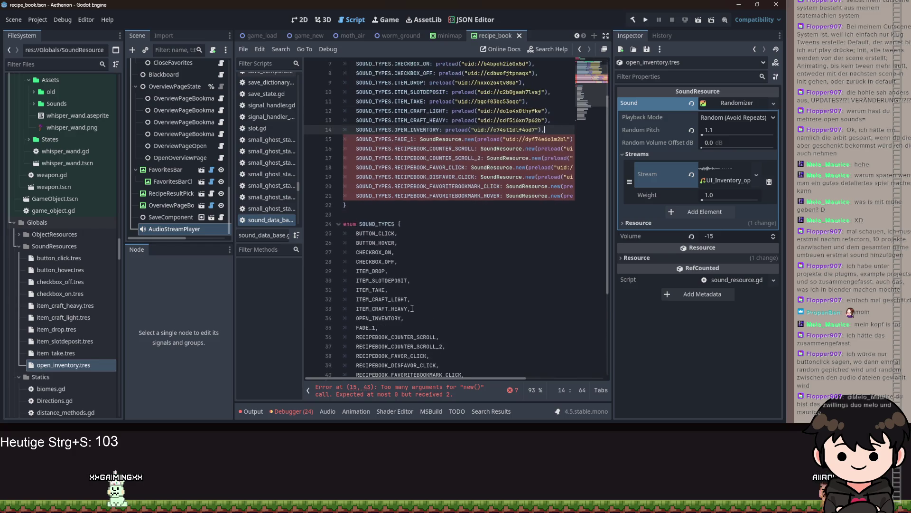
pyautogui.click(375, 300)
pyautogui.press('BackSpace')
pyautogui.press('BackSpace')
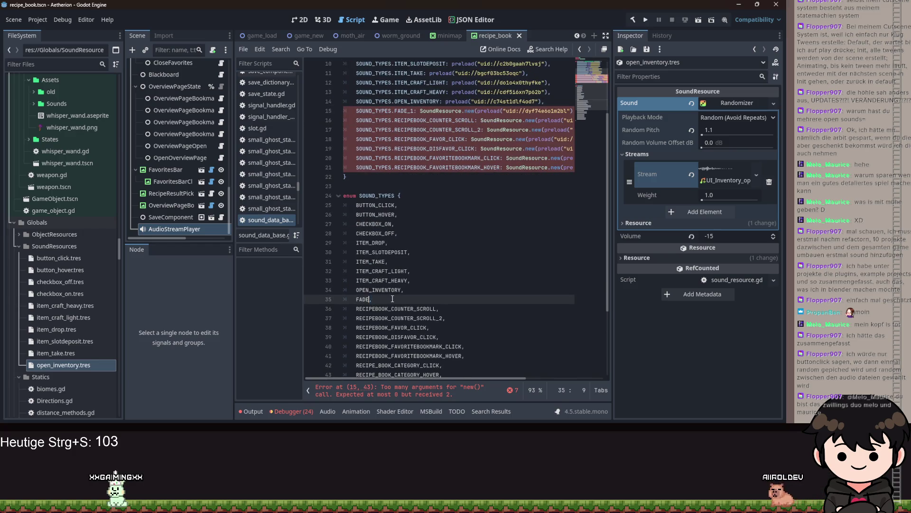
pyautogui.scroll(1, 426, 182)
pyautogui.click(411, 140)
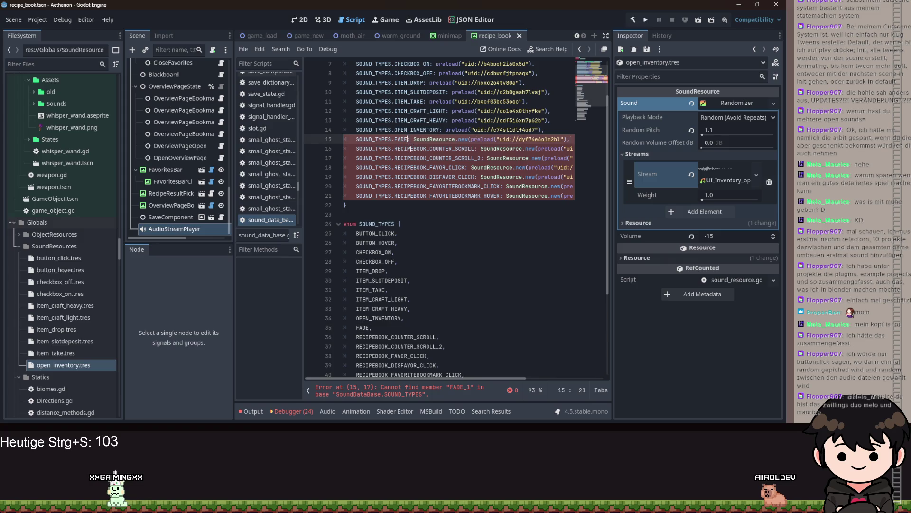
pyautogui.click(434, 370)
pyautogui.scroll(2, 441, 334)
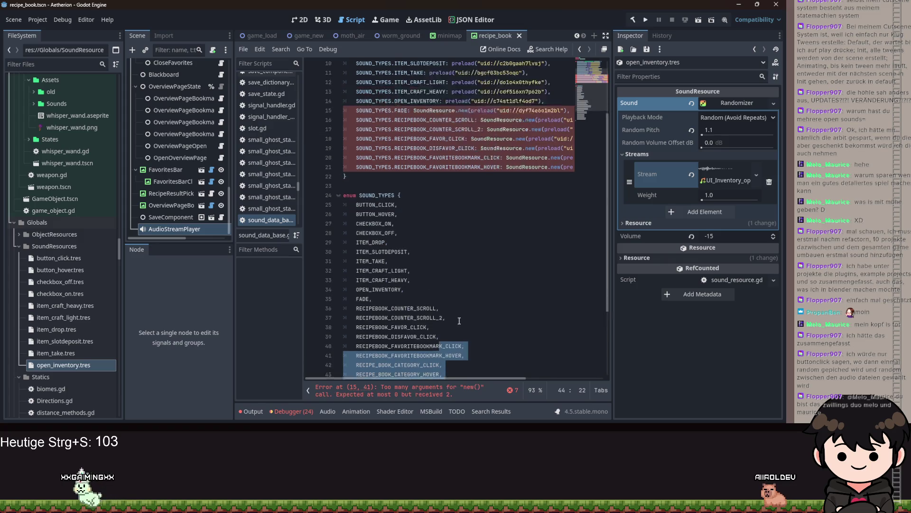
pyautogui.hscroll(3, 438, 378)
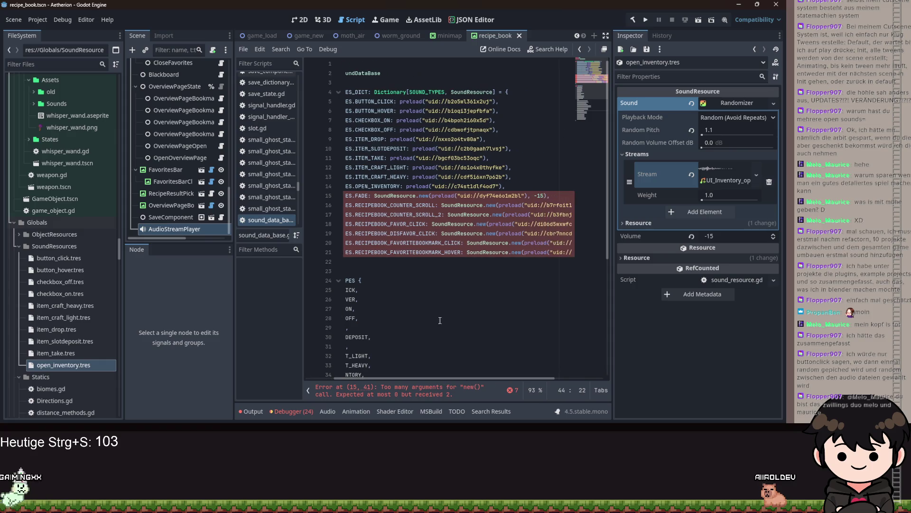
# Create another SoundResource in the SoundResources folder and save it as fade.tres.
pyautogui.rightClick(38, 247)
pyautogui.moveTo(95, 249)
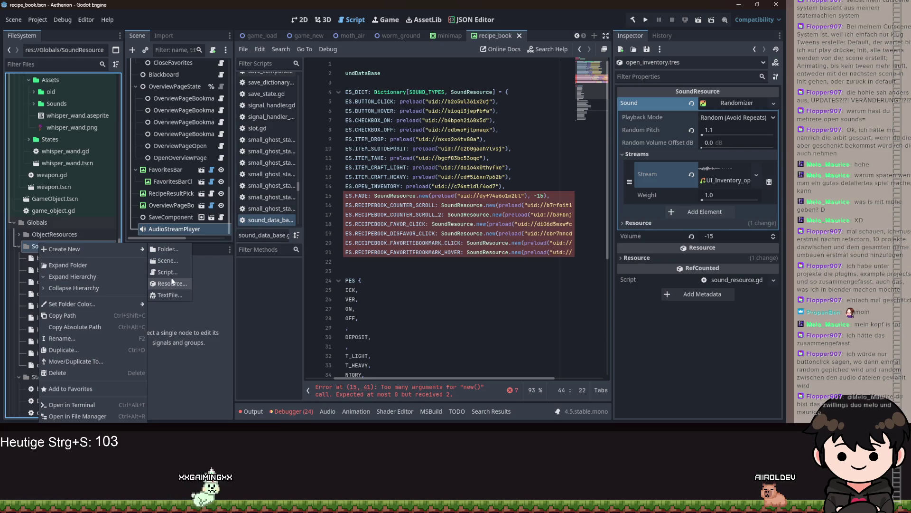
pyautogui.click(172, 284)
pyautogui.write('Sound')
pyautogui.press('Return')
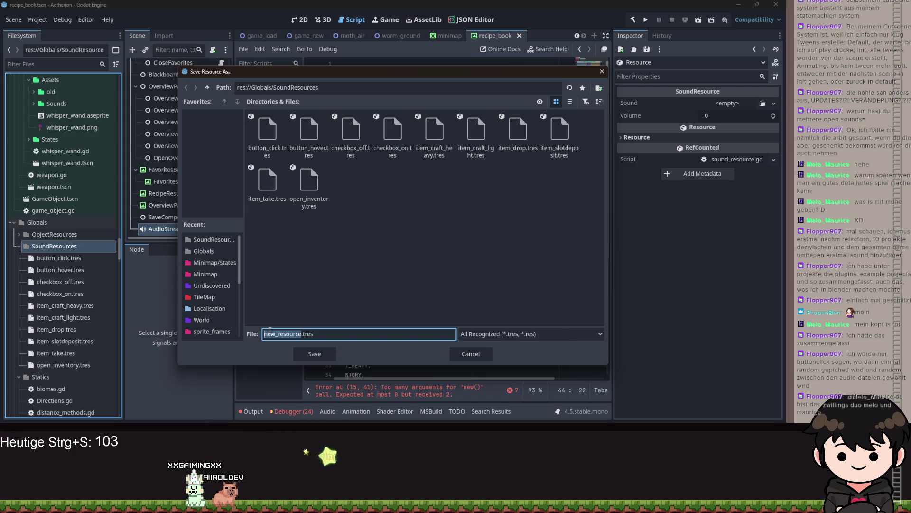
pyautogui.write('fade')
pyautogui.press('Return')
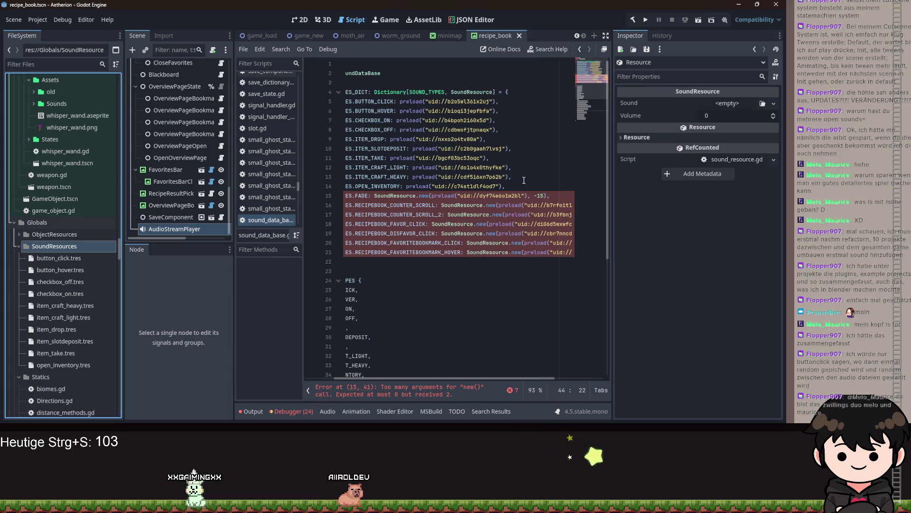
# Make fade.tres's sound a new AudioStreamRandomizer with random pitch 1.1.
pyautogui.click(724, 102)
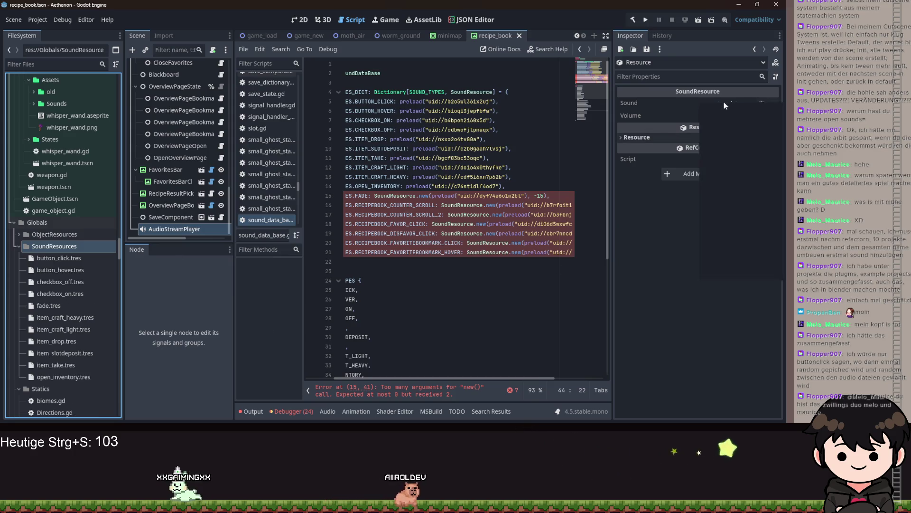
pyautogui.click(734, 145)
pyautogui.click(736, 102)
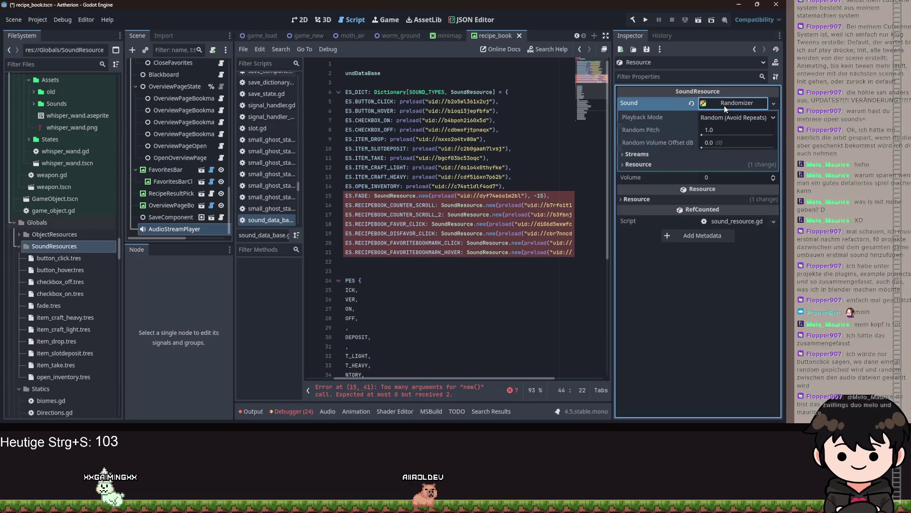
pyautogui.click(731, 129)
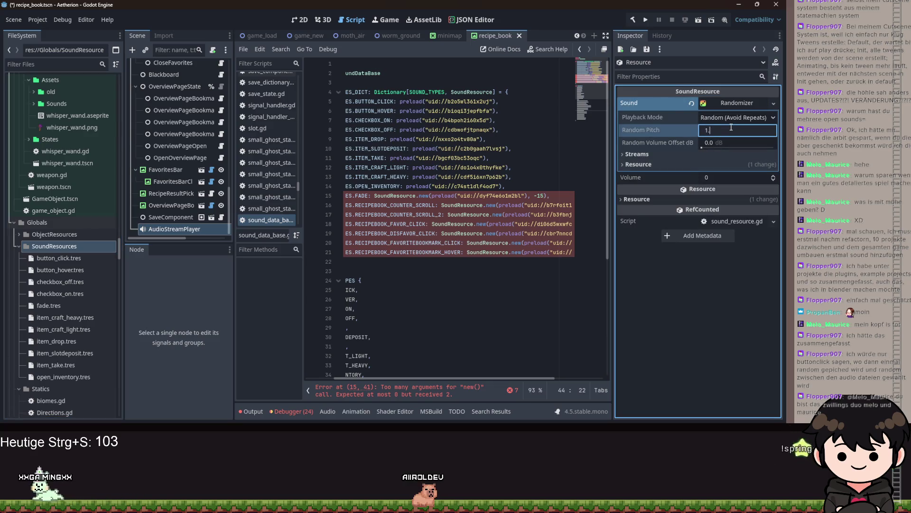
pyautogui.write('1')
pyautogui.press('Tab')
# Load UI_Fade.wav as the randomizer's stream.
pyautogui.click(649, 153)
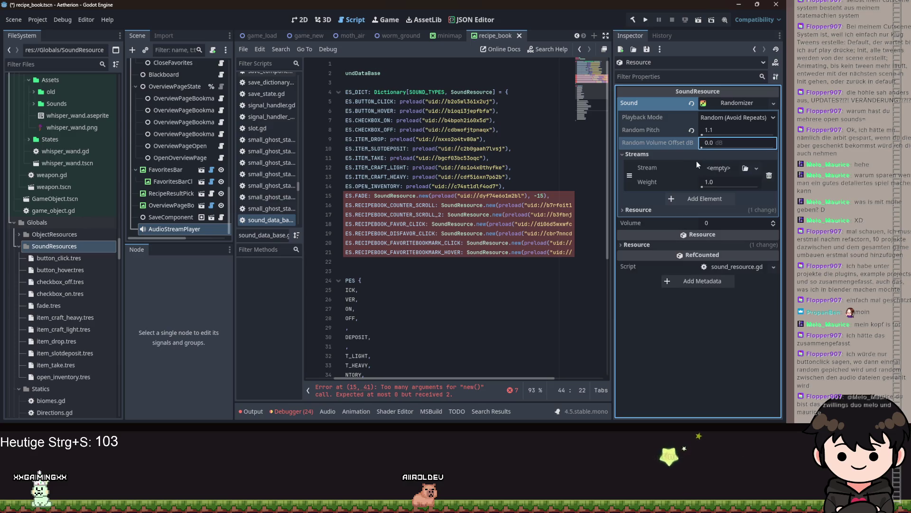
pyautogui.click(717, 170)
pyautogui.click(750, 316)
pyautogui.write('fade')
pyautogui.press('Return')
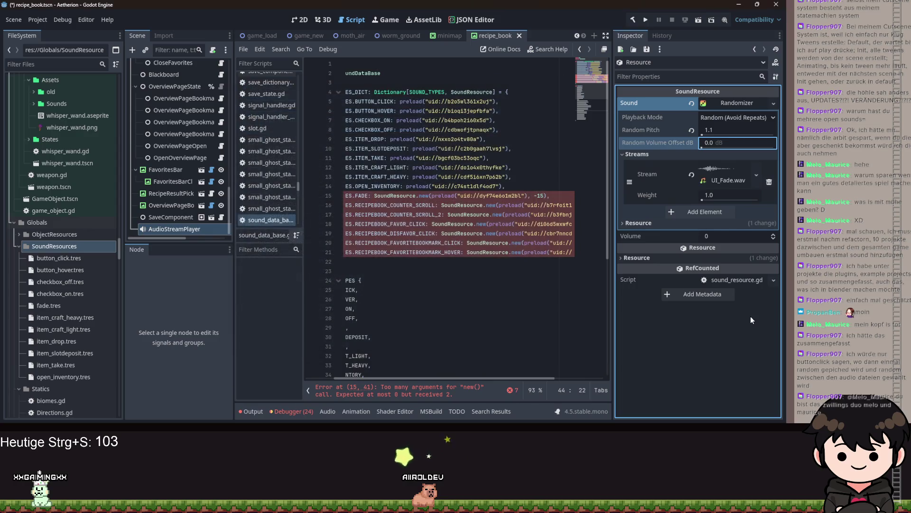
# Set the volume to -15, save, and delete the old SoundResource.new expression on line 15.
pyautogui.click(710, 240)
pyautogui.write('-15')
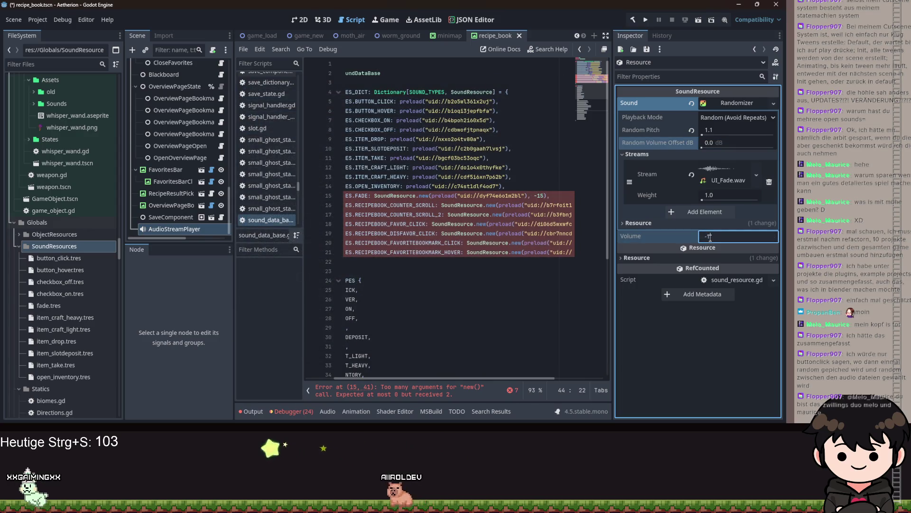
pyautogui.hotkey('ctrl', 's')
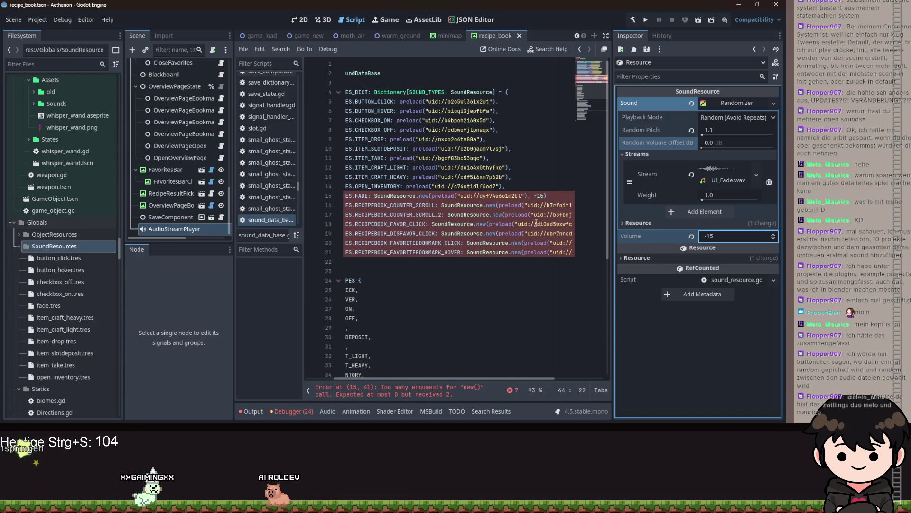
pyautogui.moveTo(546, 195); pyautogui.dragTo(376, 199)
pyautogui.press('BackSpace')
# Preload fade.tres on line 15 and remove RECIPEBOOK_COUNTER_SCROLL_2 from the enum.
pyautogui.moveTo(48, 305)
pyautogui.mouseDown()
pyautogui.moveTo(166, 292)
pyautogui.moveTo(380, 199)
pyautogui.moveTo(413, 197)
pyautogui.mouseUp()
pyautogui.scroll(-3, 440, 270)
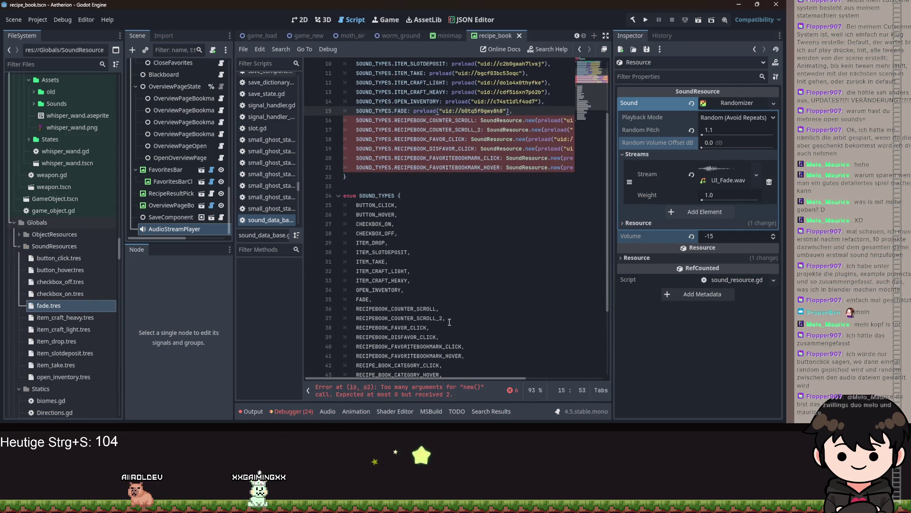
pyautogui.moveTo(448, 321); pyautogui.dragTo(362, 323)
pyautogui.press('BackSpace')
pyautogui.press('BackSpace')
# Delete the COUNTER_SCROLL_2 dictionary line along with its leftover empty line.
pyautogui.scroll(1, 473, 166)
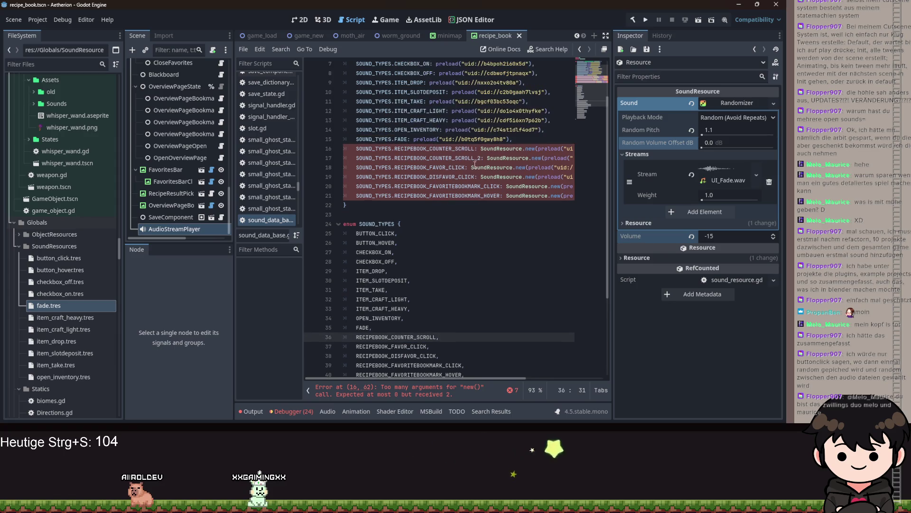
pyautogui.click(479, 158)
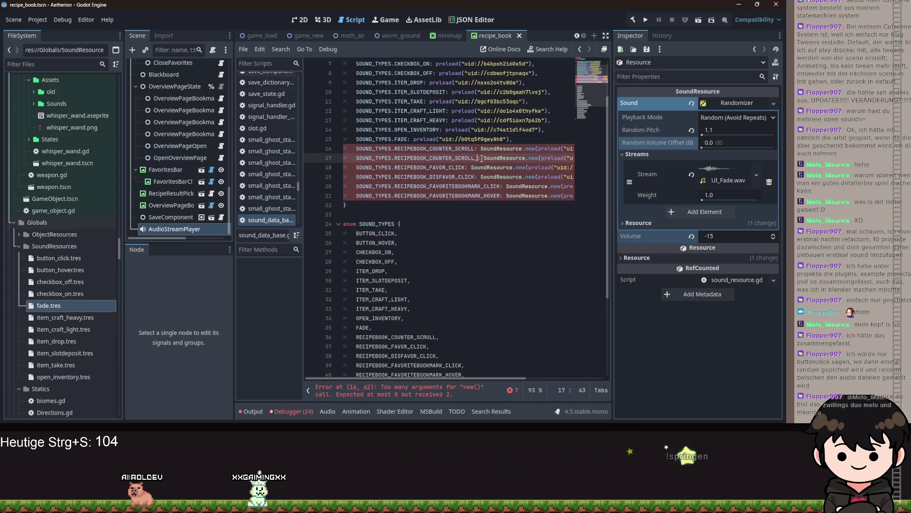
pyautogui.tripleClick(346, 158)
pyautogui.press('BackSpace')
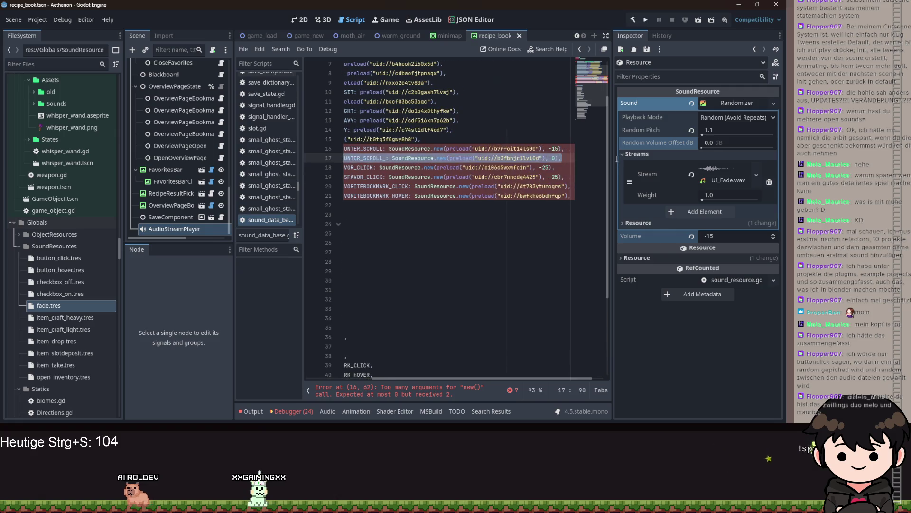
pyautogui.press('BackSpace')
pyautogui.scroll(2, 456, 321)
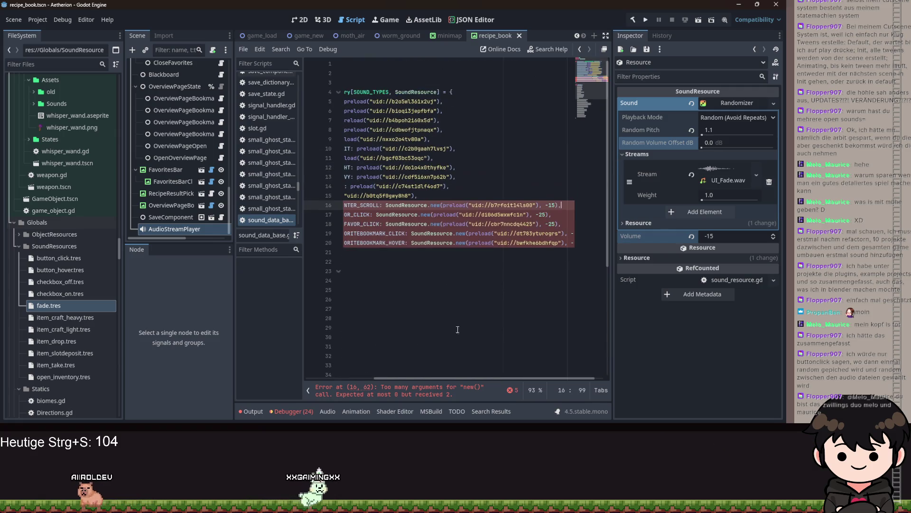
# Create a SoundResource in the SoundResources folder saved as recipe_book_counter_scroll.tres.
pyautogui.rightClick(52, 246)
pyautogui.moveTo(81, 251)
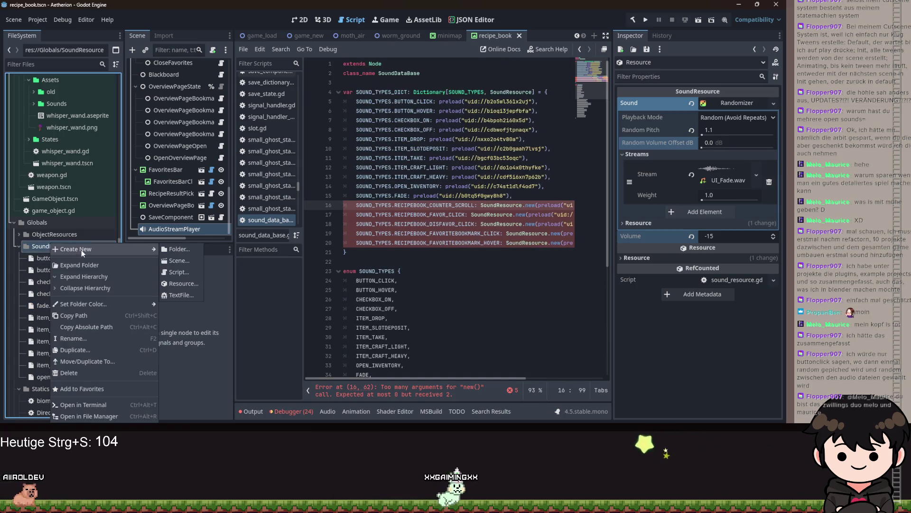
pyautogui.click(184, 284)
pyautogui.press('Return')
pyautogui.write('reci')
pyautogui.write('pe_book_co')
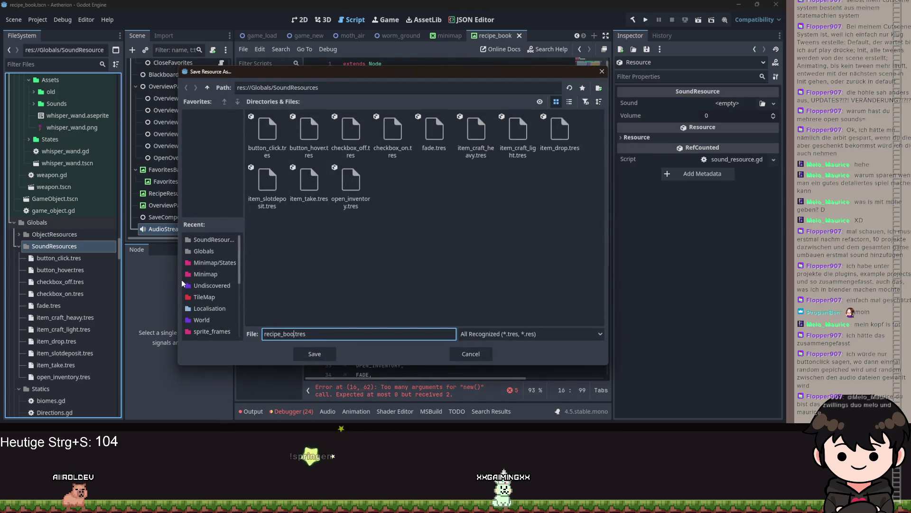
pyautogui.write('unter_scroll')
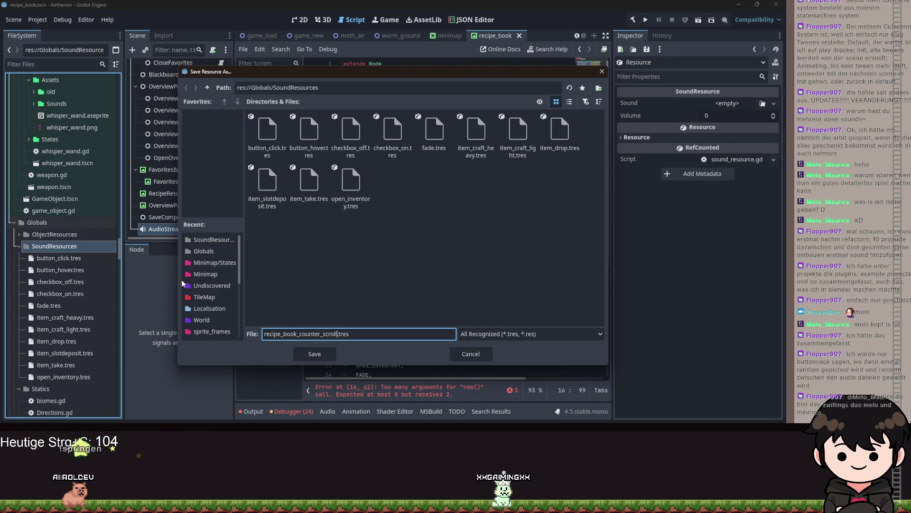
pyautogui.press('Return')
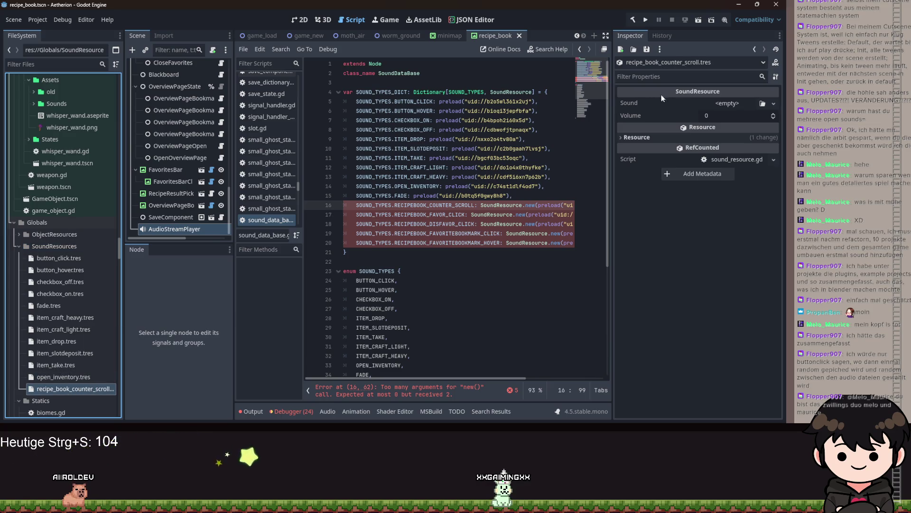
pyautogui.click(731, 103)
# Make the sound a new randomizer with volume -15 and random pitch 1.1.
pyautogui.click(739, 141)
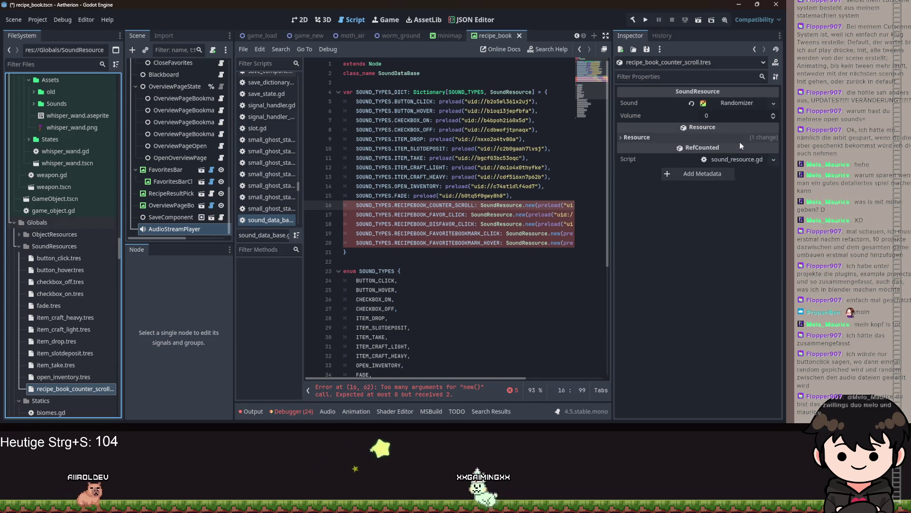
pyautogui.click(724, 103)
pyautogui.click(731, 177)
pyautogui.write('-1')
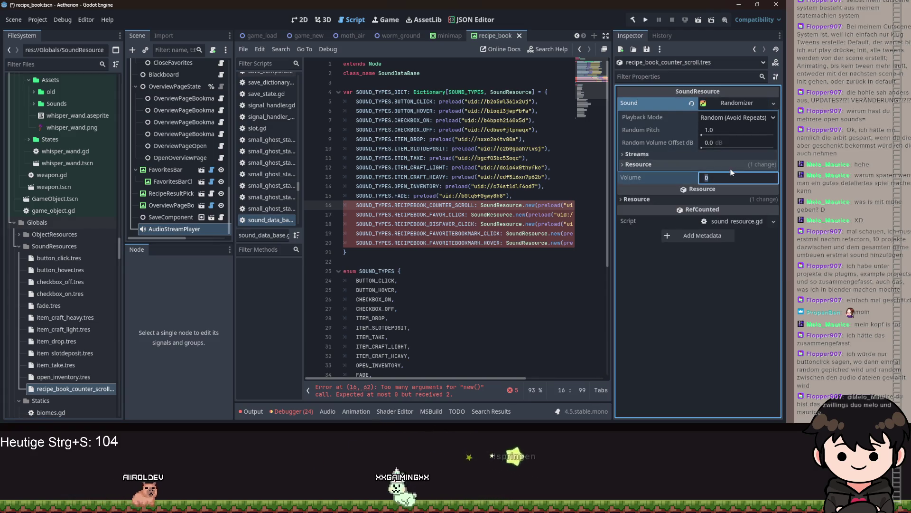
pyautogui.write('5')
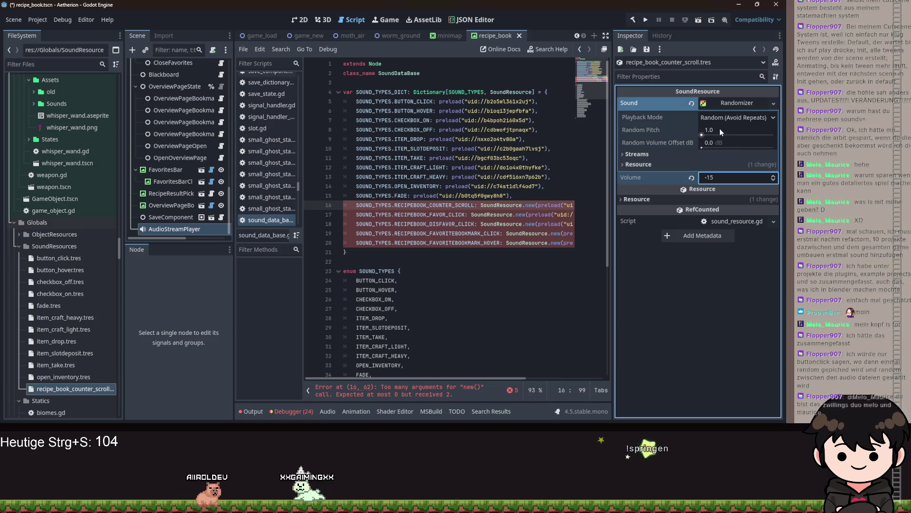
pyautogui.click(720, 129)
pyautogui.write('.1')
# Add a first stream loaded with RECIPEBOOK_counter_scroll.wav.
pyautogui.click(694, 155)
pyautogui.click(691, 172)
pyautogui.click(718, 168)
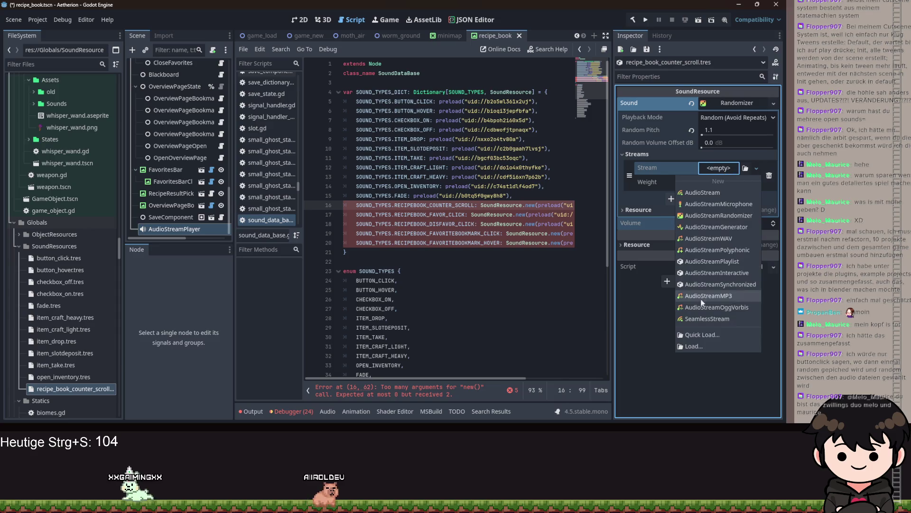
pyautogui.click(711, 335)
pyautogui.write('cou')
pyautogui.press('Return')
# Add a second stream with RECIPEBOOK_counter_scroll_02.wav and save.
pyautogui.click(701, 213)
pyautogui.click(721, 213)
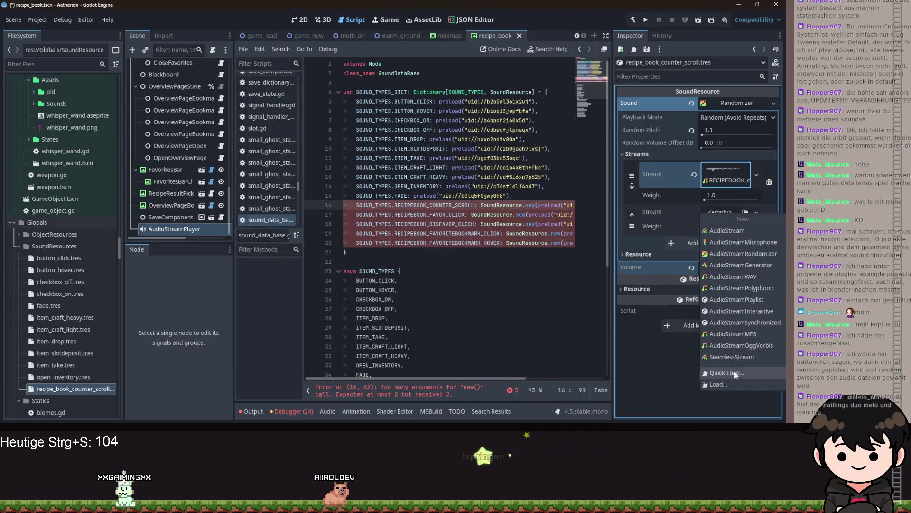
pyautogui.click(733, 371)
pyautogui.write('count')
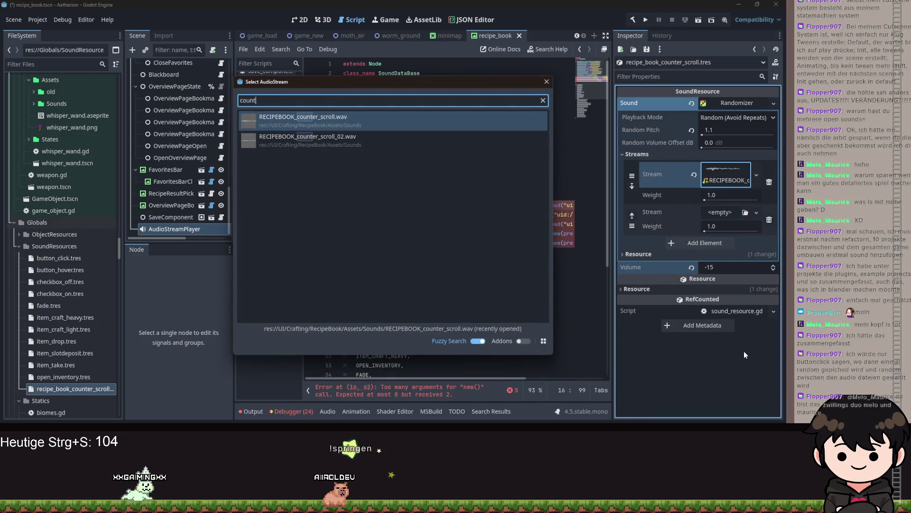
pyautogui.press('Down')
pyautogui.press('Return')
pyautogui.hotkey('ctrl', 's')
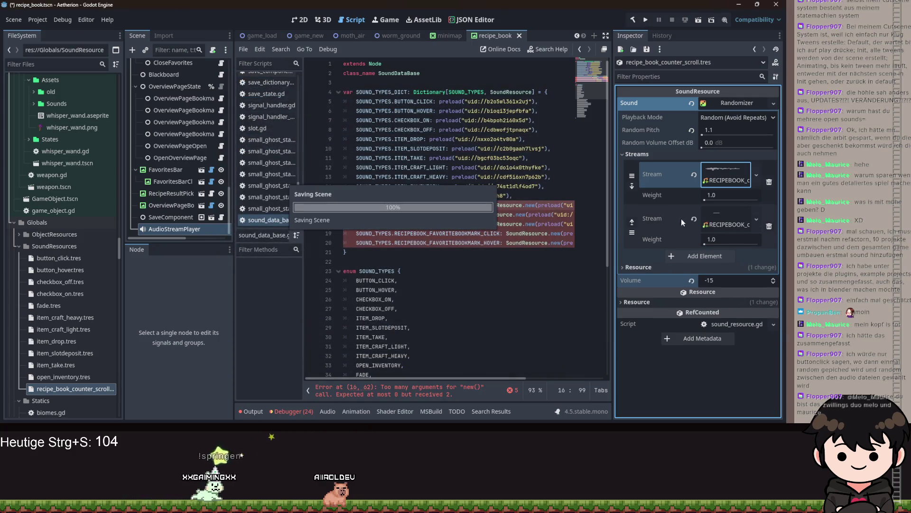
# Check the second stream's audio details, then return to the sound database script.
pyautogui.click(719, 212)
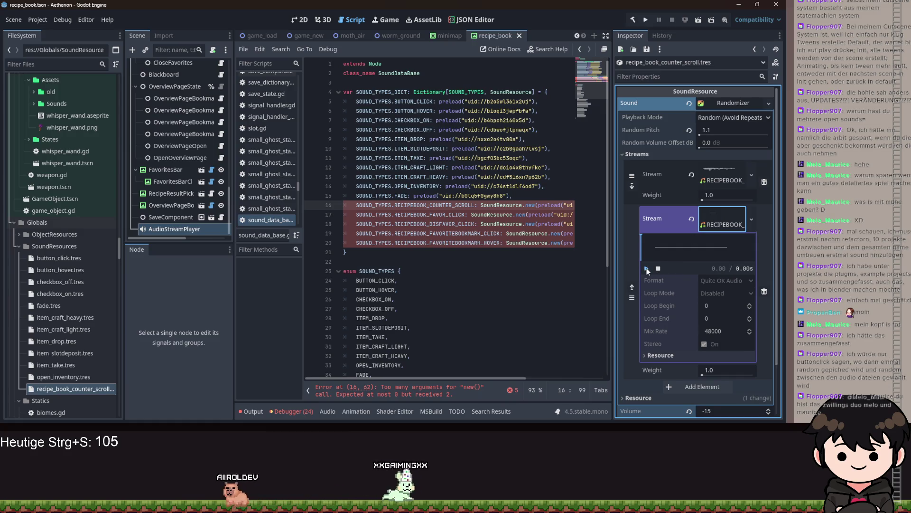
pyautogui.click(722, 221)
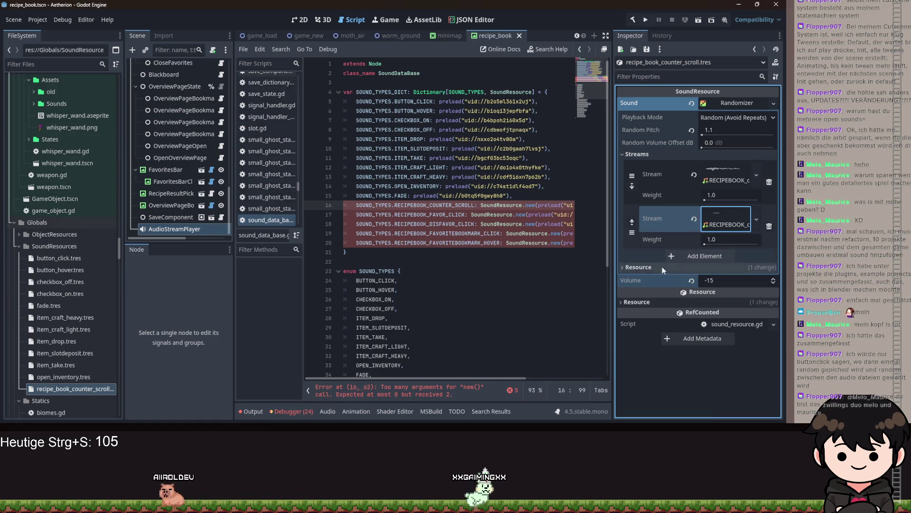
pyautogui.click(477, 215)
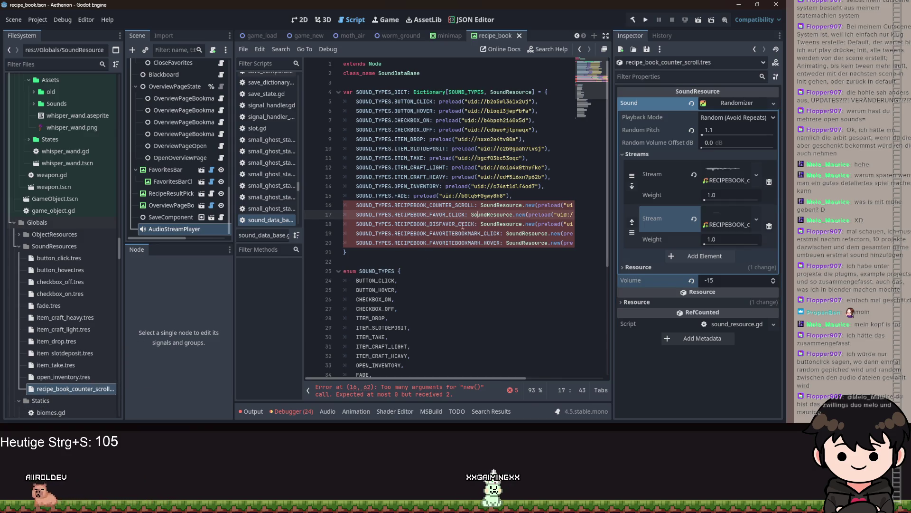
pyautogui.moveTo(481, 205); pyautogui.dragTo(624, 210)
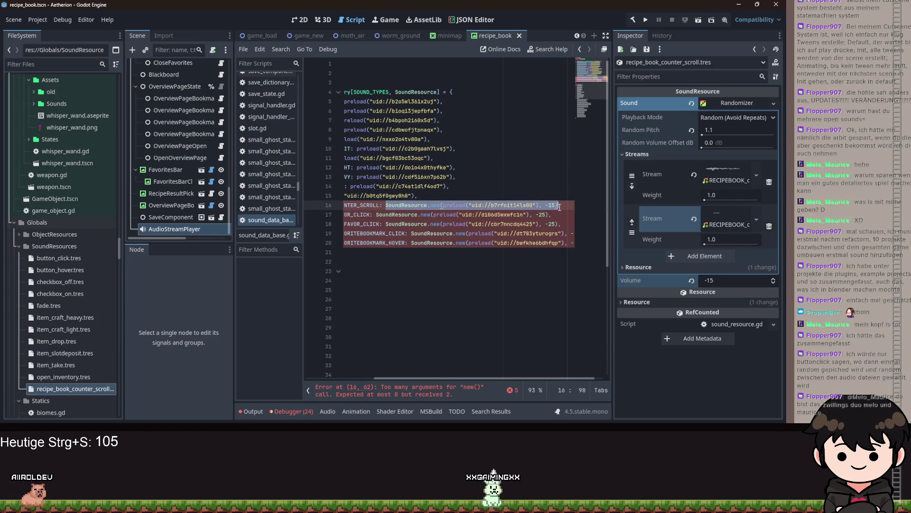
pyautogui.press('BackSpace')
pyautogui.moveTo(76, 389)
pyautogui.mouseDown()
pyautogui.moveTo(362, 301)
pyautogui.moveTo(481, 201)
pyautogui.moveTo(481, 209)
pyautogui.mouseUp()
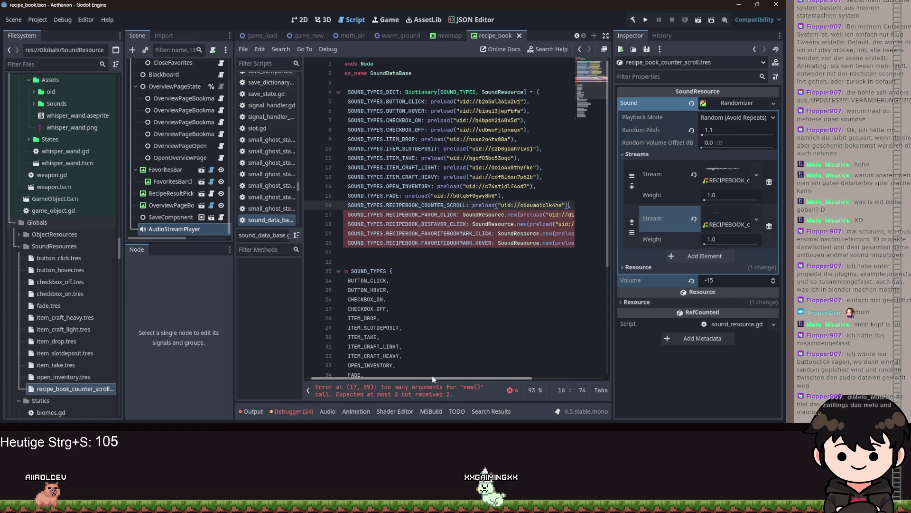
pyautogui.hscroll(-2, 451, 351)
pyautogui.scroll(-4, 465, 322)
pyautogui.scroll(-2, 465, 322)
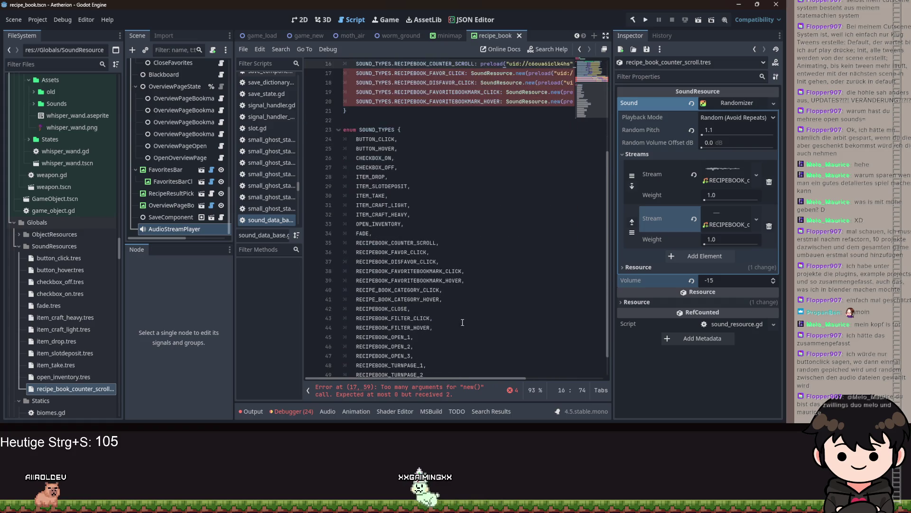
pyautogui.scroll(3, 472, 283)
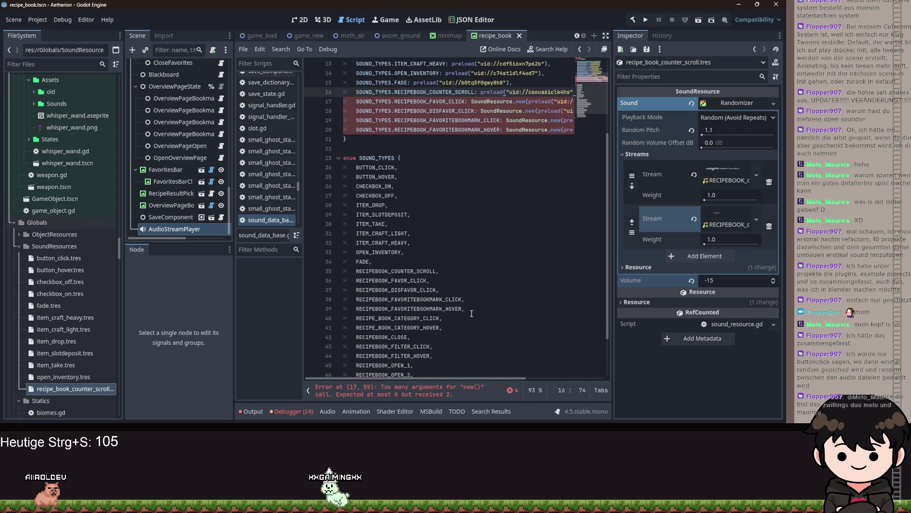
pyautogui.scroll(-3, 471, 283)
pyautogui.moveTo(425, 346); pyautogui.dragTo(419, 298)
pyautogui.scroll(5, 493, 273)
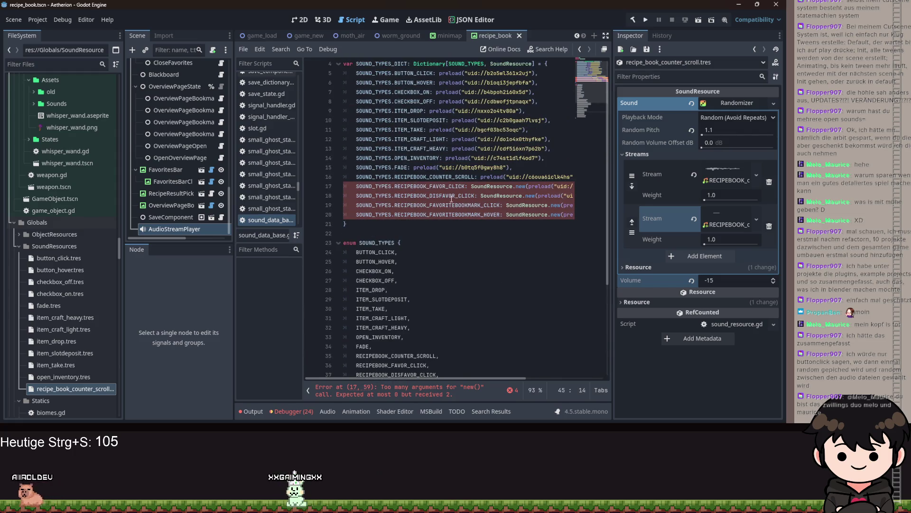
pyautogui.click(471, 187)
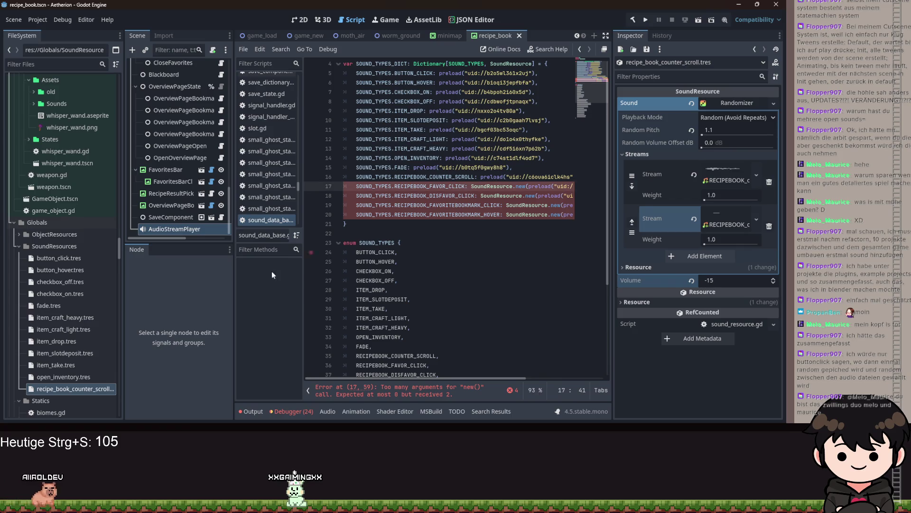
pyautogui.rightClick(50, 246)
# Create a SoundResource in SoundResources saved as recipe_book_favor_click.tres.
pyautogui.moveTo(75, 248)
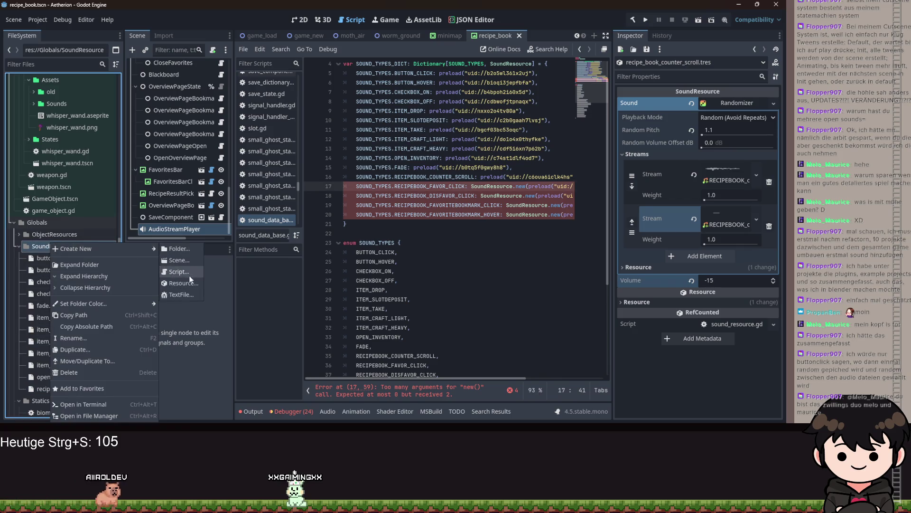
pyautogui.click(190, 279)
pyautogui.press('Return')
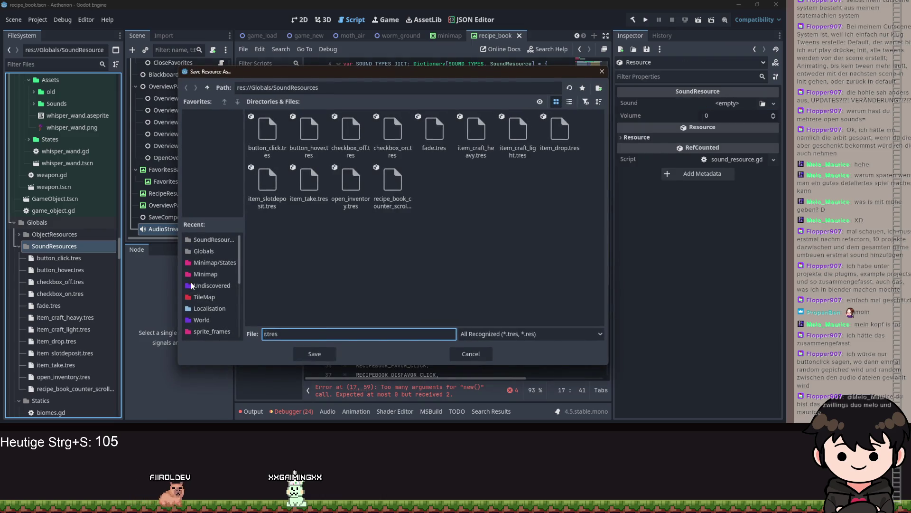
pyautogui.write('_favor_clock')
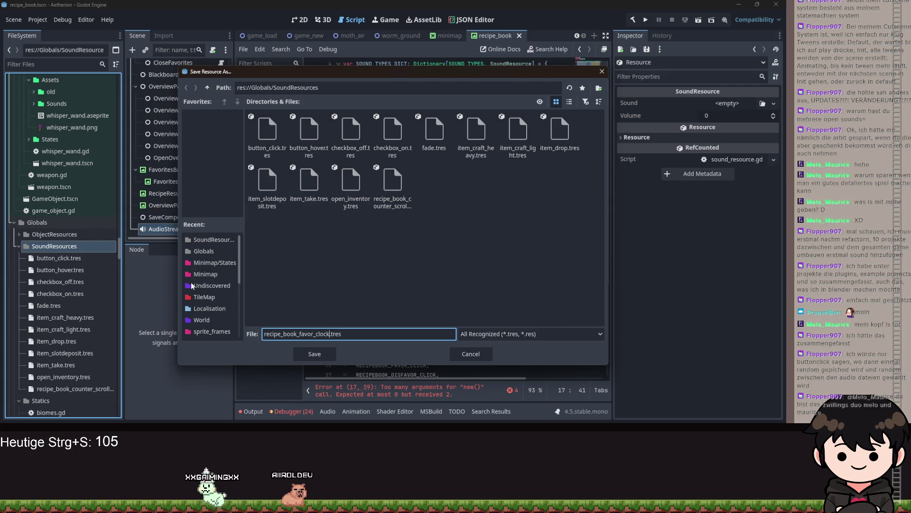
pyautogui.press('Return')
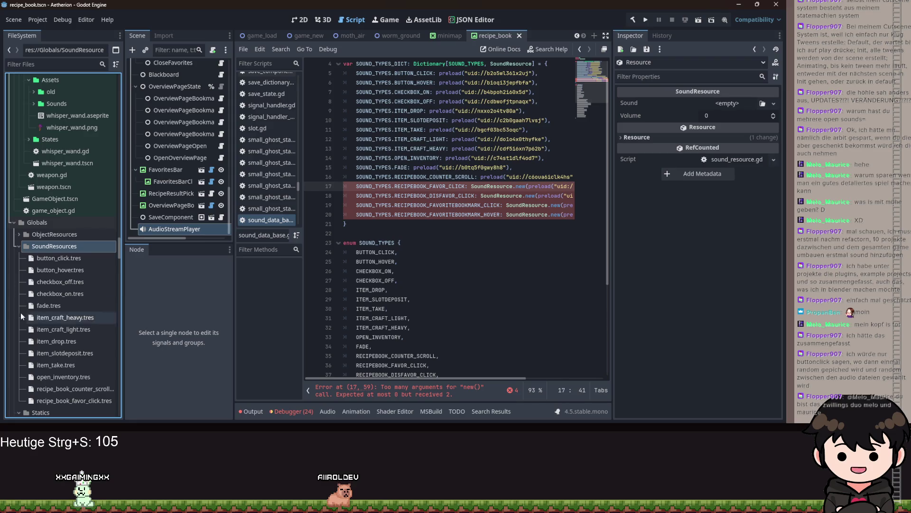
# Set its sound to a new AudioStreamRandomizer with random pitch 1.1.
pyautogui.click(735, 105)
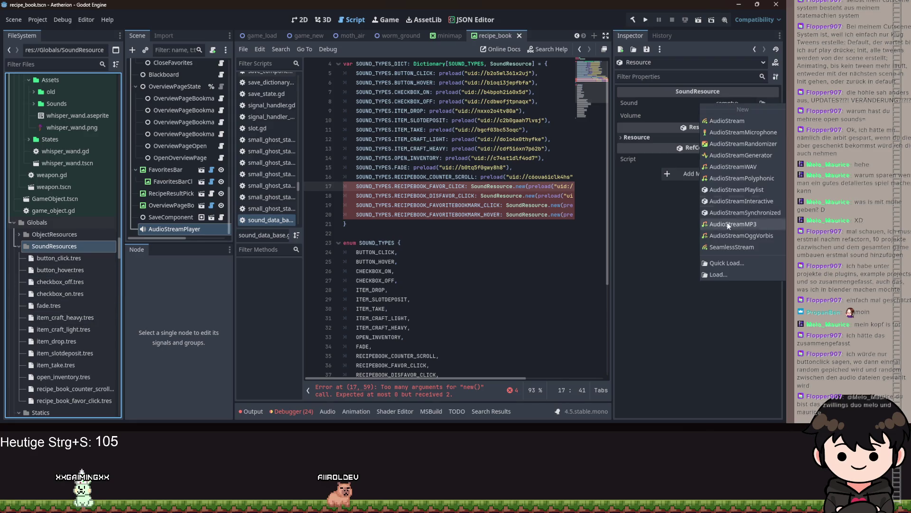
pyautogui.click(729, 262)
pyautogui.press('Escape')
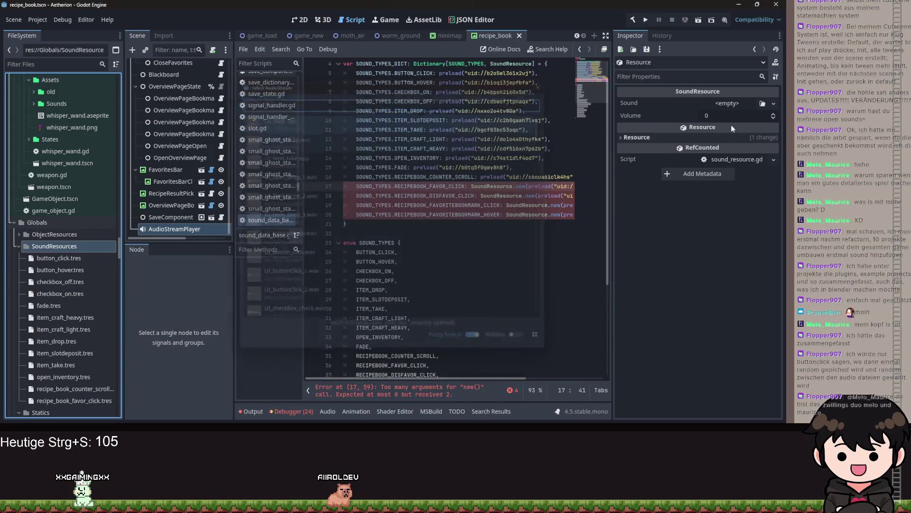
pyautogui.click(736, 104)
pyautogui.click(730, 160)
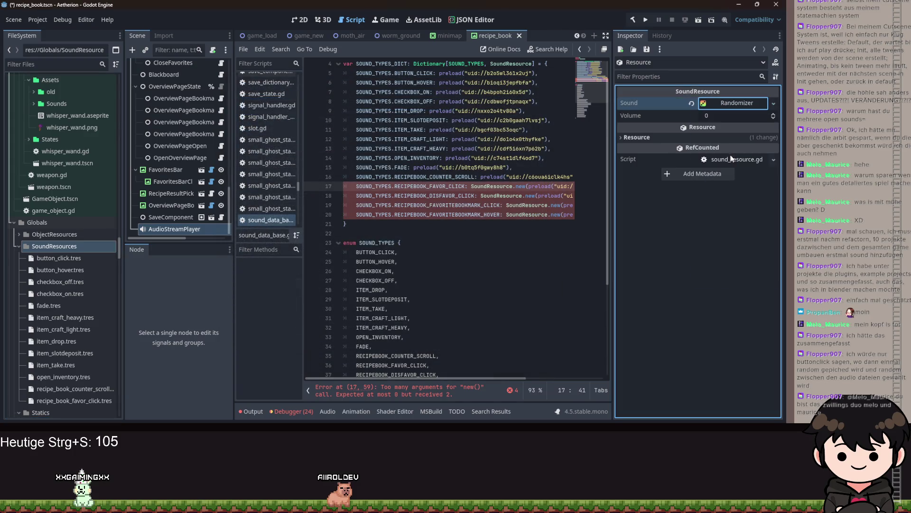
pyautogui.click(724, 104)
pyautogui.click(710, 128)
pyautogui.write('1.1')
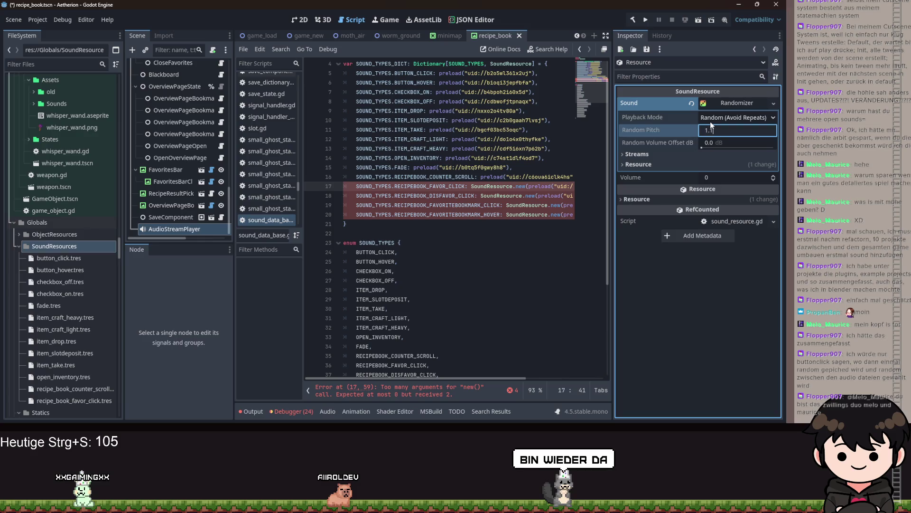
pyautogui.press('Tab')
# Add a RECIPEBOOK_favor_click stream, save, and select FAVOR_CLICK's old value in the script.
pyautogui.click(641, 155)
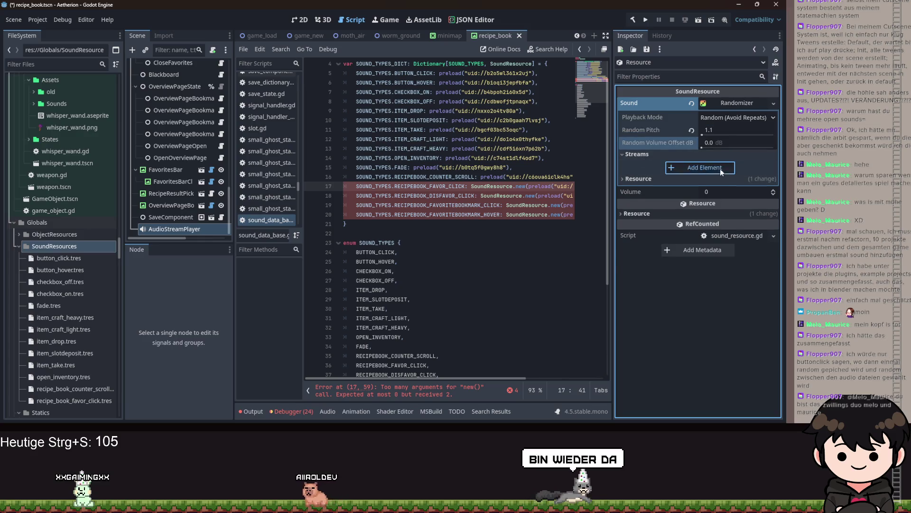
pyautogui.click(719, 169)
pyautogui.click(720, 168)
pyautogui.click(722, 328)
pyautogui.write('favor')
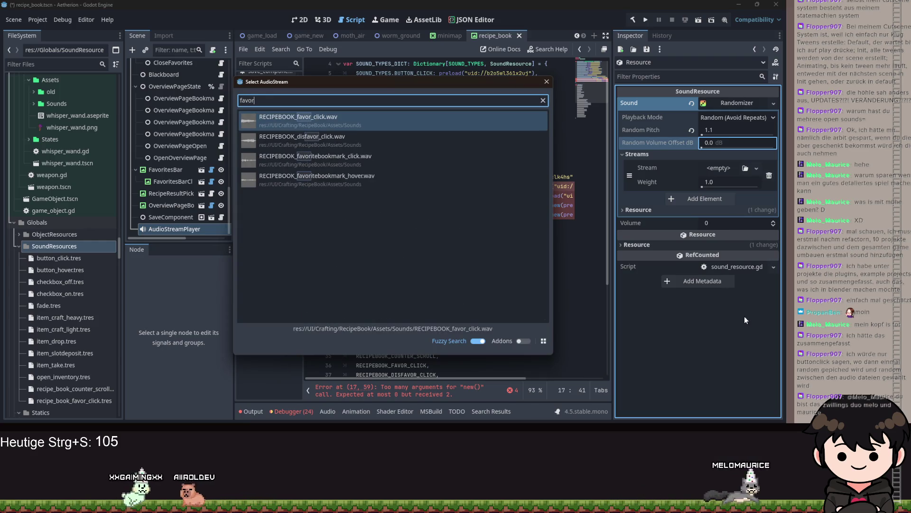
pyautogui.press('Return')
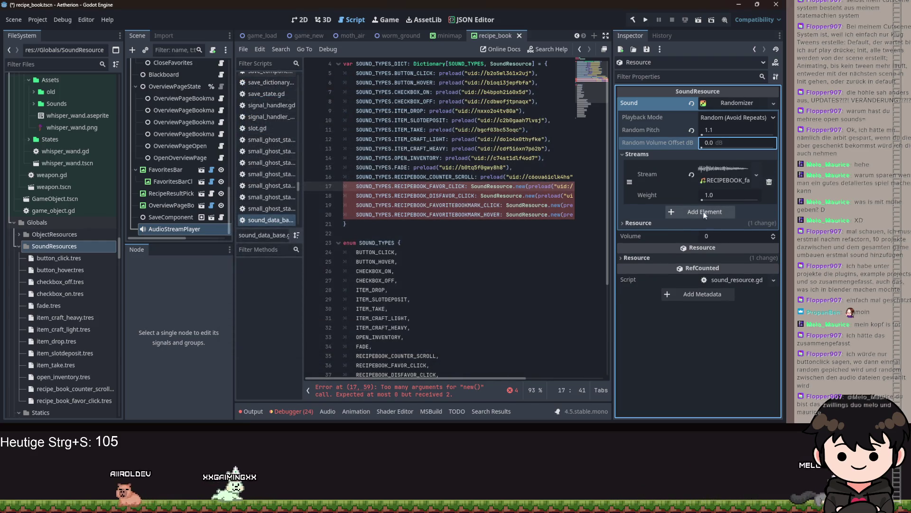
pyautogui.hotkey('ctrl', 's')
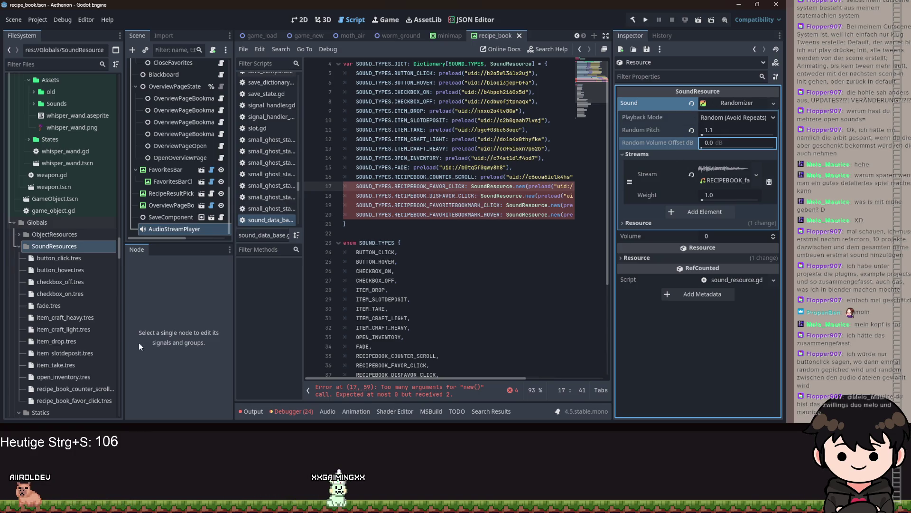
pyautogui.moveTo(471, 185); pyautogui.dragTo(626, 199)
# Replace FAVOR_CLICK's old value with a preload of recipe_book_favor_click.tres, volume -25, and save.
pyautogui.press('BackSpace')
pyautogui.click(712, 236)
pyautogui.write('-25')
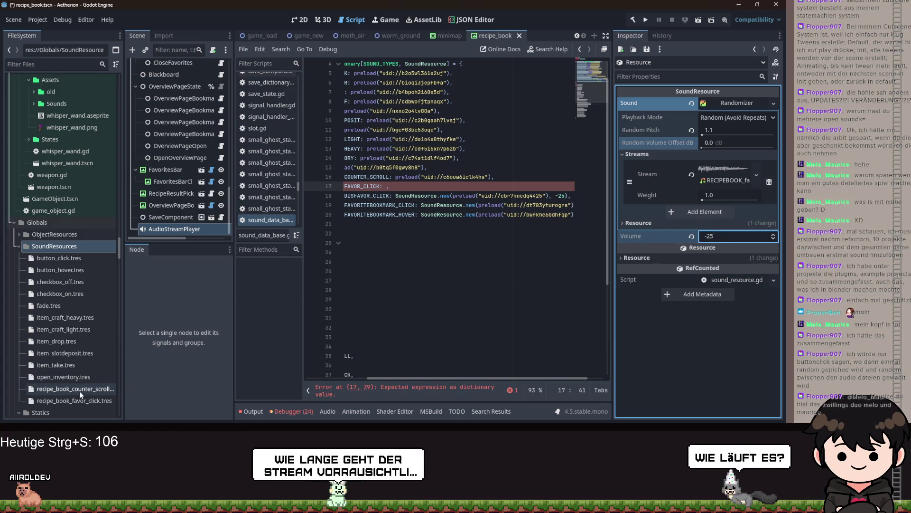
pyautogui.moveTo(75, 398)
pyautogui.mouseDown()
pyautogui.moveTo(332, 237)
pyautogui.moveTo(481, 195)
pyautogui.mouseUp()
pyautogui.hotkey('ctrl', 's')
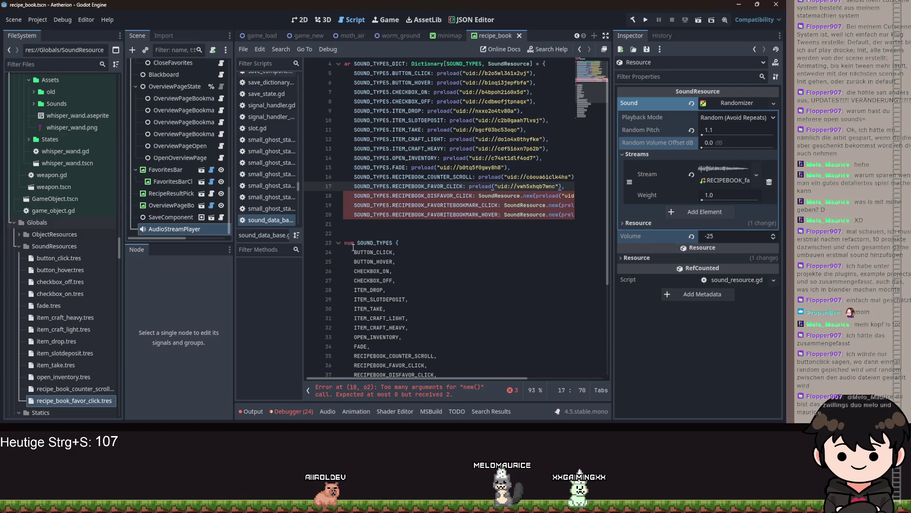
pyautogui.click(55, 245)
# Start a new SoundResource in the SoundResources folder, backing out of an accidental new script.
pyautogui.rightClick(55, 244)
pyautogui.moveTo(138, 248)
pyautogui.click(178, 273)
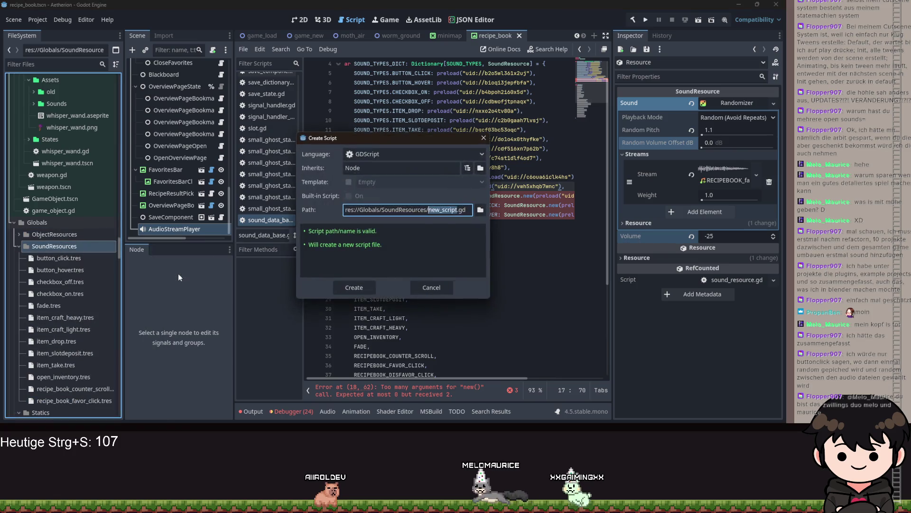
pyautogui.press('Escape')
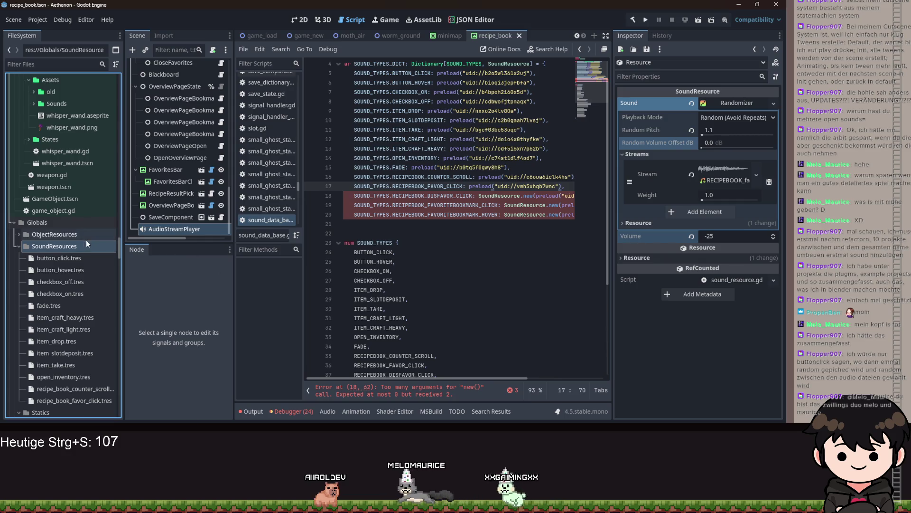
pyautogui.rightClick(52, 246)
pyautogui.moveTo(82, 249)
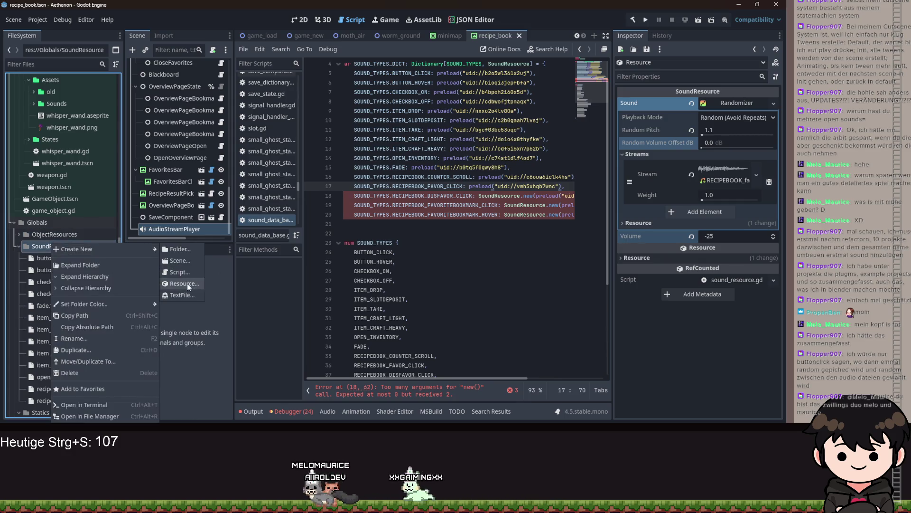
pyautogui.click(187, 284)
pyautogui.press('BackSpace')
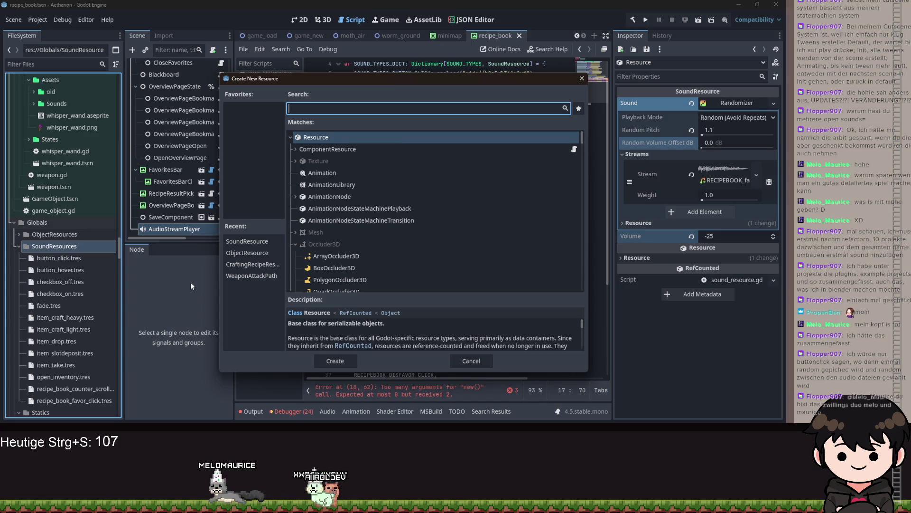
pyautogui.write('soundres')
pyautogui.press('Return')
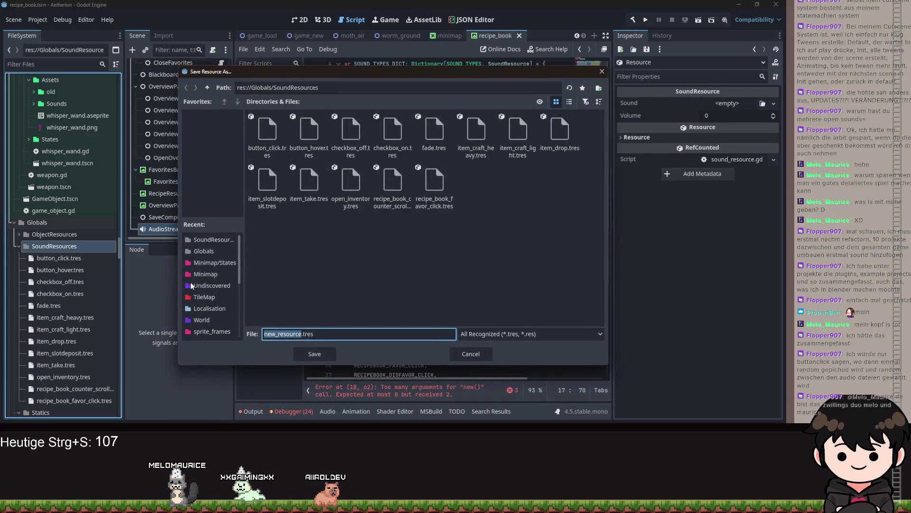
# Save it as recipe_book_disfavor_click.tres and select the old DISFAVOR_CLICK value.
pyautogui.write('recipe_boo')
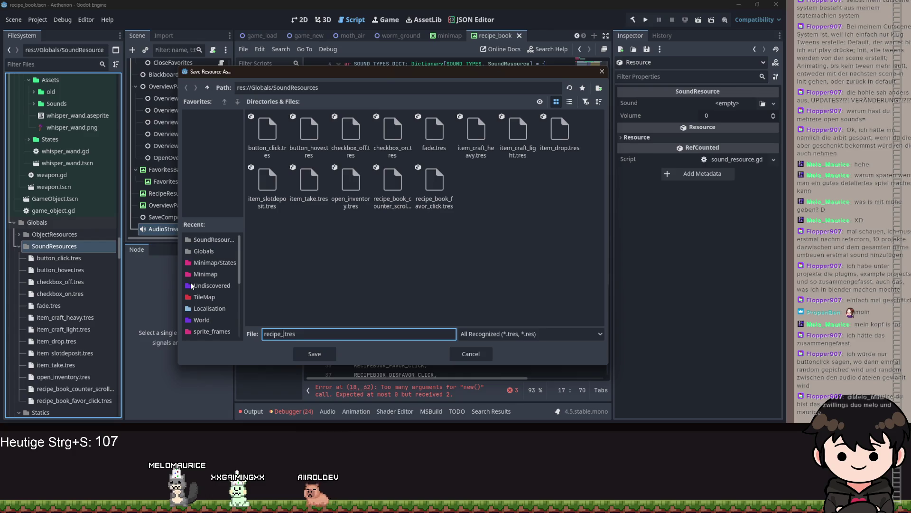
pyautogui.write('k_disfavor_clic')
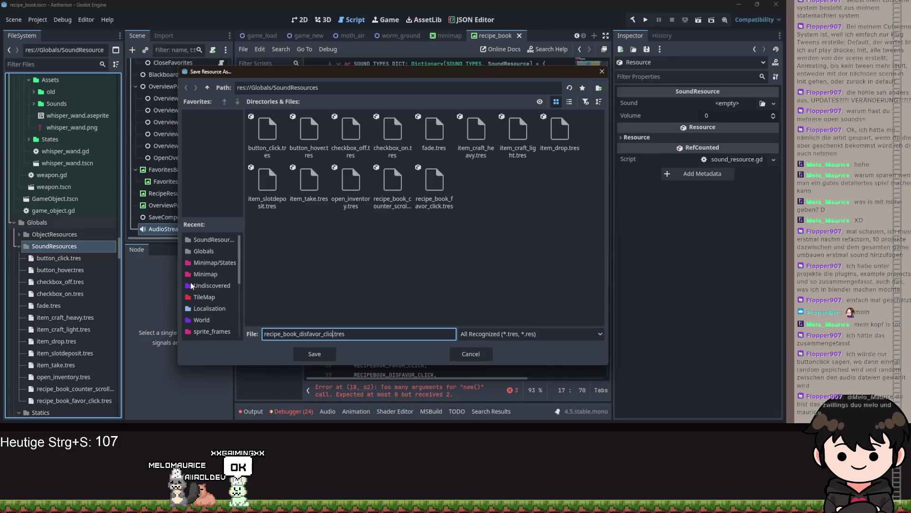
pyautogui.write('k')
pyautogui.press('Return')
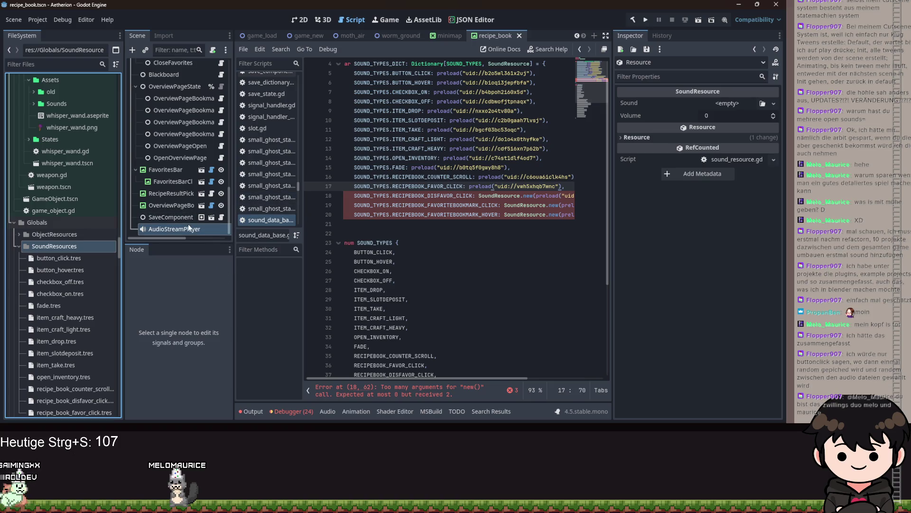
pyautogui.moveTo(479, 195)
pyautogui.mouseDown()
pyautogui.moveTo(572, 195)
pyautogui.moveTo(558, 195)
pyautogui.mouseUp()
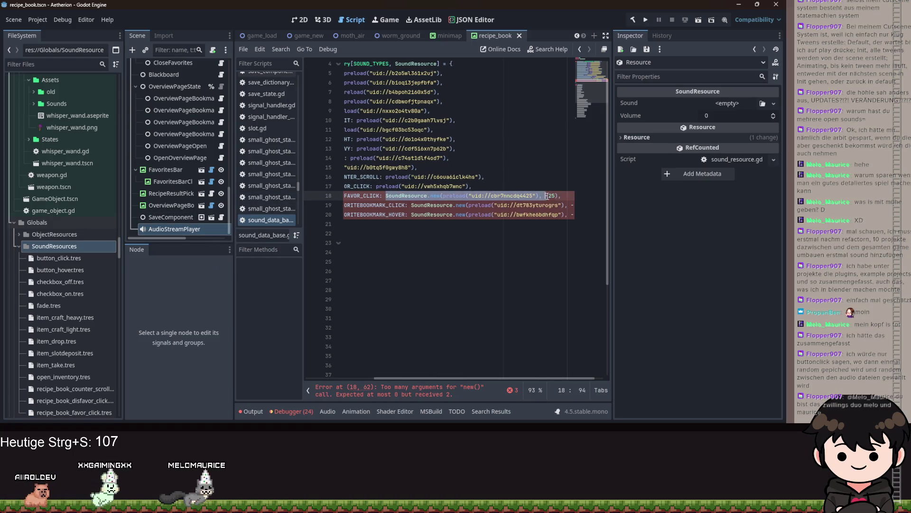
# Delete the old DISFAVOR_CLICK value and set recipe_book_disfavor_click.tres volume to -25.
pyautogui.press('BackSpace')
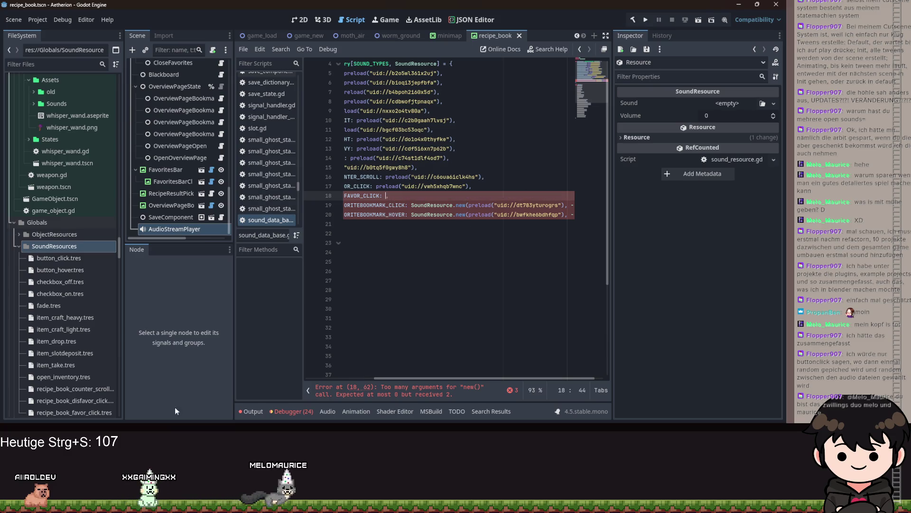
pyautogui.click(92, 413)
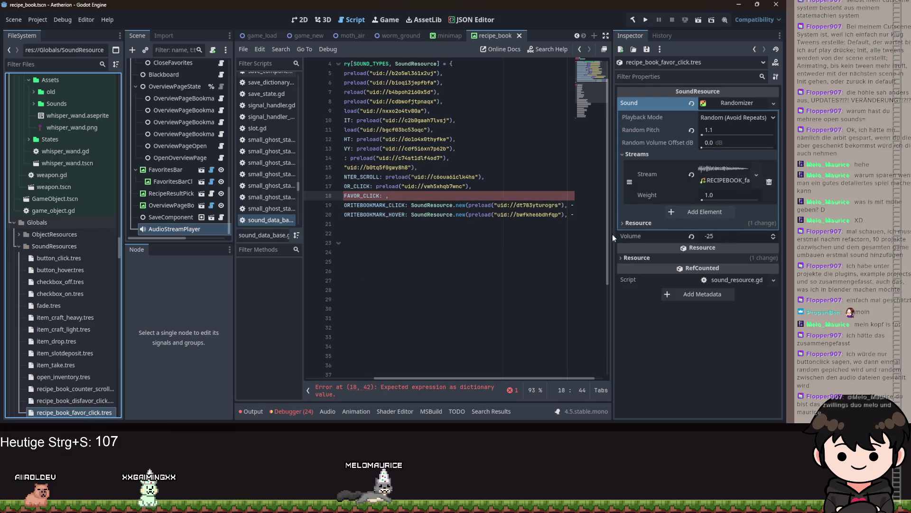
pyautogui.scroll(-3, 71, 356)
pyautogui.click(71, 315)
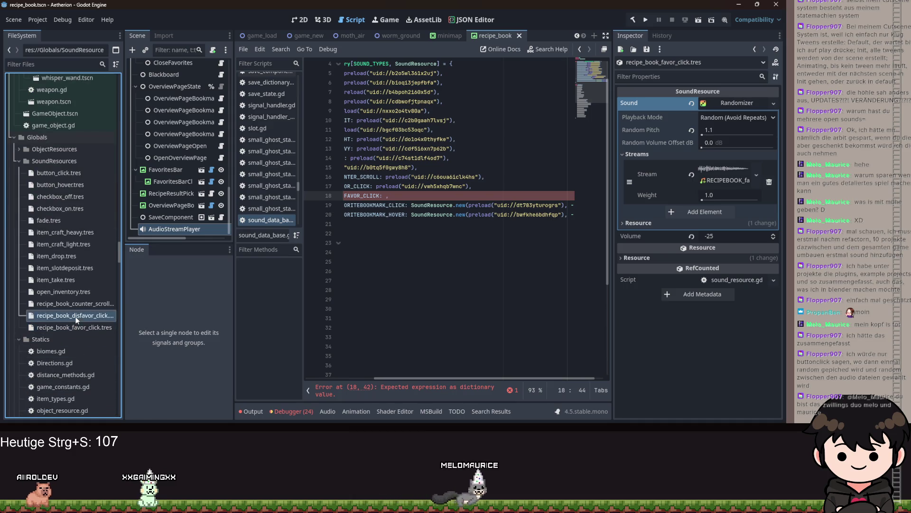
pyautogui.click(735, 115)
pyautogui.write('-25')
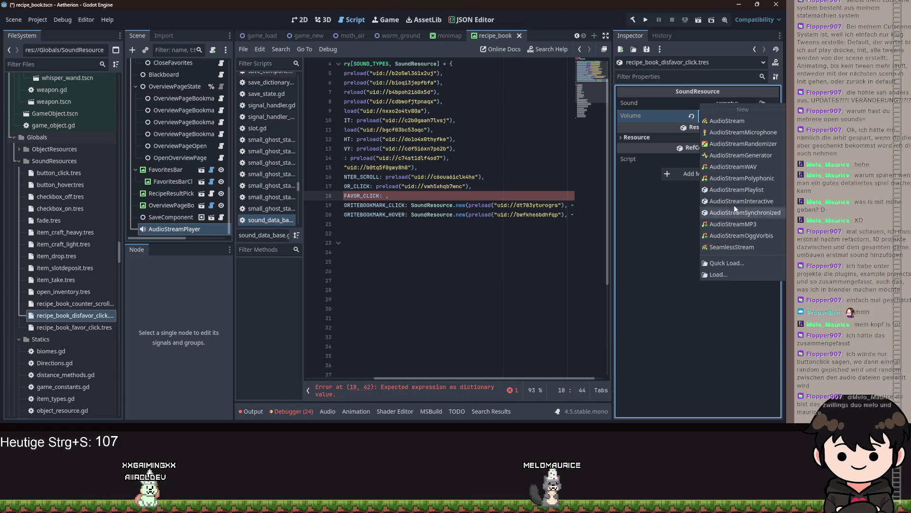
# Give it a randomizer with pitch 1.1 playing RECIPEBOOK_disfavor_click.wav.
pyautogui.click(728, 144)
pyautogui.click(729, 124)
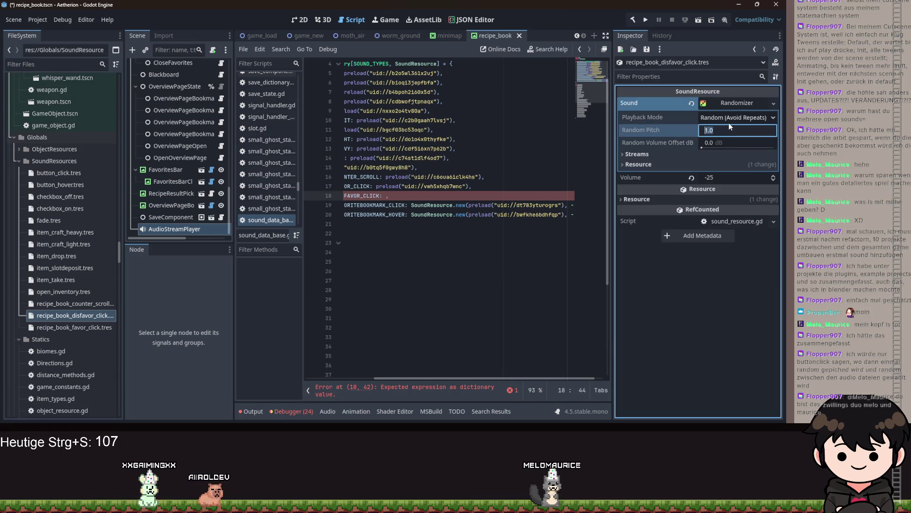
pyautogui.write('1')
pyautogui.click(678, 154)
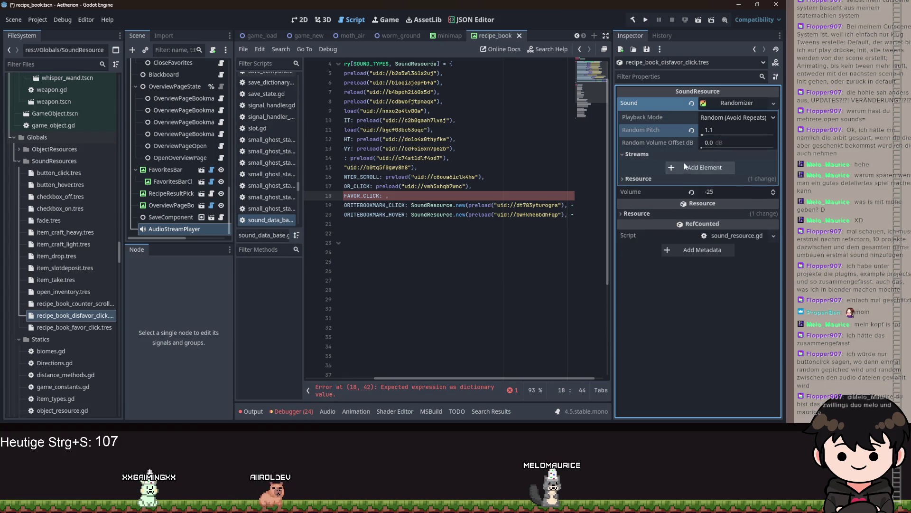
pyautogui.click(716, 173)
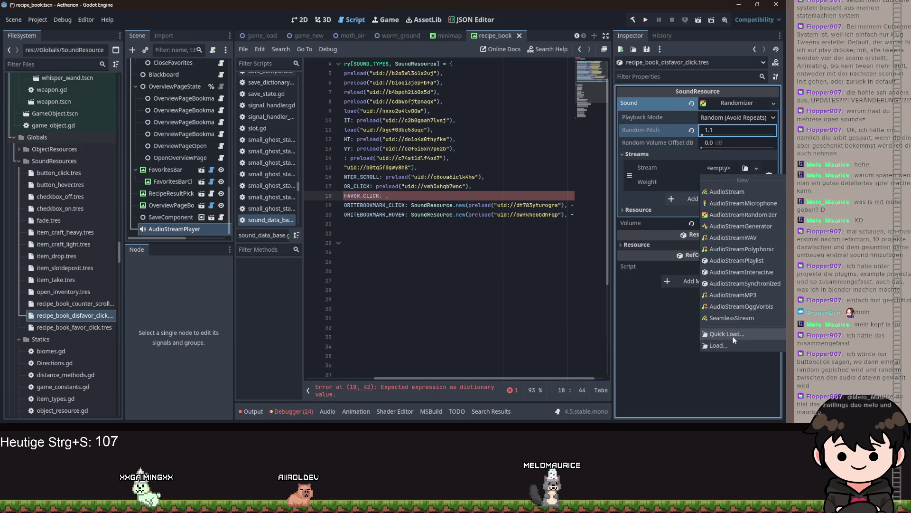
pyautogui.click(733, 336)
pyautogui.write('dis')
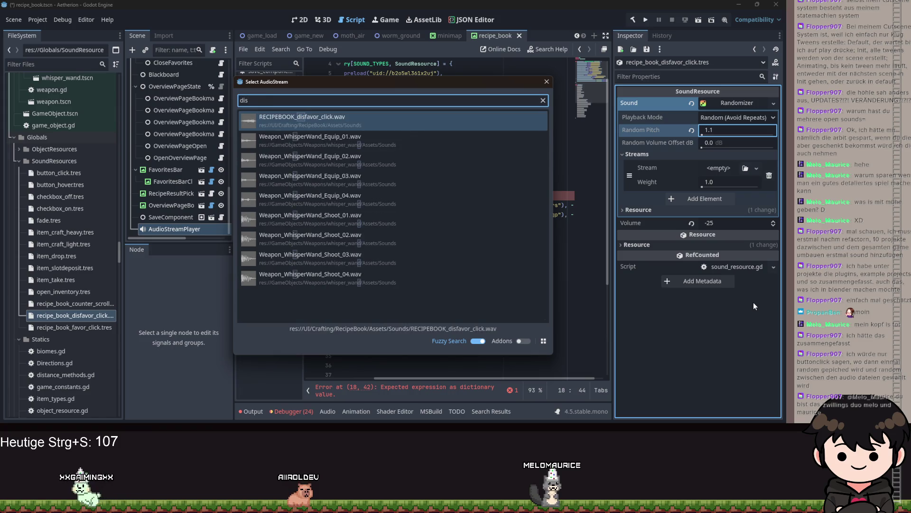
pyautogui.press('Return')
# Save and preload recipe_book_disfavor_click.tres on line 18 of the dictionary.
pyautogui.hotkey('ctrl', 's')
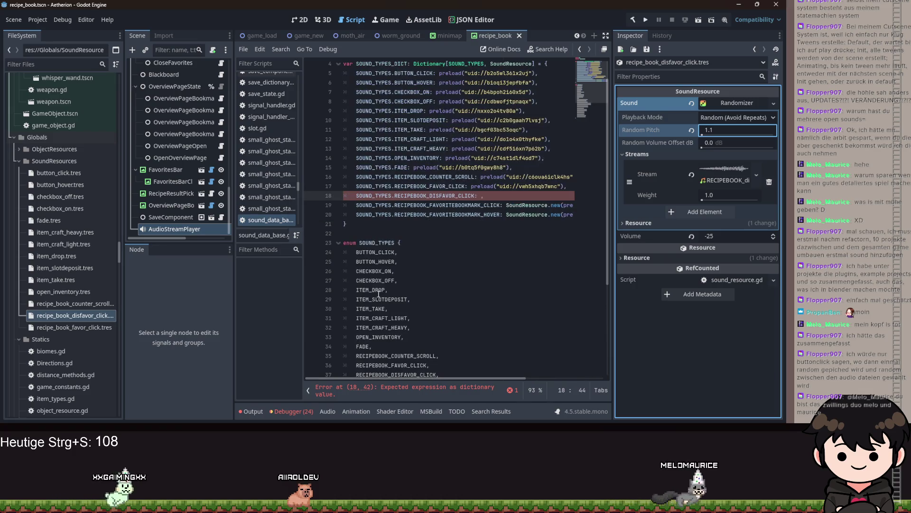
pyautogui.moveTo(67, 315)
pyautogui.mouseDown()
pyautogui.moveTo(420, 250)
pyautogui.moveTo(456, 228)
pyautogui.mouseUp()
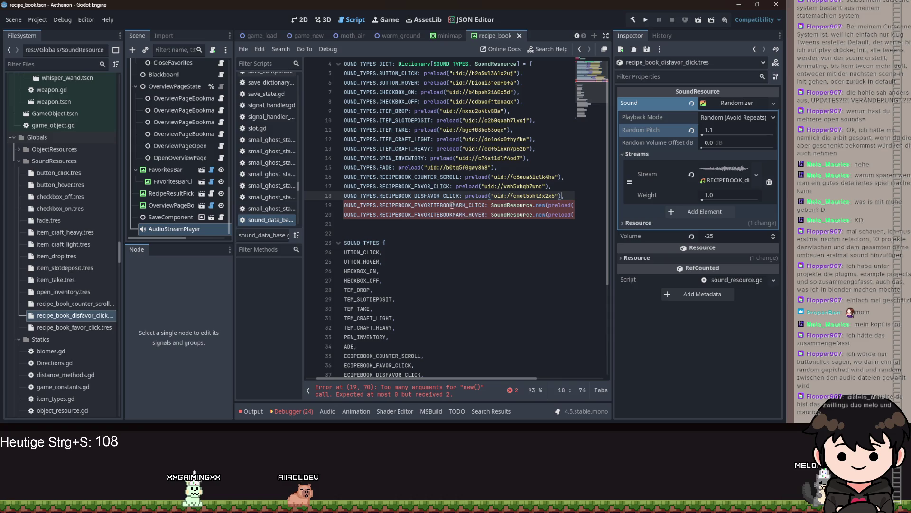
pyautogui.doubleClick(452, 205)
# Create a SoundResource saved as recipe_book_favoritebookmark_click.tres in SoundResources.
pyautogui.rightClick(47, 160)
pyautogui.moveTo(83, 167)
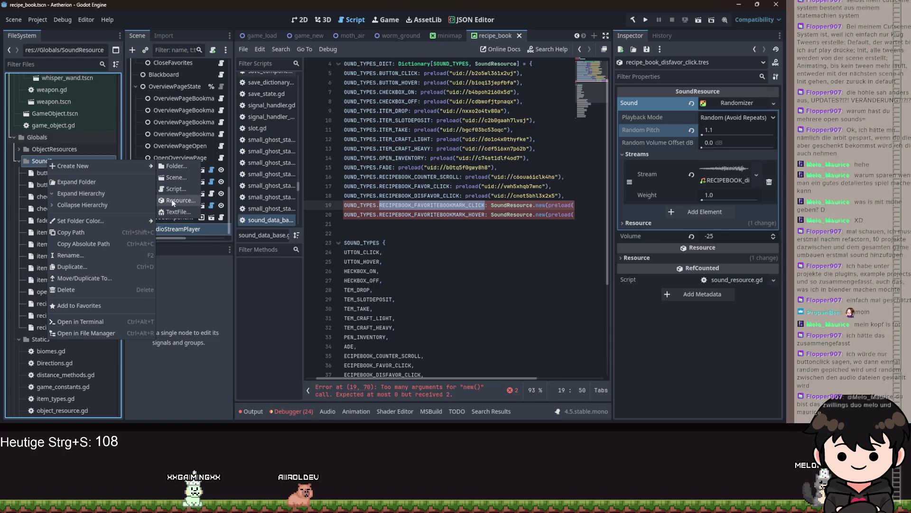
pyautogui.click(172, 201)
pyautogui.press('Return')
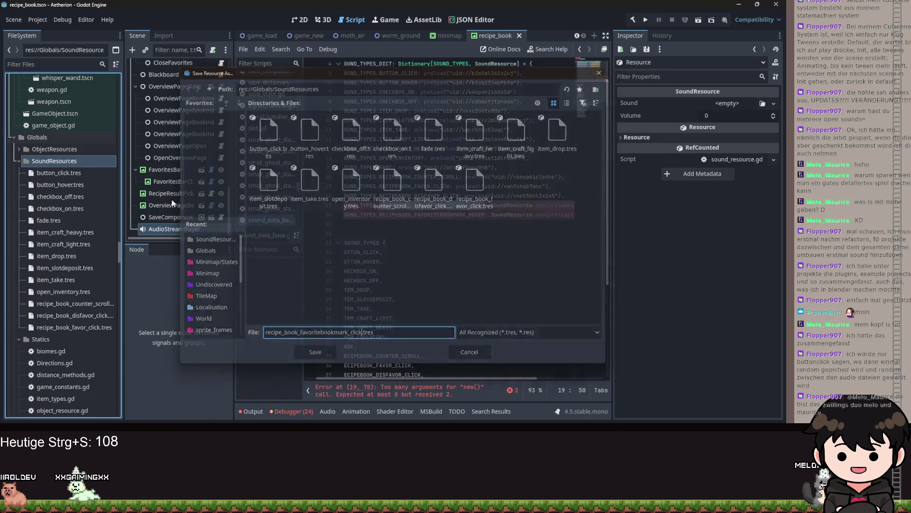
pyautogui.press('Return')
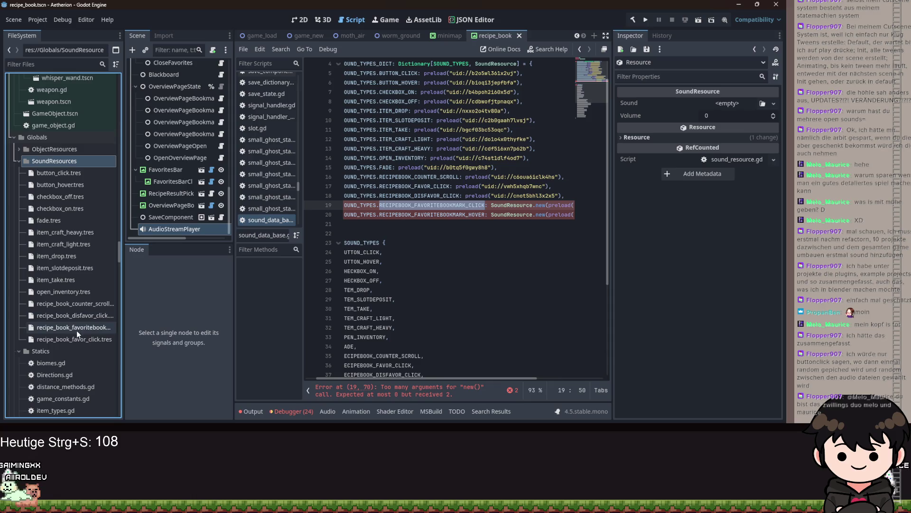
# Set its sound to a new AudioStreamRandomizer with volume -15.
pyautogui.click(731, 102)
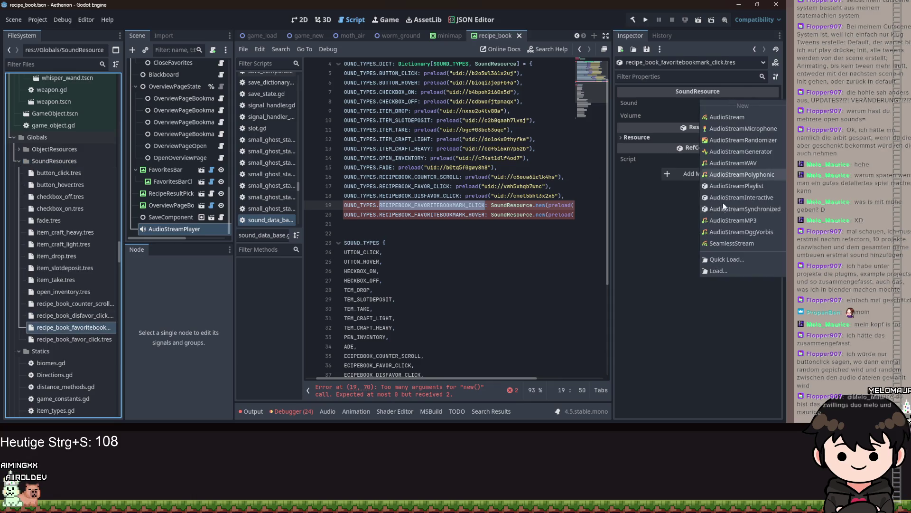
pyautogui.click(745, 144)
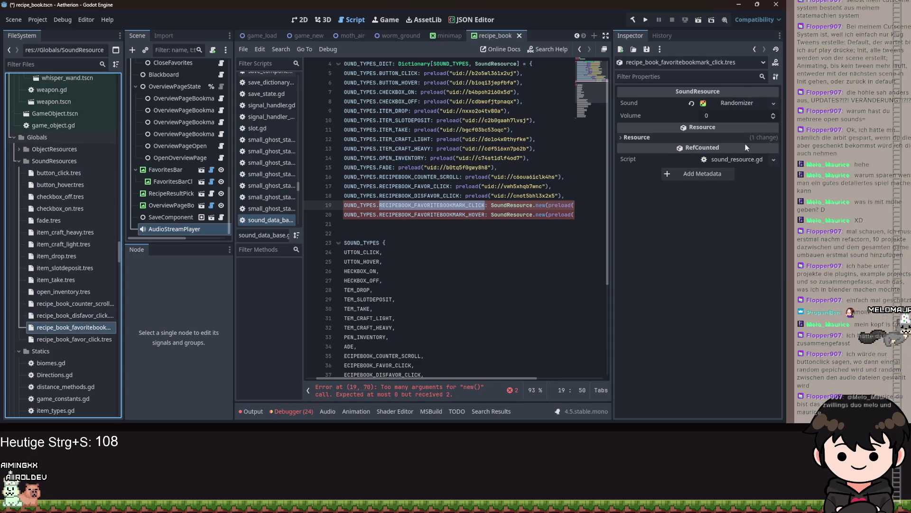
pyautogui.click(721, 115)
pyautogui.hscroll(1, 493, 380)
pyautogui.hscroll(3, 493, 380)
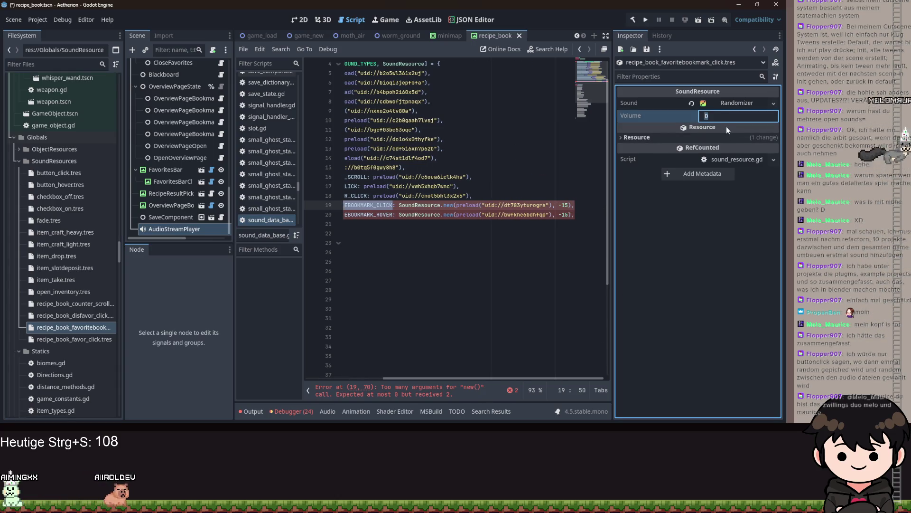
pyautogui.click(725, 103)
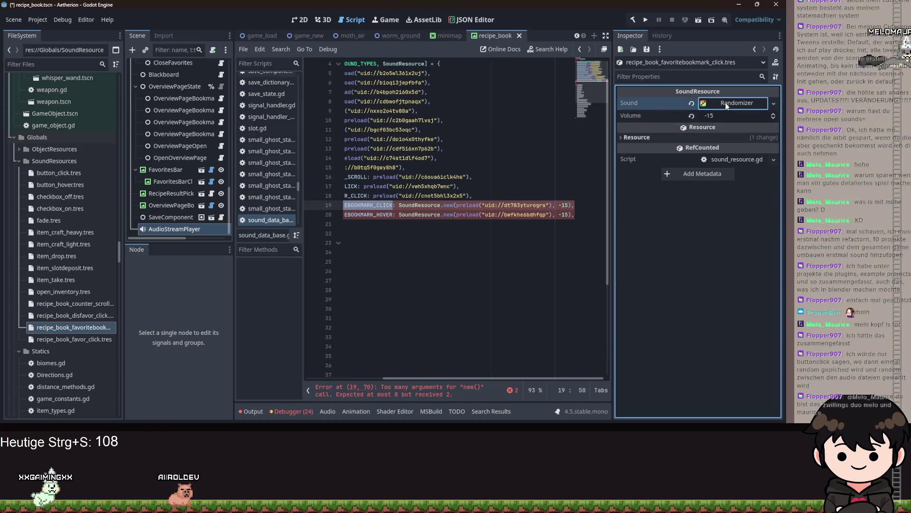
# Add a RECIPEBOOK_favoritebookmark stream to the randomizer and save.
pyautogui.click(657, 157)
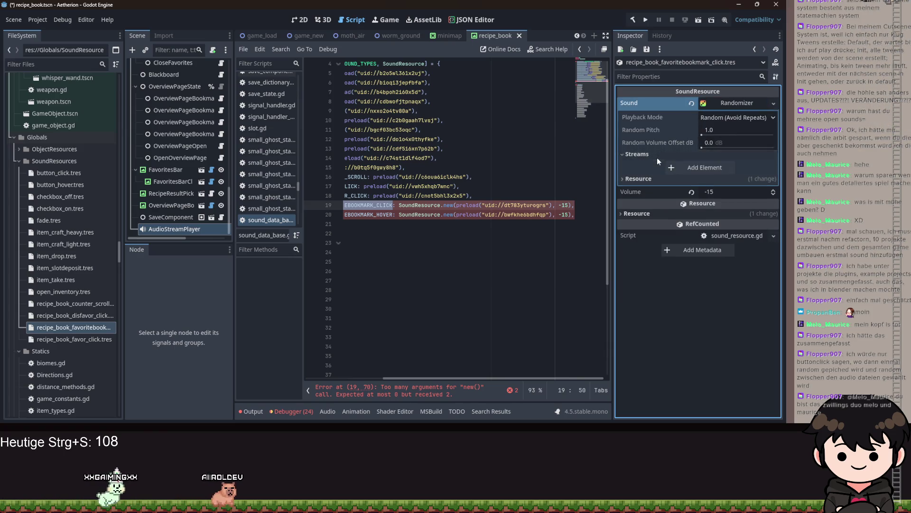
pyautogui.click(693, 170)
pyautogui.click(719, 170)
pyautogui.click(725, 334)
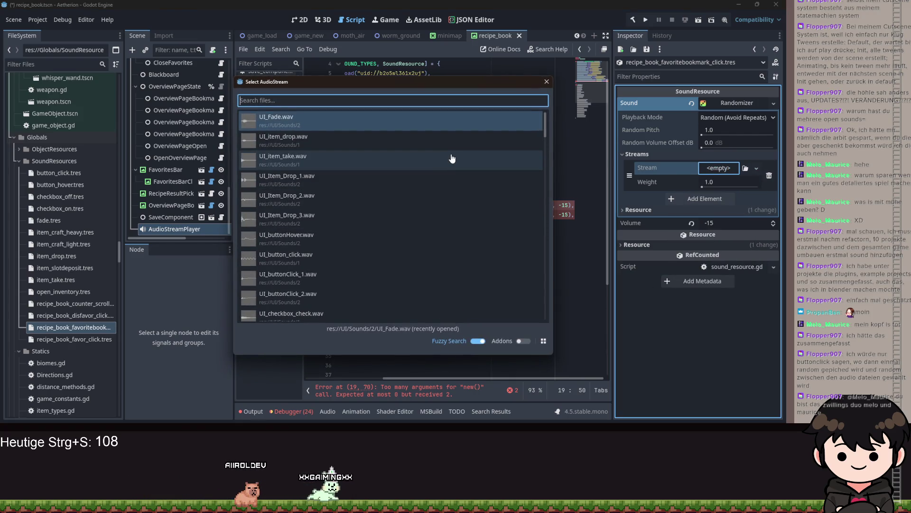
pyautogui.write('favorit')
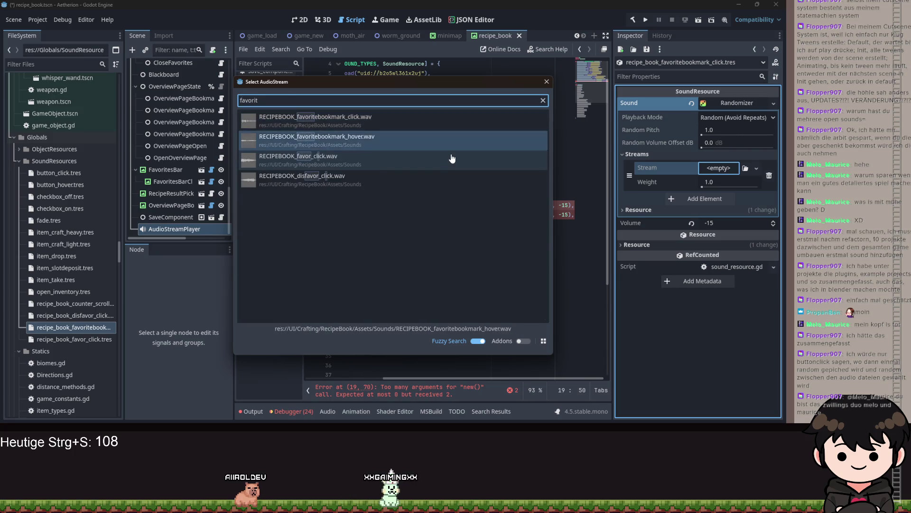
pyautogui.press('Return')
pyautogui.hotkey('ctrl', 's')
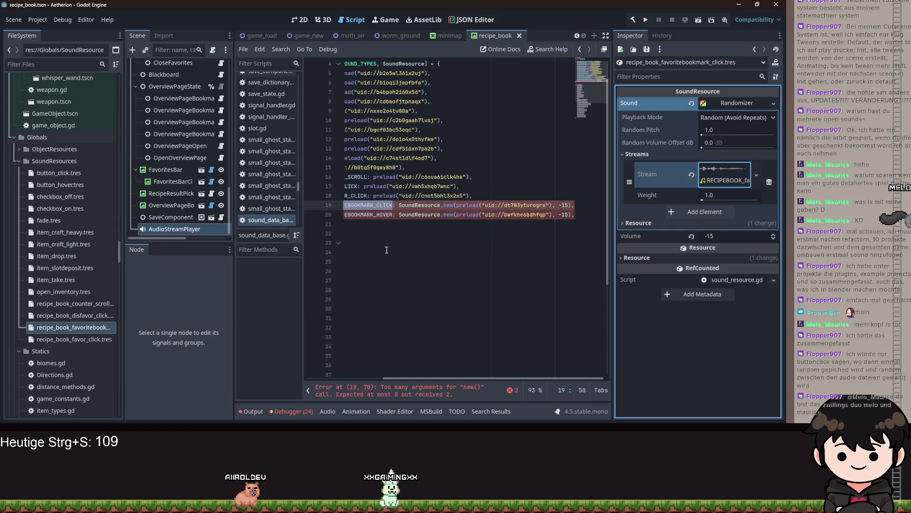
pyautogui.rightClick(48, 161)
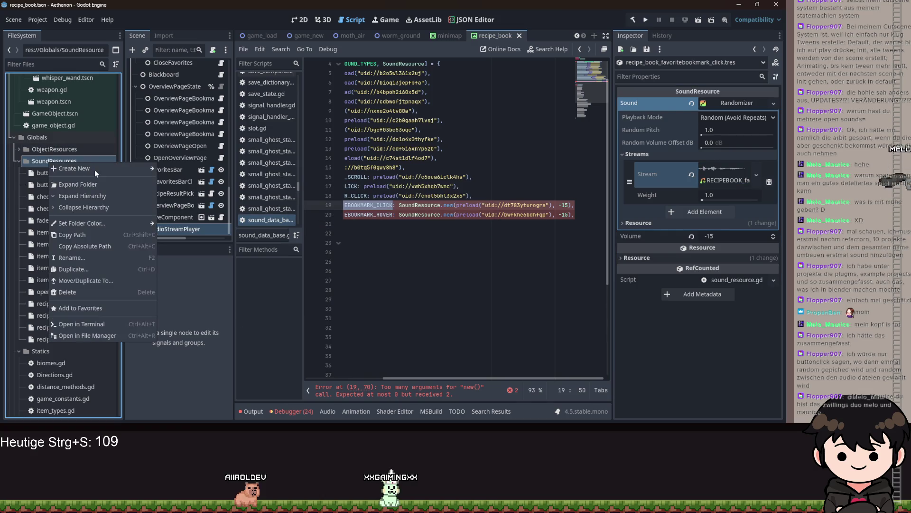
# Create a new SoundResource in SoundResources saved as recipe_book_favoritebookmark_hover.tres.
pyautogui.moveTo(95, 169)
pyautogui.click(182, 201)
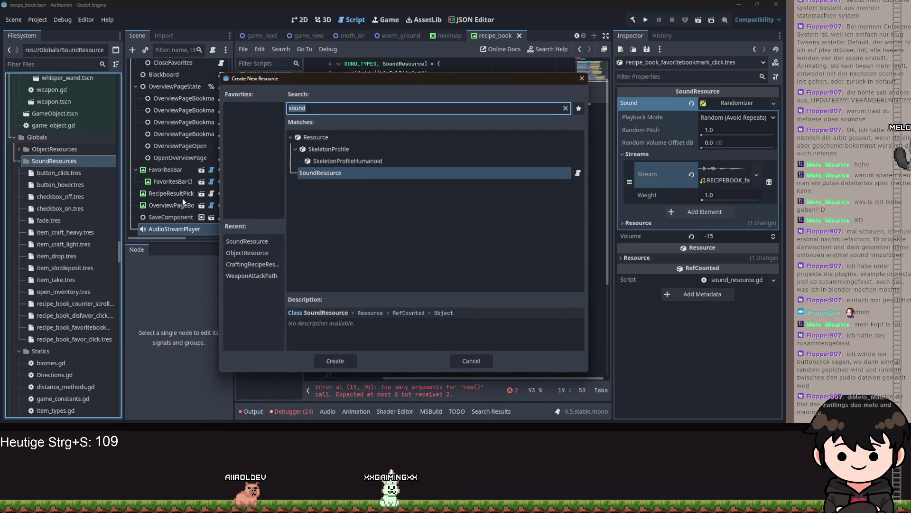
pyautogui.press('Return')
pyautogui.write('recipe_')
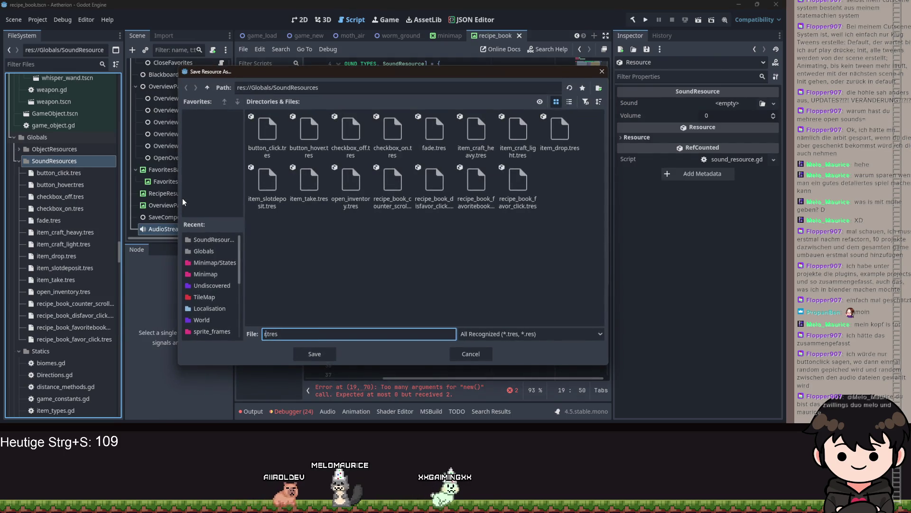
pyautogui.write('book')
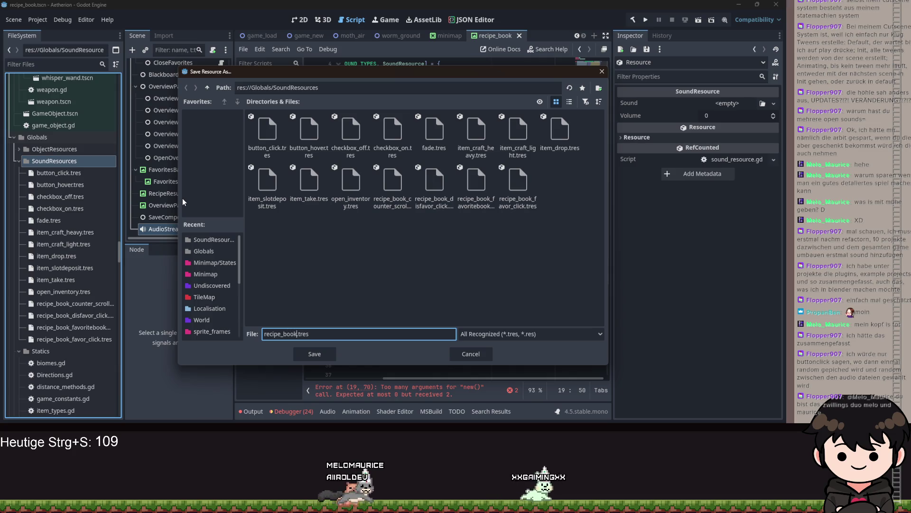
pyautogui.write('_favorite')
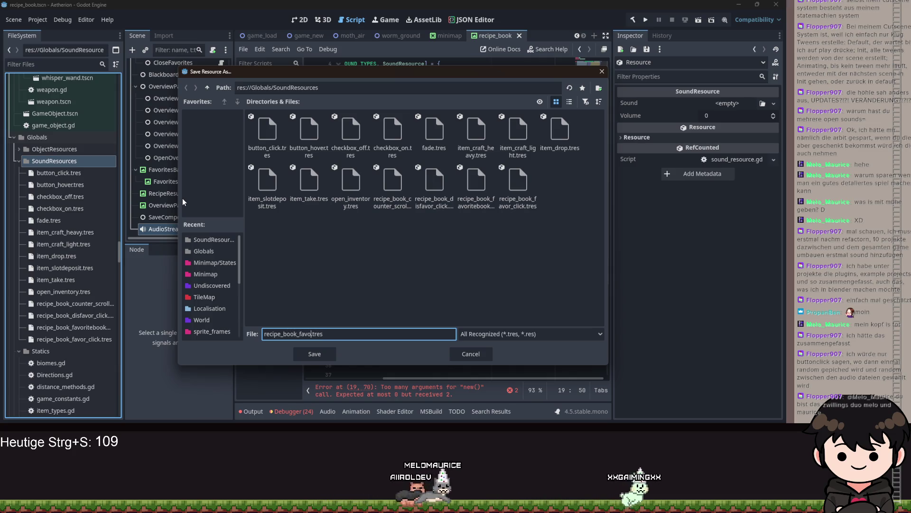
pyautogui.write('bookmark_hove')
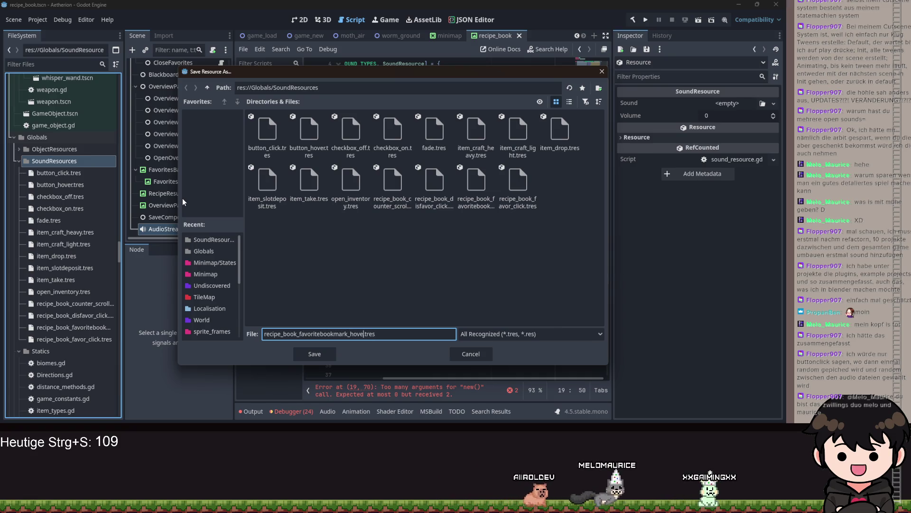
pyautogui.press('Return')
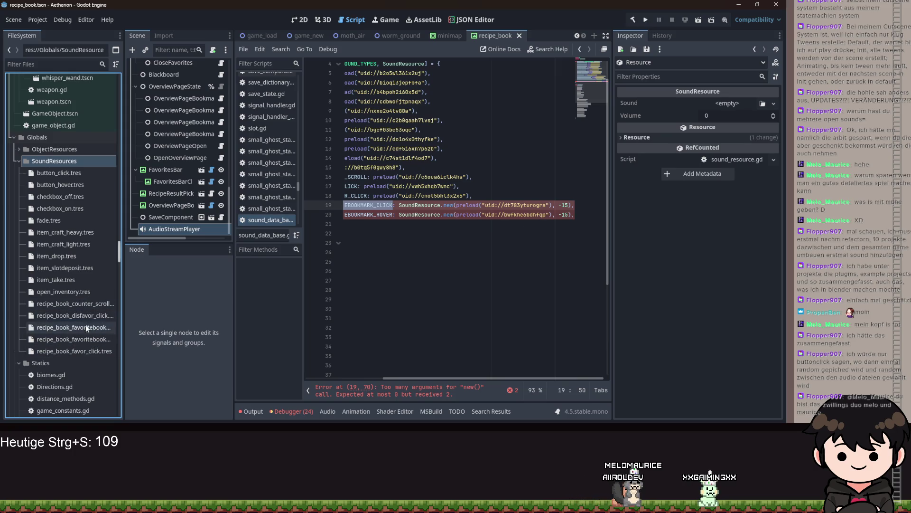
# Set the hover resource's Sound to an AudioStreamRandomizer with random pitch 1.1.
pyautogui.click(90, 338)
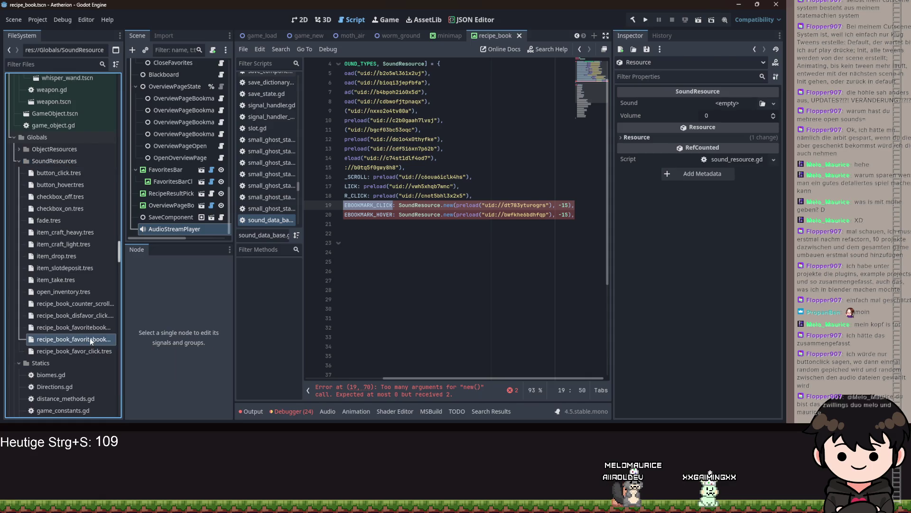
pyautogui.click(732, 116)
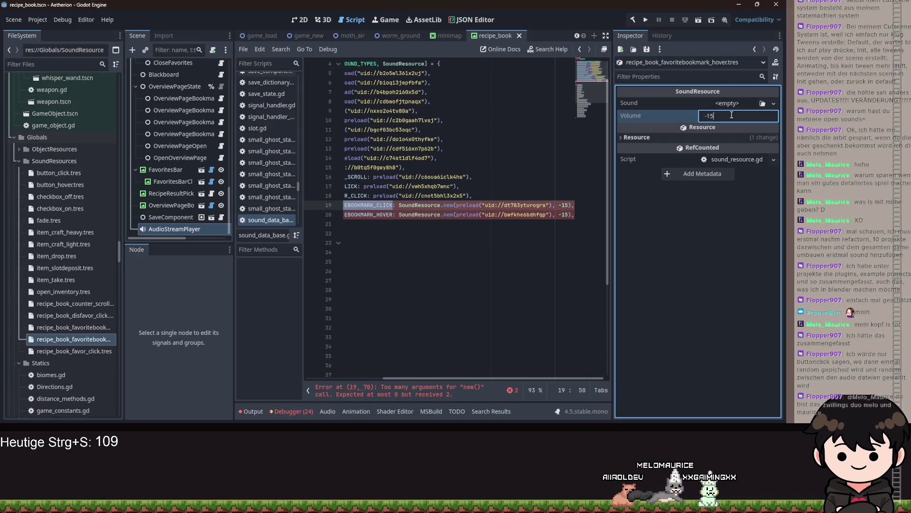
pyautogui.click(729, 103)
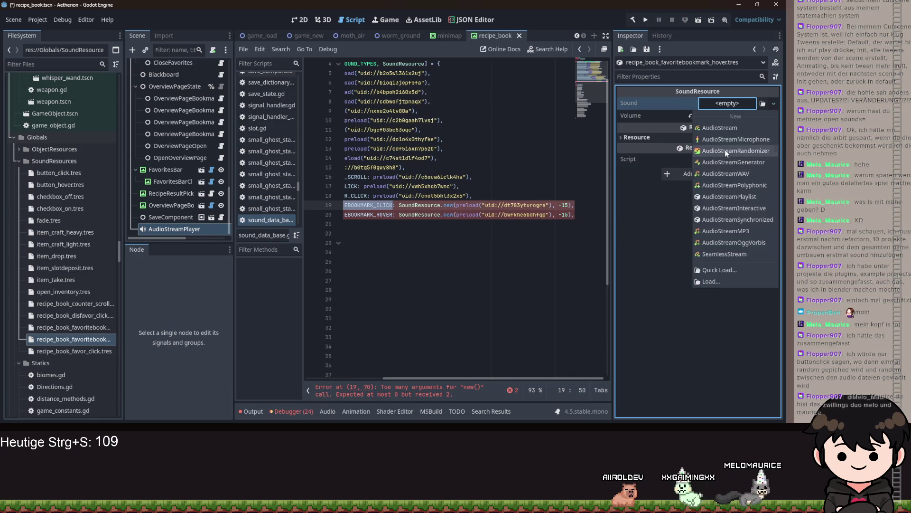
pyautogui.click(725, 149)
pyautogui.click(737, 103)
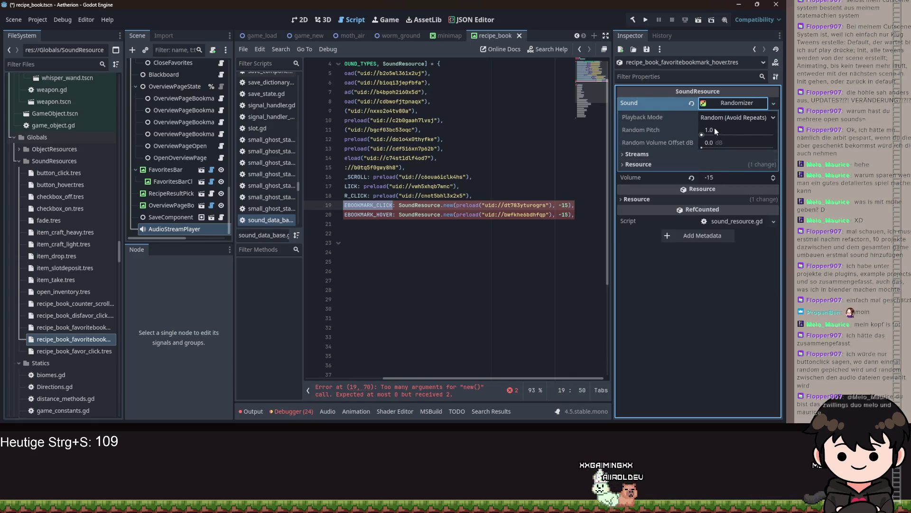
pyautogui.click(716, 128)
pyautogui.click(664, 154)
# Add RECIPEBOOK_favoritebookmark_hover.wav as the randomizer's stream and save.
pyautogui.click(712, 164)
pyautogui.click(719, 168)
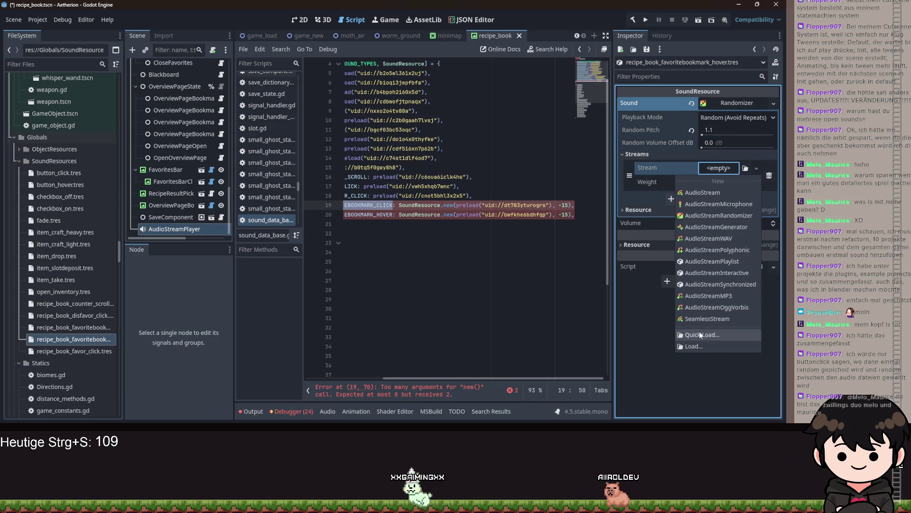
pyautogui.click(699, 333)
pyautogui.write('hover')
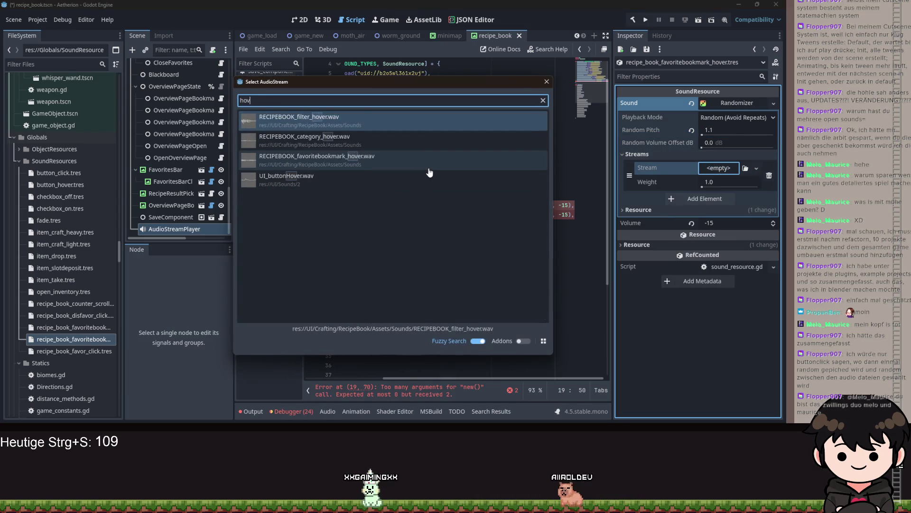
pyautogui.click(363, 160)
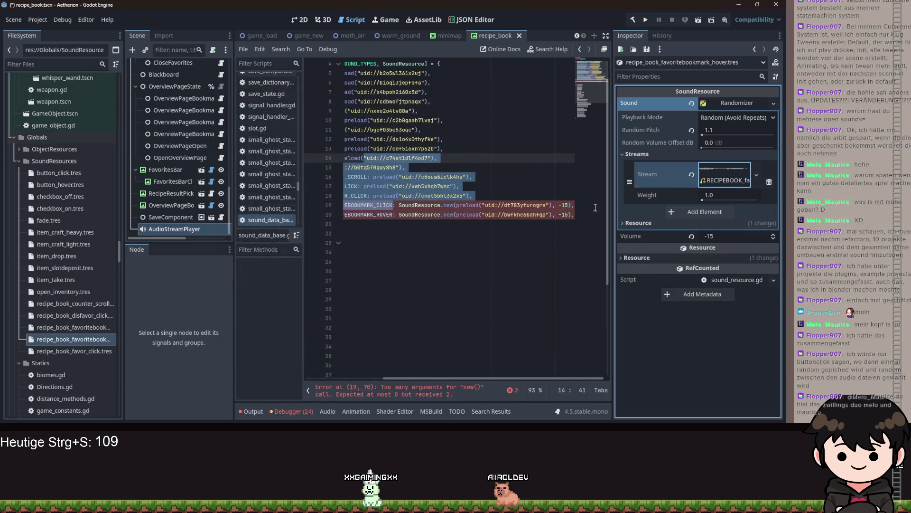
pyautogui.hotkey('ctrl', 's')
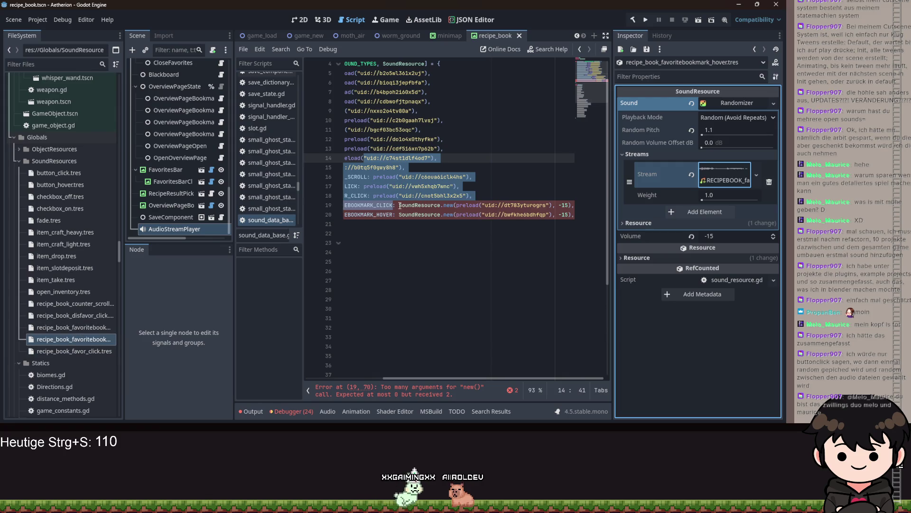
# Replace the SoundResource.new calls on lines 19–20 with preloads of the favoritebookmark click and hover .tres files, then save.
pyautogui.moveTo(400, 205); pyautogui.dragTo(541, 204)
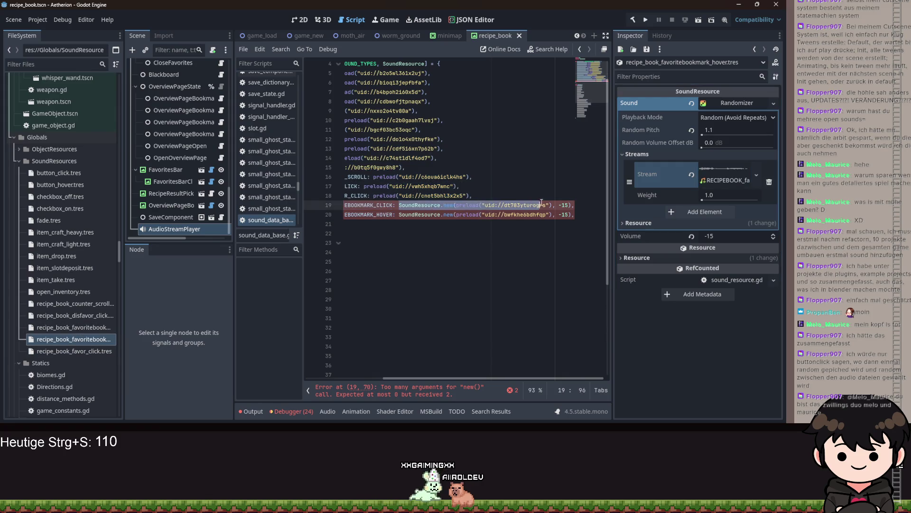
pyautogui.press('BackSpace')
pyautogui.click(79, 341)
pyautogui.moveTo(78, 331)
pyautogui.mouseDown()
pyautogui.moveTo(431, 213)
pyautogui.moveTo(573, 214)
pyautogui.mouseUp()
pyautogui.press('BackSpace')
pyautogui.moveTo(73, 339)
pyautogui.mouseDown()
pyautogui.moveTo(481, 232)
pyautogui.moveTo(507, 216)
pyautogui.mouseUp()
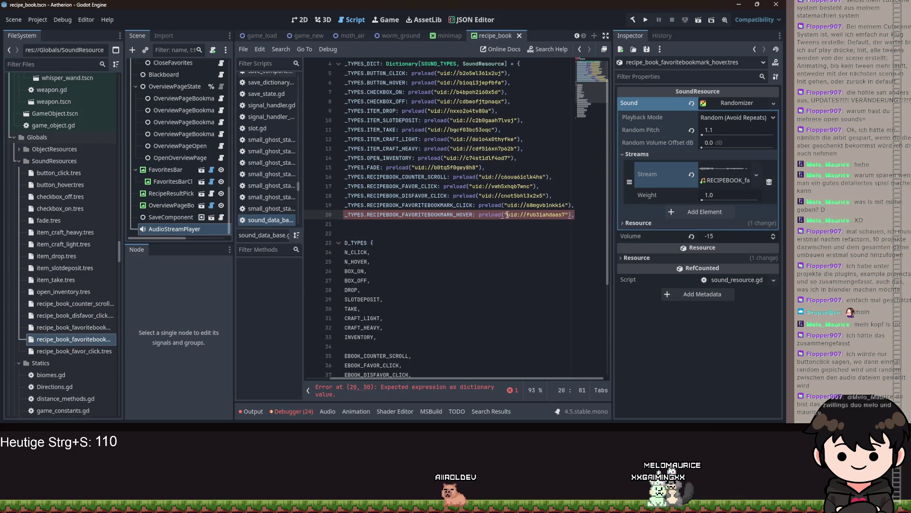
pyautogui.hotkey('ctrl', 's')
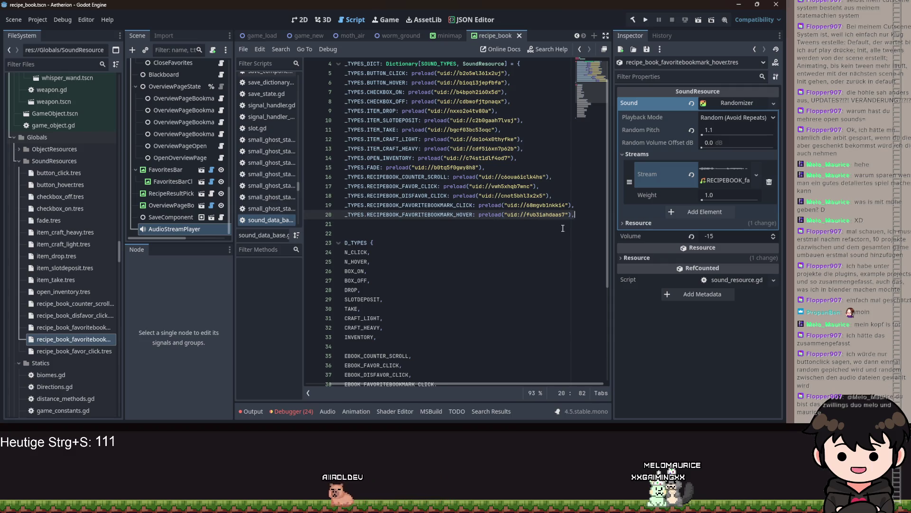
# Add a new dictionary line with the key SOUND_TYPES.RECIPE_BOOK_CATEGORY_CLICK:.
pyautogui.press('Return')
pyautogui.scroll(-3, 451, 266)
pyautogui.hscroll(-1, 428, 384)
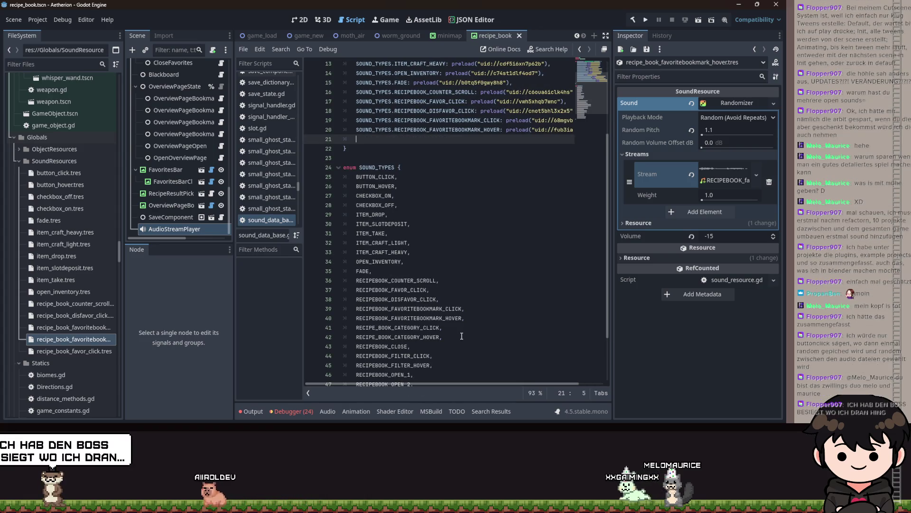
pyautogui.write('SOUND')
pyautogui.press('Return')
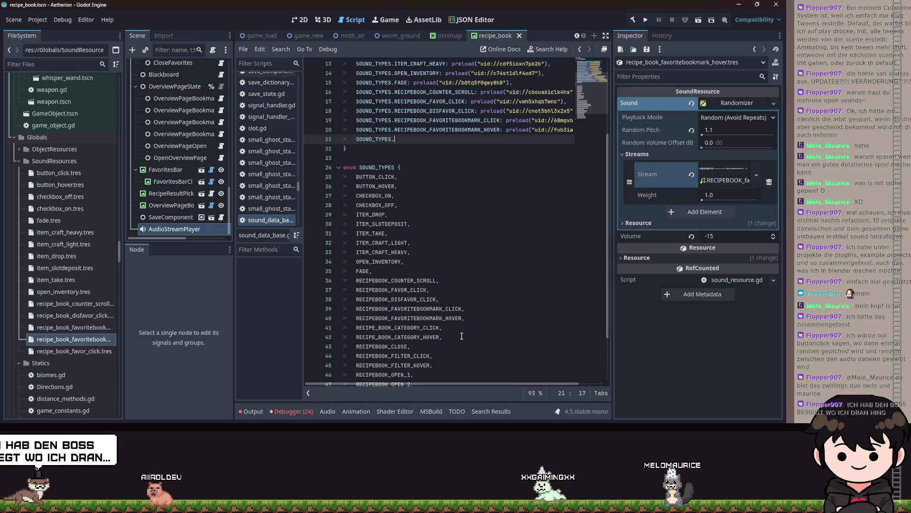
pyautogui.write('.REC')
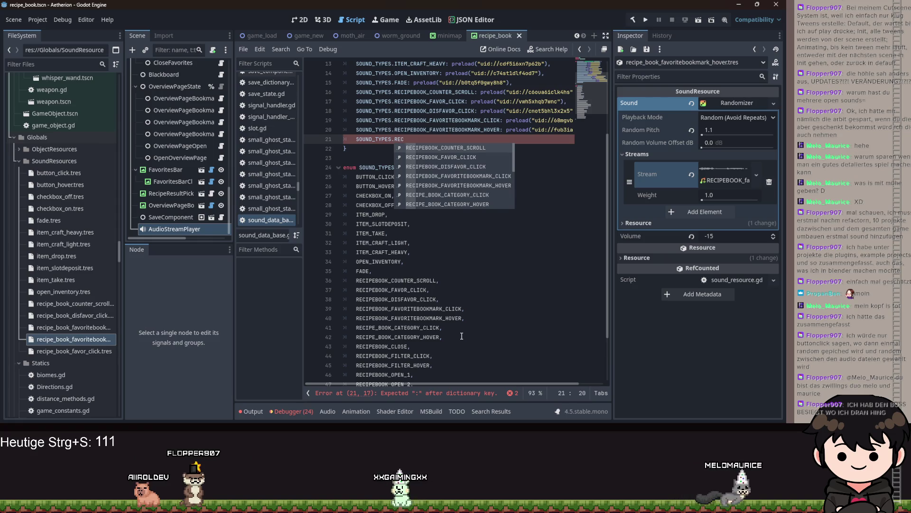
pyautogui.write('IPE_')
pyautogui.press('Return')
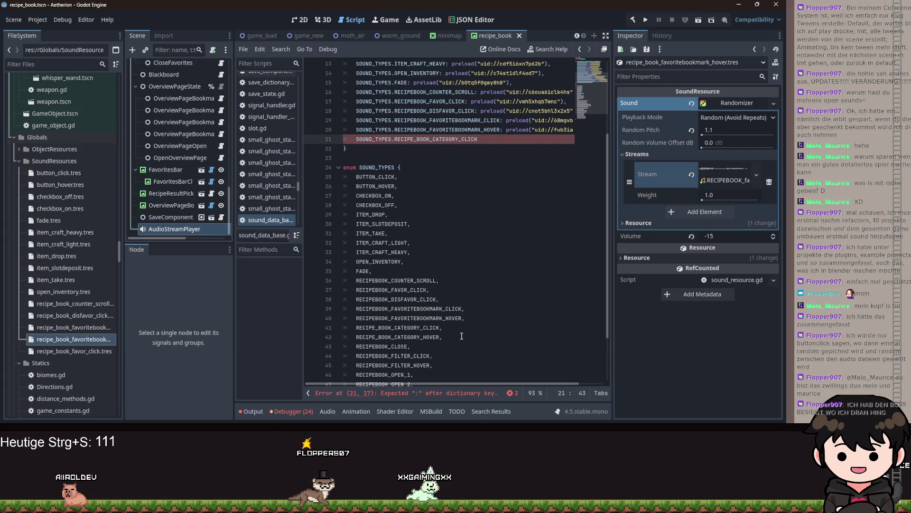
pyautogui.write(':')
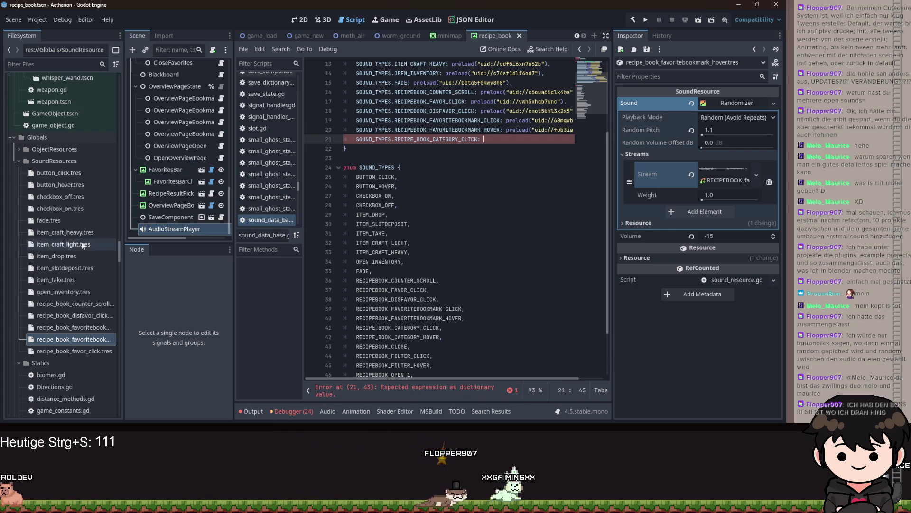
pyautogui.rightClick(44, 159)
# Create a new SoundResource in SoundResources saved as recipebook_category_click.tres.
pyautogui.moveTo(104, 167)
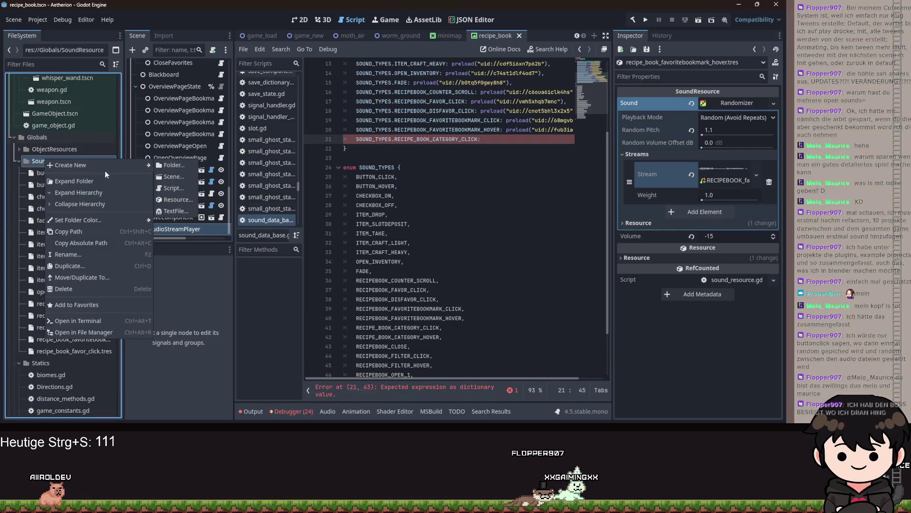
pyautogui.click(172, 196)
pyautogui.press('BackSpace')
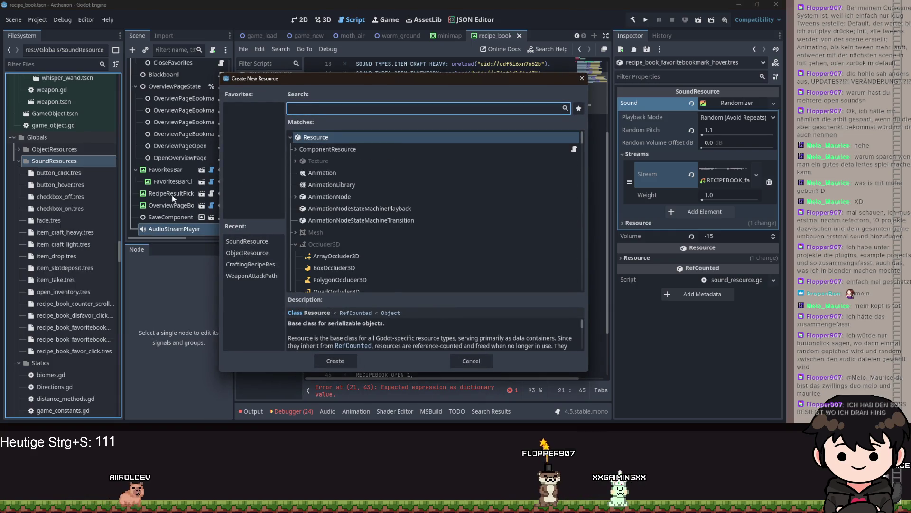
pyautogui.write('soundres')
pyautogui.press('Return')
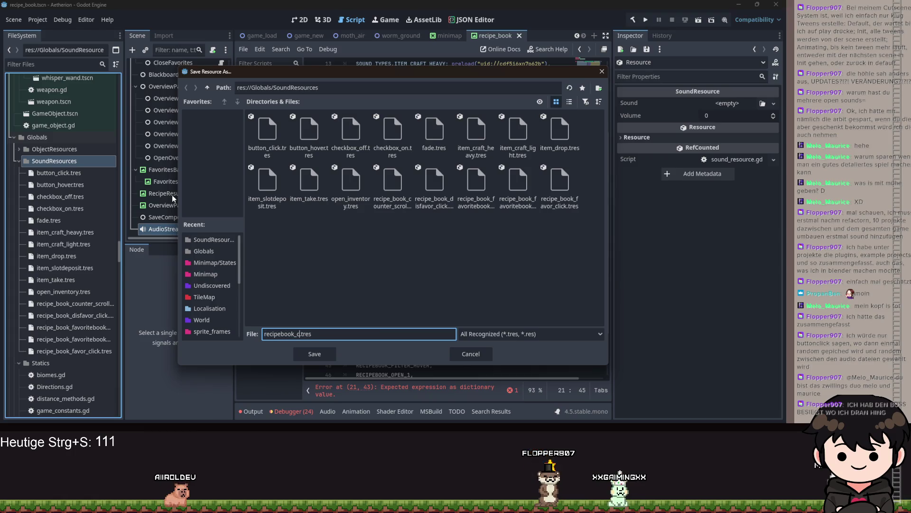
pyautogui.write('gory_c')
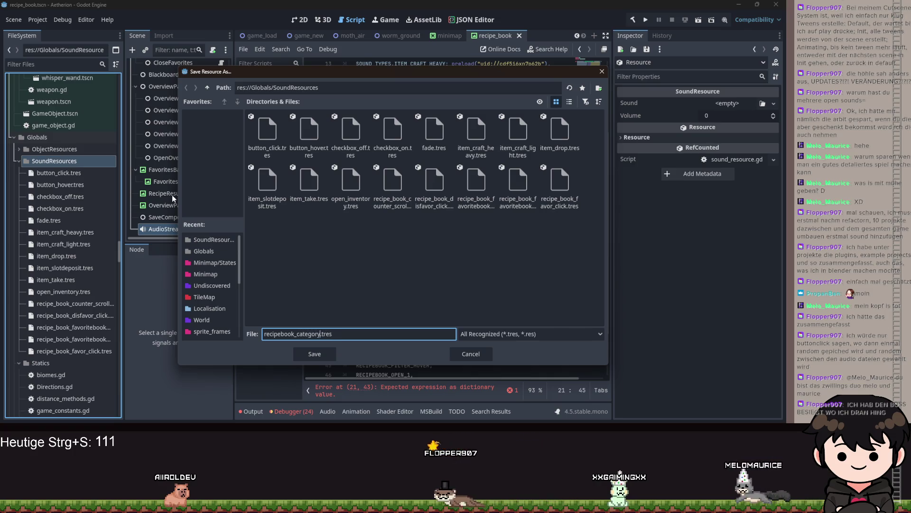
pyautogui.write('liock')
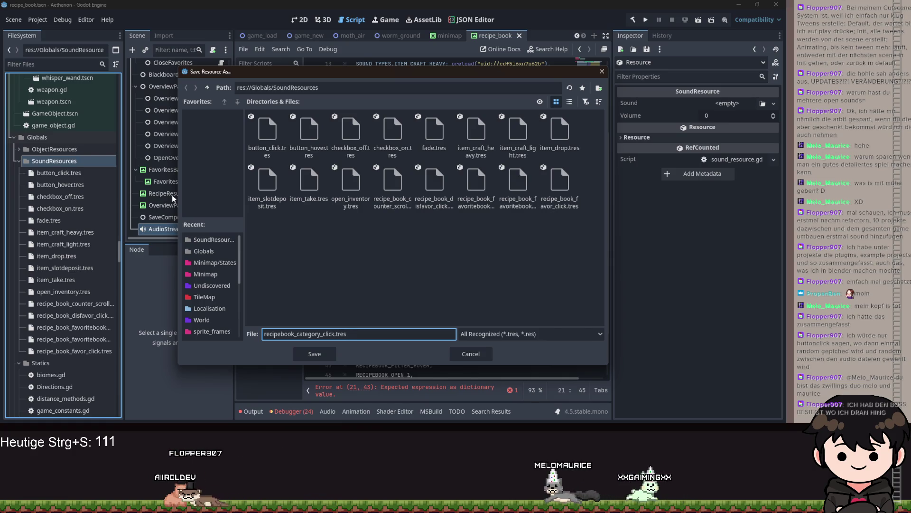
pyautogui.press('Return')
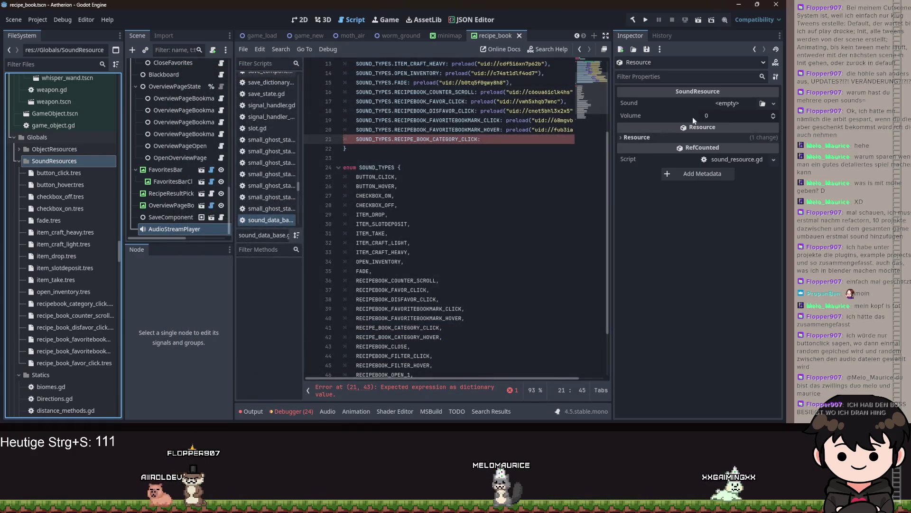
# Set the category click resource's volume to -15 and its Sound to an AudioStreamRandomizer.
pyautogui.click(721, 116)
pyautogui.write('-4')
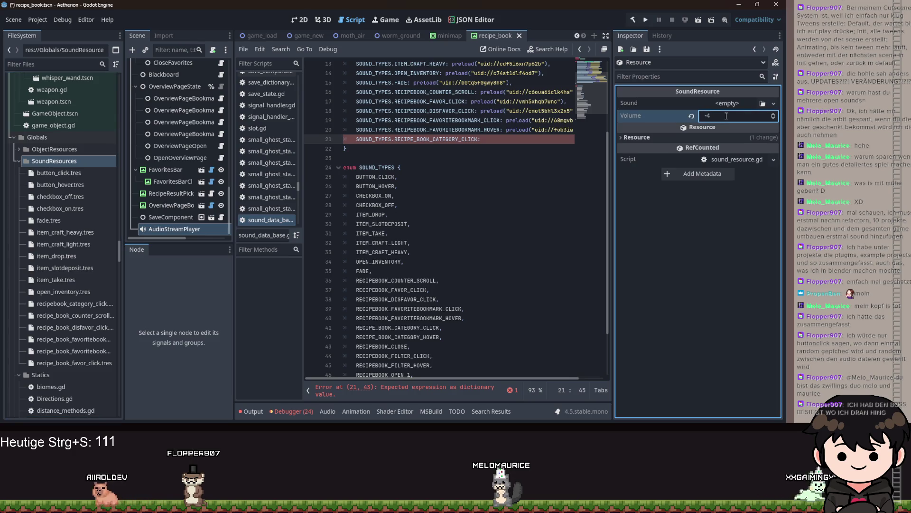
pyautogui.write('5')
pyautogui.press('Return')
pyautogui.click(728, 104)
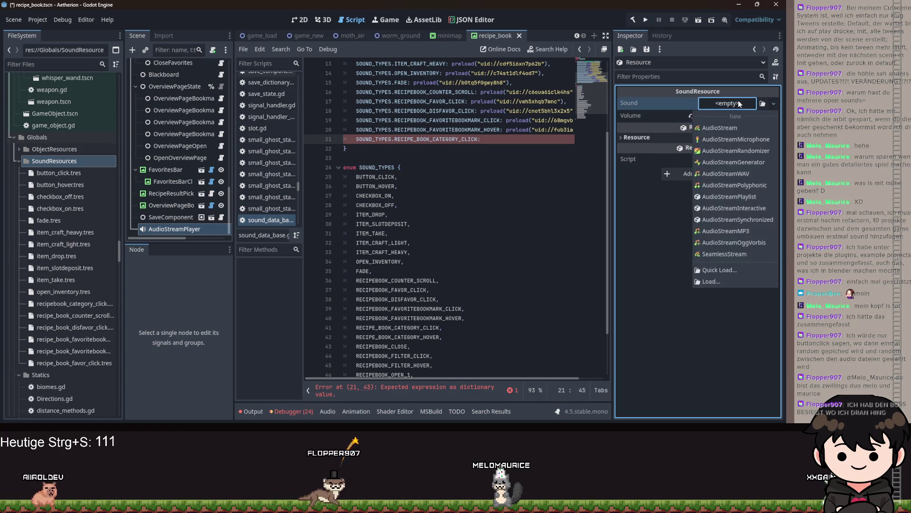
pyautogui.click(728, 269)
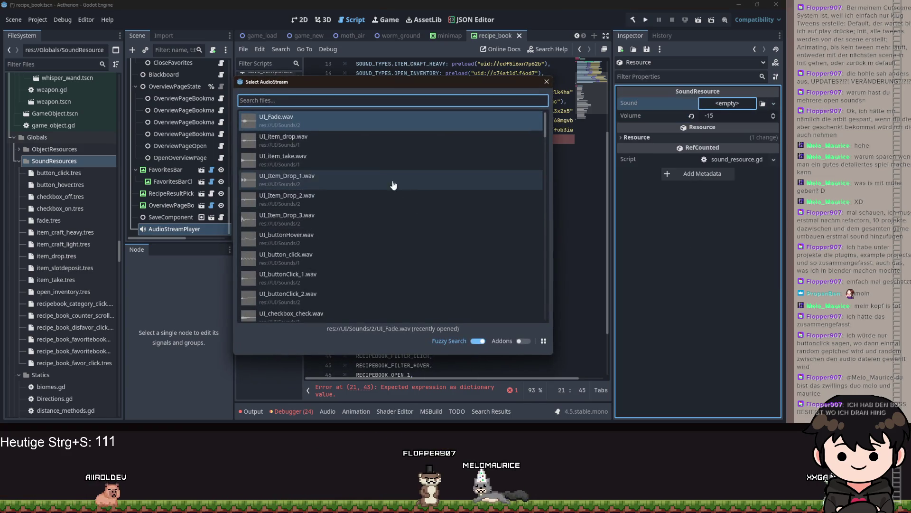
pyautogui.click(546, 81)
pyautogui.click(725, 103)
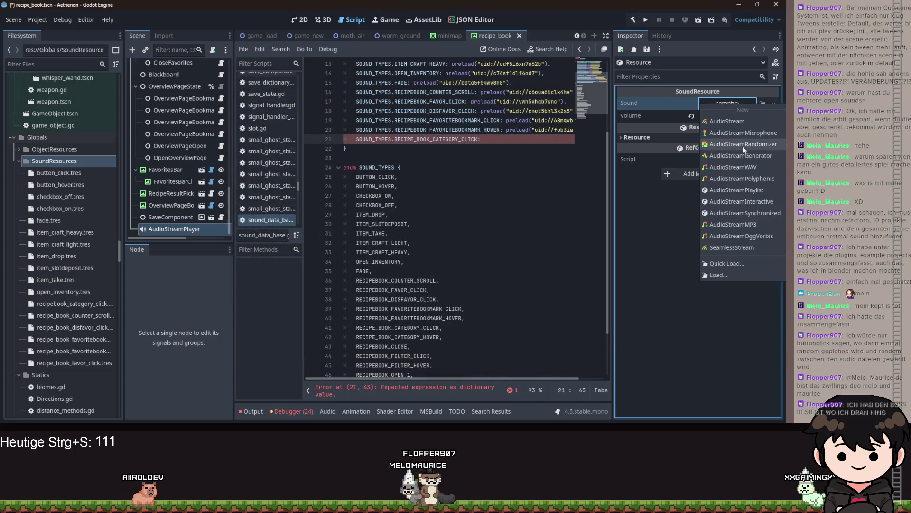
pyautogui.click(742, 145)
pyautogui.click(728, 105)
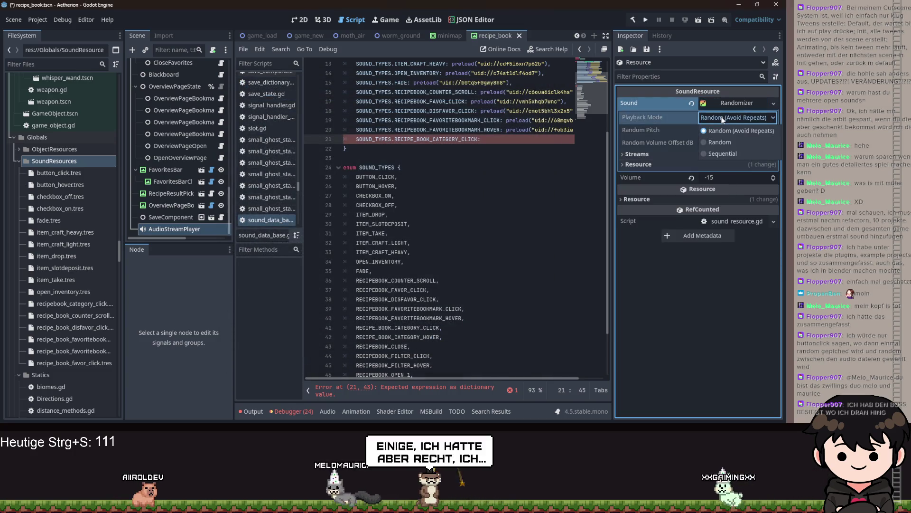
# Add RECIPEBOOK_category_click.wav as the randomizer's stream and save.
pyautogui.click(683, 155)
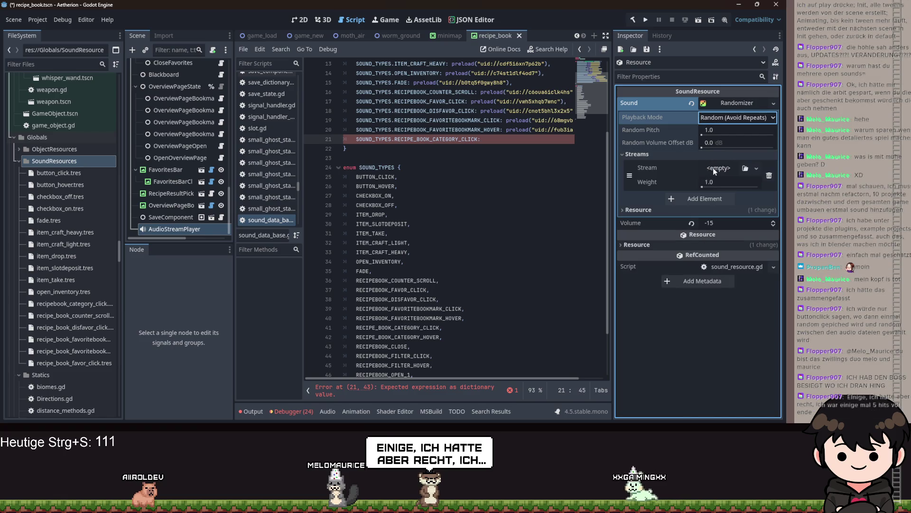
pyautogui.click(713, 167)
pyautogui.click(727, 329)
pyautogui.write('categor')
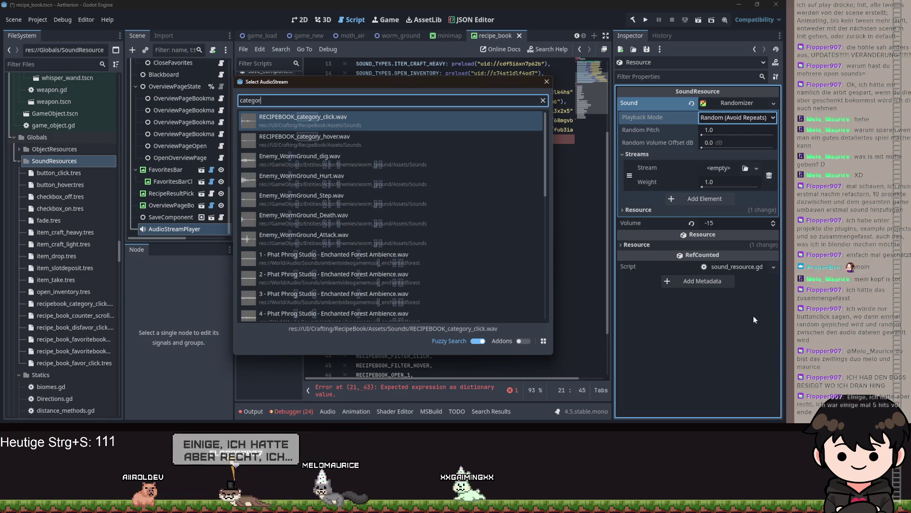
pyautogui.press('Return')
pyautogui.hotkey('ctrl', 's')
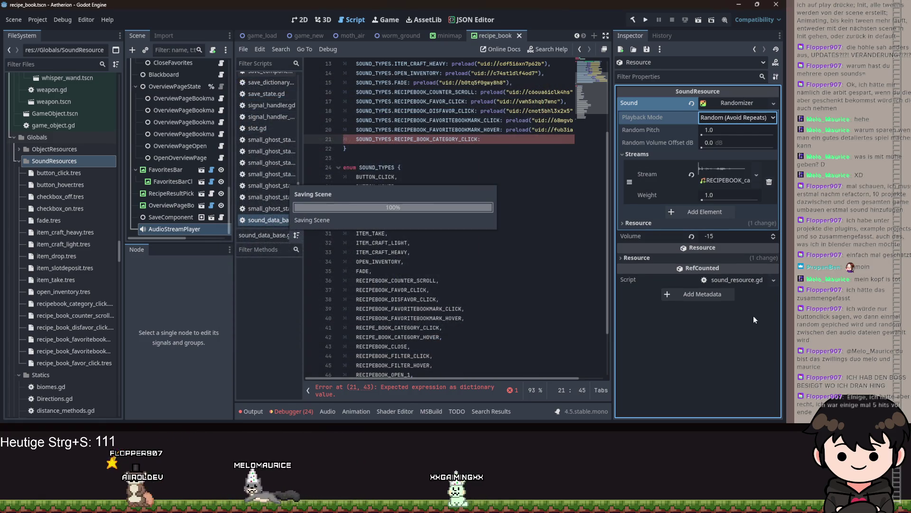
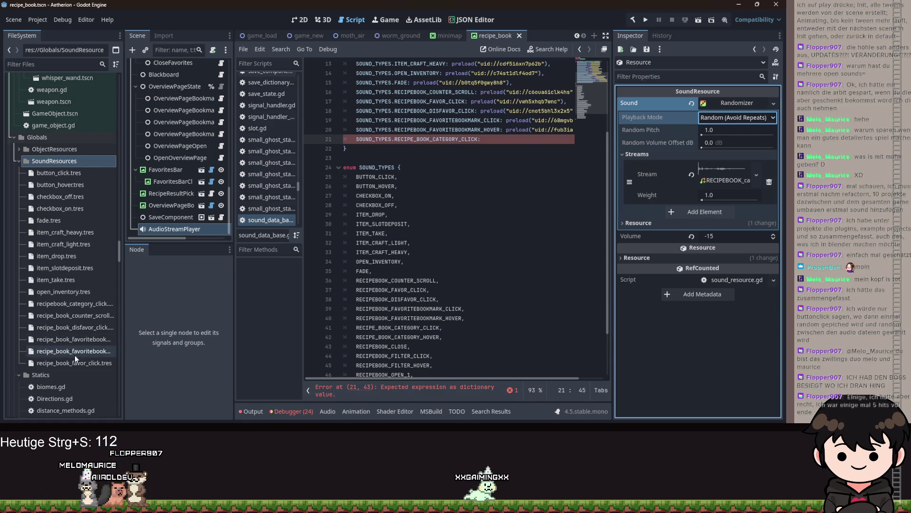
# Preload recipebook_category_click.tres for RECIPE_BOOK_CATEGORY_CLICK on line 21.
pyautogui.click(71, 305)
pyautogui.moveTo(70, 303)
pyautogui.mouseDown()
pyautogui.moveTo(482, 157)
pyautogui.moveTo(481, 139)
pyautogui.mouseUp()
pyautogui.moveTo(545, 137)
# Begin a SOUND_TYPES.RECIPE_BOOK_CATEGORY_HOVER entry on the next dictionary line.
pyautogui.press('Return')
pyautogui.write('O')
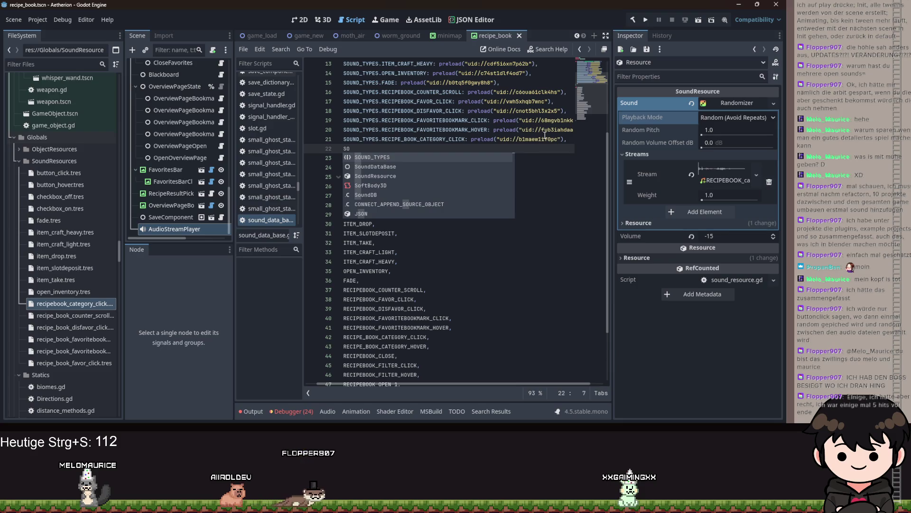
pyautogui.press('Return')
pyautogui.write('.')
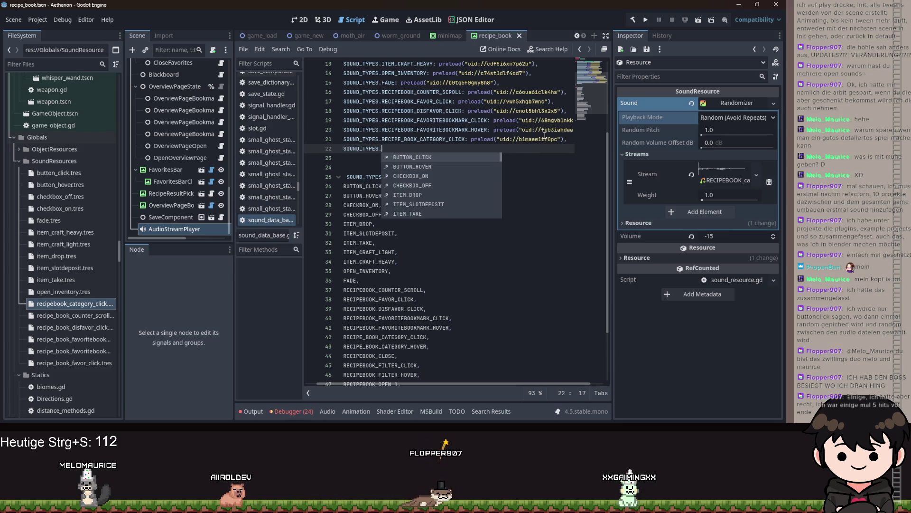
pyautogui.write('R')
pyautogui.press('Down')
pyautogui.press('Down')
pyautogui.press('Down')
pyautogui.press('Return')
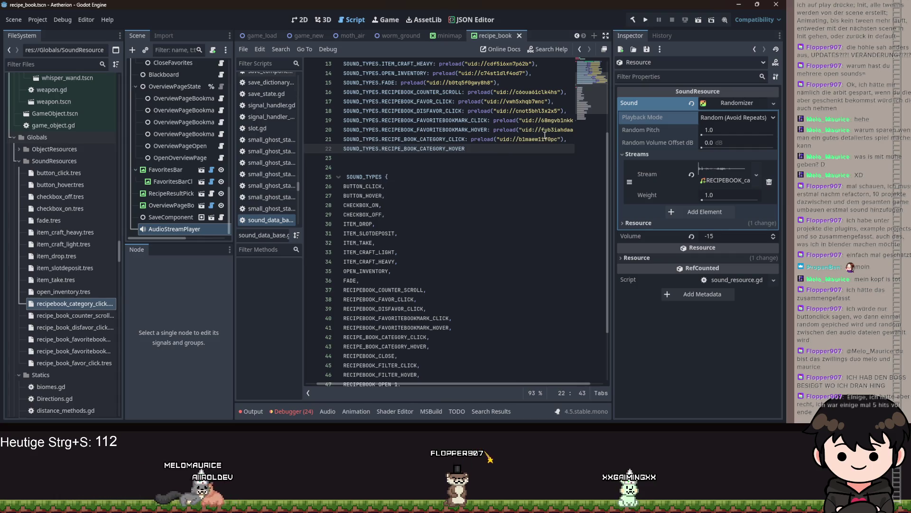
pyautogui.rightClick(53, 161)
# Create a new SoundResource named recipe_book_category_hover.tres in SoundResources.
pyautogui.moveTo(142, 167)
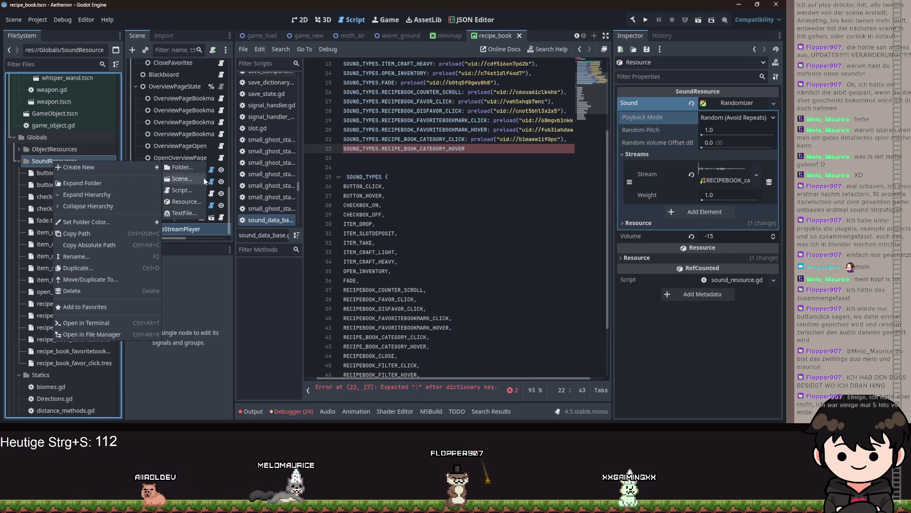
pyautogui.click(179, 201)
pyautogui.press('Return')
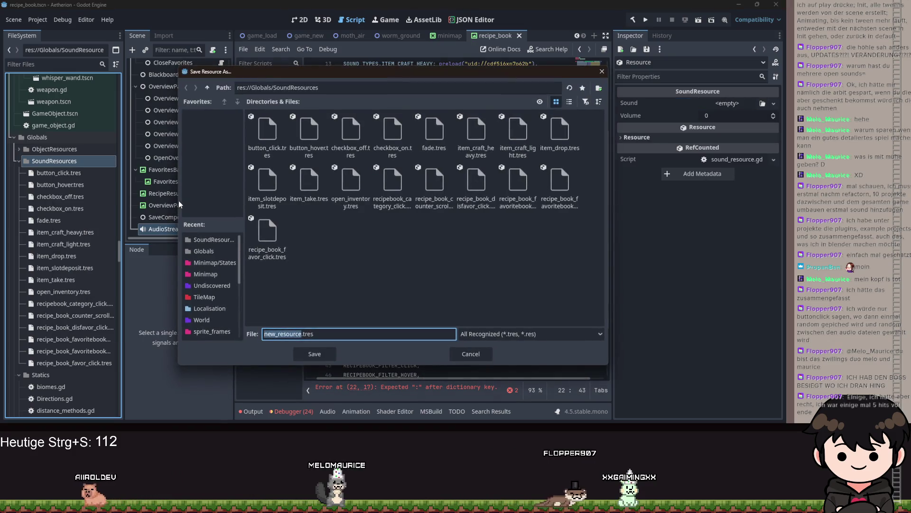
pyautogui.write('recipe_')
pyautogui.write('book_cate')
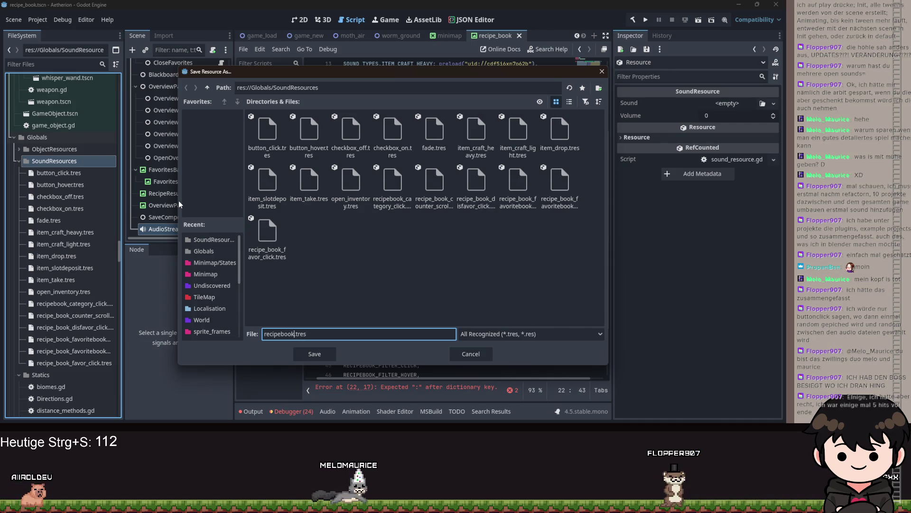
pyautogui.press('BackSpace')
pyautogui.press('BackSpace')
pyautogui.press('BackSpace')
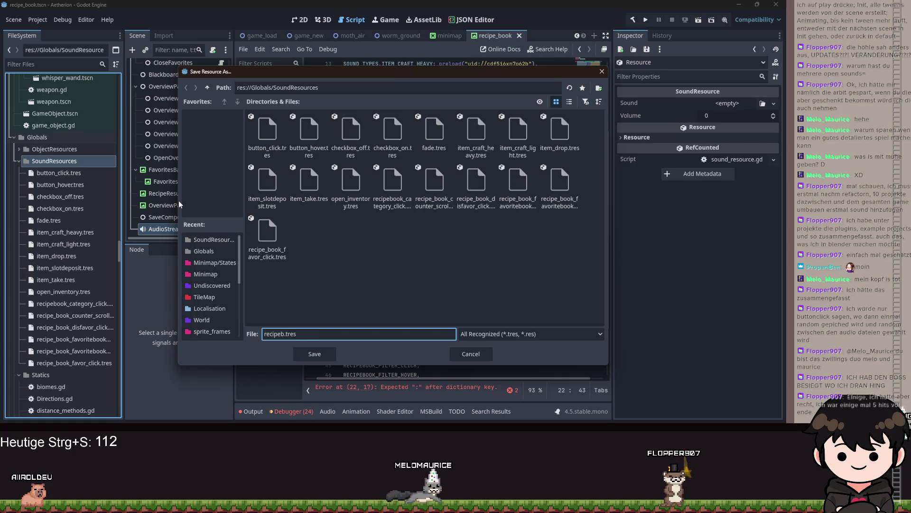
pyautogui.write('_book_cat')
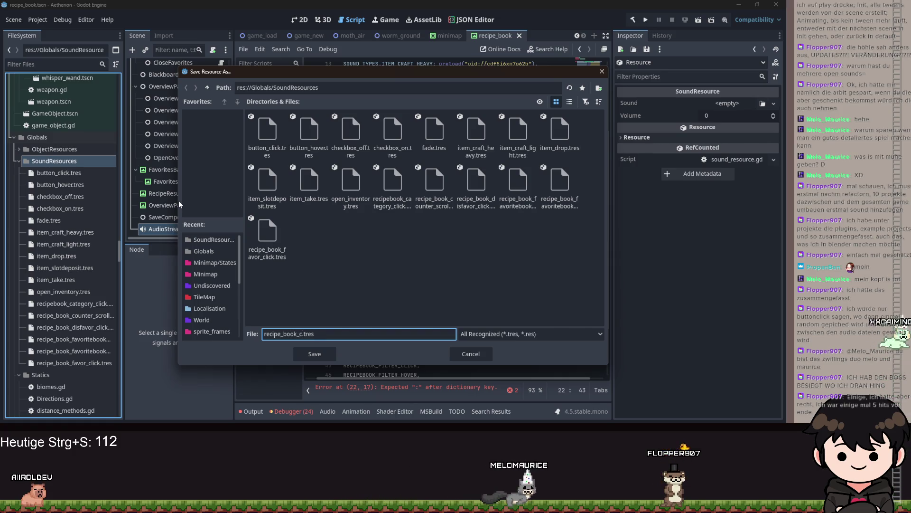
pyautogui.write('e')
pyautogui.write('y_hove')
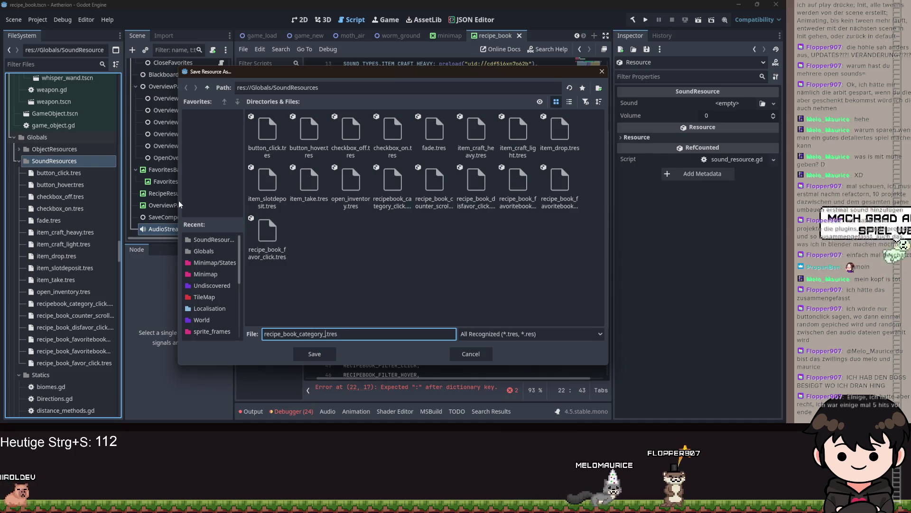
pyautogui.write('r')
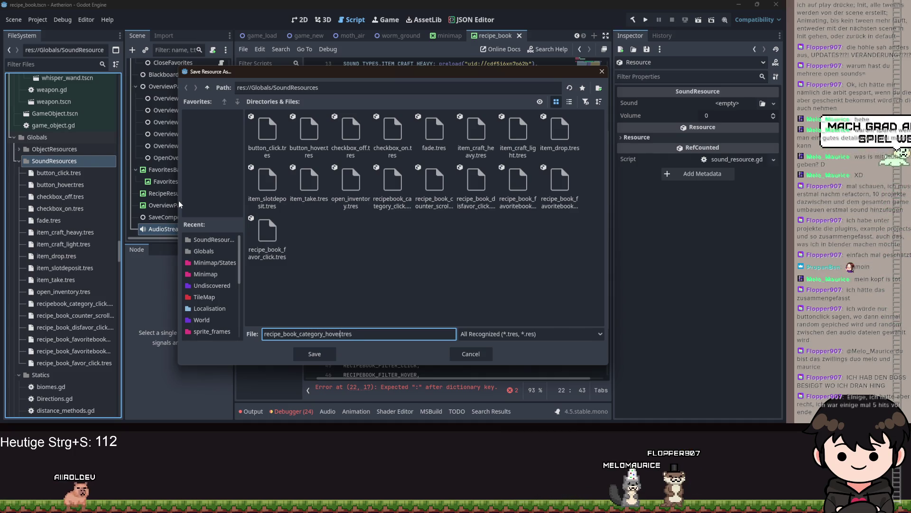
pyautogui.press('Return')
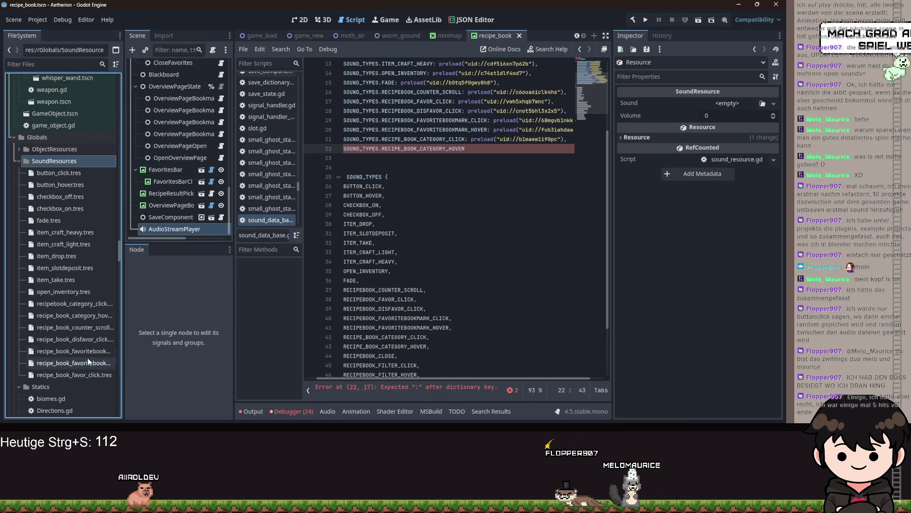
pyautogui.click(83, 317)
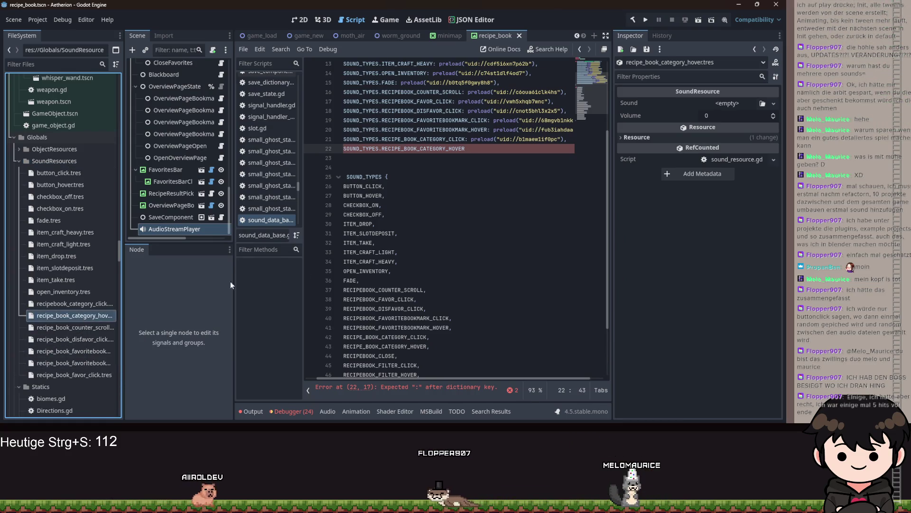
# Rename the category click resource to recipe_book_category_click.tres.
pyautogui.click(64, 306)
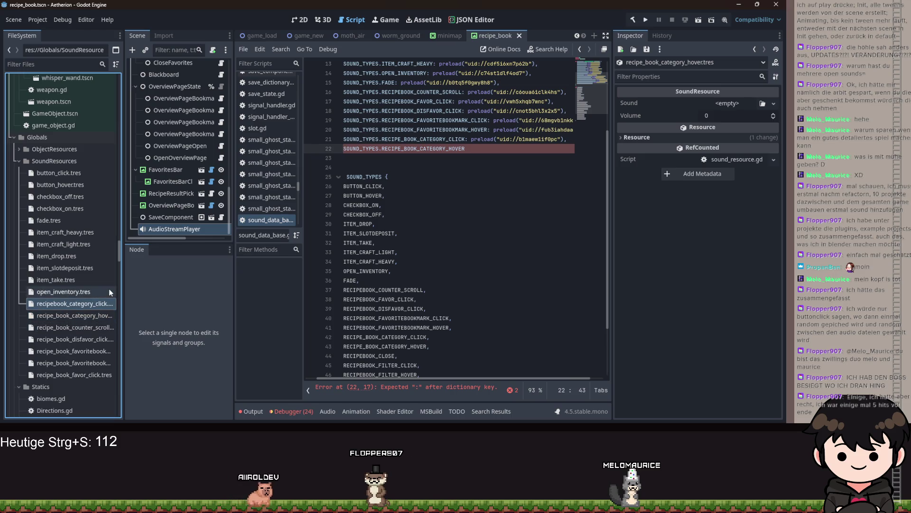
pyautogui.press('F2')
pyautogui.press('Left')
pyautogui.press('Right')
pyautogui.press('Right')
pyautogui.press('Right')
pyautogui.write('_')
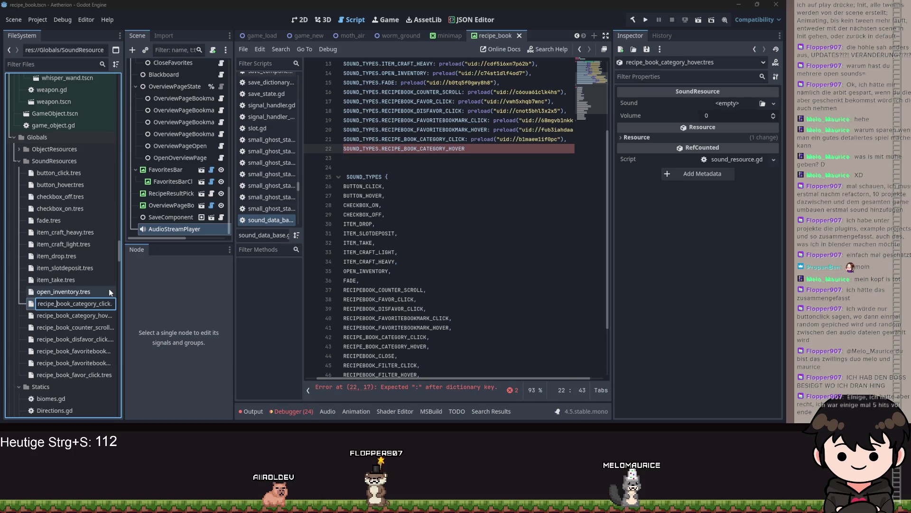
pyautogui.press('Return')
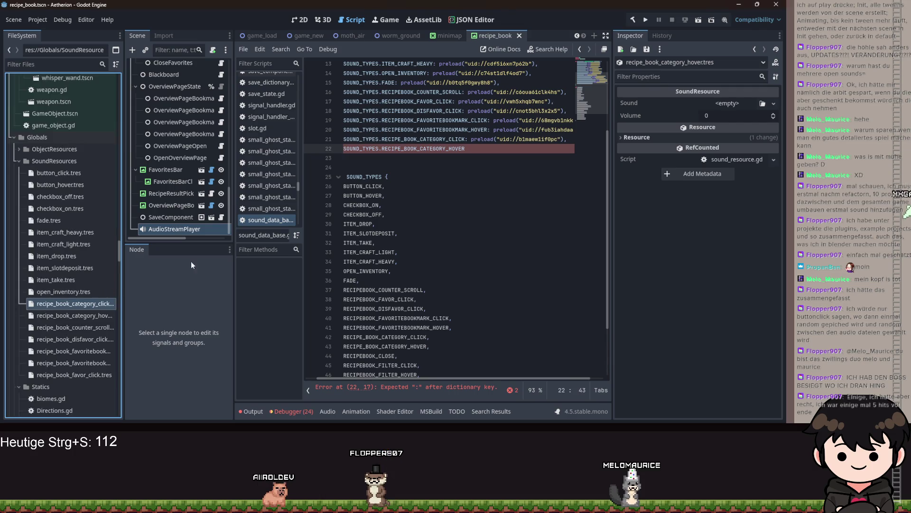
# Give the hover resource a Randomizer sound with random pitch 1.1.
pyautogui.click(480, 158)
pyautogui.click(719, 101)
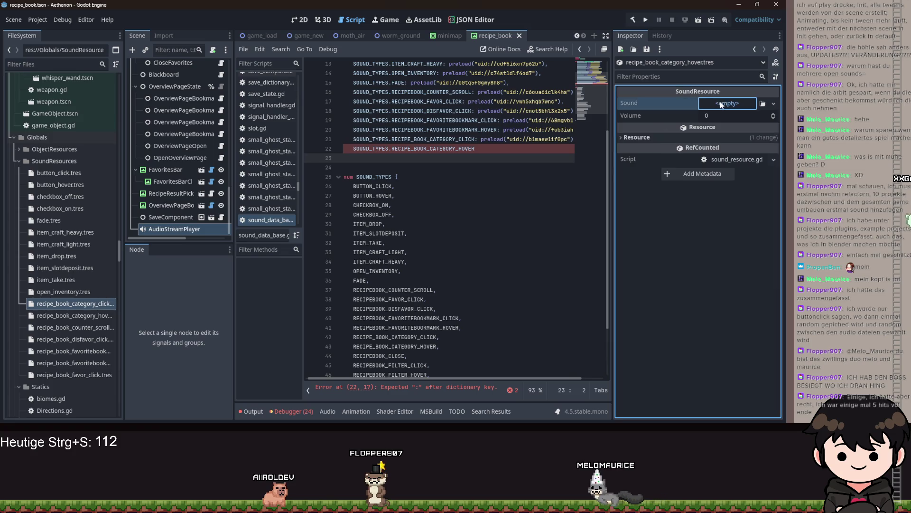
pyautogui.click(728, 150)
pyautogui.click(727, 104)
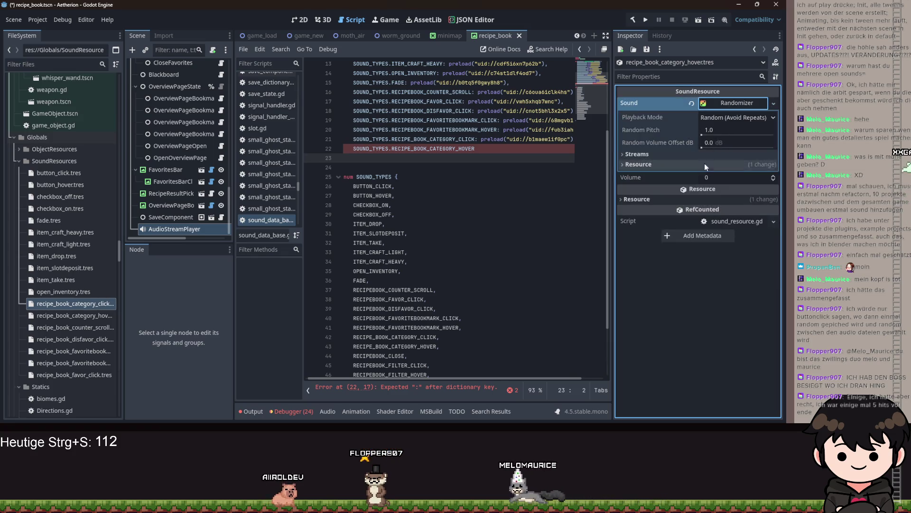
pyautogui.click(719, 129)
pyautogui.write('1.1')
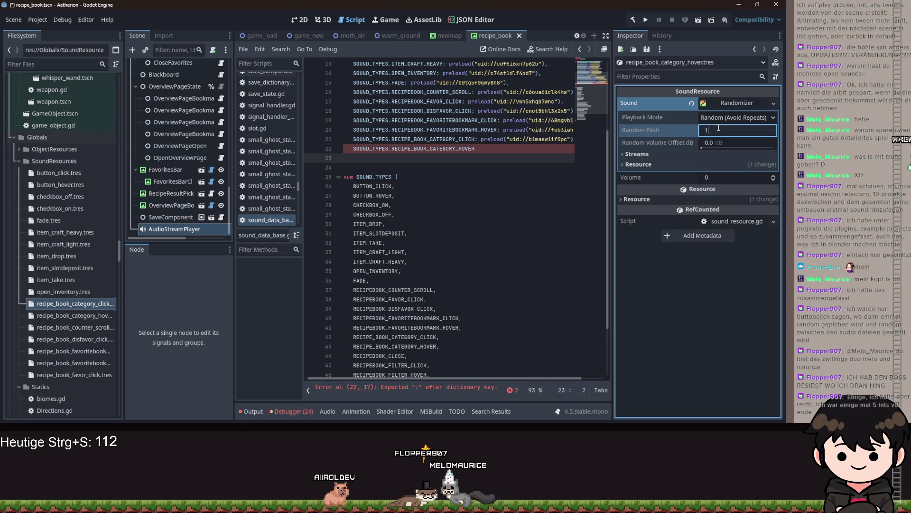
pyautogui.click(655, 155)
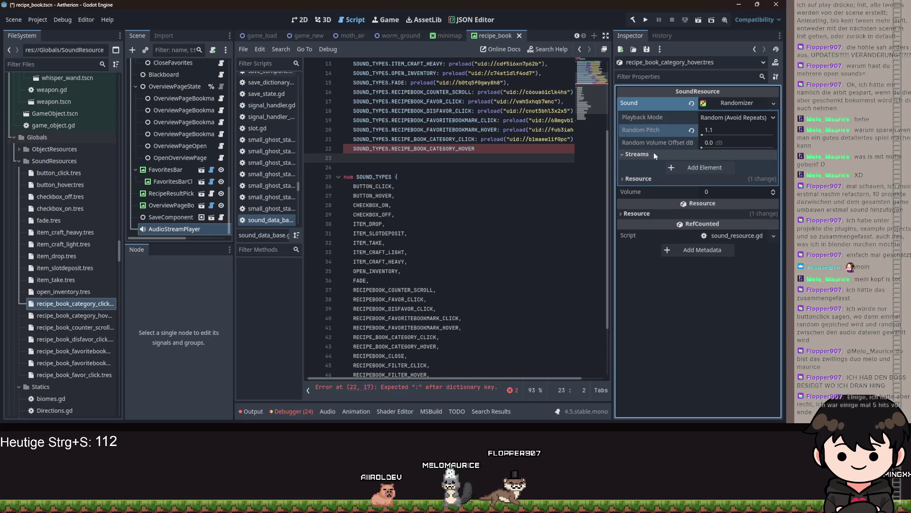
# Add RECIPEBOOK_category_hover.wav as its stream, set volume -15, and save.
pyautogui.click(705, 167)
pyautogui.click(722, 168)
pyautogui.click(736, 326)
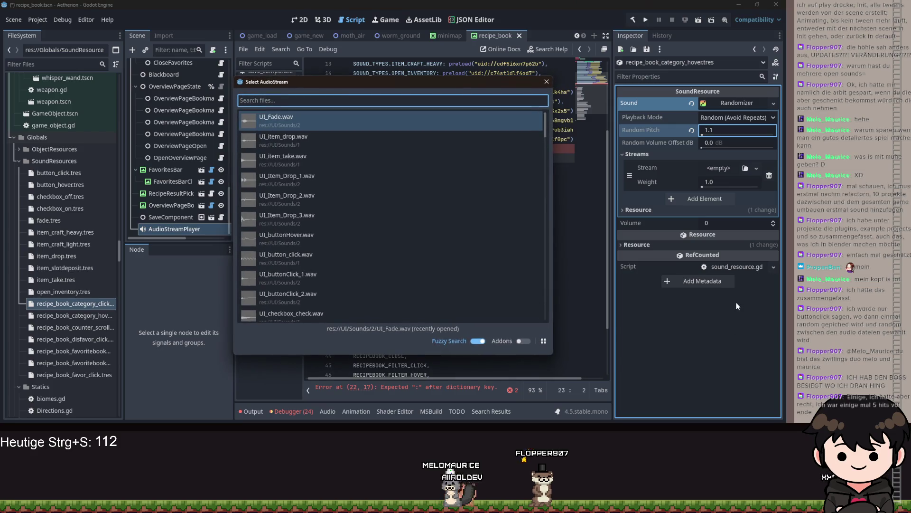
pyautogui.write('hover')
pyautogui.press('Down')
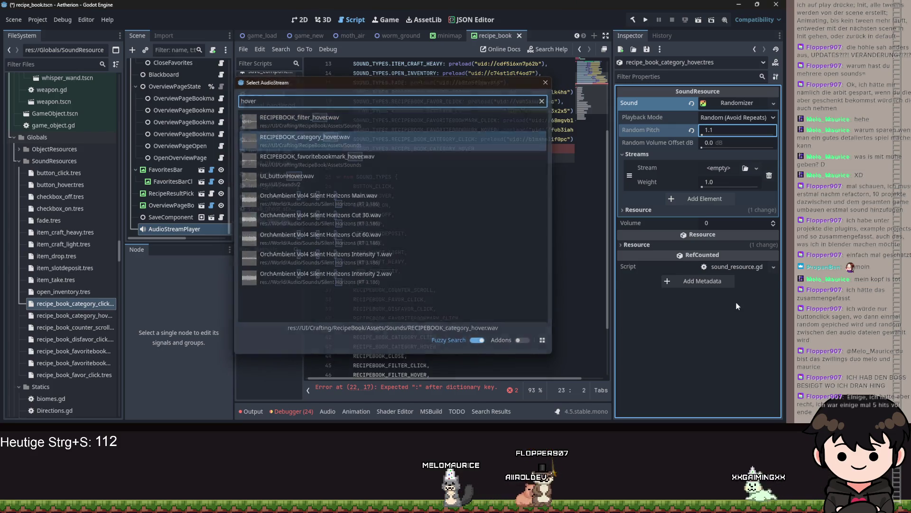
pyautogui.press('Return')
pyautogui.click(736, 235)
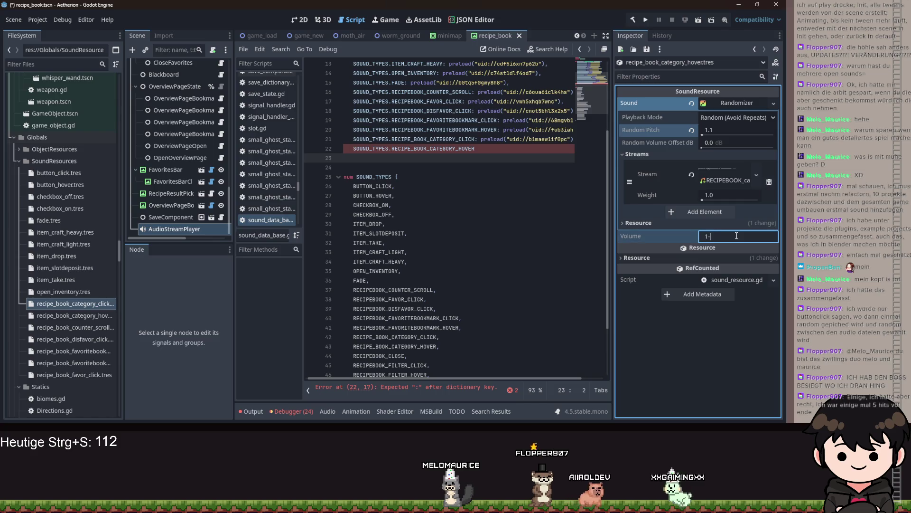
pyautogui.press('Return')
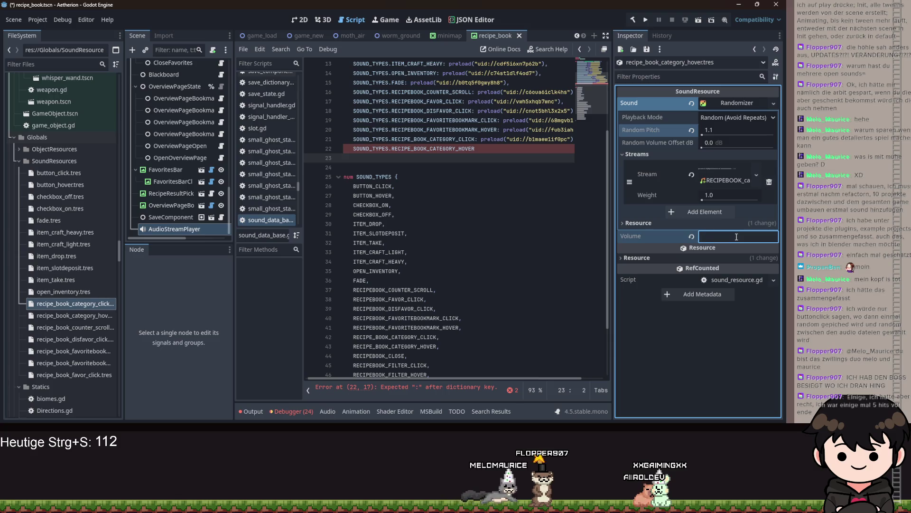
pyautogui.hotkey('ctrl', 's')
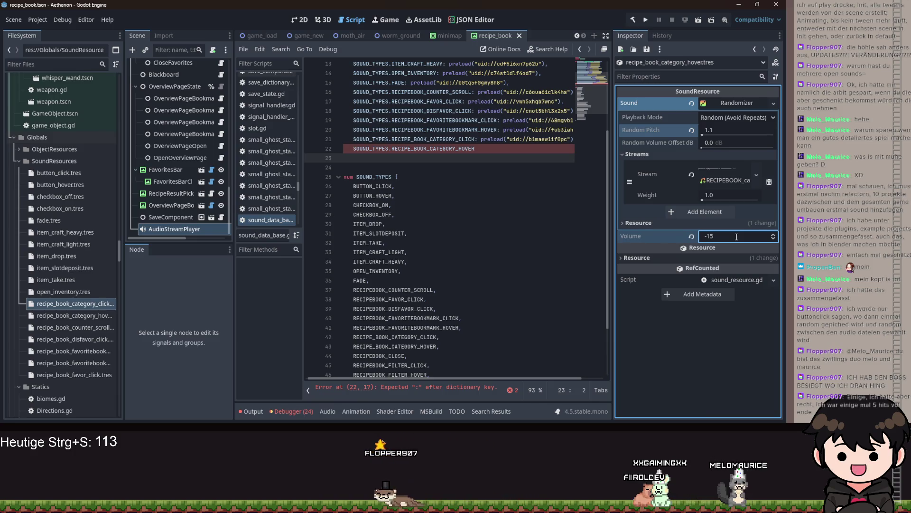
pyautogui.click(481, 149)
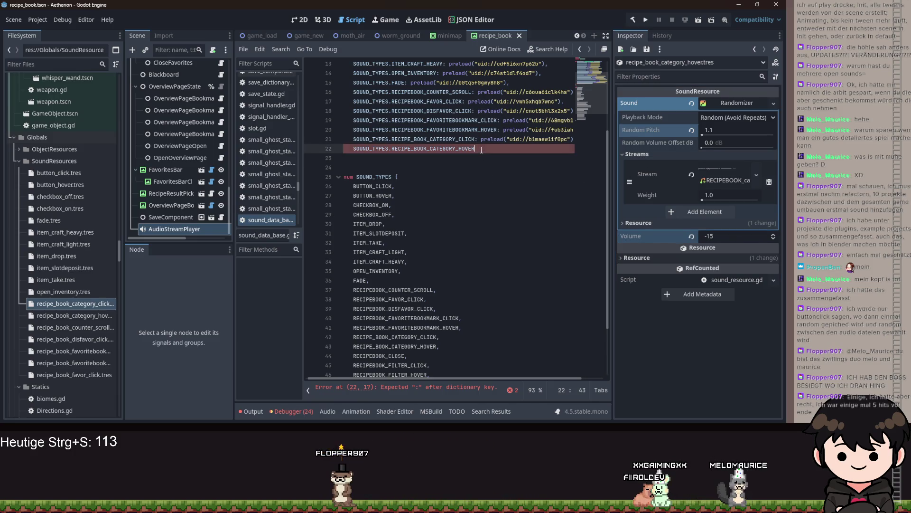
# Finish line 22 with the recipe_book_category_hover.tres preload, colon separator and trailing comma.
pyautogui.moveTo(61, 310)
pyautogui.mouseDown()
pyautogui.moveTo(424, 191)
pyautogui.moveTo(440, 164)
pyautogui.moveTo(95, 320)
pyautogui.moveTo(489, 162)
pyautogui.moveTo(460, 148)
pyautogui.mouseUp()
pyautogui.click(467, 149)
pyautogui.write(': preload("uid://c42071iky55l')
pyautogui.press('End')
pyautogui.write(',')
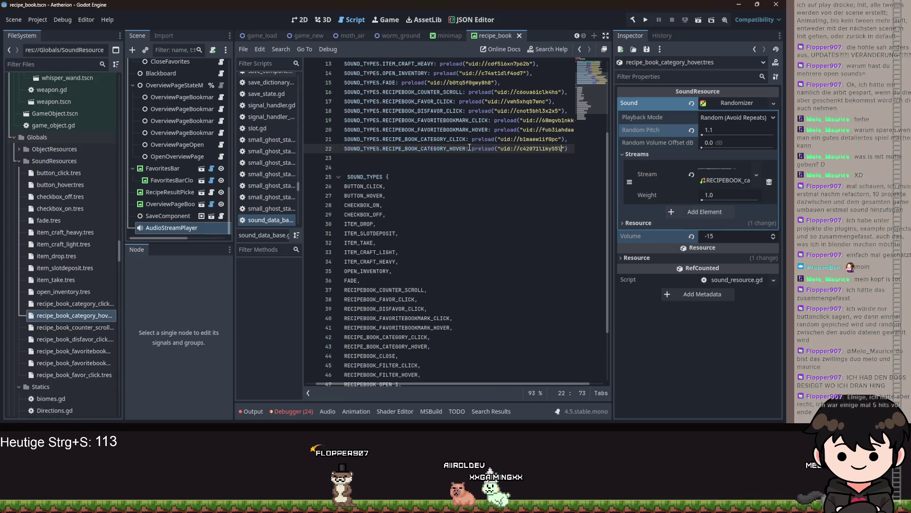
# Begin a SOUND_TYPES.RECIPEBOOK_CLOSE entry on line 23.
pyautogui.press('Return')
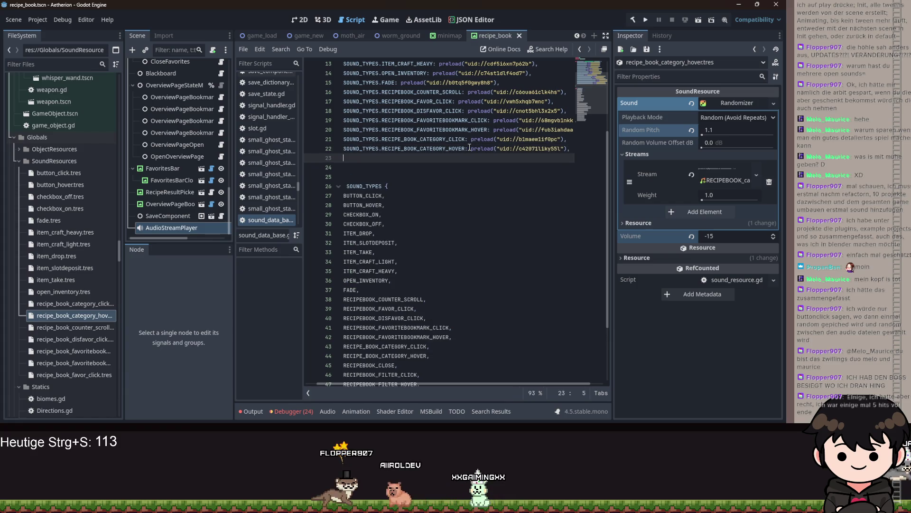
pyautogui.write('SOUND_TYPES.')
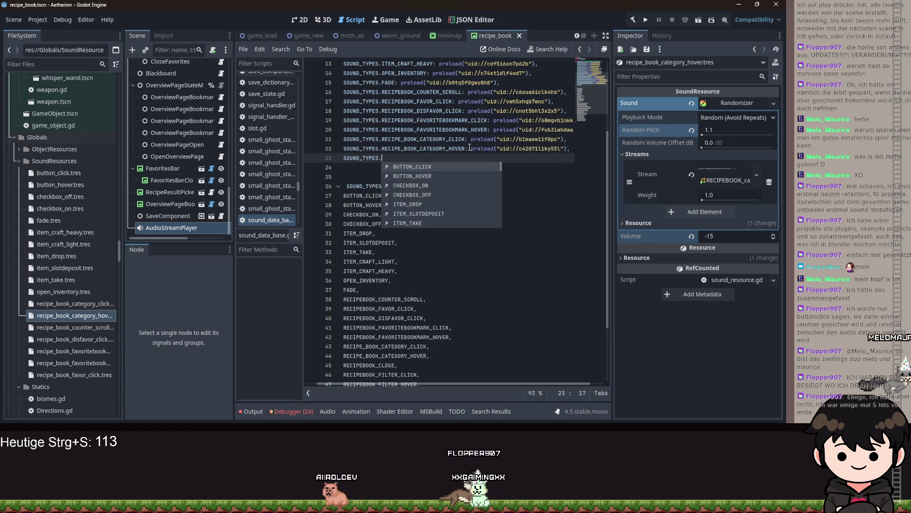
pyautogui.write('CLOS')
pyautogui.press('Return')
# Create a new SoundResource saved as recipe_book_close.tres.
pyautogui.write(':')
pyautogui.rightClick(47, 164)
pyautogui.moveTo(66, 170)
pyautogui.click(169, 204)
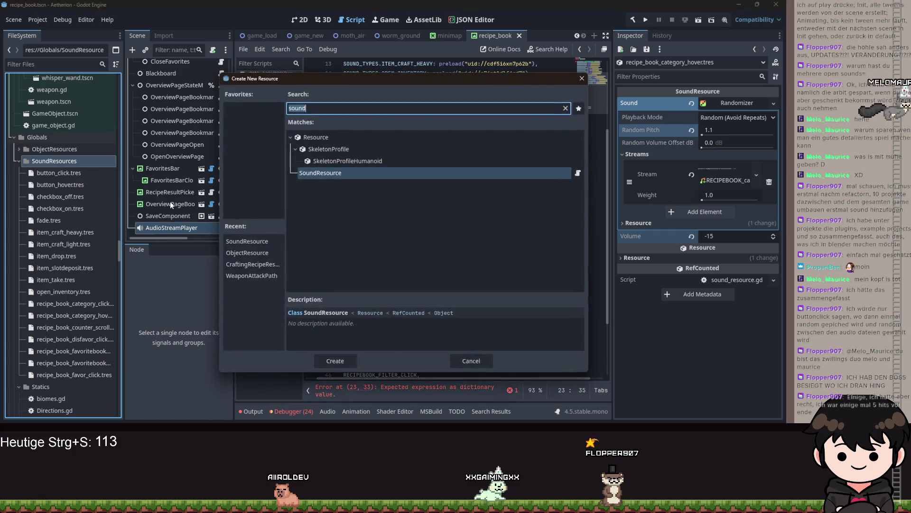
pyautogui.press('Return')
pyautogui.write('rec')
pyautogui.press('BackSpace')
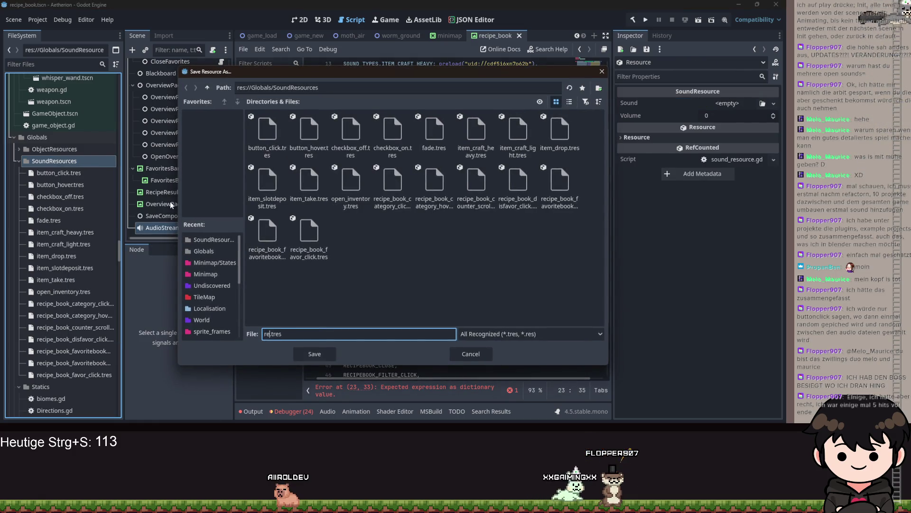
pyautogui.write('lose')
pyautogui.press('Return')
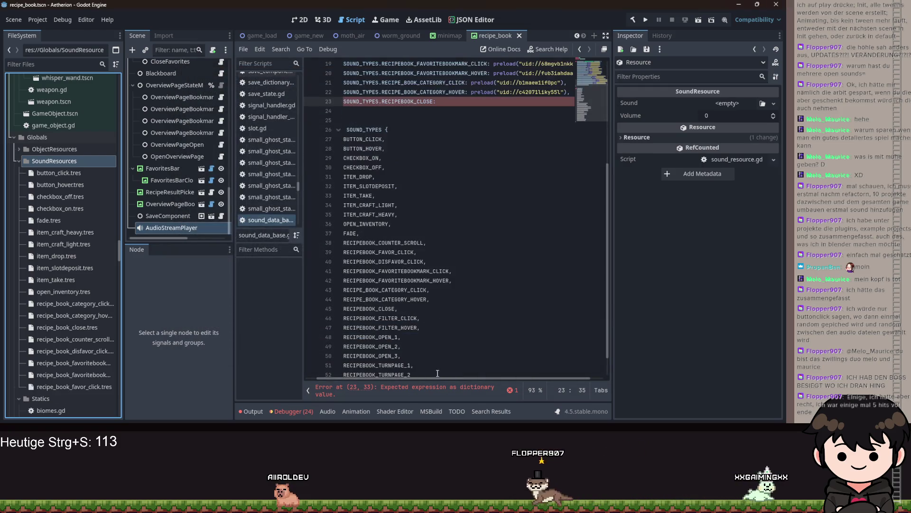
# Save the script and set the close resource's volume to -15.
pyautogui.scroll(-1, 427, 368)
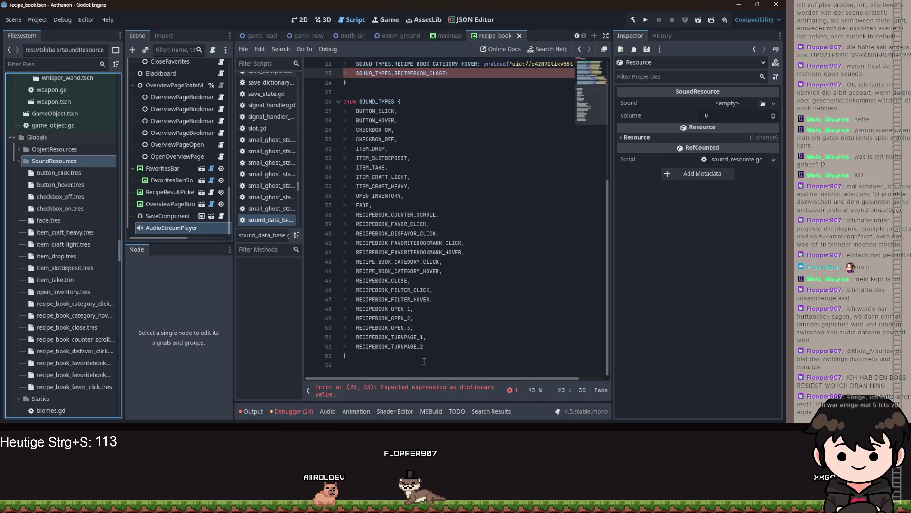
pyautogui.click(406, 265)
pyautogui.hotkey('ctrl', 's')
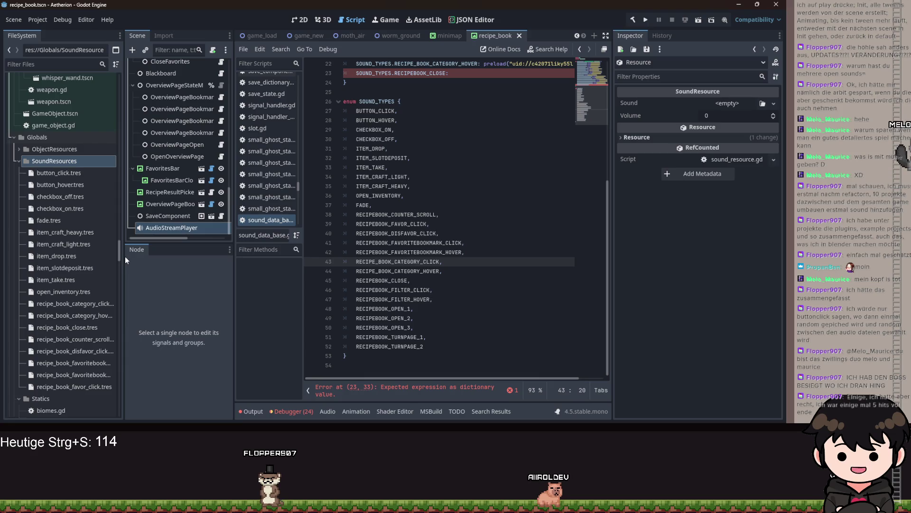
pyautogui.click(728, 117)
pyautogui.write('-15')
pyautogui.press('Return')
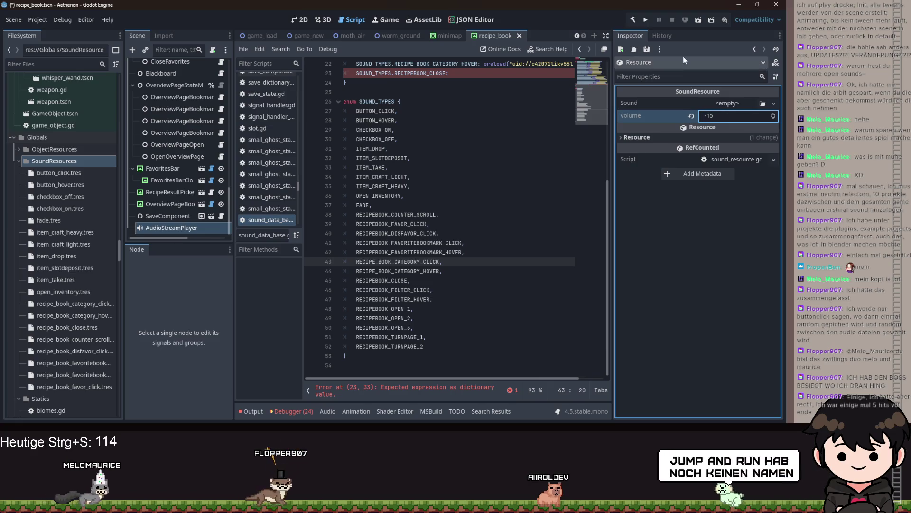
# Give it an audio randomizer streaming RECIPEBOOK_close.wav.
pyautogui.click(726, 103)
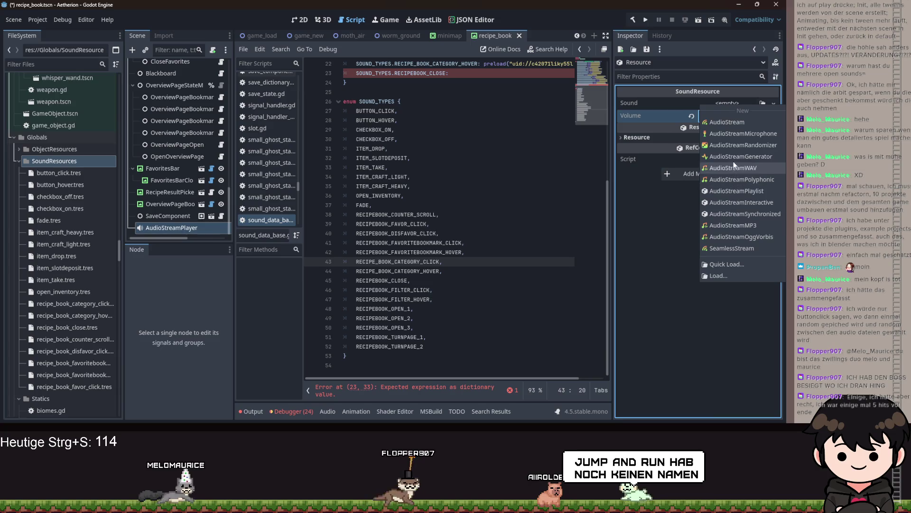
pyautogui.click(733, 145)
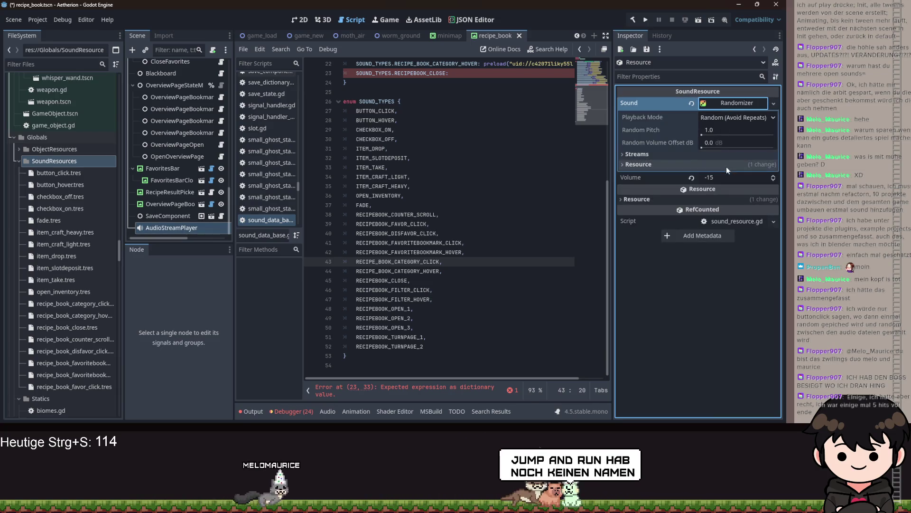
pyautogui.click(676, 154)
pyautogui.click(702, 164)
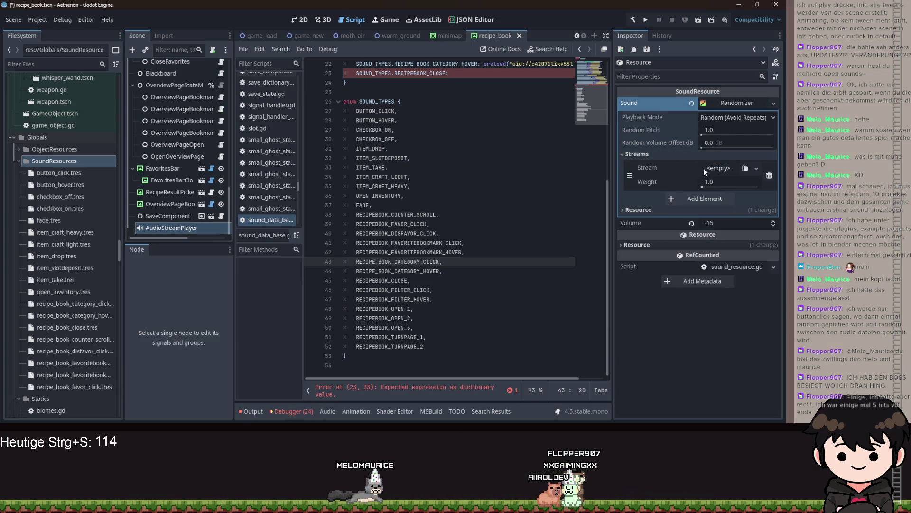
pyautogui.click(703, 168)
pyautogui.click(750, 306)
pyautogui.write('c')
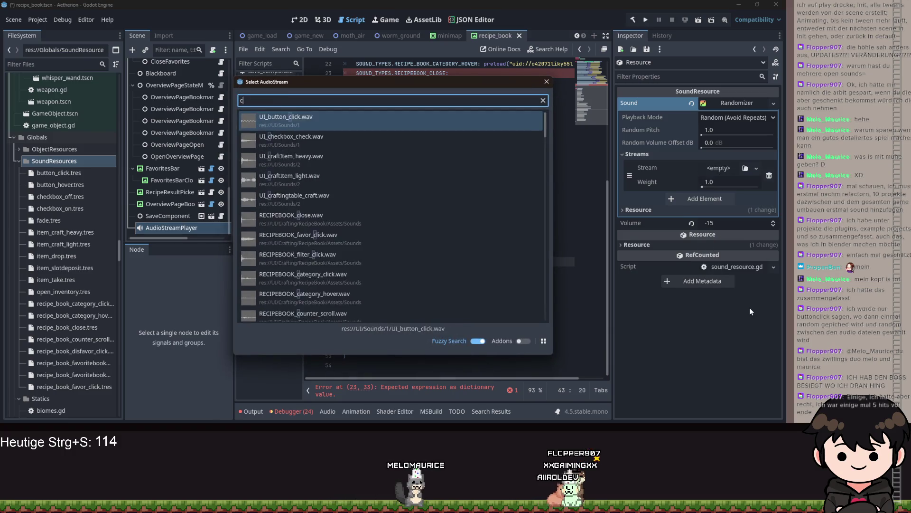
pyautogui.write('lose')
pyautogui.press('Return')
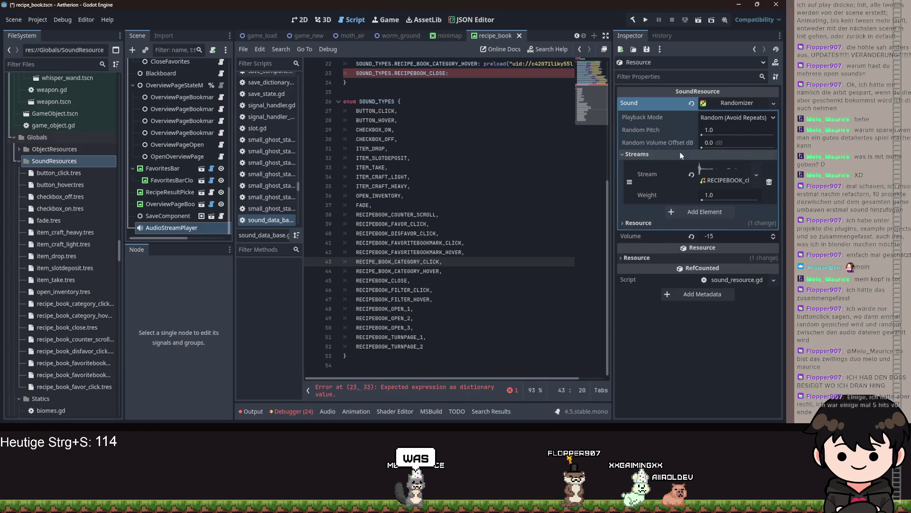
# Set the randomizer's random pitch to 1.1.
pyautogui.click(721, 129)
pyautogui.write('1.1')
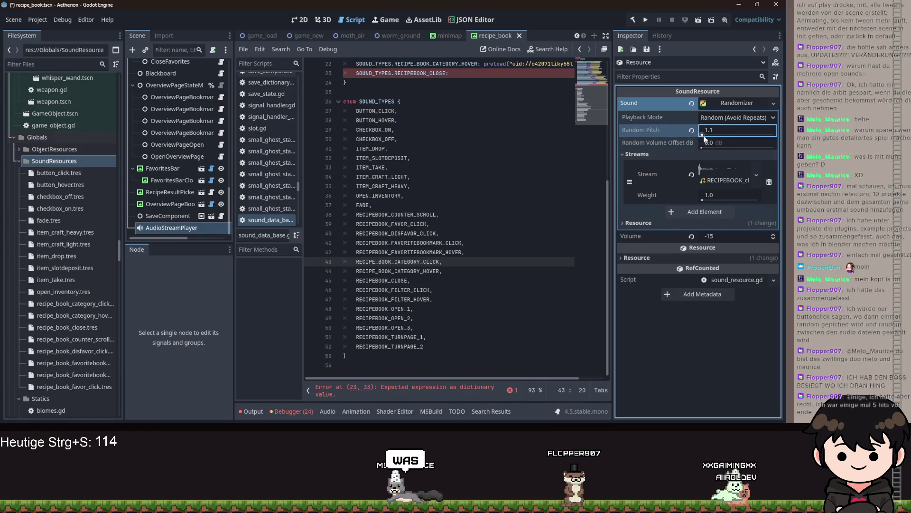
pyautogui.scroll(2, 496, 250)
pyautogui.click(474, 130)
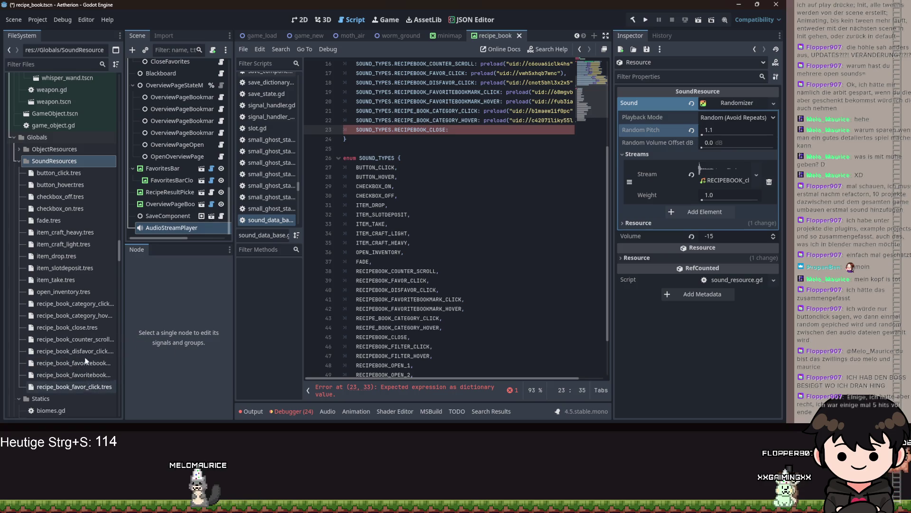
pyautogui.click(87, 328)
# Preload recipe_book_close.tres for RECIPEBOOK_CLOSE on line 23 and review the remaining enum types.
pyautogui.moveTo(86, 331)
pyautogui.mouseDown()
pyautogui.moveTo(464, 146)
pyautogui.moveTo(468, 131)
pyautogui.moveTo(556, 137)
pyautogui.mouseUp()
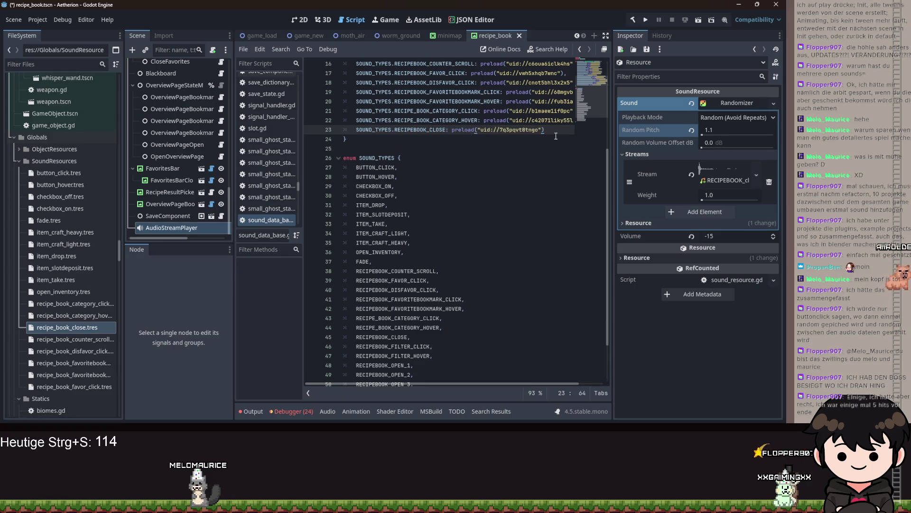
pyautogui.press('Return')
pyautogui.scroll(-1, 481, 233)
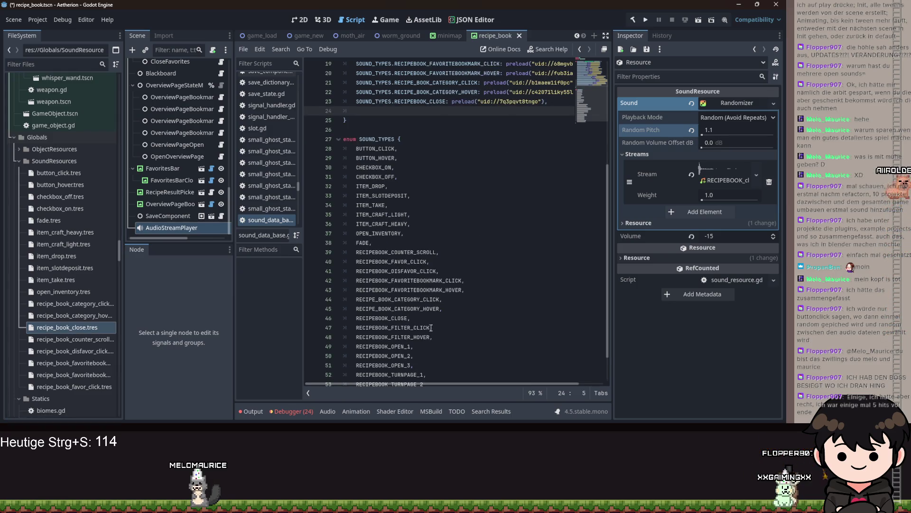
pyautogui.scroll(-1, 428, 329)
pyautogui.click(447, 316)
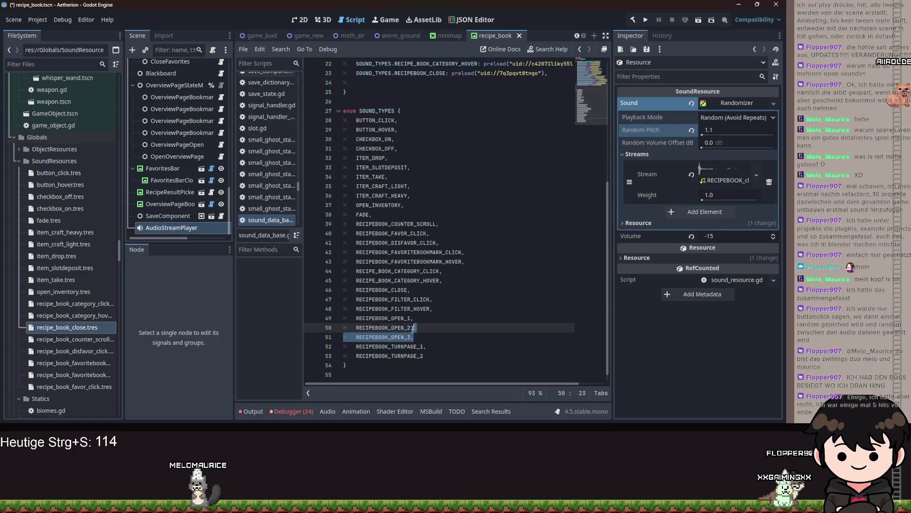
pyautogui.scroll(2, 470, 321)
# Start a SOUND_TYPES.RECIPEBOOK_FILTER_CLICK entry on line 24.
pyautogui.click(390, 139)
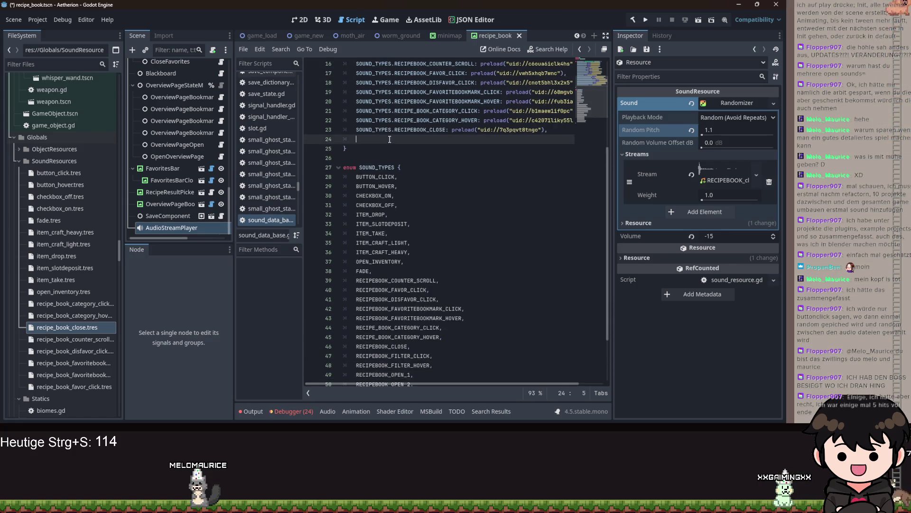
pyautogui.write('SO')
pyautogui.press('Return')
pyautogui.write('.FILT')
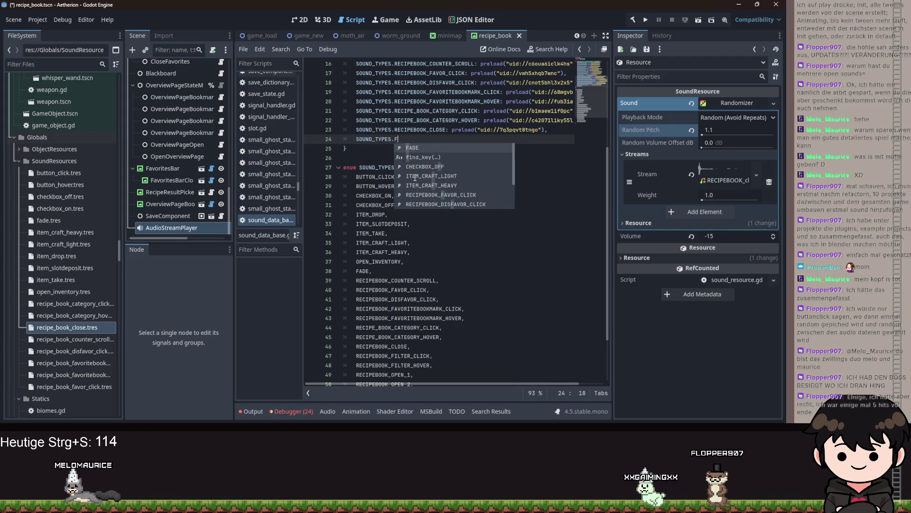
pyautogui.press('Return')
# Create a new SoundResource saved as recipe_book_filter_click.tres.
pyautogui.write(':')
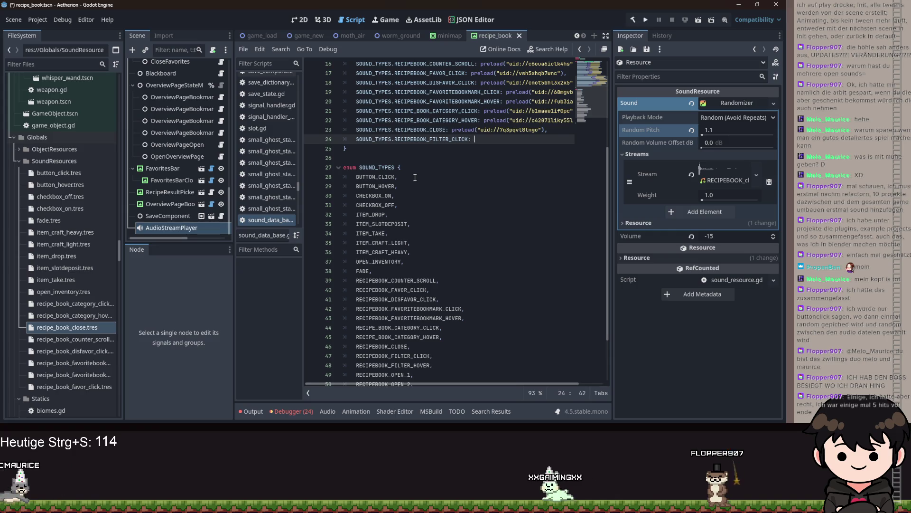
pyautogui.rightClick(46, 161)
pyautogui.moveTo(143, 169)
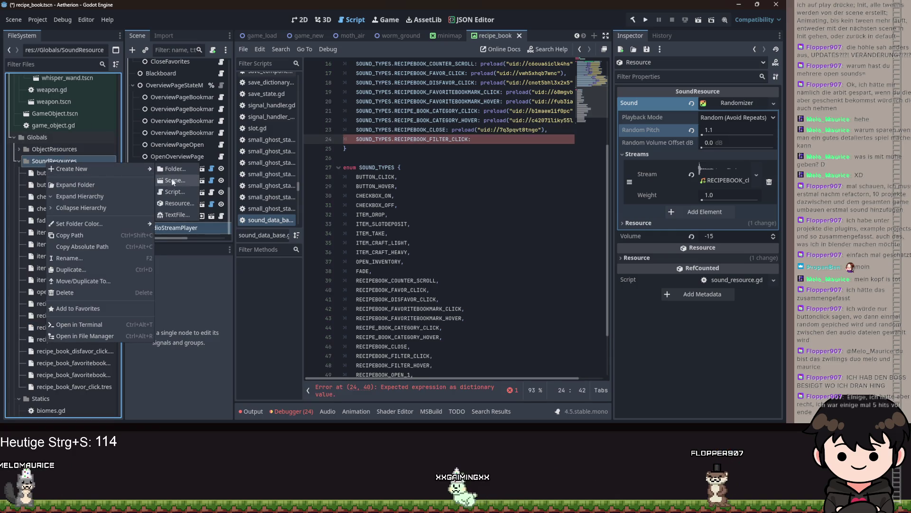
pyautogui.click(183, 201)
pyautogui.press('Return')
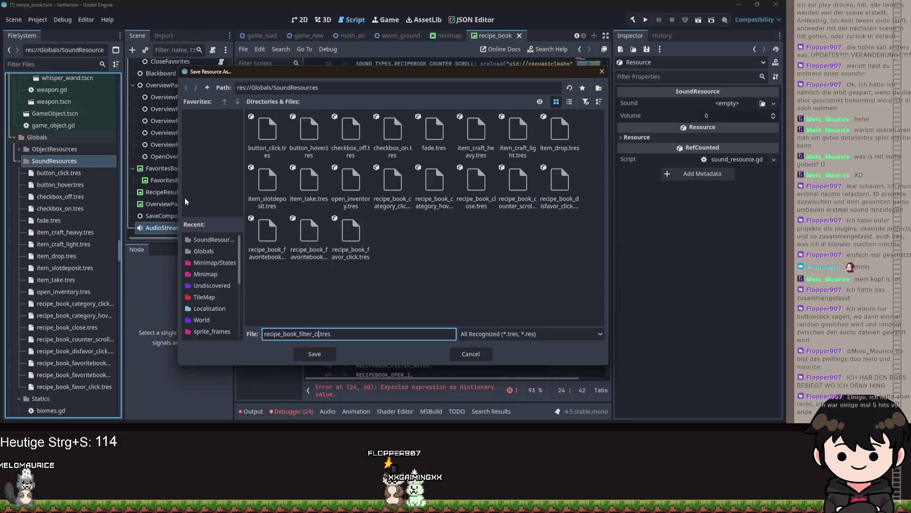
pyautogui.press('Return')
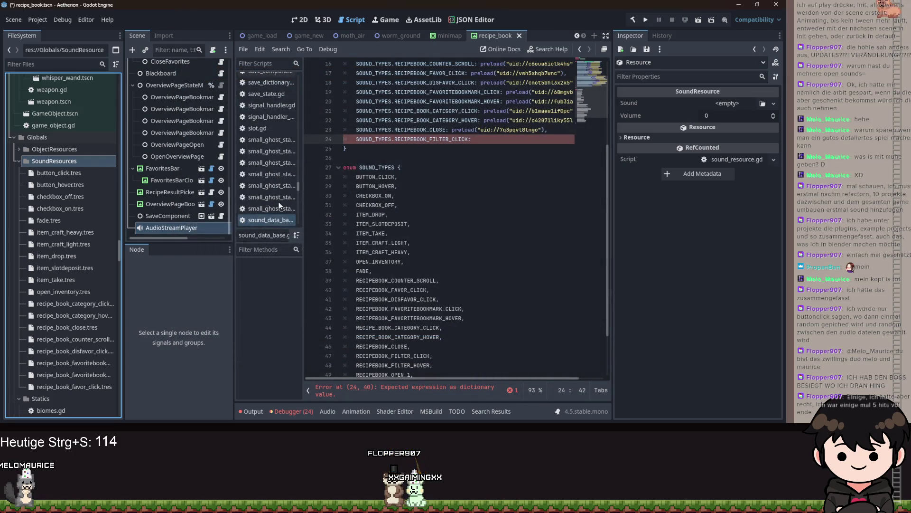
# Give the filter-click resource an audio randomizer with random pitch 1.1.
pyautogui.click(716, 104)
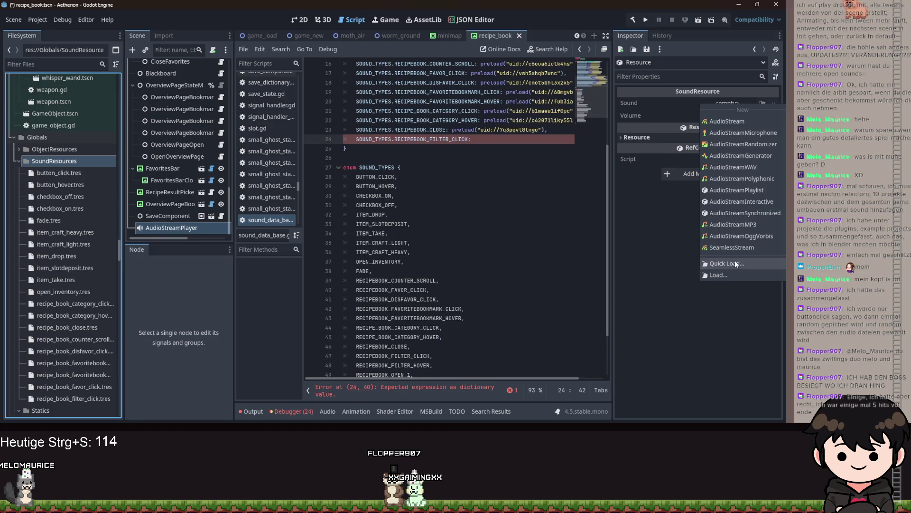
pyautogui.click(734, 260)
pyautogui.press('Escape')
pyautogui.click(718, 114)
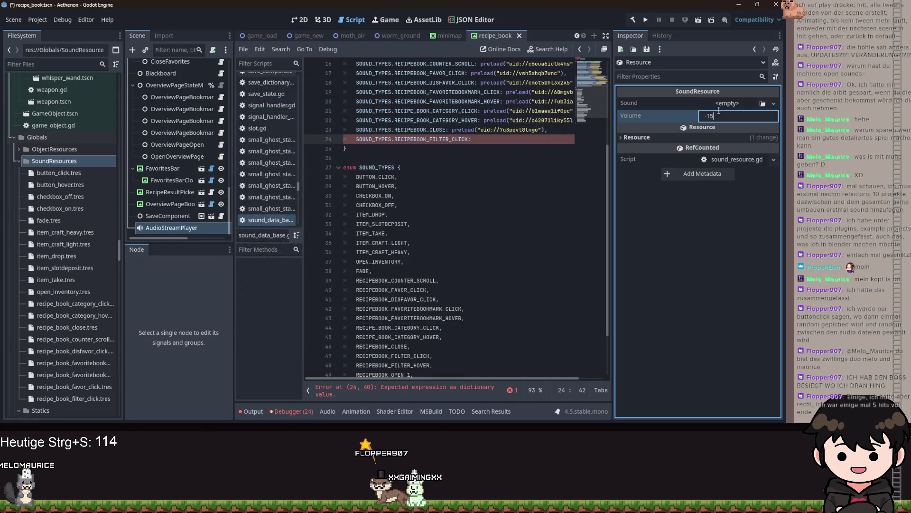
pyautogui.click(719, 103)
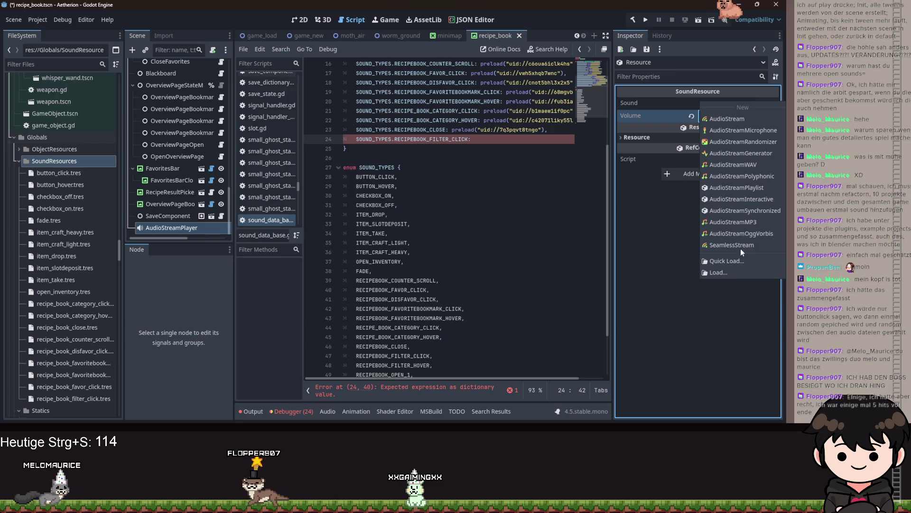
pyautogui.click(739, 143)
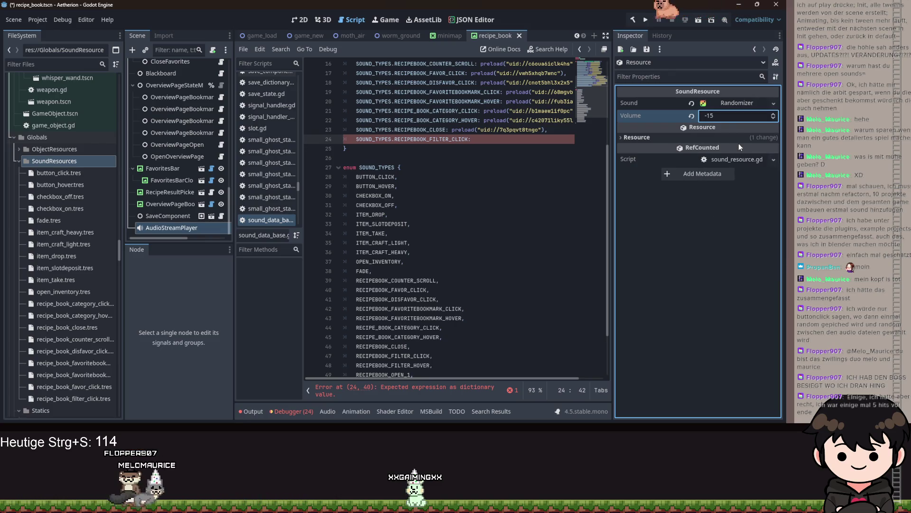
pyautogui.click(734, 103)
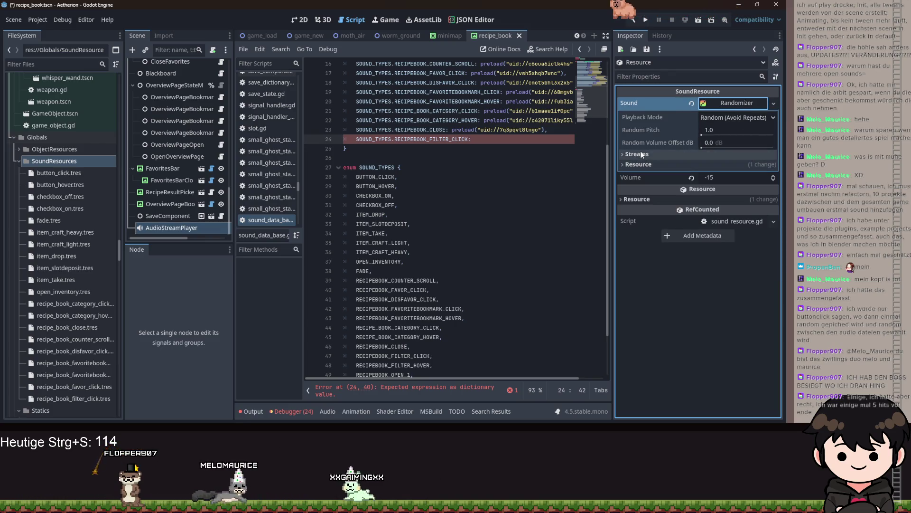
pyautogui.click(716, 130)
pyautogui.write('1.1')
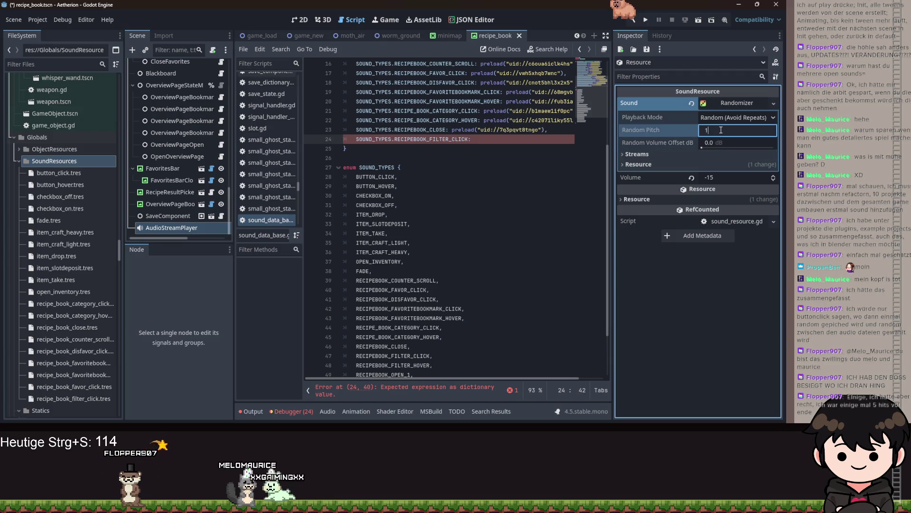
# Add RECIPEBOOK_filter_click.wav as the randomizer's stream and save.
pyautogui.click(636, 154)
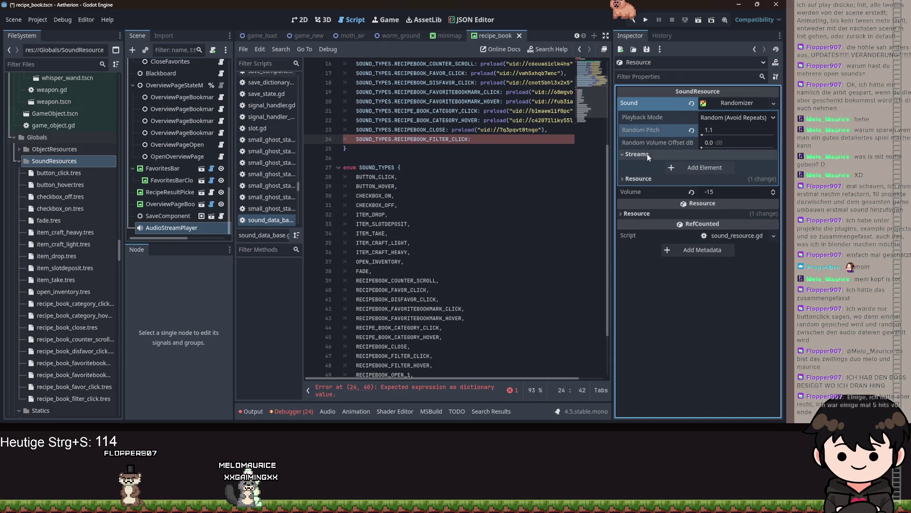
pyautogui.click(713, 166)
pyautogui.click(716, 171)
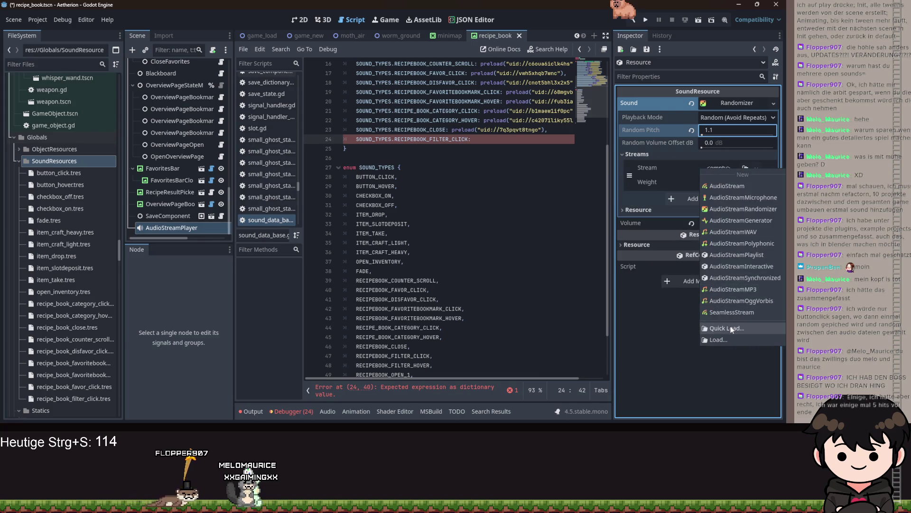
pyautogui.click(753, 312)
pyautogui.write('filter')
pyautogui.press('Return')
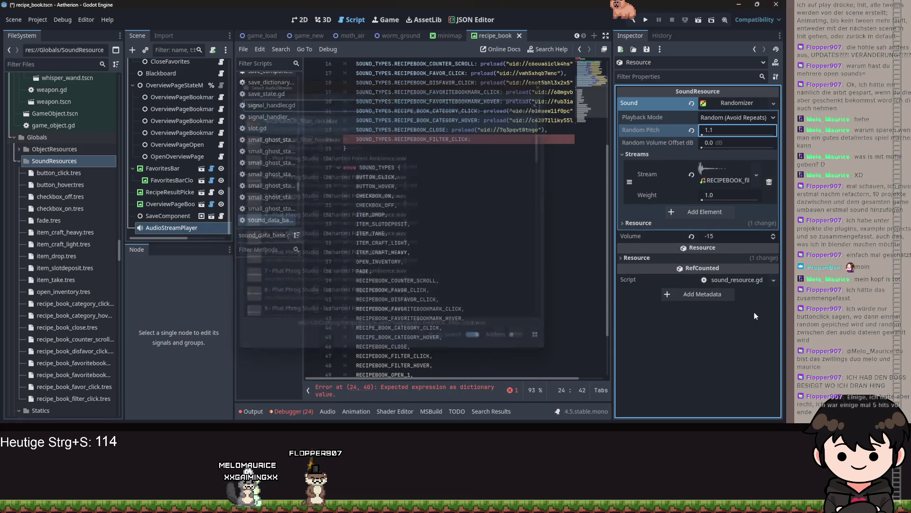
pyautogui.hotkey('ctrl', 's')
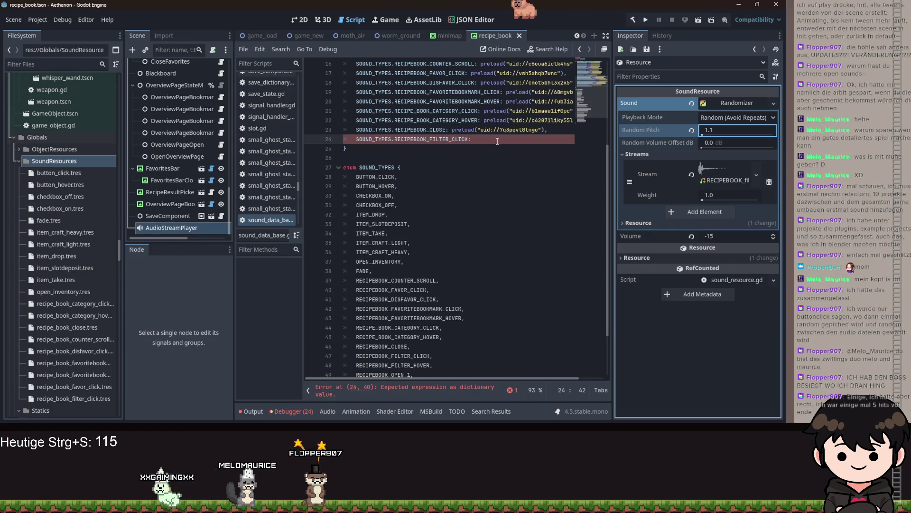
# Preload recipe_book_filter_click.tres on line 24 and start a SOUND_TYPES entry on line 25.
pyautogui.moveTo(98, 394); pyautogui.dragTo(496, 141)
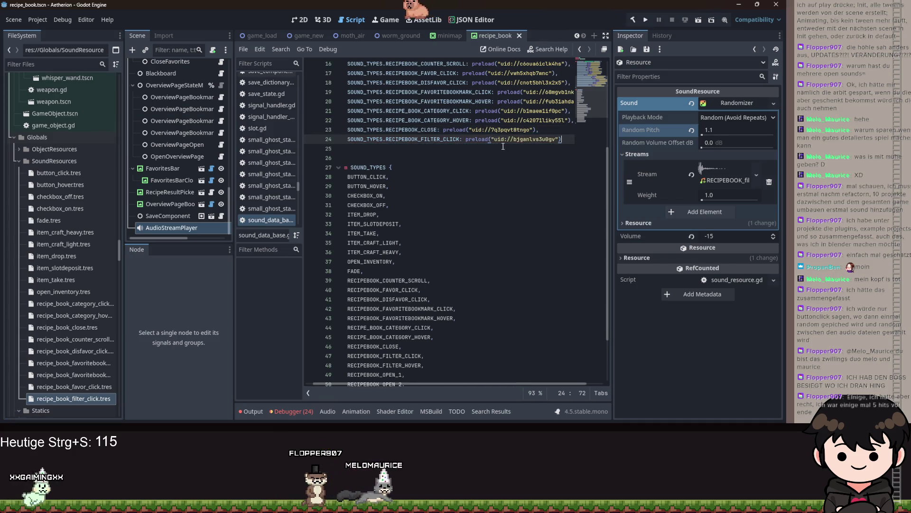
pyautogui.write(',')
pyautogui.press('Return')
pyautogui.write('SOUND_TYPES.HOV')
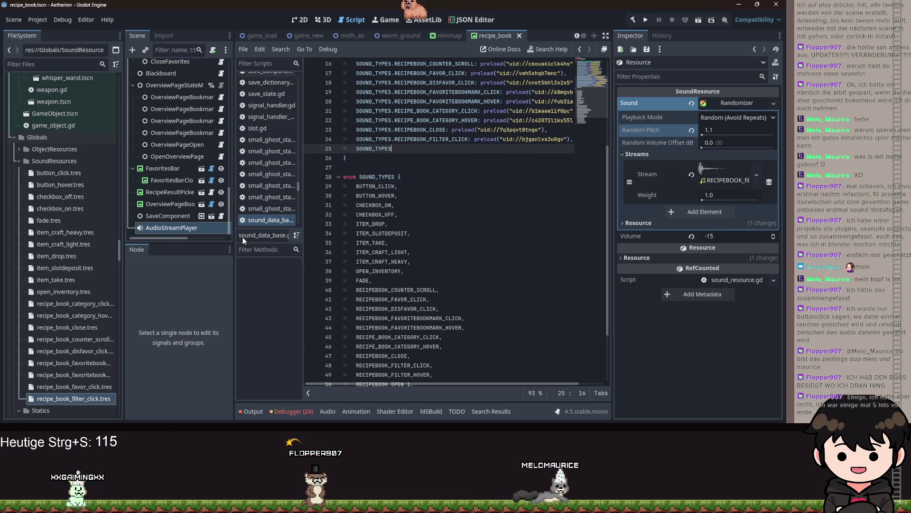
pyautogui.write('ER')
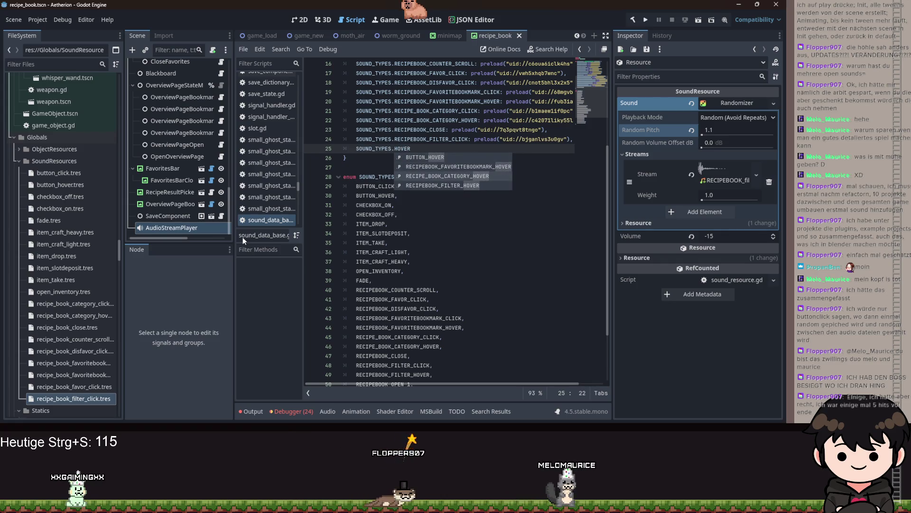
# Complete the SOUND_TYPES.RECIPEBOOK_FILTER_HOVER key on line 25.
pyautogui.press('Down')
pyautogui.press('Down')
pyautogui.press('Down')
pyautogui.press('Return')
pyautogui.write(':')
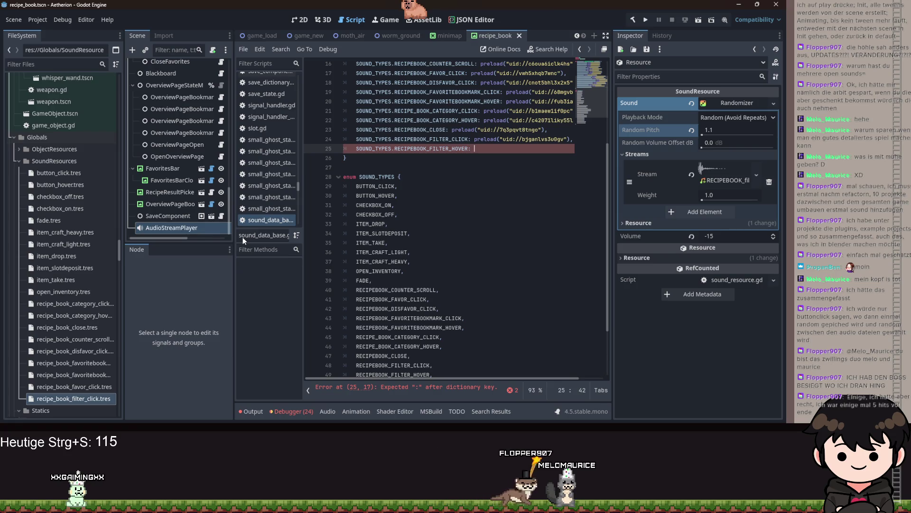
pyautogui.rightClick(86, 161)
pyautogui.moveTo(94, 166)
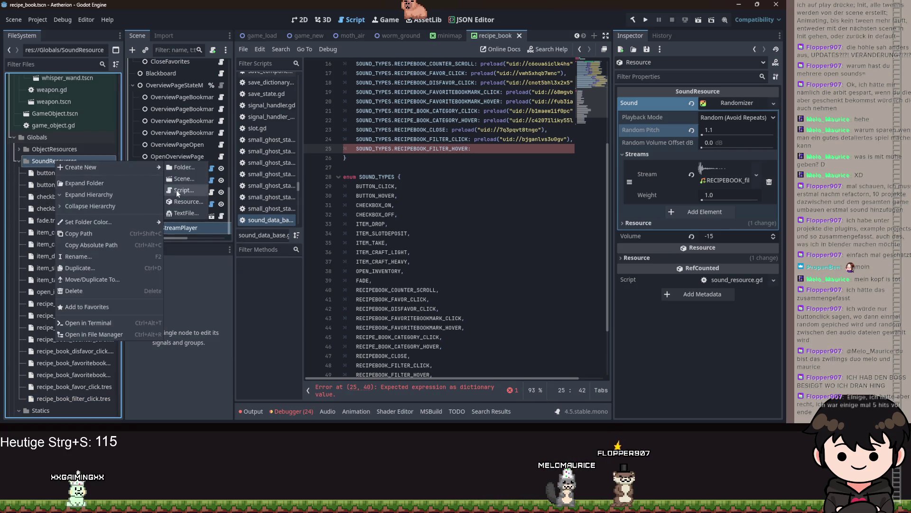
pyautogui.click(178, 191)
pyautogui.press('Escape')
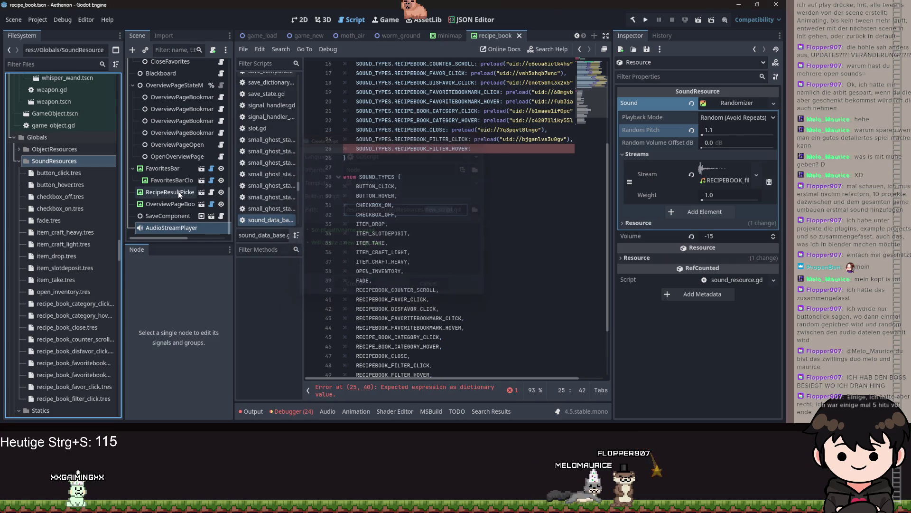
# Create a new SoundResource saved as recipe_book_filter_hover.tres.
pyautogui.rightClick(73, 161)
pyautogui.moveTo(120, 169)
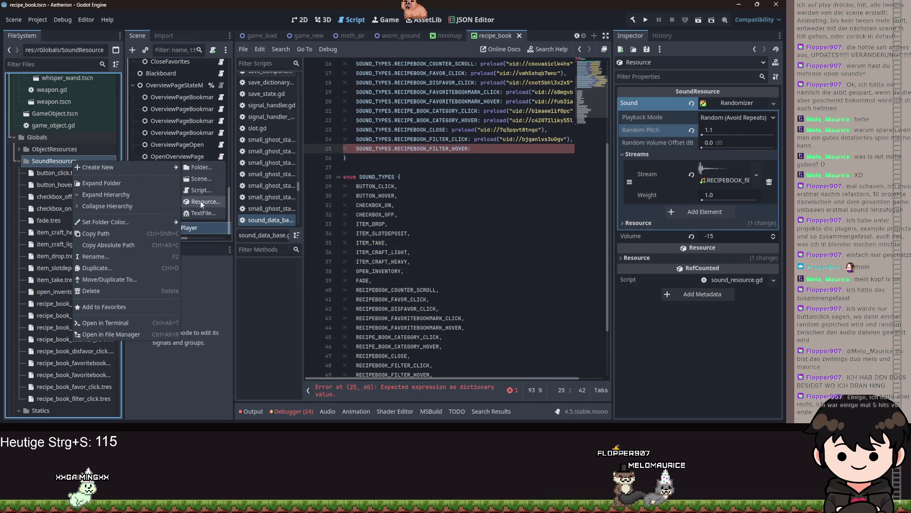
pyautogui.click(204, 201)
pyautogui.press('Return')
pyautogui.write('recipe_book')
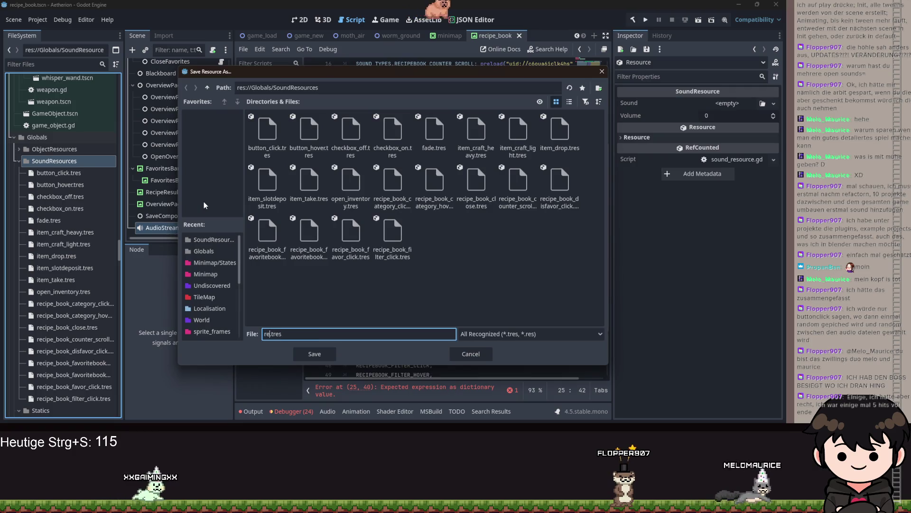
pyautogui.write('_filter_h')
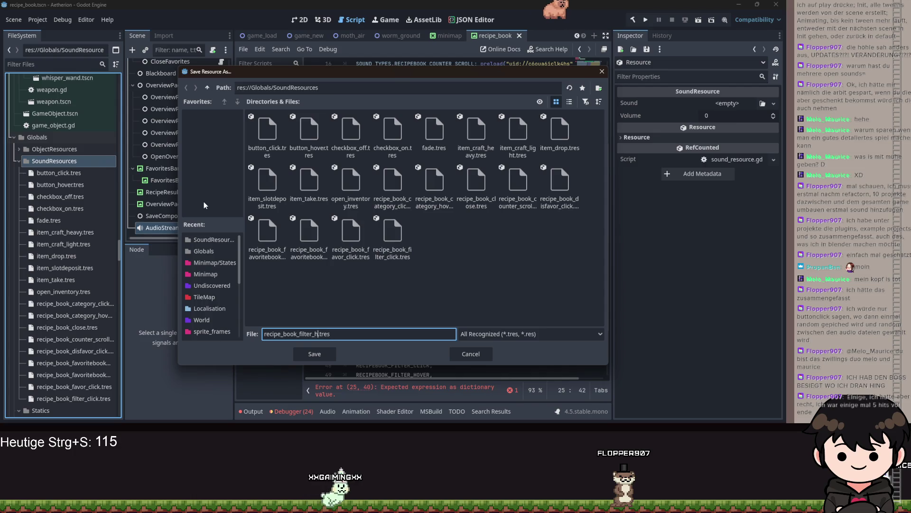
pyautogui.press('Return')
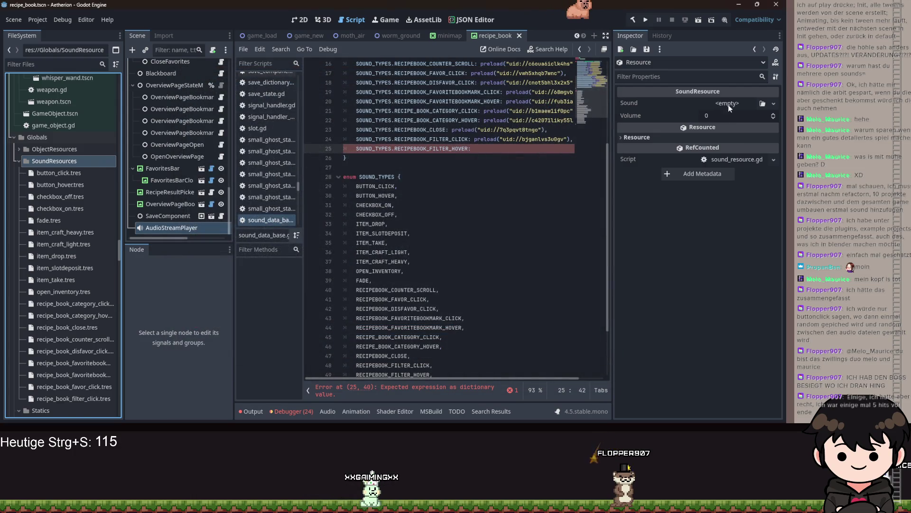
# Give it a randomizer at pitch 1.1 streaming RECIPEBOOK_filter_hover.wav, and save.
pyautogui.click(728, 105)
pyautogui.click(739, 144)
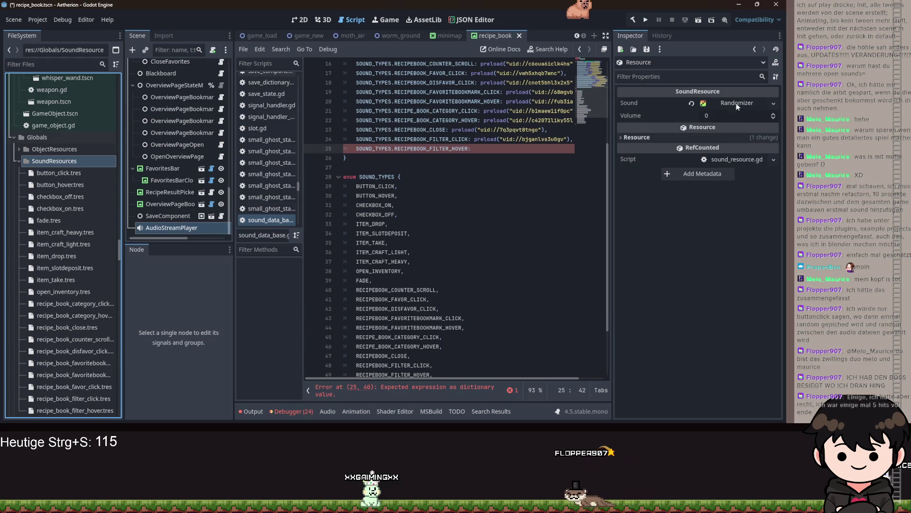
pyautogui.click(716, 130)
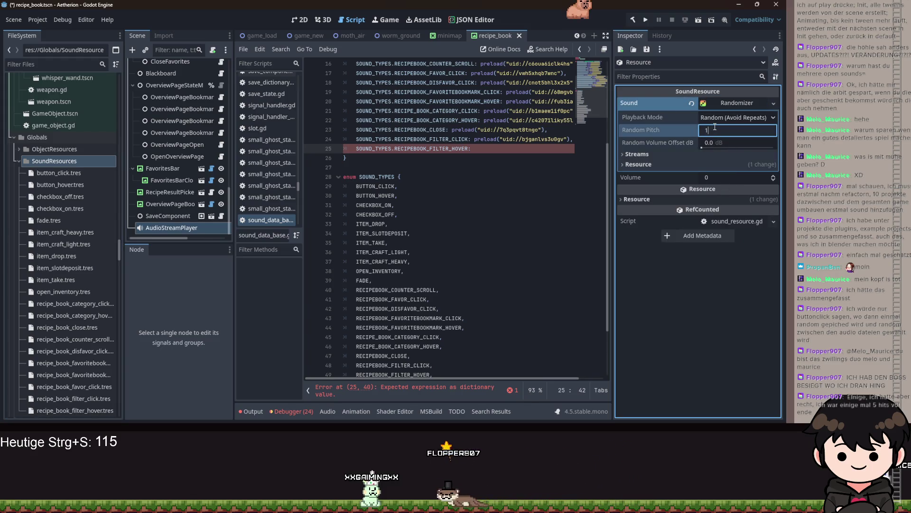
pyautogui.click(656, 157)
pyautogui.click(714, 167)
pyautogui.click(725, 324)
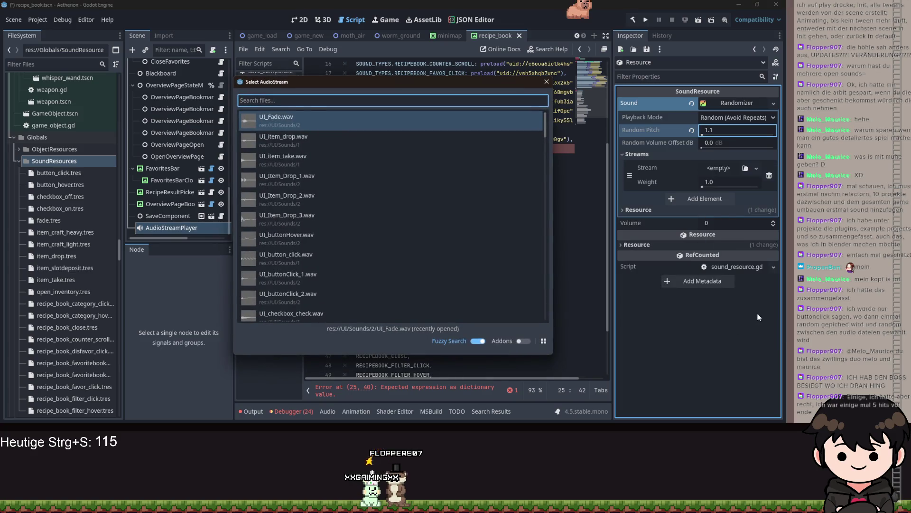
pyautogui.write('hover')
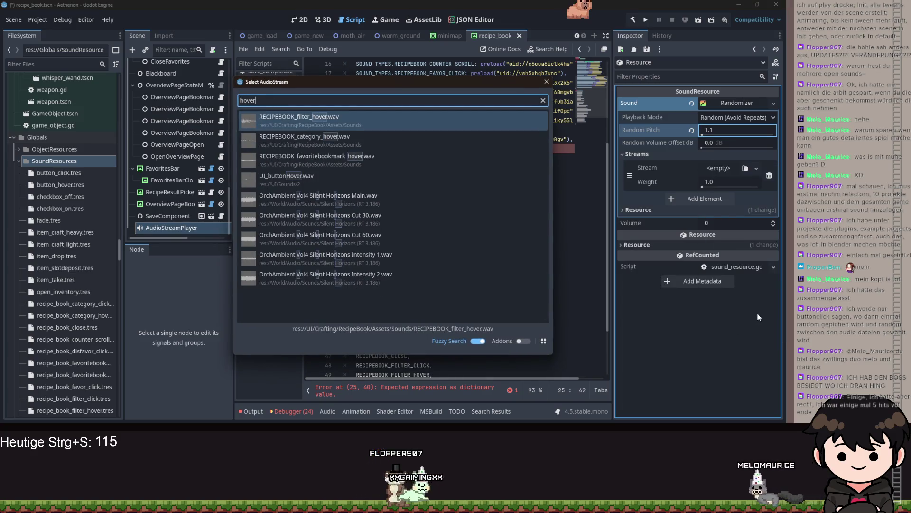
pyautogui.press('Return')
pyautogui.hotkey('ctrl', 's')
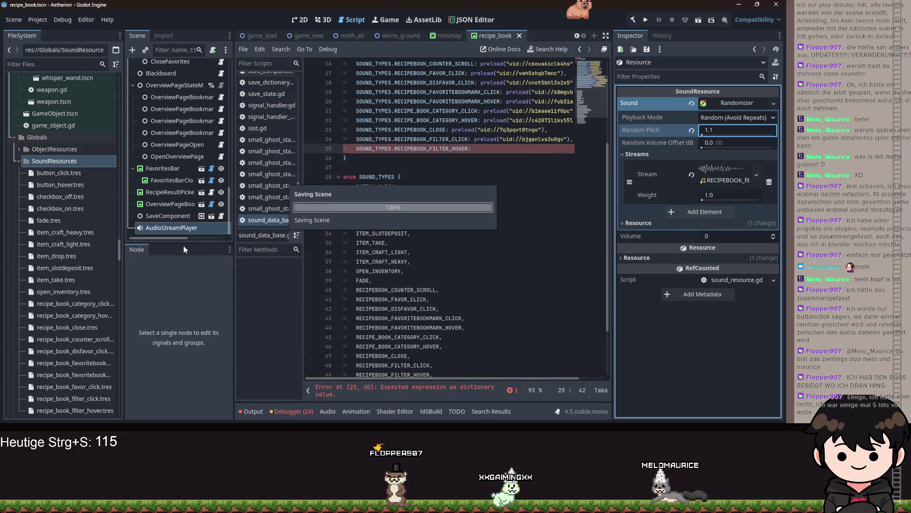
# Preload recipe_book_filter_hover.tres on line 25 with a trailing comma and new line.
pyautogui.moveTo(86, 415)
pyautogui.mouseDown()
pyautogui.moveTo(507, 159)
pyautogui.moveTo(506, 147)
pyautogui.mouseUp()
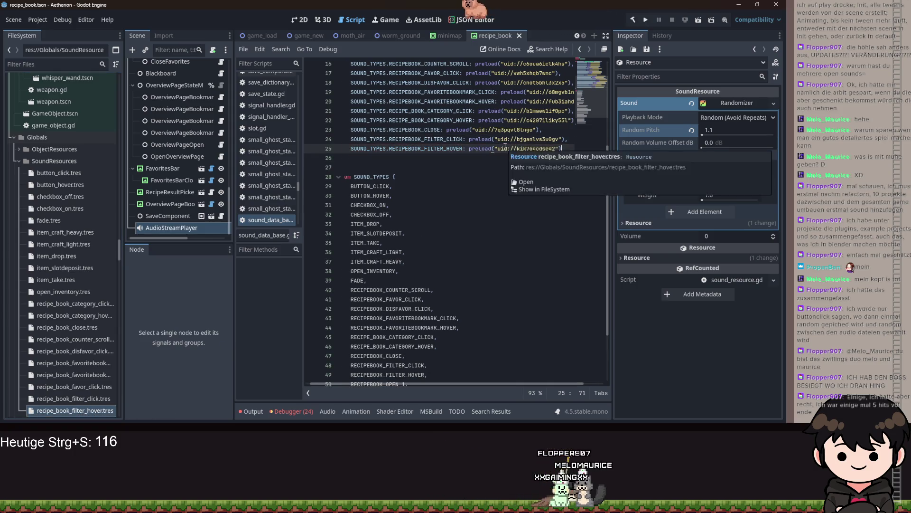
pyautogui.write(',')
pyautogui.press('Return')
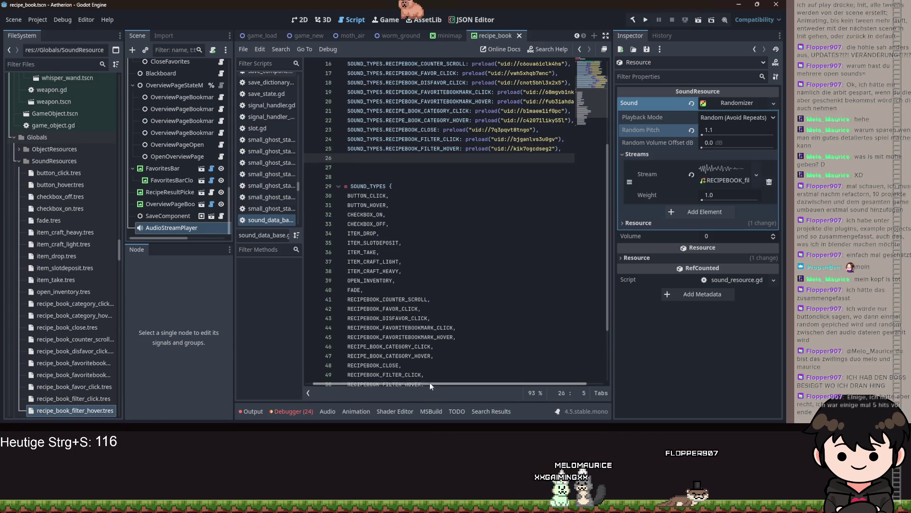
# Replace the enum's RECIPEBOOK_OPEN_1 through _3 values with a single RECIPEBOOK_OPEN.
pyautogui.scroll(-3, 404, 304)
pyautogui.scroll(1, 420, 315)
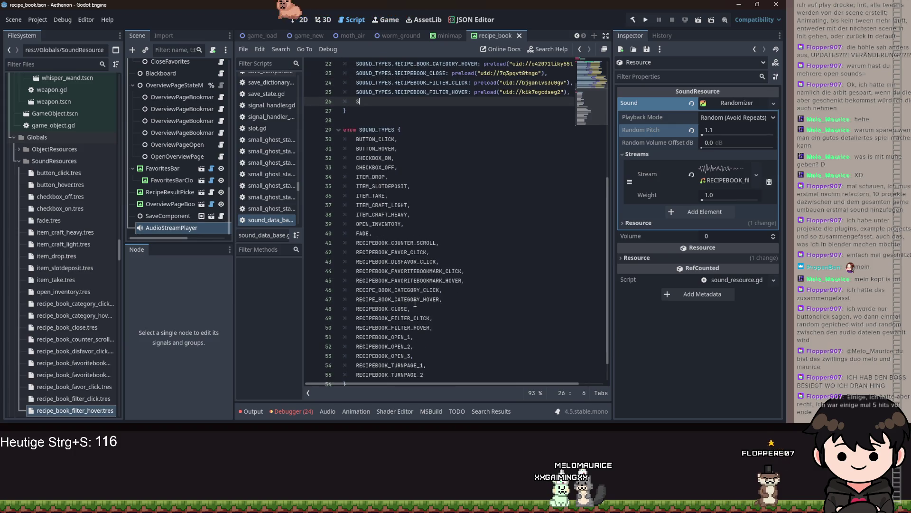
pyautogui.moveTo(430, 356); pyautogui.dragTo(403, 338)
pyautogui.write(',')
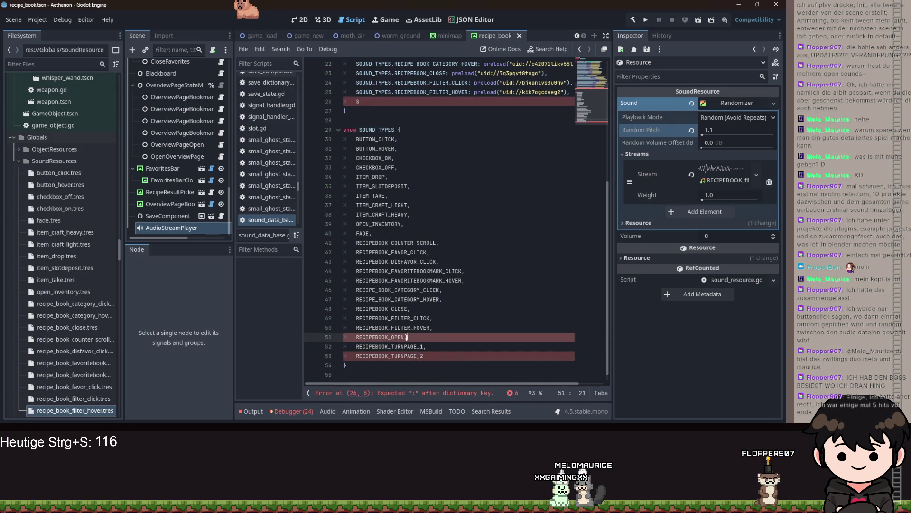
# Begin the SOUND_TYPES.RECIPEBOOK_OPEN: dictionary entry on line 26.
pyautogui.click(405, 102)
pyautogui.write('OUND_TYPES.RECIP')
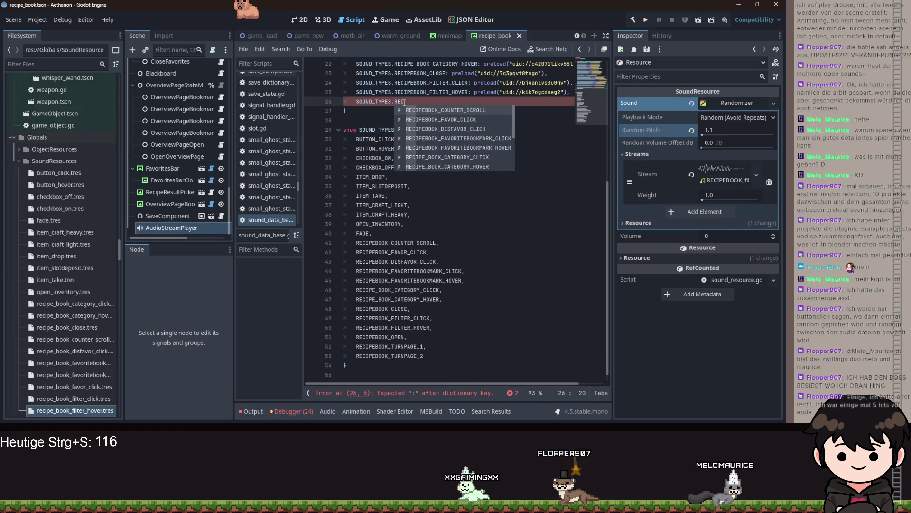
pyautogui.press('Return')
pyautogui.write(':')
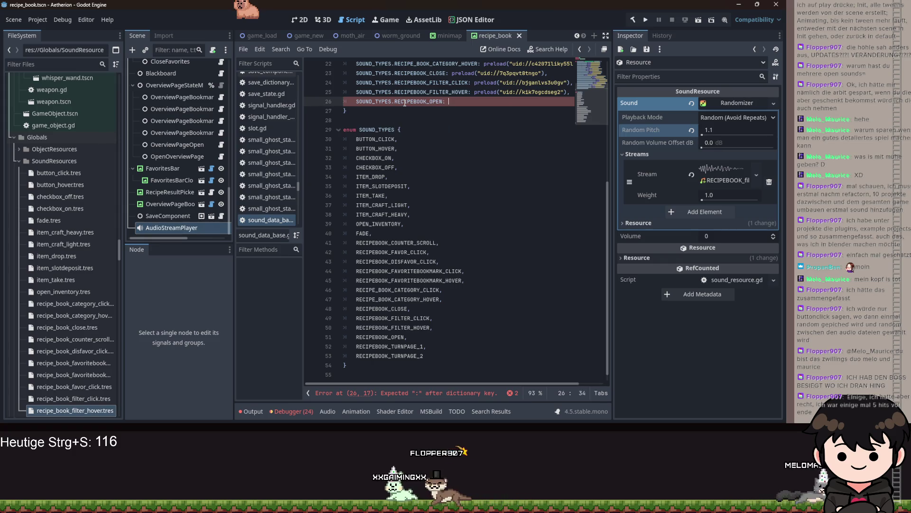
pyautogui.click(43, 162)
# Create a new SoundResource named recipe_book_open.tres in the SoundResources folder.
pyautogui.rightClick(44, 162)
pyautogui.moveTo(83, 164)
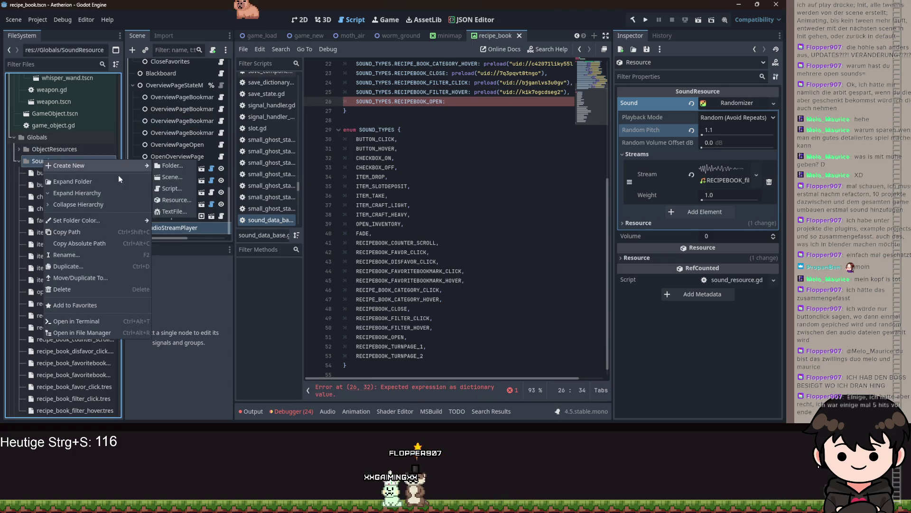
pyautogui.click(172, 189)
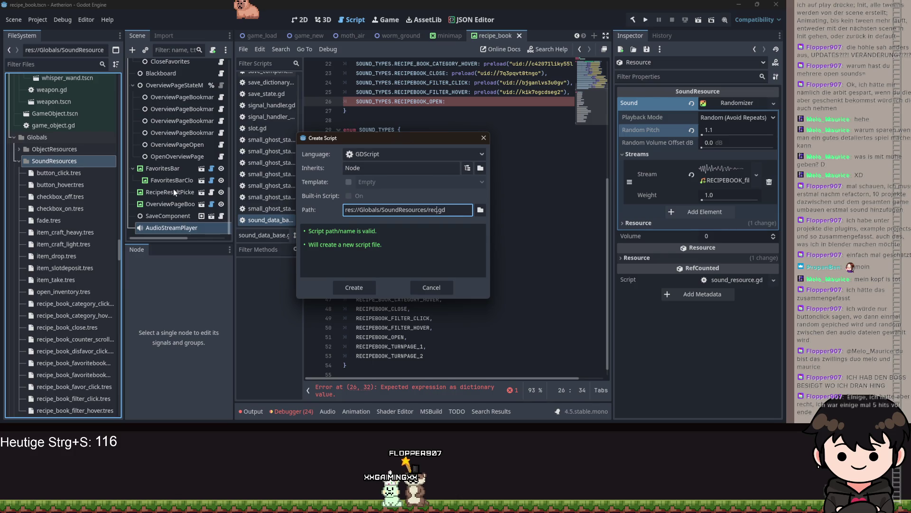
pyautogui.press('Escape')
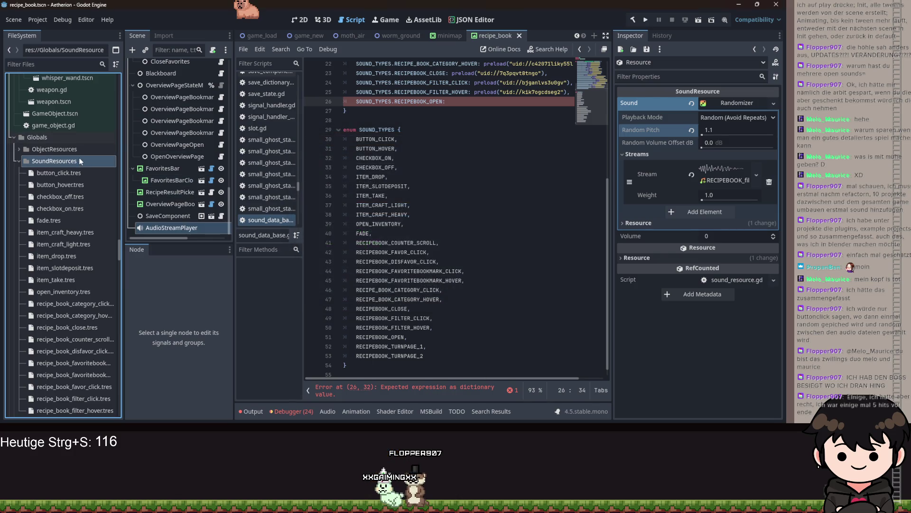
pyautogui.rightClick(79, 160)
pyautogui.click(212, 194)
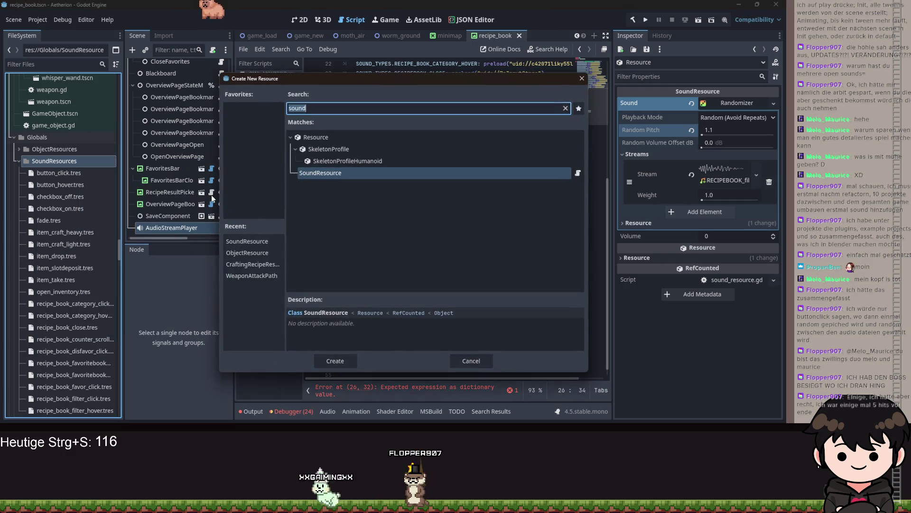
pyautogui.press('Return')
pyautogui.write('recipe.tres')
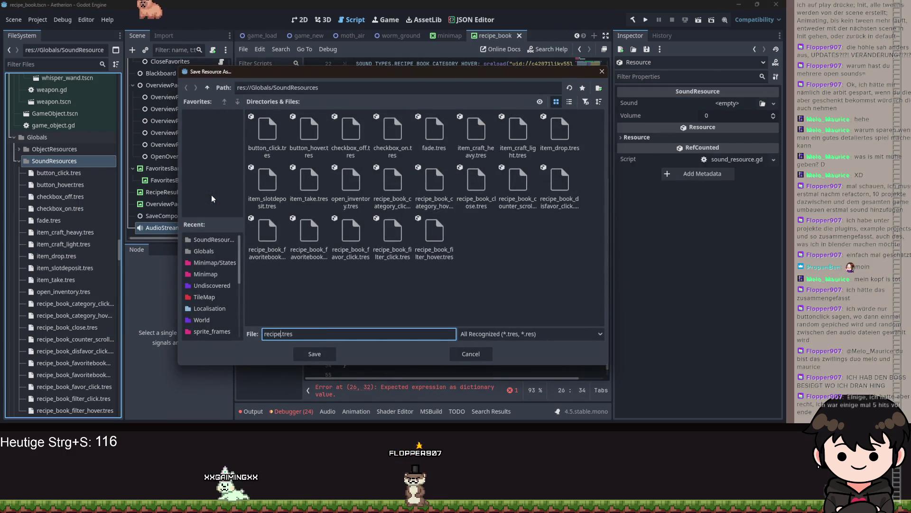
pyautogui.write('pen')
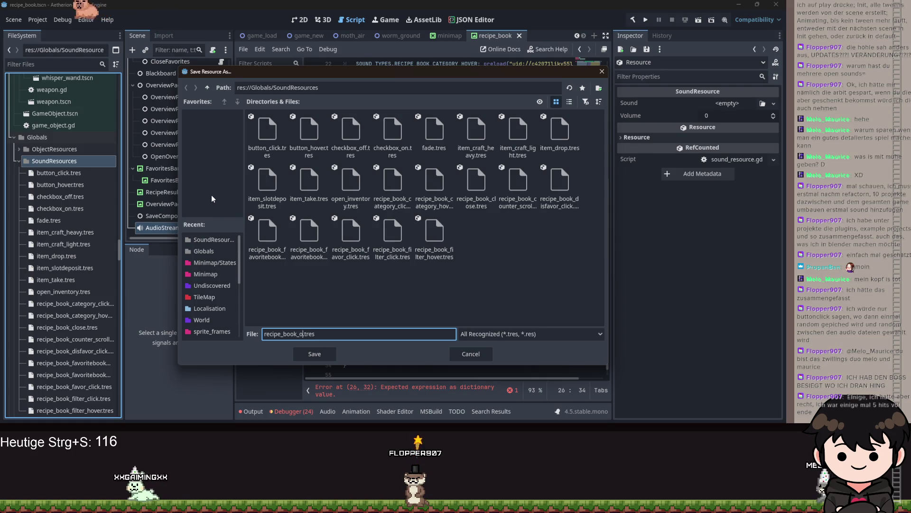
pyautogui.press('Return')
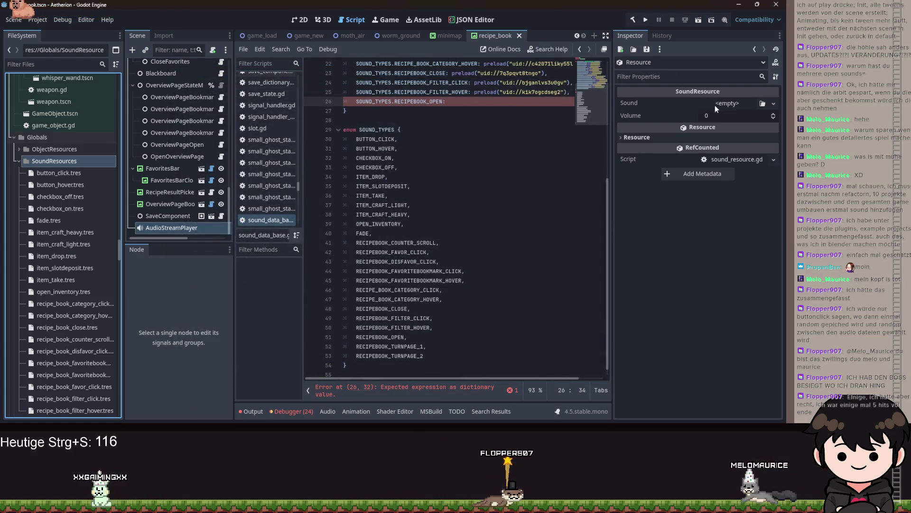
# Set its volume to -15, Sound to AudioStreamRandomizer, and random pitch 1.1.
pyautogui.click(719, 116)
pyautogui.write('1')
pyautogui.press('Return')
pyautogui.click(728, 103)
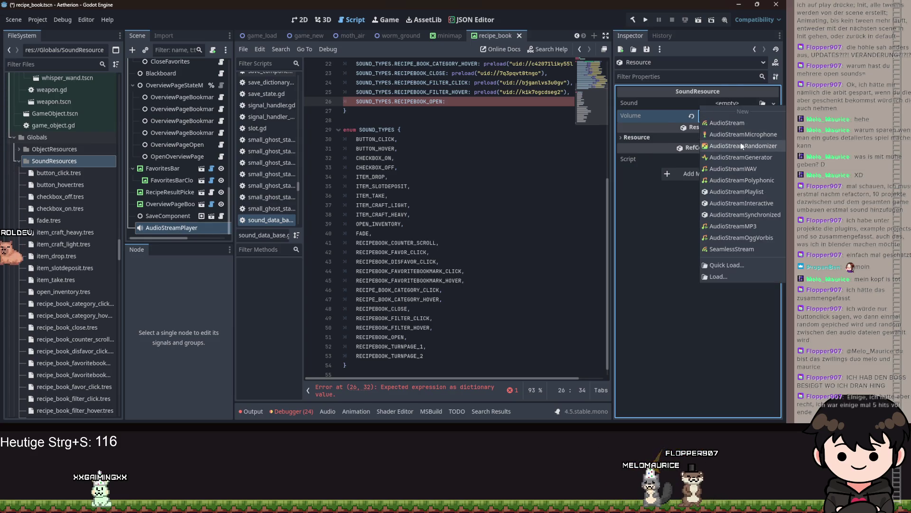
pyautogui.click(740, 146)
pyautogui.click(736, 103)
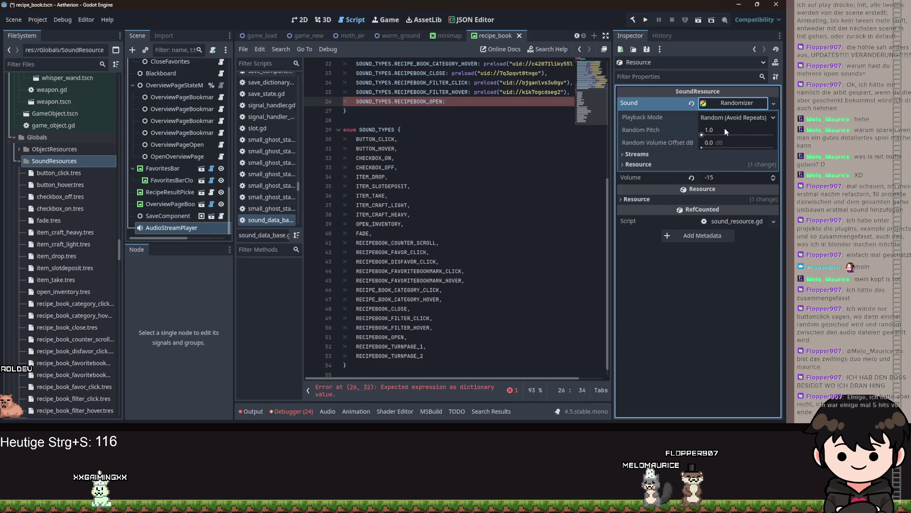
pyautogui.click(729, 129)
# Add three randomizer stream slots and assign RECIPEBOOK_open_01.wav to the first.
pyautogui.click(639, 154)
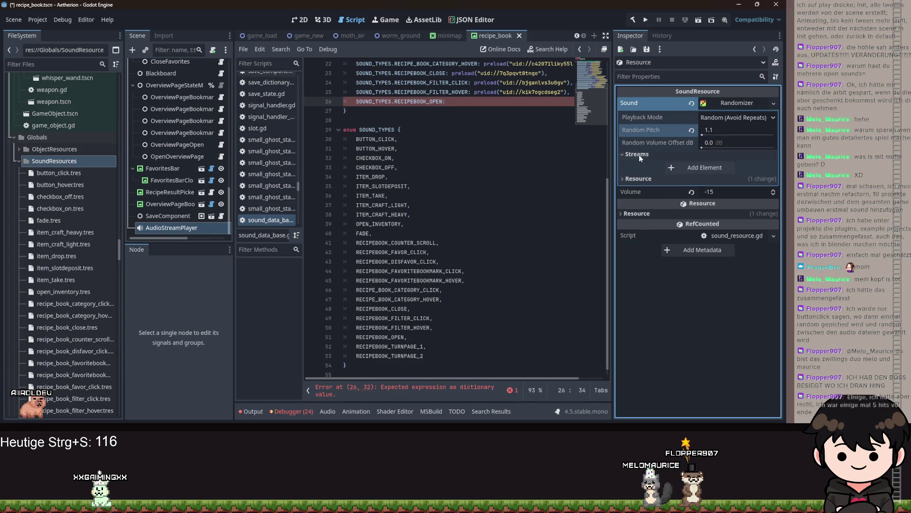
pyautogui.click(707, 169)
pyautogui.click(711, 198)
pyautogui.click(714, 228)
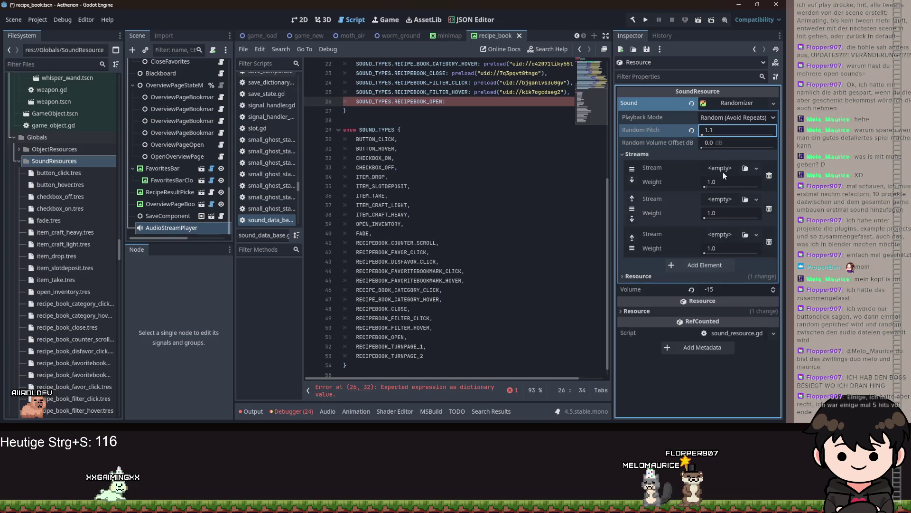
pyautogui.rightClick(724, 168)
pyautogui.click(711, 166)
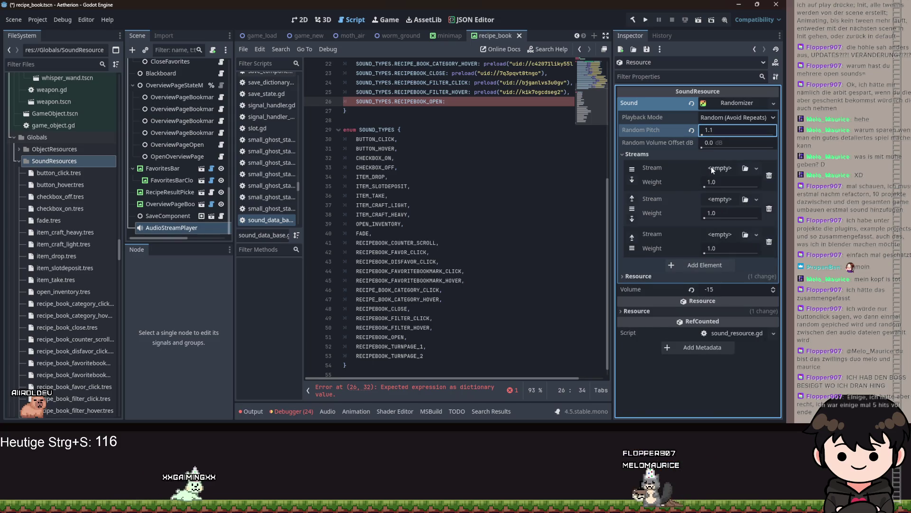
pyautogui.click(711, 166)
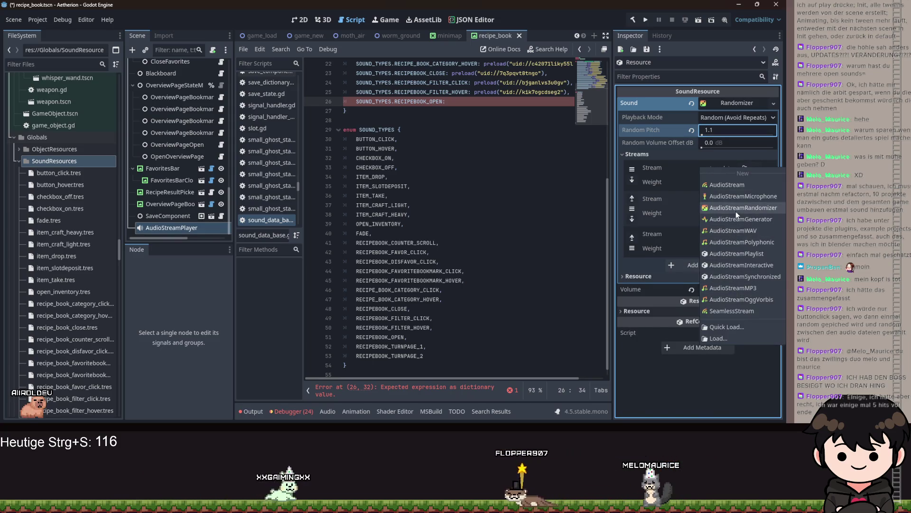
pyautogui.click(727, 326)
pyautogui.write('open')
pyautogui.press('Down')
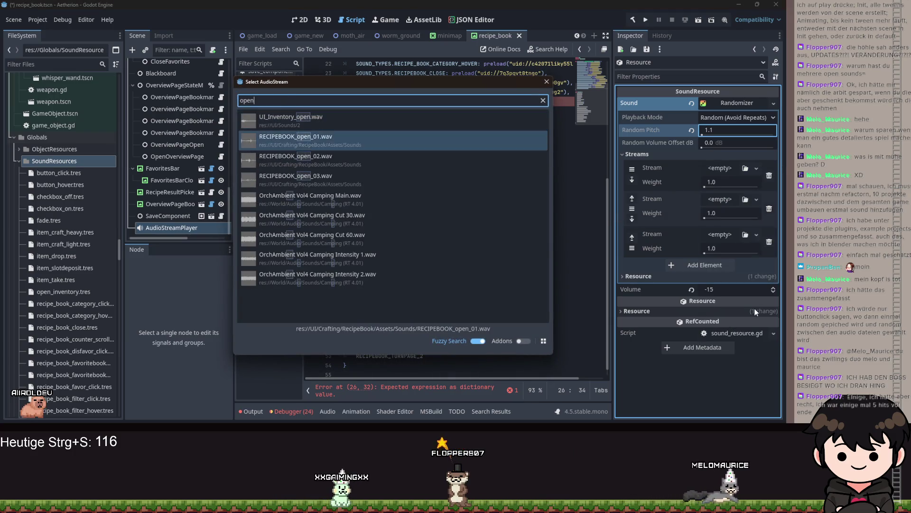
pyautogui.press('Return')
# Assign the other two RECIPEBOOK_open clips to the second and third streams.
pyautogui.click(720, 215)
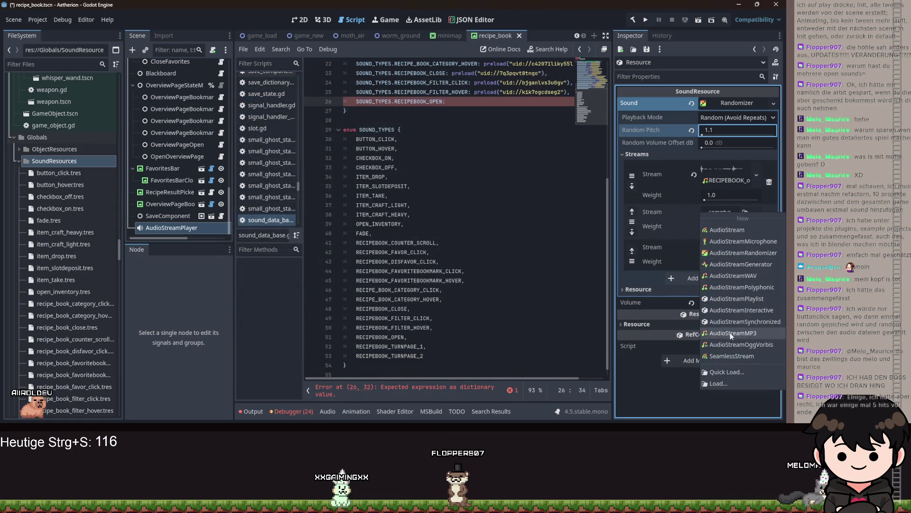
pyautogui.click(727, 372)
pyautogui.write('open')
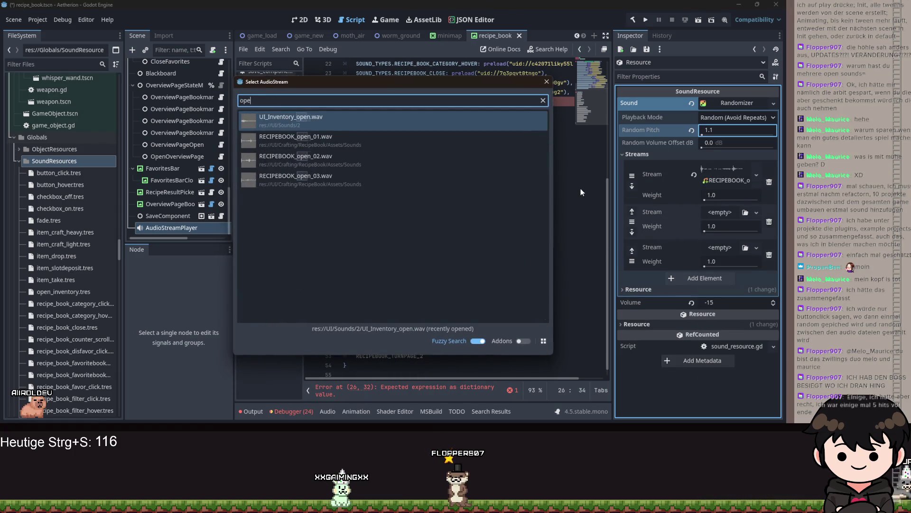
pyautogui.press('Down')
pyautogui.press('Down')
pyautogui.press('Return')
pyautogui.click(720, 257)
pyautogui.click(751, 385)
pyautogui.write('o')
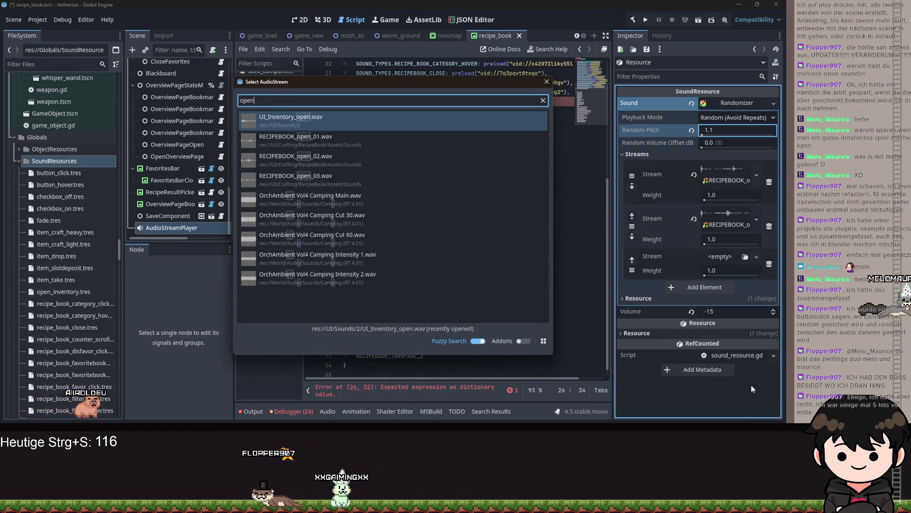
pyautogui.press('Down')
pyautogui.press('Down')
pyautogui.press('Down')
pyautogui.press('Return')
# Save the resource and drag recipe_book_open.tres into line 26 of the script.
pyautogui.hotkey('ctrl', 's')
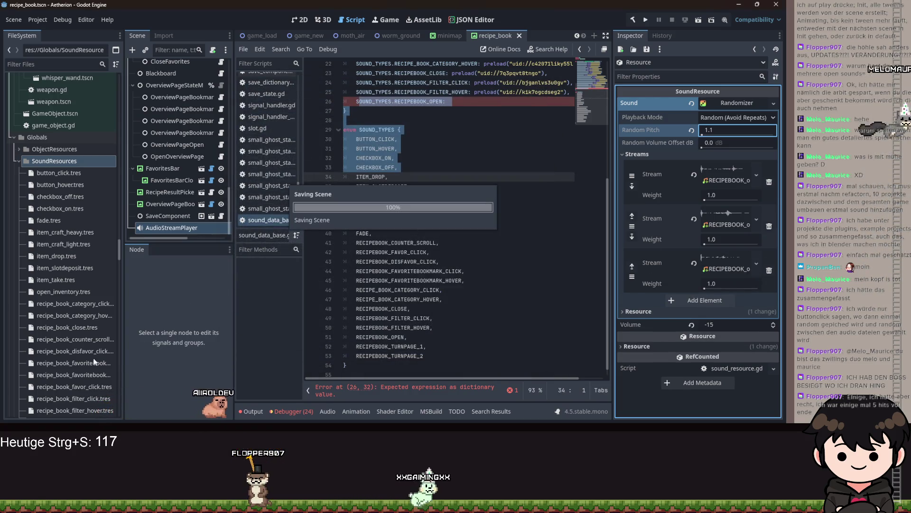
pyautogui.scroll(-5, 91, 329)
pyautogui.moveTo(84, 295)
pyautogui.mouseDown()
pyautogui.moveTo(389, 186)
pyautogui.moveTo(452, 112)
pyautogui.moveTo(456, 120)
pyautogui.mouseUp()
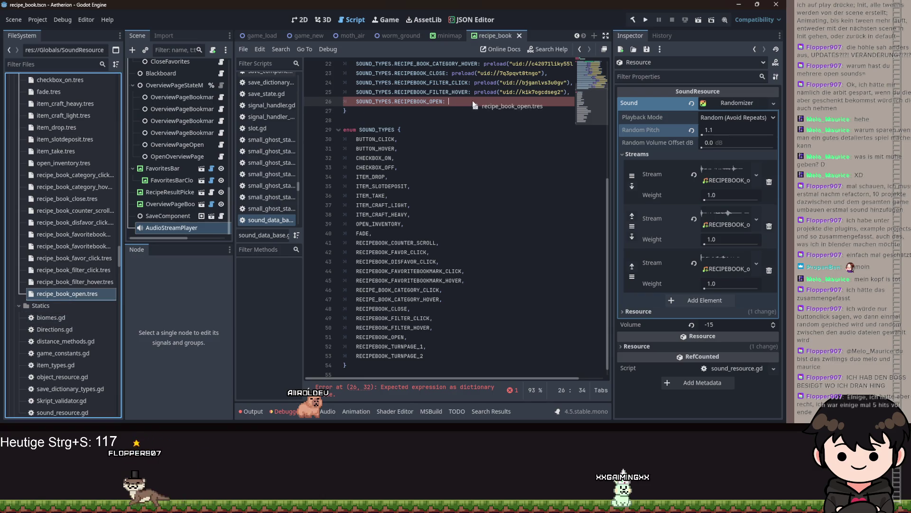
# Replace TURNPAGE_1/_2 with RECIPEBOOK_TURNPAGE in the enum and start its SOUND_TYPES.RECIPEBOOK_TURNPAGE: line.
pyautogui.press('Return')
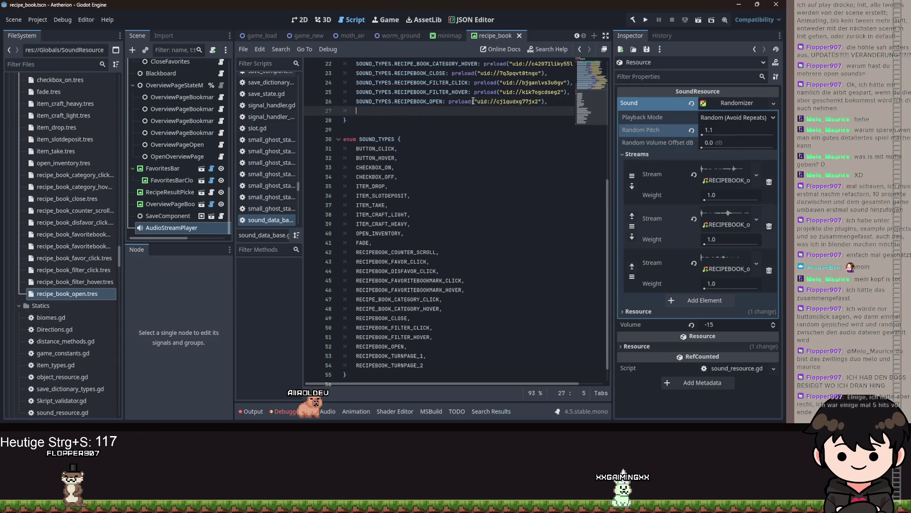
pyautogui.moveTo(423, 365); pyautogui.dragTo(420, 356)
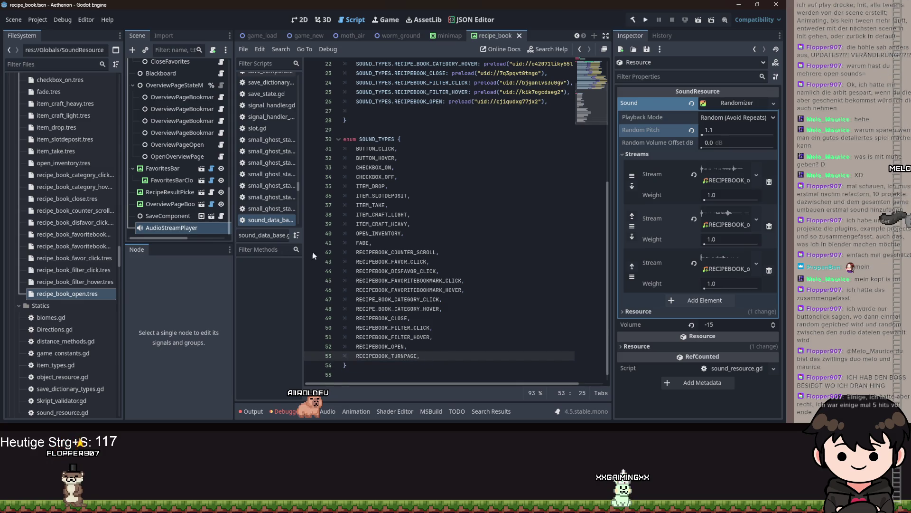
pyautogui.click(561, 100)
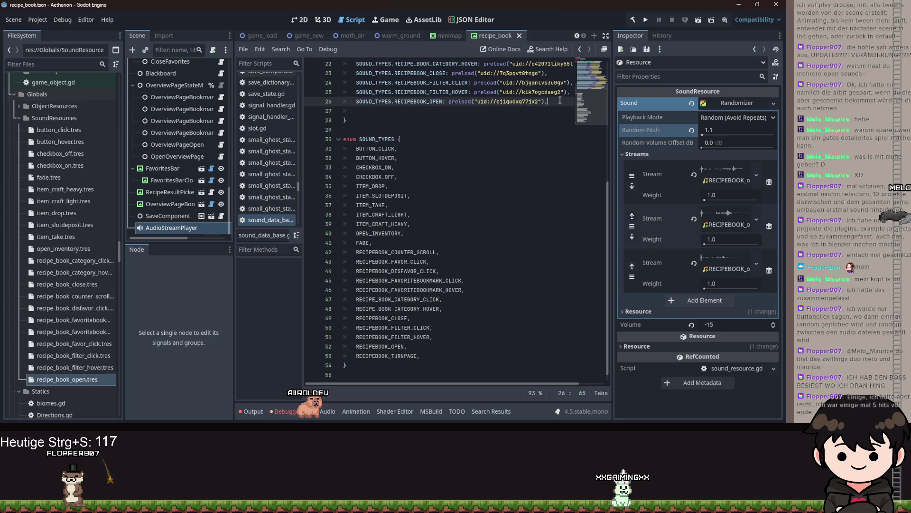
pyautogui.press('Return')
pyautogui.write('s')
pyautogui.write('ND_TYPES.R')
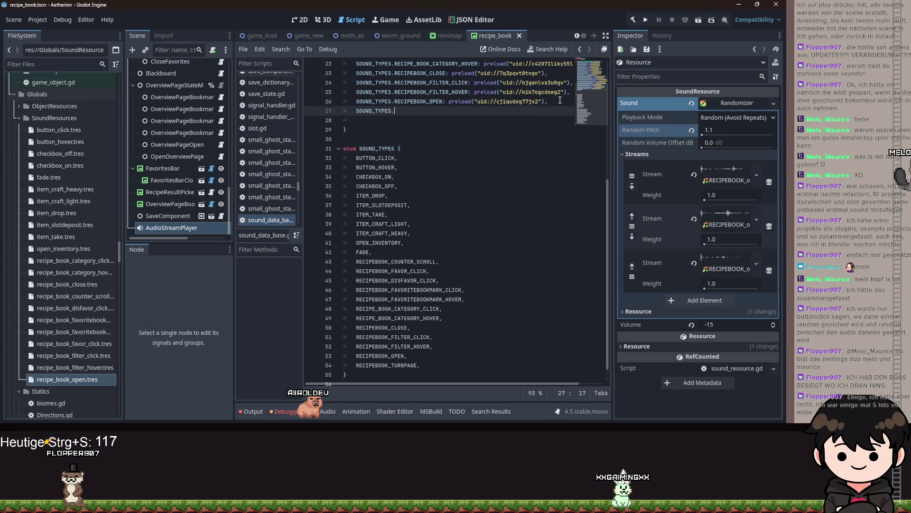
pyautogui.write('TUZ')
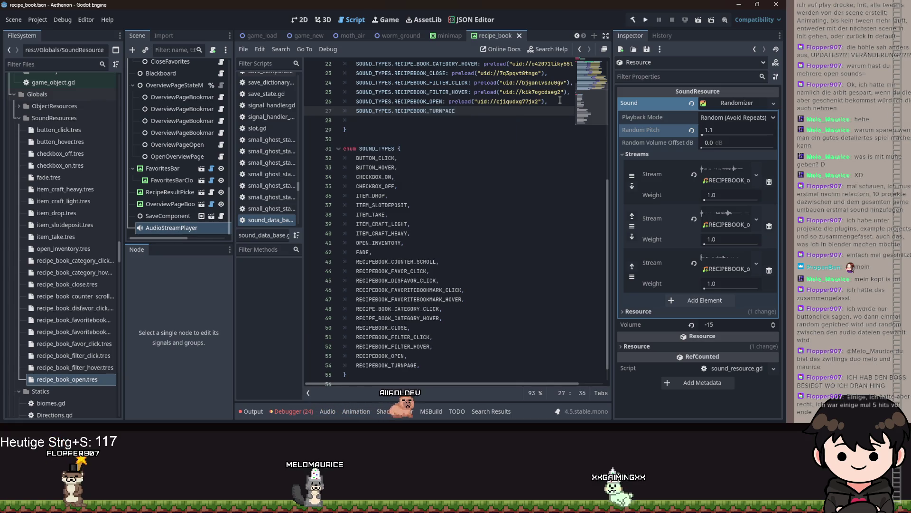
pyautogui.write(':')
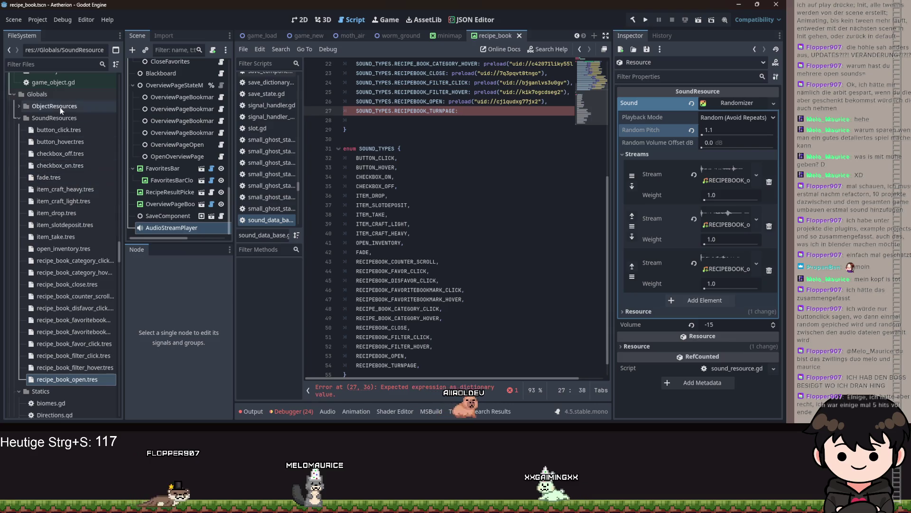
pyautogui.rightClick(57, 117)
# Create a new SoundResource saved as recipe_book_turnpage.tres.
pyautogui.moveTo(92, 122)
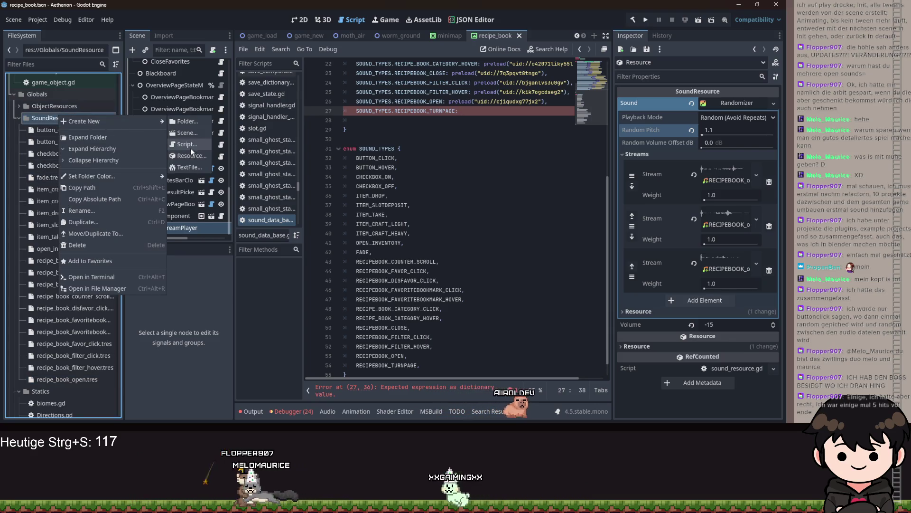
pyautogui.click(191, 150)
pyautogui.press('Return')
pyautogui.write('recipe_book_t.tres')
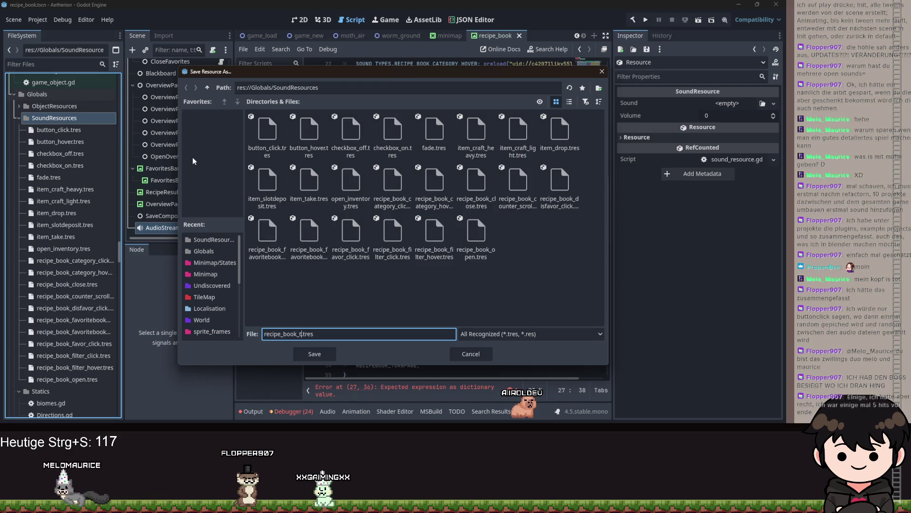
pyautogui.write('page')
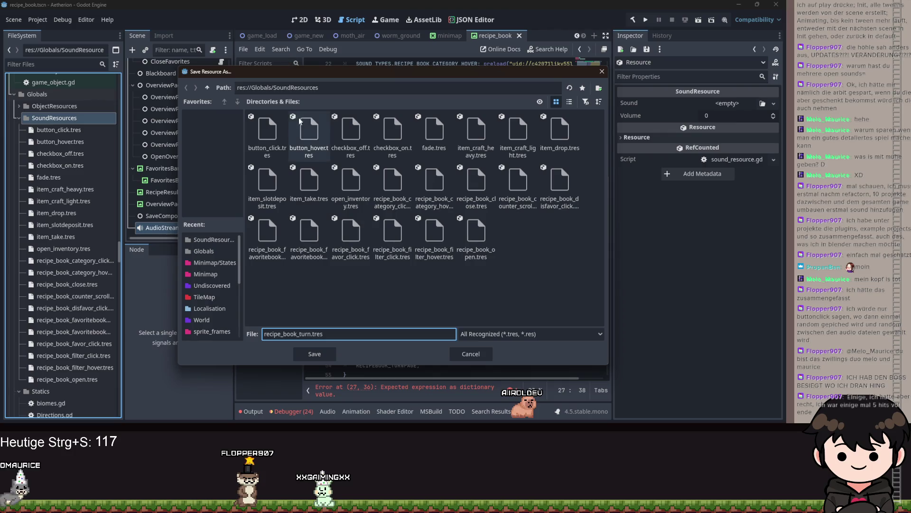
pyautogui.press('Return')
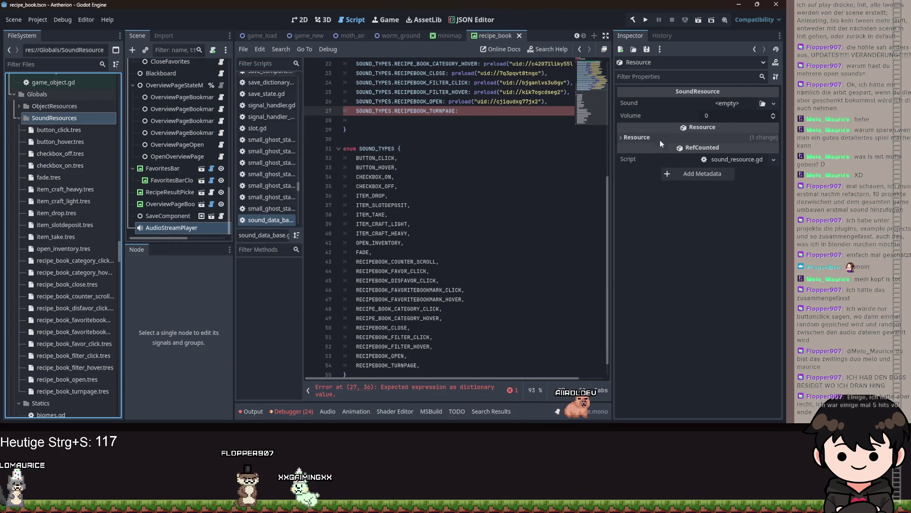
# Set its volume to -15, make Sound an AudioStreamRandomizer, and add two stream slots.
pyautogui.click(735, 115)
pyautogui.write('-15')
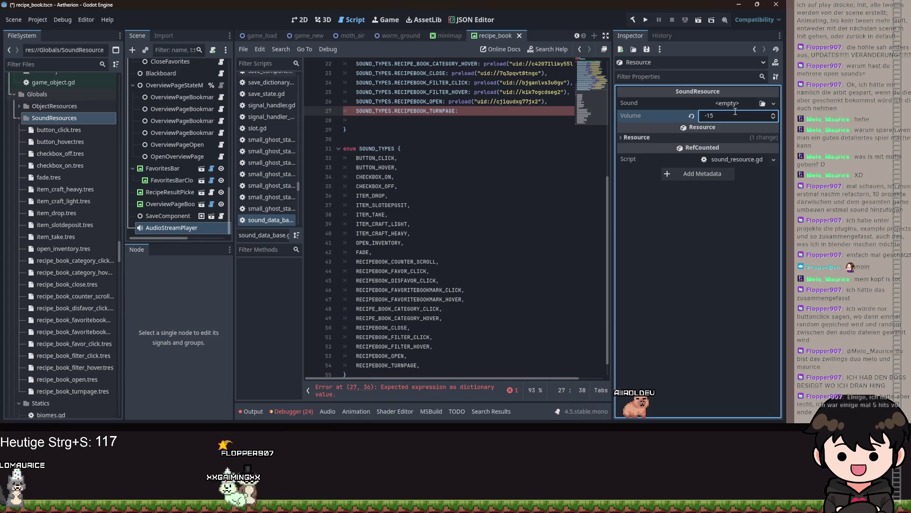
pyautogui.click(727, 103)
pyautogui.click(731, 191)
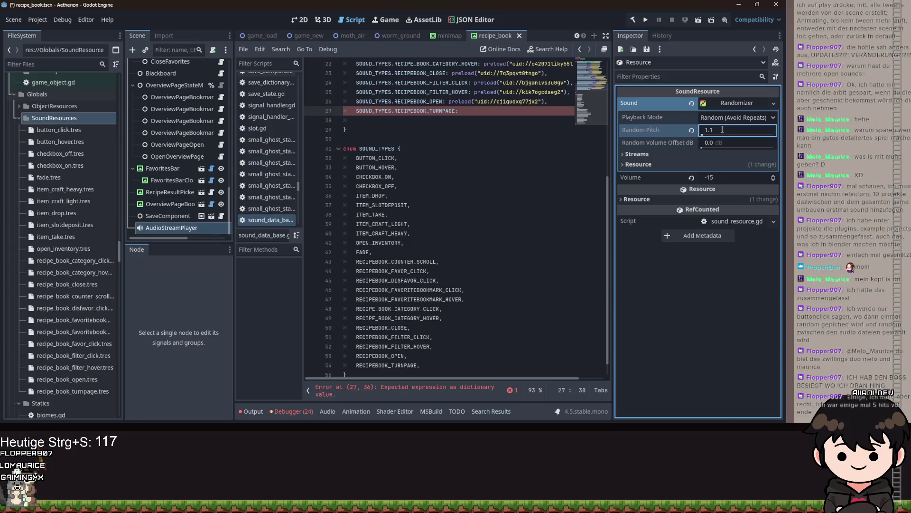
pyautogui.click(637, 154)
pyautogui.click(715, 163)
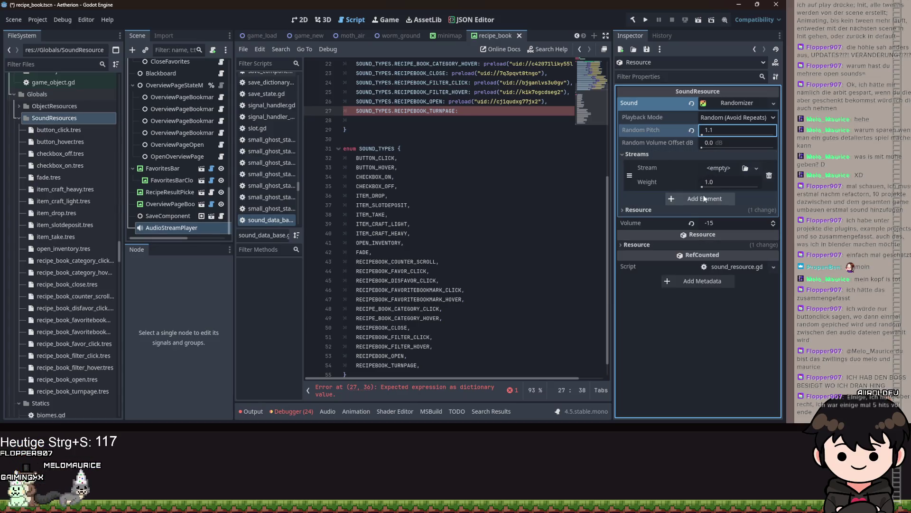
pyautogui.click(704, 198)
# Assign RECIPEBOOK_turnpage_01.wav and RECIPEBOOK_turnpage_02.wav to the two streams.
pyautogui.click(717, 168)
pyautogui.click(726, 324)
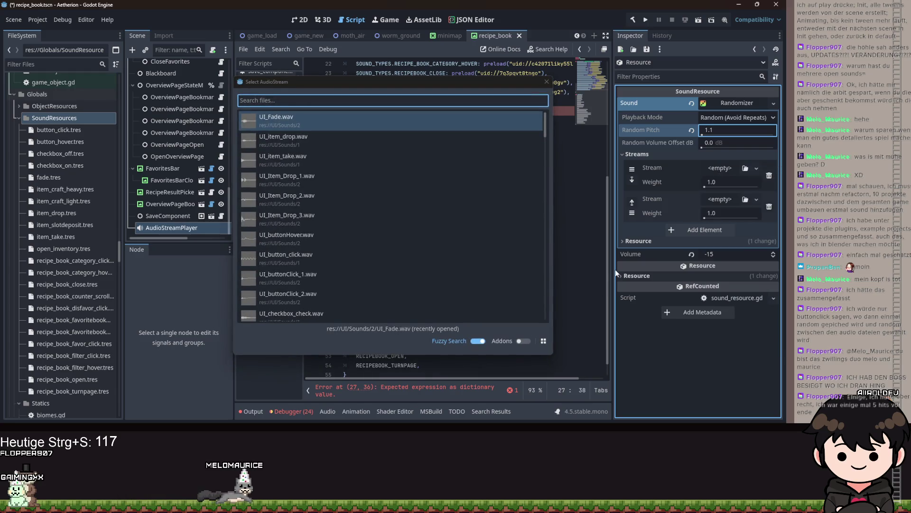
pyautogui.click(543, 82)
pyautogui.click(720, 169)
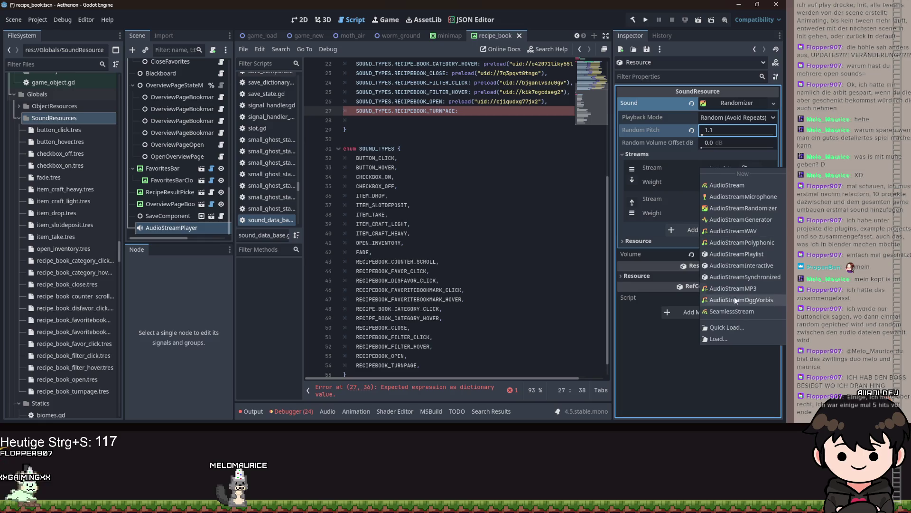
pyautogui.click(735, 324)
pyautogui.write('turnpage')
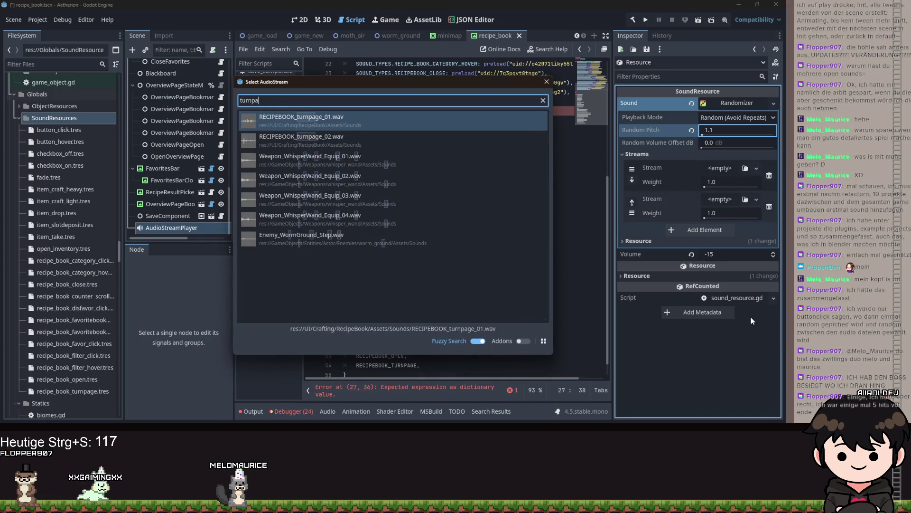
pyautogui.press('Return')
pyautogui.click(757, 213)
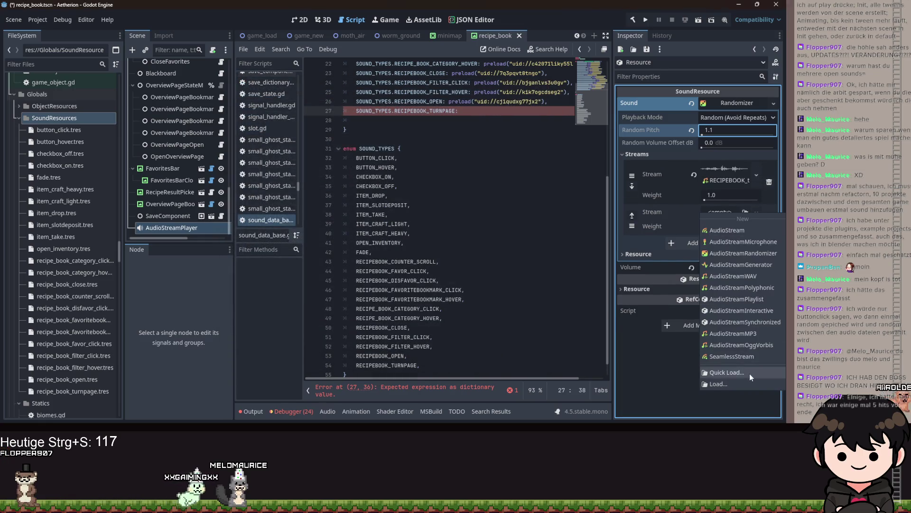
pyautogui.click(750, 373)
pyautogui.write('turnpage')
pyautogui.press('Down')
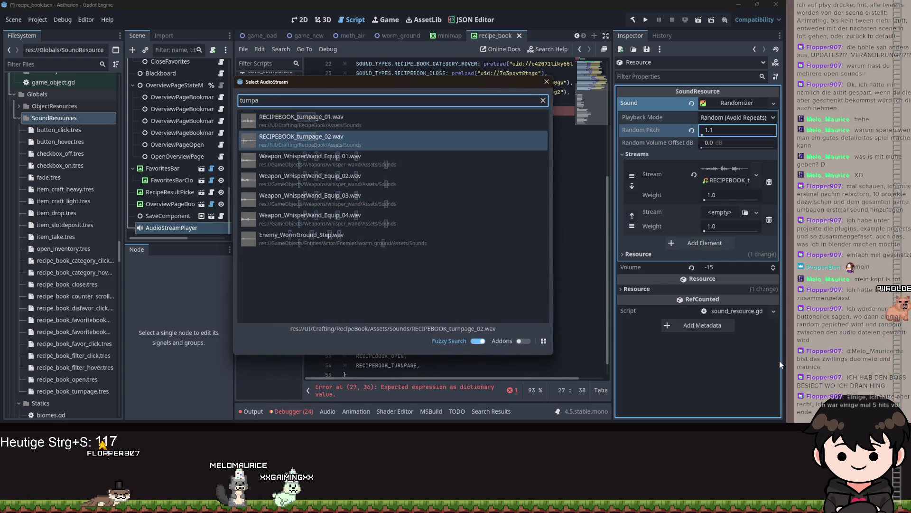
pyautogui.press('Return')
# Save the resource, preload recipe_book_turnpage.tres on line 27, and save the script.
pyautogui.hotkey('ctrl', 's')
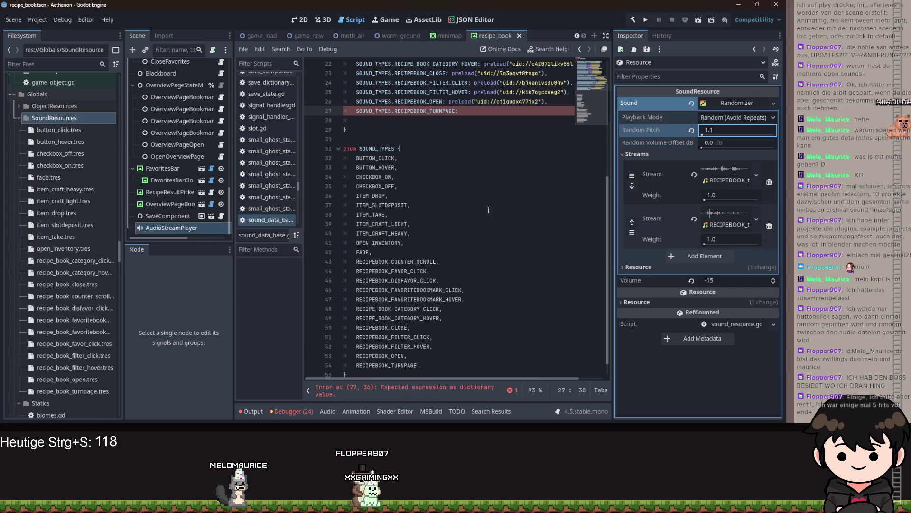
pyautogui.moveTo(72, 391)
pyautogui.mouseDown()
pyautogui.moveTo(332, 246)
pyautogui.moveTo(469, 135)
pyautogui.moveTo(484, 112)
pyautogui.mouseUp()
pyautogui.scroll(-1, 501, 152)
pyautogui.hotkey('ctrl', 's')
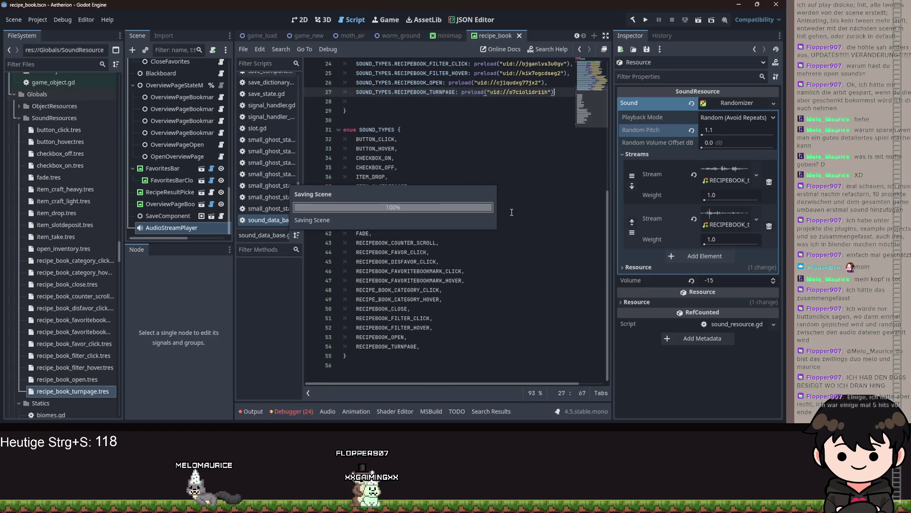
pyautogui.scroll(8, 516, 195)
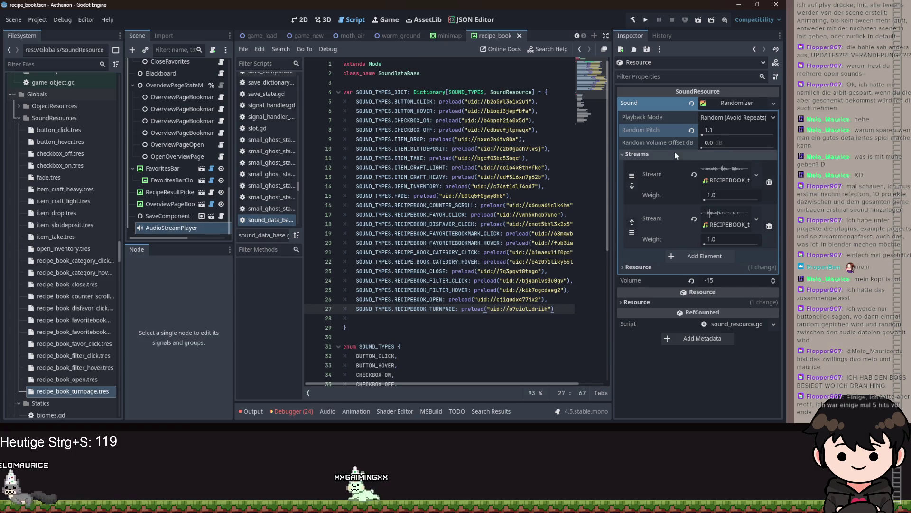
# Collapse the Inspector resource and FileSystem folders, then delete the AudioStreamPlayer node.
pyautogui.click(717, 103)
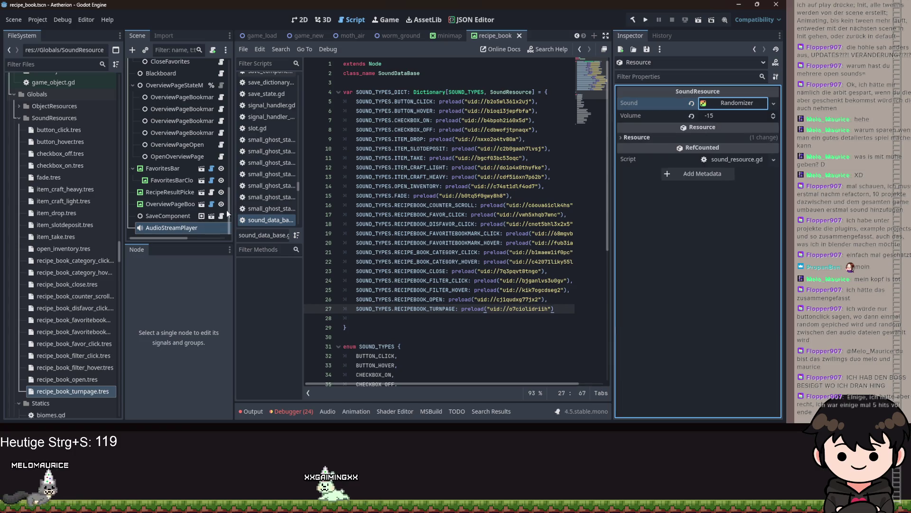
pyautogui.click(18, 118)
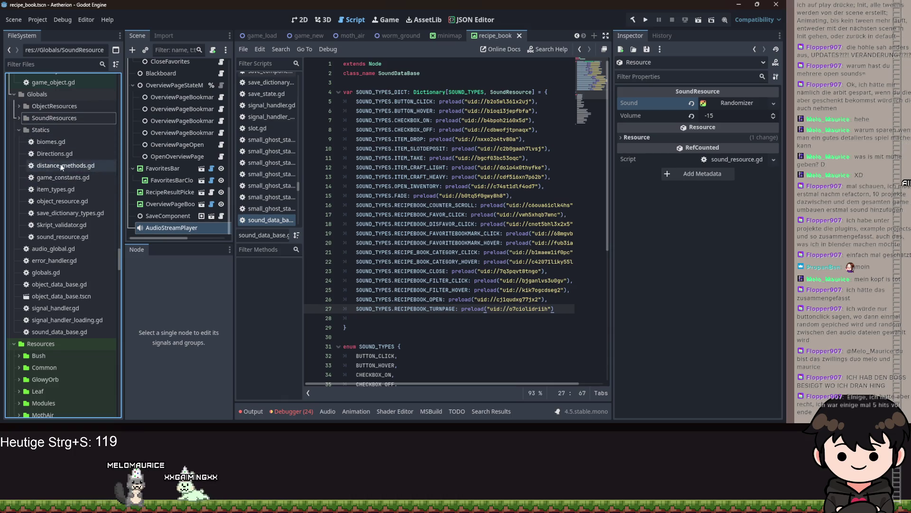
pyautogui.click(19, 130)
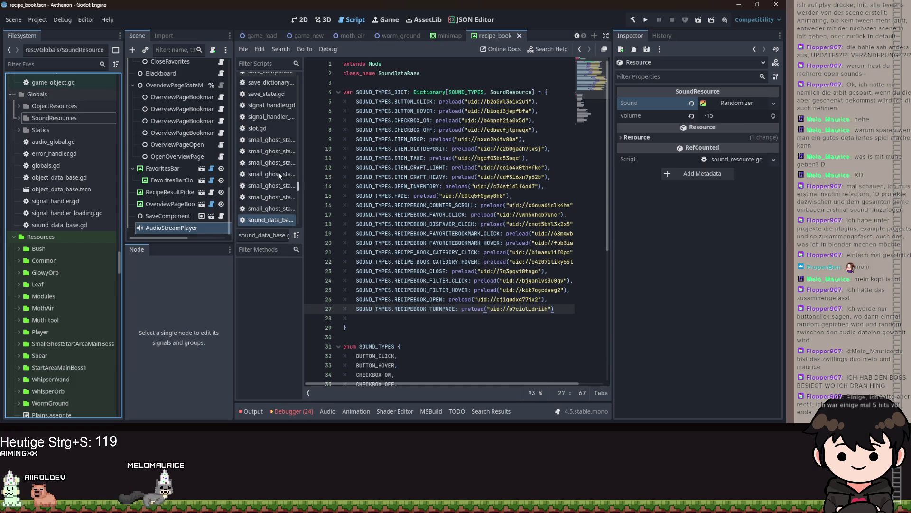
pyautogui.click(181, 227)
pyautogui.rightClick(181, 227)
pyautogui.click(208, 401)
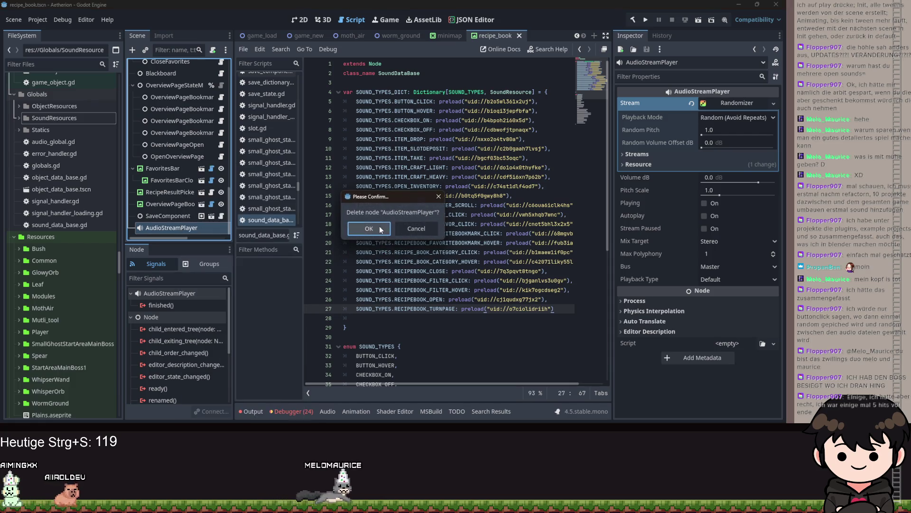
pyautogui.press('Return')
# Start a Find in Files search, entering 'SignalHandl'.
pyautogui.click(404, 182)
pyautogui.hotkey('ctrl', 'shift', 'f')
pyautogui.write('Sign')
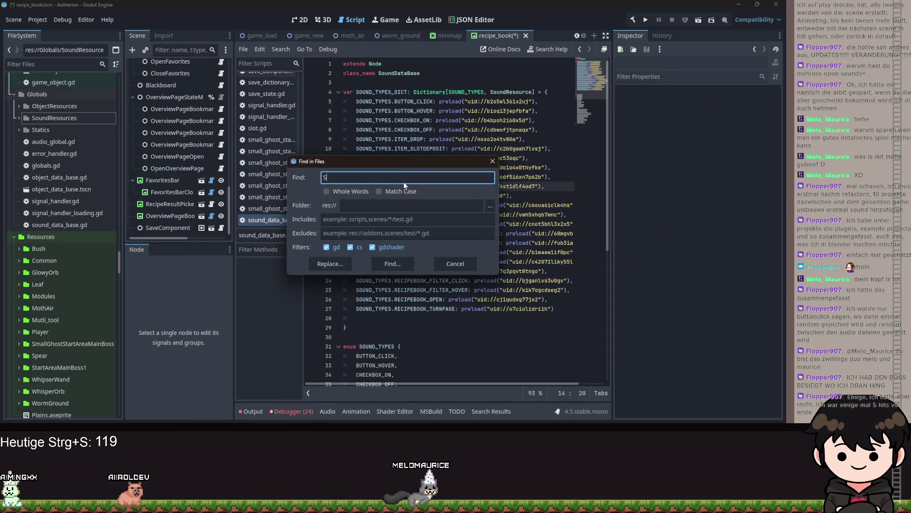
pyautogui.write('alHandl')
# Search the whole project for SOUND_TYPES and browse the results.
pyautogui.press('BackSpace')
pyautogui.press('BackSpace')
pyautogui.press('BackSpace')
pyautogui.write('Sound')
pyautogui.press('BackSpace')
pyautogui.press('BackSpace')
pyautogui.press('BackSpace')
pyautogui.write('OUND_TYPES')
pyautogui.press('Return')
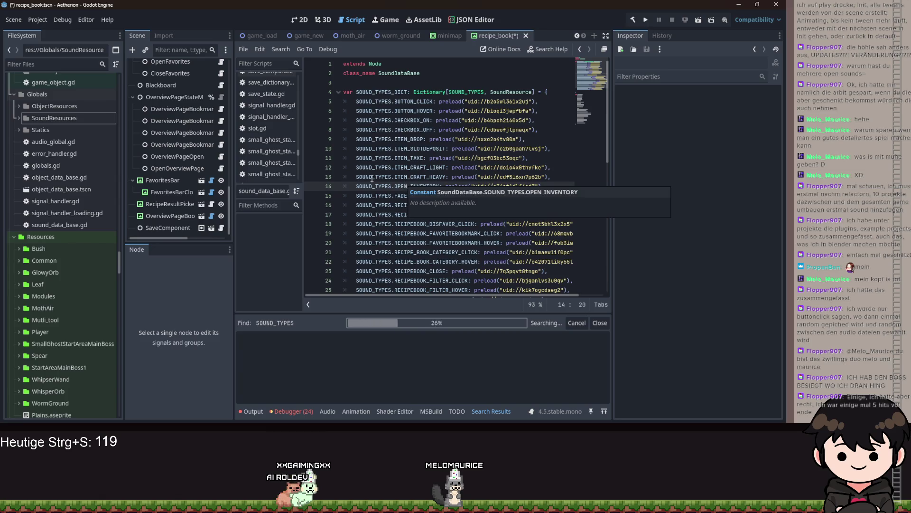
pyautogui.moveTo(372, 311); pyautogui.dragTo(375, 157)
pyautogui.scroll(-5, 377, 221)
pyautogui.scroll(-2, 388, 231)
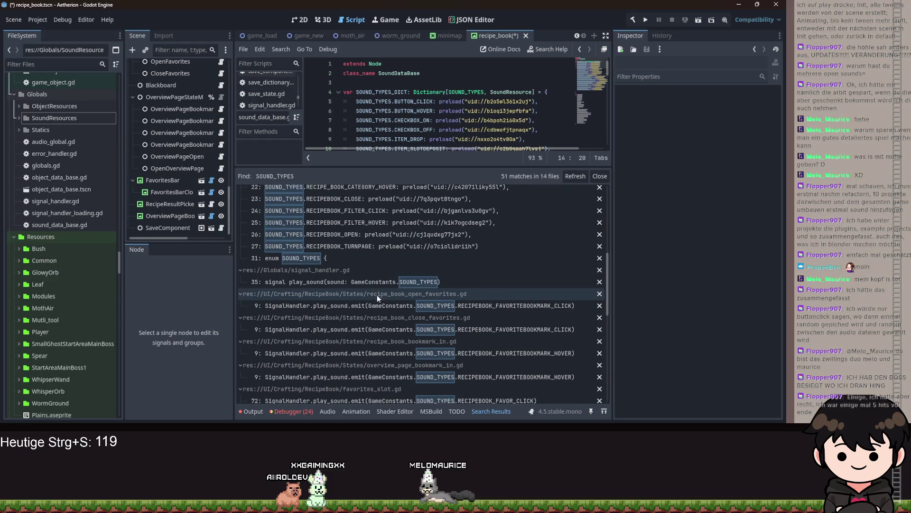
# Change GameConstants to SoundDataBase in the signal_handler.gd line 35 play_sound signal.
pyautogui.click(394, 281)
pyautogui.scroll(1, 455, 90)
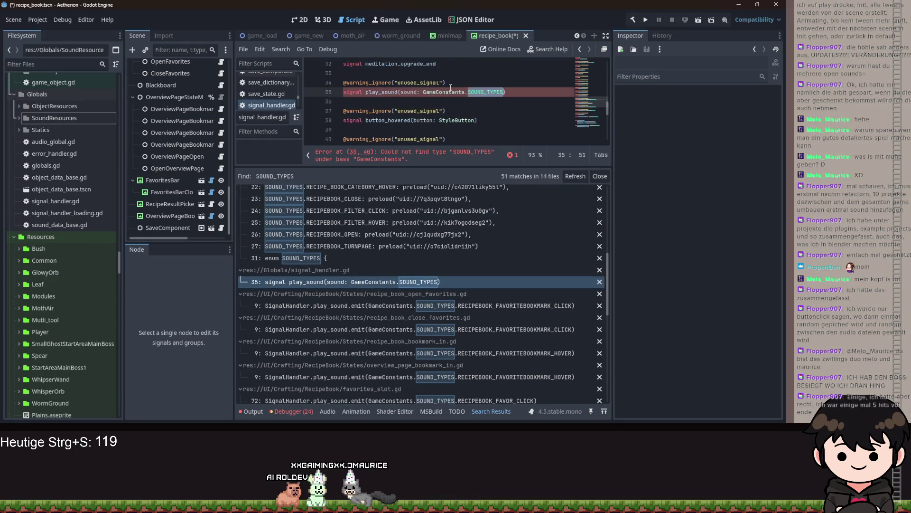
pyautogui.write('und')
pyautogui.press('Return')
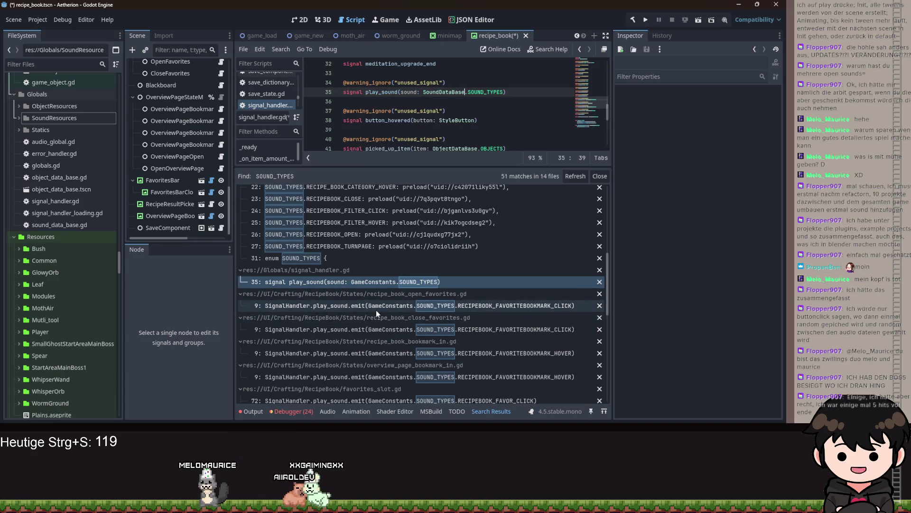
# Inspect the SOUND_TYPES reference on line 9 of recipe_book_open_favorites.gd, then return to signal_handler.gd.
pyautogui.click(376, 308)
pyautogui.scroll(2, 453, 94)
pyautogui.scroll(-1, 460, 93)
pyautogui.click(467, 92)
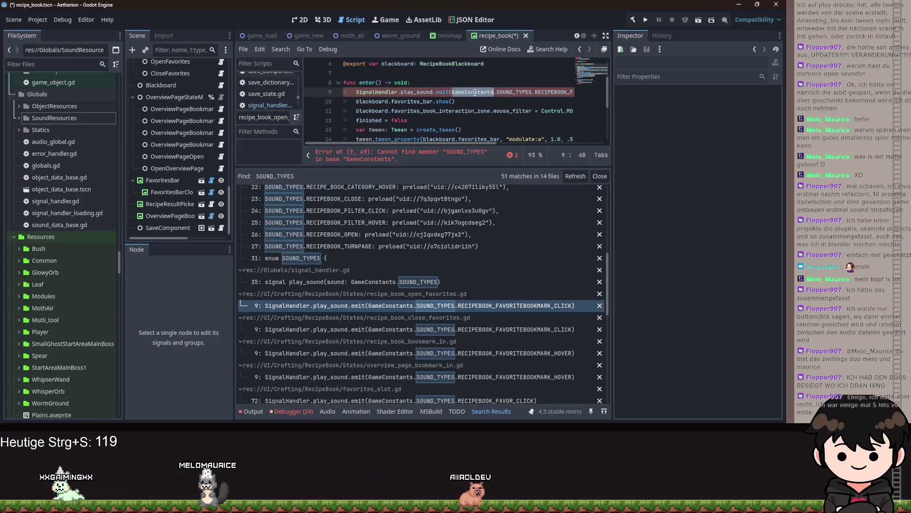
pyautogui.doubleClick(510, 92)
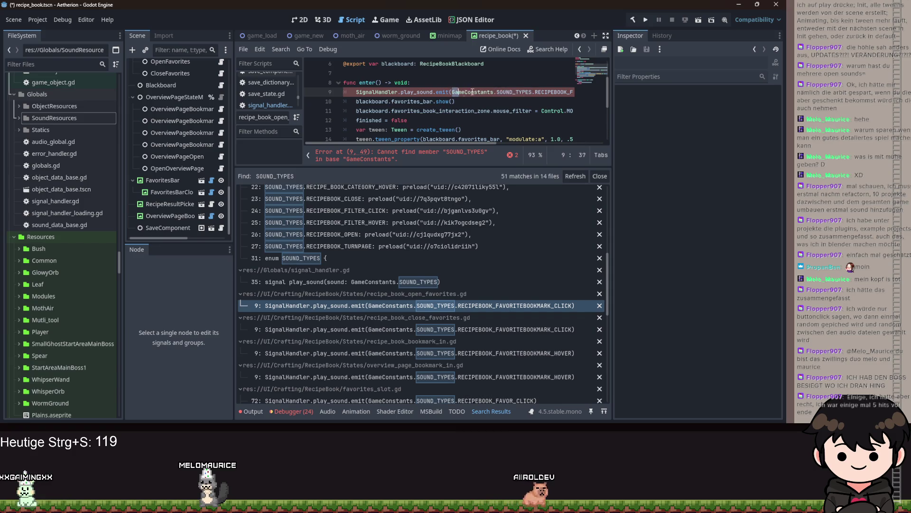
pyautogui.click(384, 284)
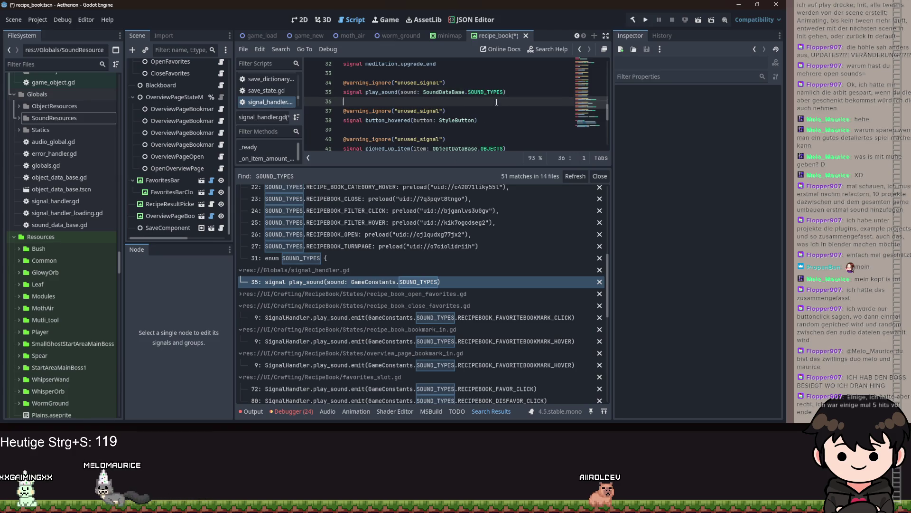
pyautogui.press('Down')
pyautogui.hotkey('ctrl', 'shift', 'f')
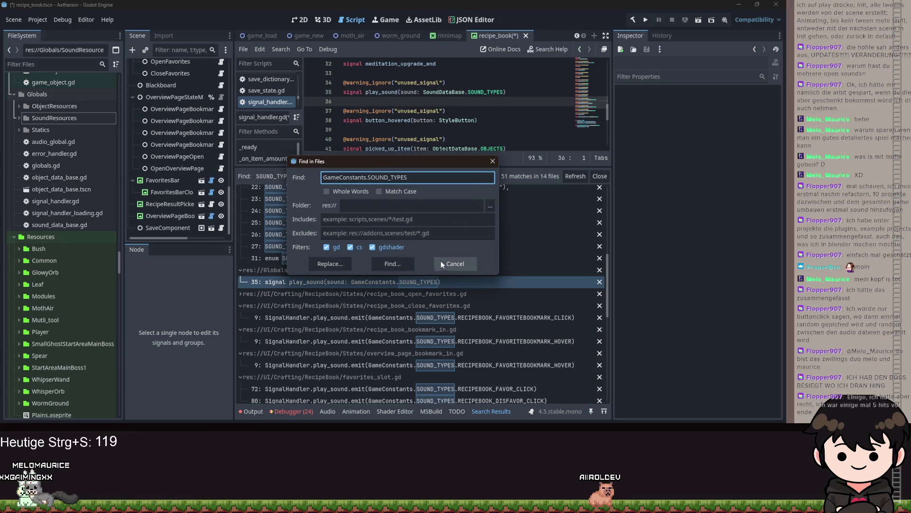
# Start a replace-enabled search, pasting SoundDataBase.SOUND_TYPES as the replacement.
pyautogui.click(330, 264)
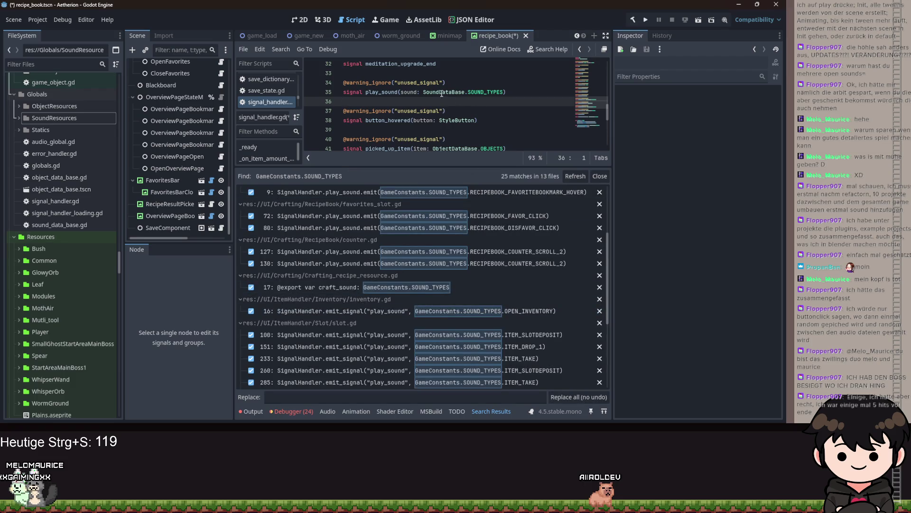
pyautogui.moveTo(423, 93); pyautogui.dragTo(504, 91)
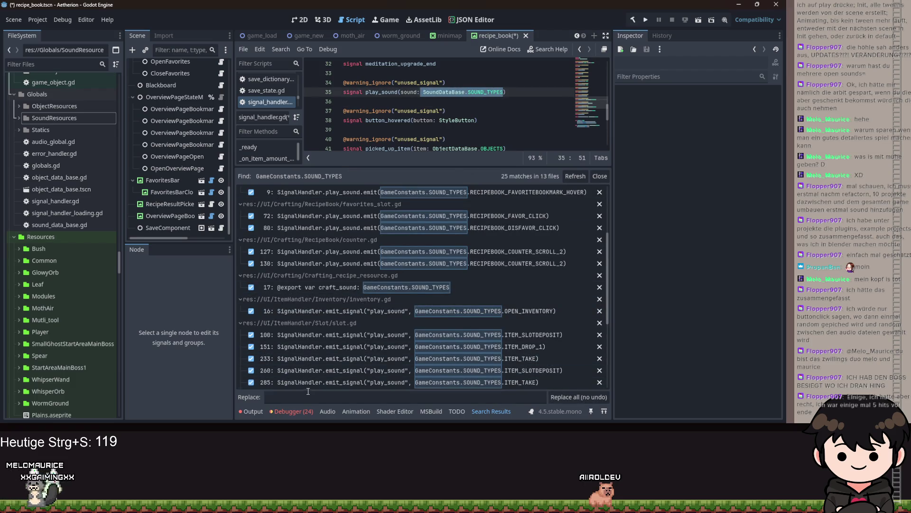
pyautogui.write('SoundDataBase.SOUND_TYPES')
pyautogui.scroll(-4, 477, 315)
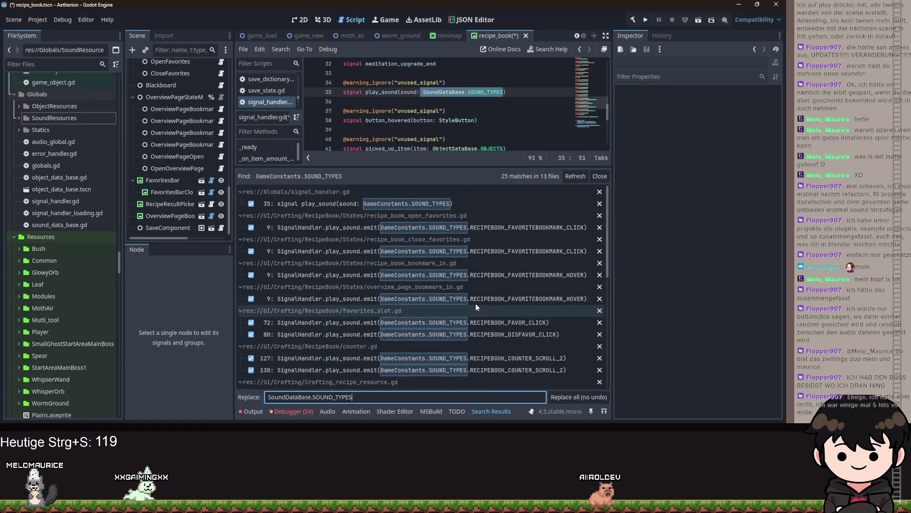
pyautogui.scroll(-2, 479, 304)
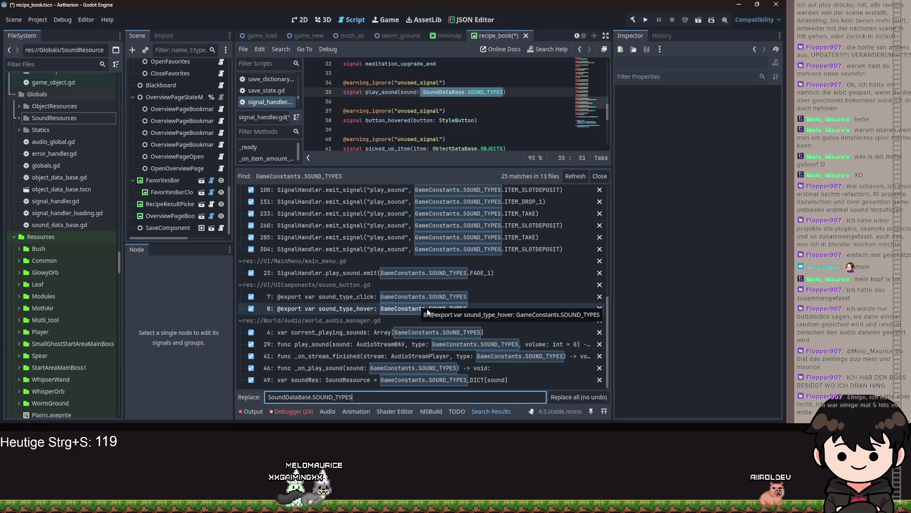
# Search the project for GameConstants.SOUND_TYPES with Whole Words matching.
pyautogui.click(462, 131)
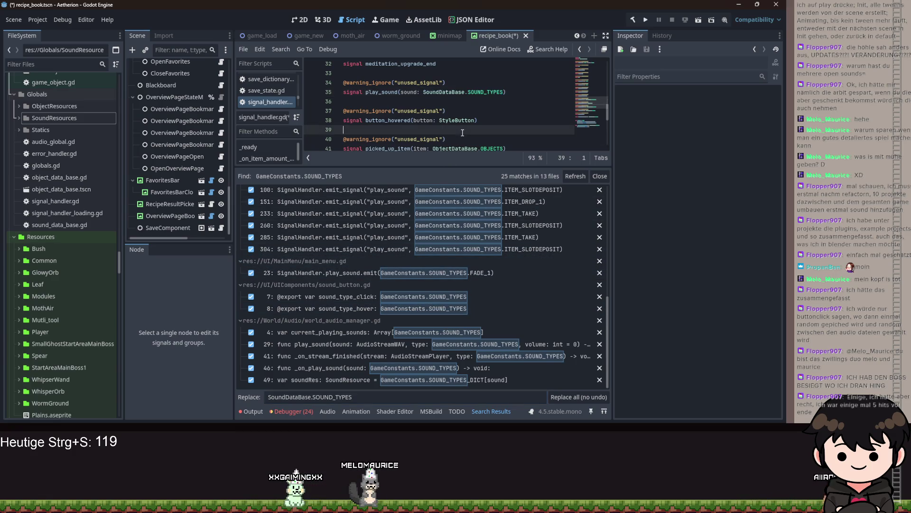
pyautogui.scroll(-1, 485, 124)
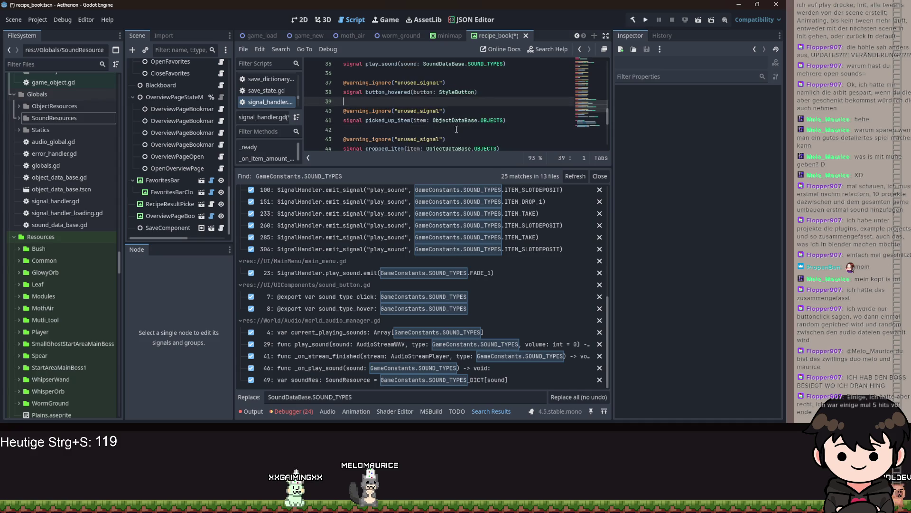
pyautogui.click(460, 63)
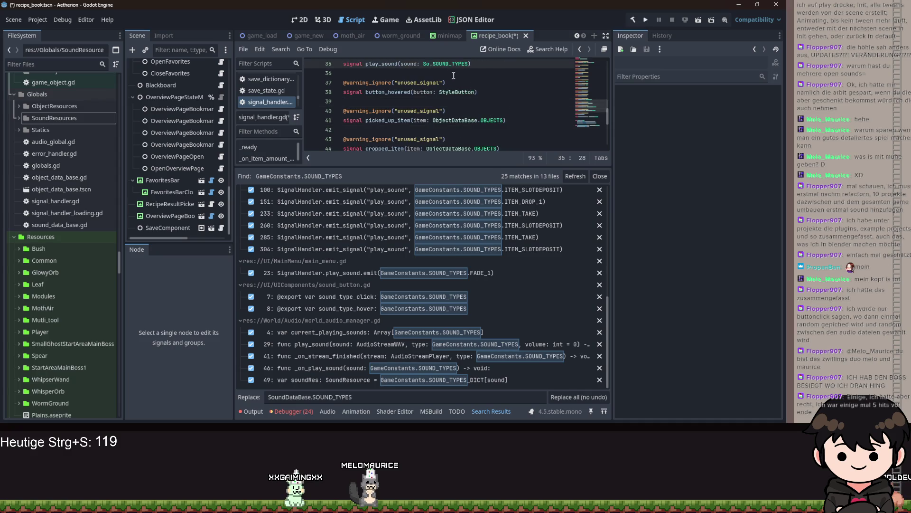
pyautogui.moveTo(423, 63); pyautogui.dragTo(500, 63)
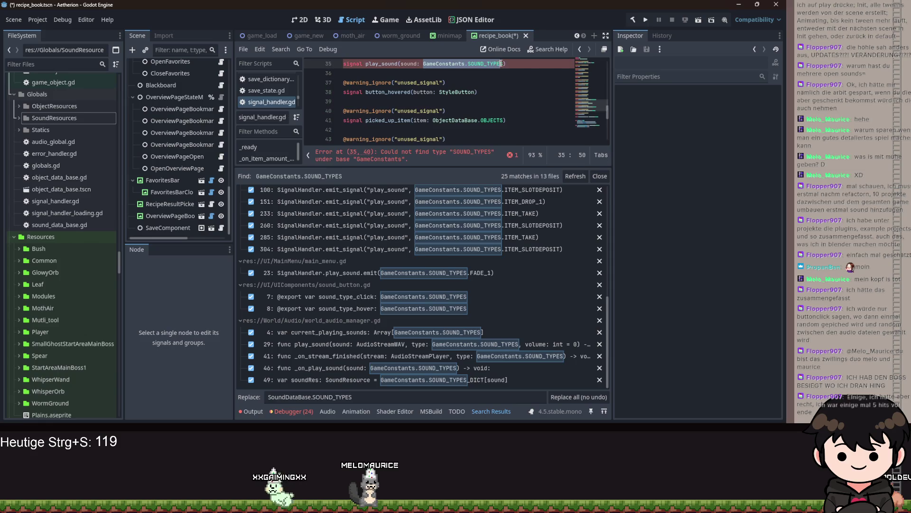
pyautogui.hotkey('ctrl', 'shift', 'f')
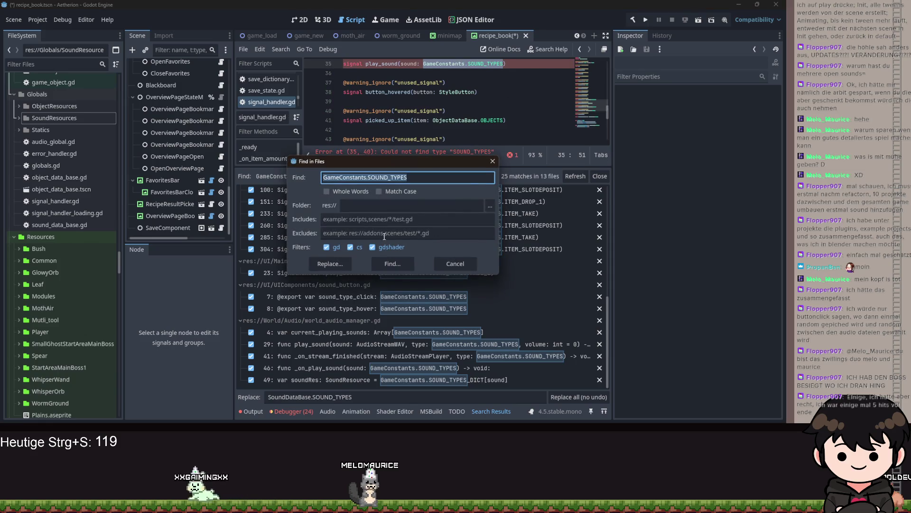
pyautogui.click(334, 194)
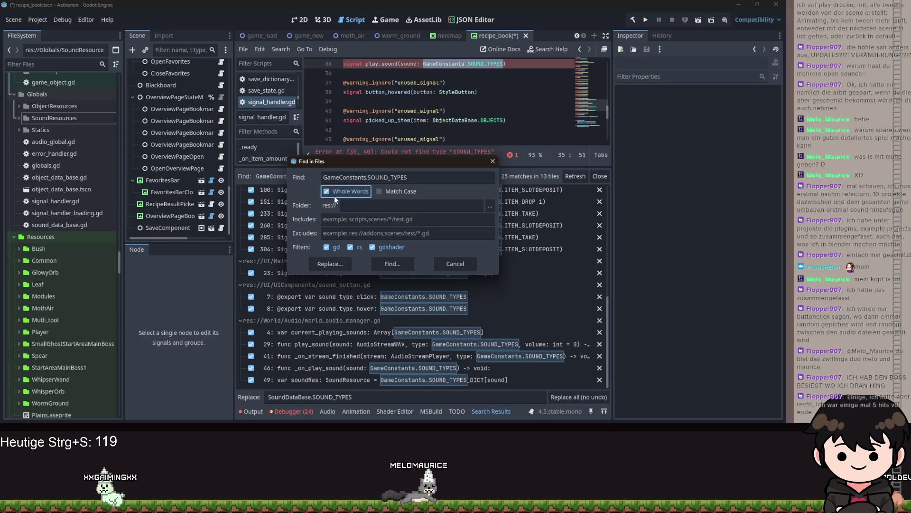
pyautogui.click(390, 264)
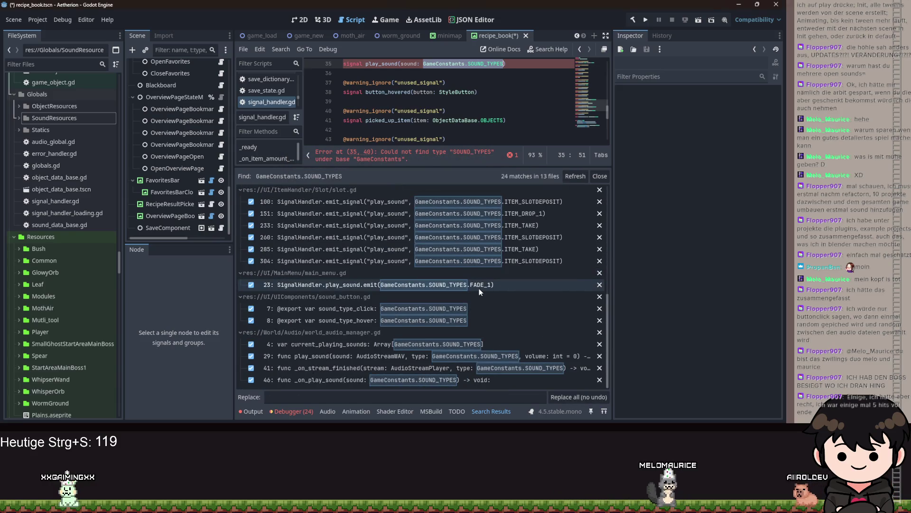
# Replace every GameConstants.SOUND_TYPES match with SoundDataBase.SOUND_TYPES and confirm.
pyautogui.click(452, 77)
pyautogui.doubleClick(444, 63)
pyautogui.write('So')
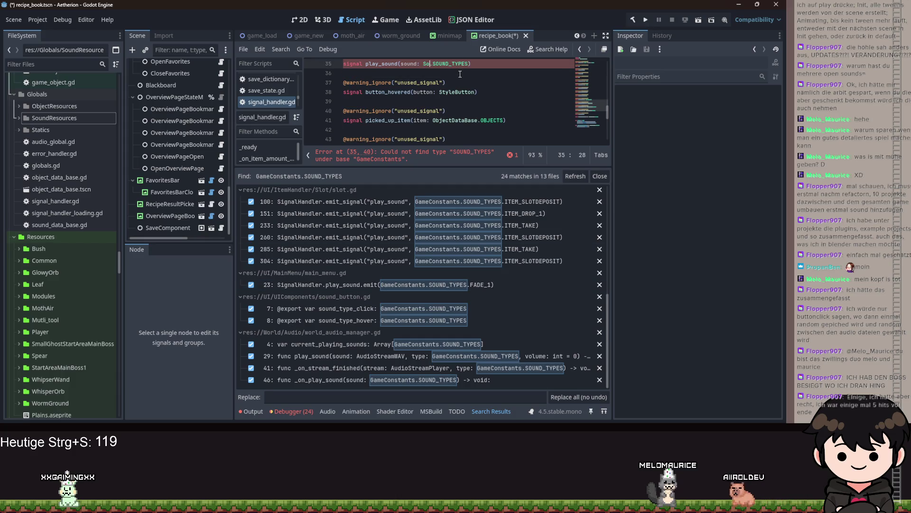
pyautogui.moveTo(423, 64); pyautogui.dragTo(507, 63)
pyautogui.hotkey('ctrl', 'c')
pyautogui.click(522, 397)
pyautogui.hotkey('ctrl', 'v')
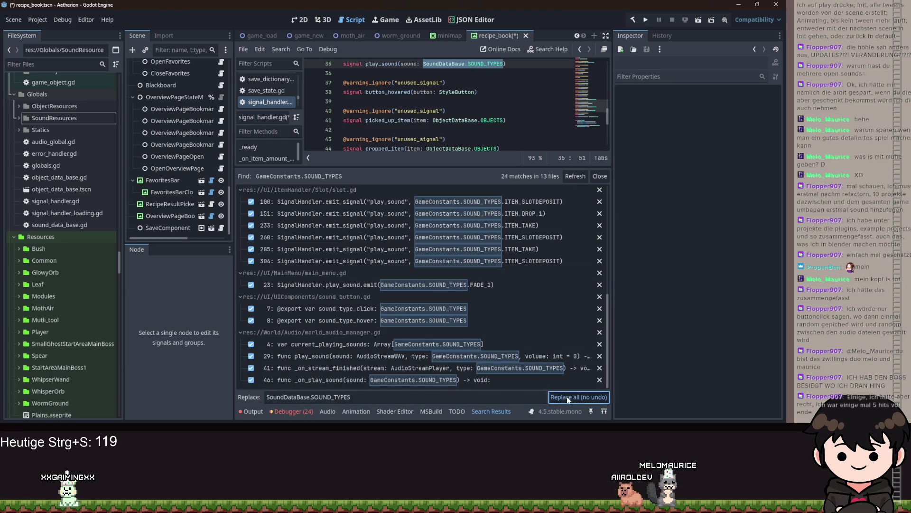
pyautogui.click(568, 398)
pyautogui.click(413, 275)
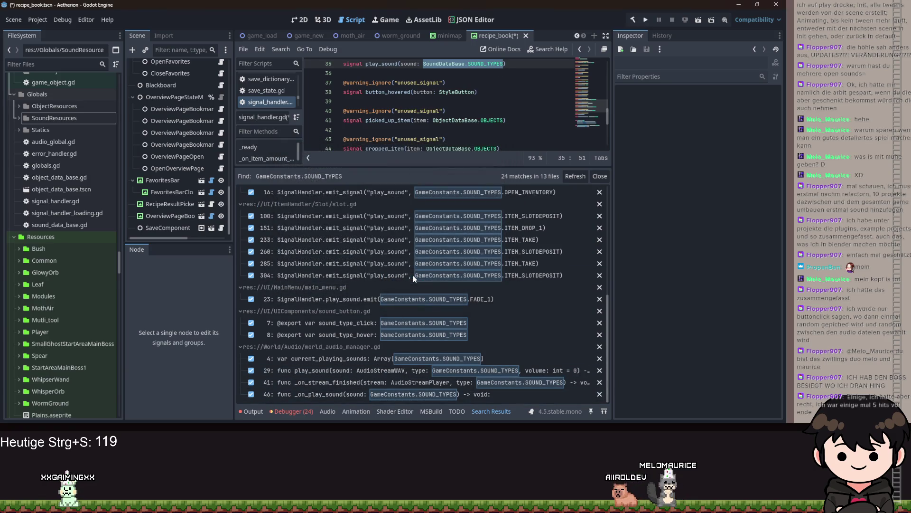
# Toggle the bottom Output panel and return to the signal_handler script.
pyautogui.click(250, 412)
pyautogui.click(250, 412)
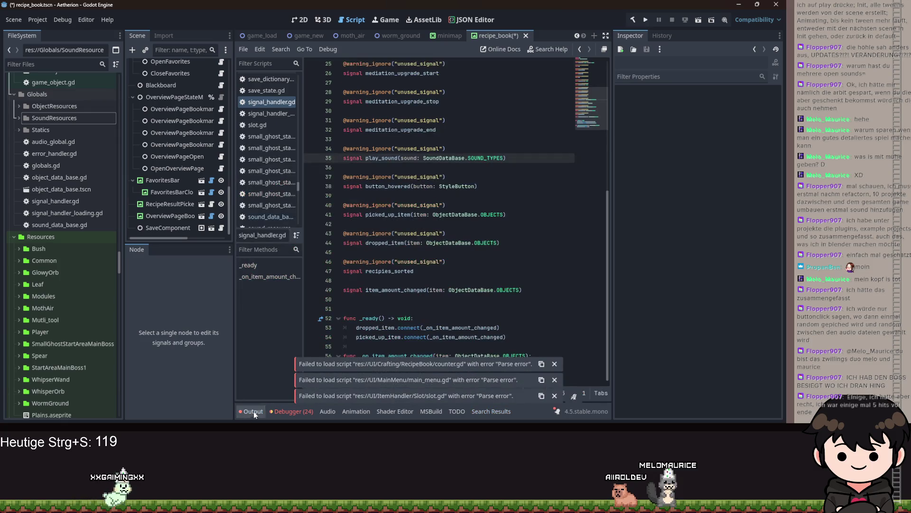
pyautogui.click(433, 251)
# Save the project and open the sound_data_base.gd script.
pyautogui.hotkey('ctrl', 's')
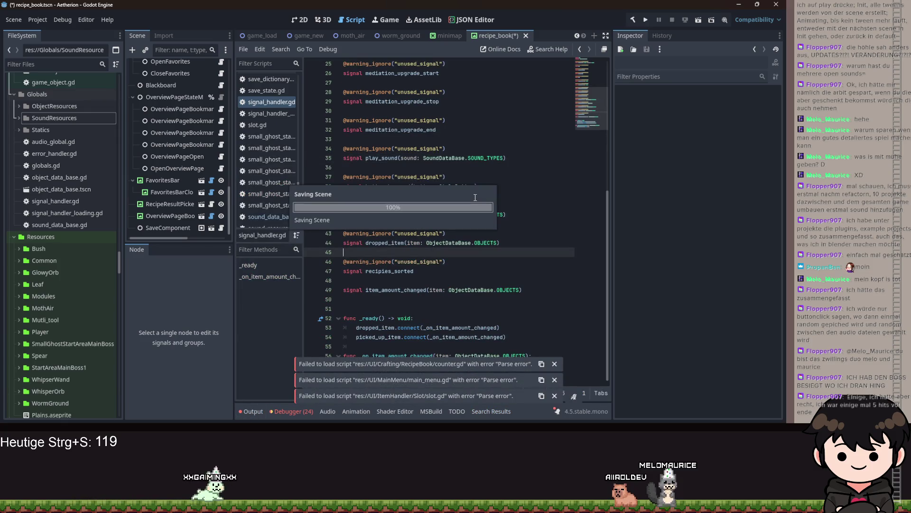
pyautogui.scroll(5, 183, 112)
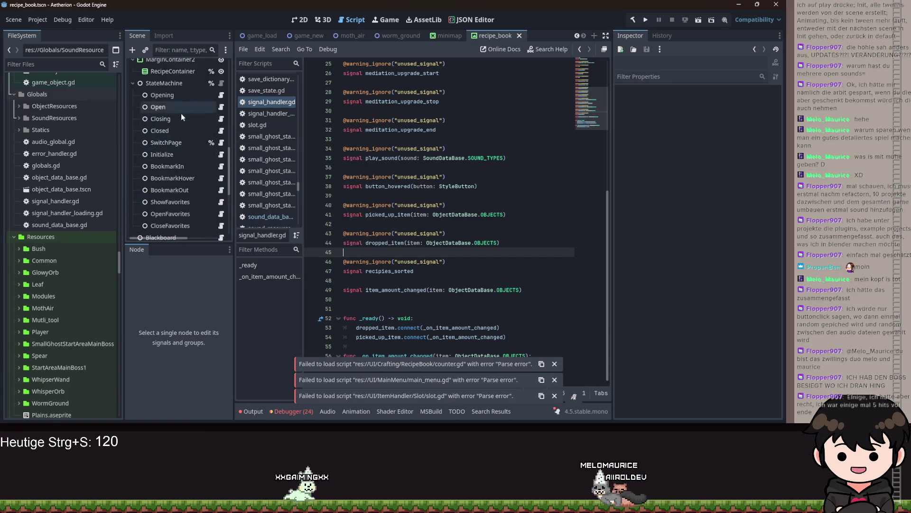
pyautogui.scroll(-1, 189, 131)
pyautogui.scroll(-5, 195, 142)
pyautogui.doubleClick(59, 224)
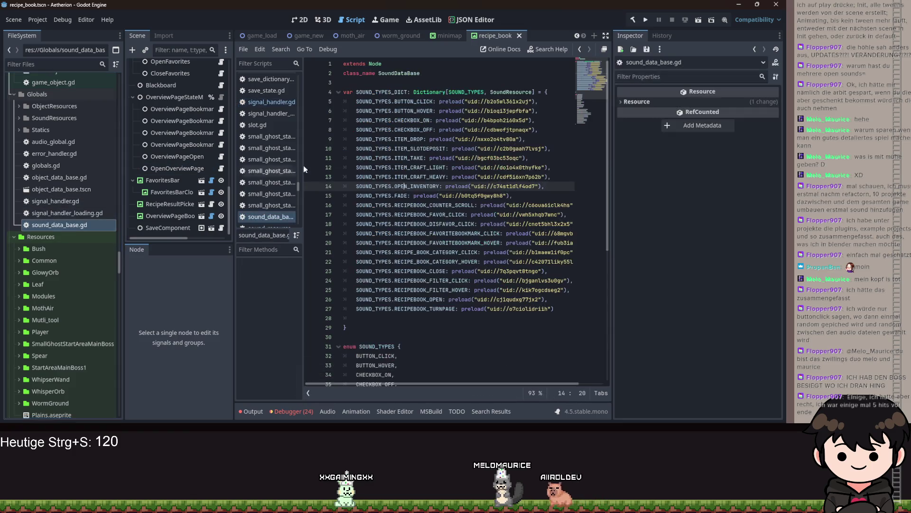
# Search the whole project for usages of SOUND_TYPES_DICT.
pyautogui.doubleClick(378, 91)
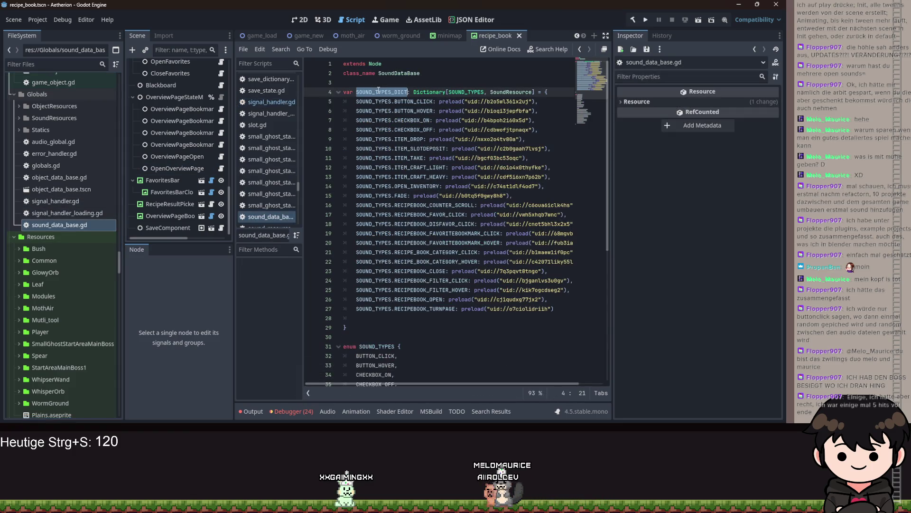
pyautogui.write('sou')
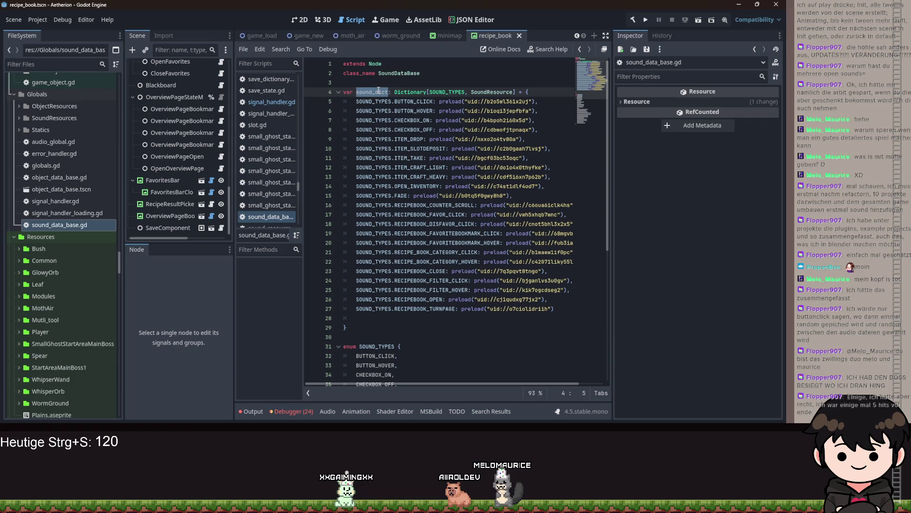
pyautogui.hotkey('ctrl', 'z')
pyautogui.doubleClick(379, 91)
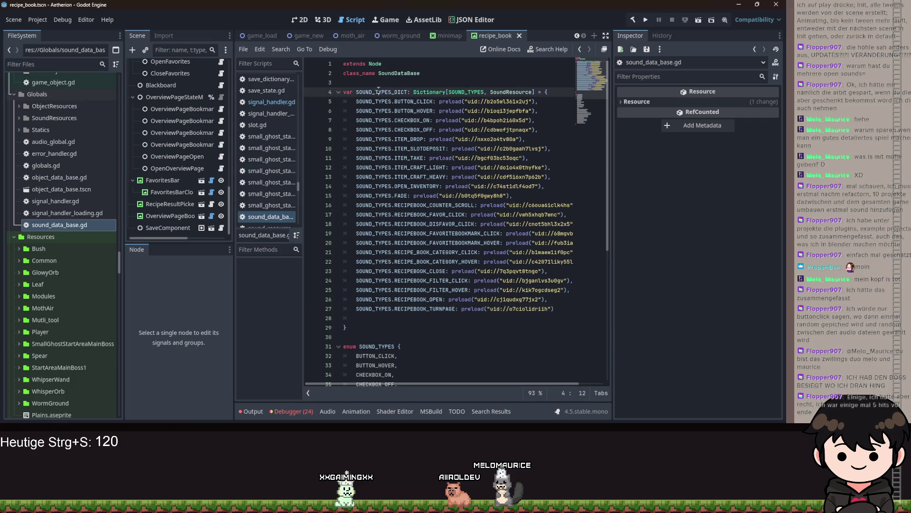
pyautogui.hotkey('ctrl', 'shift', 'f')
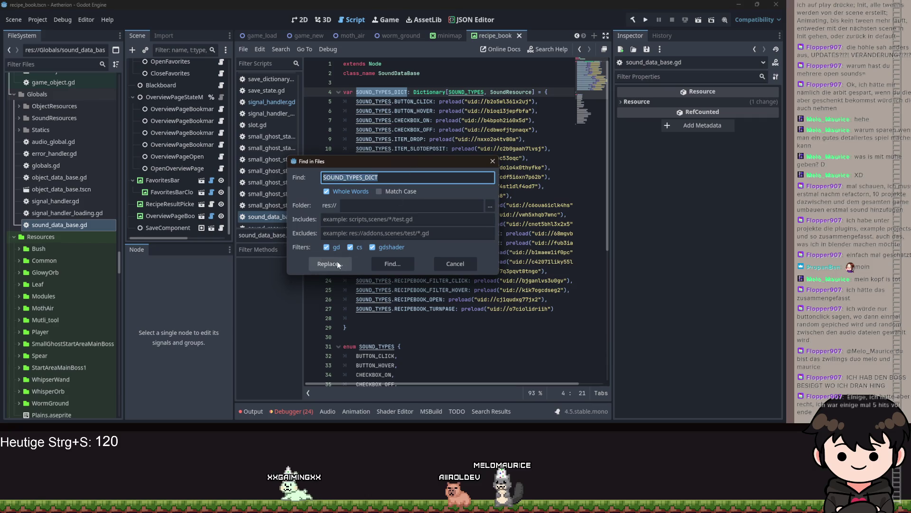
pyautogui.click(393, 264)
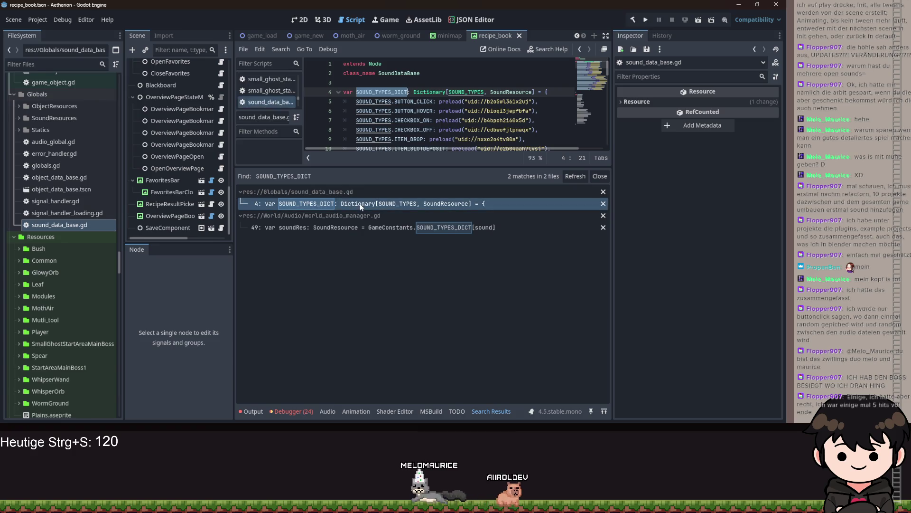
# In world_audio_manager.gd, change the play_sound parameter type from GameConstants to SoundDataBase.
pyautogui.click(389, 226)
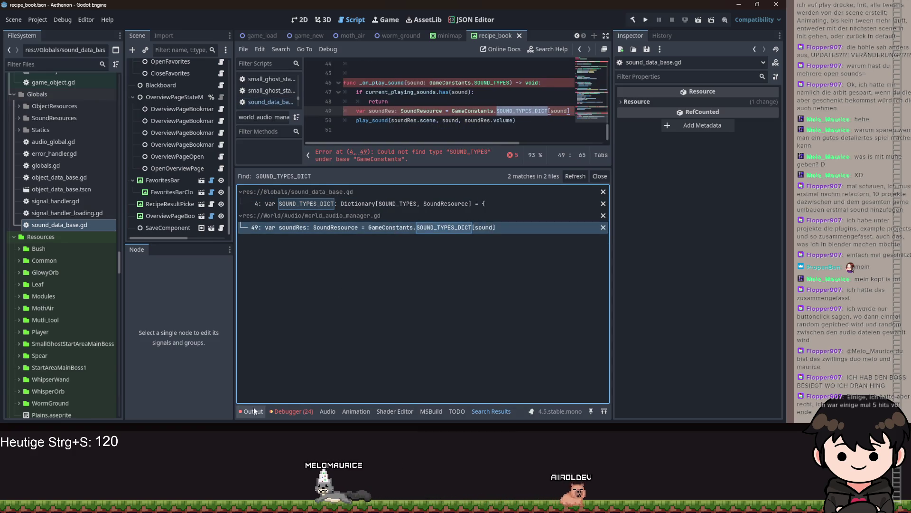
pyautogui.click(510, 412)
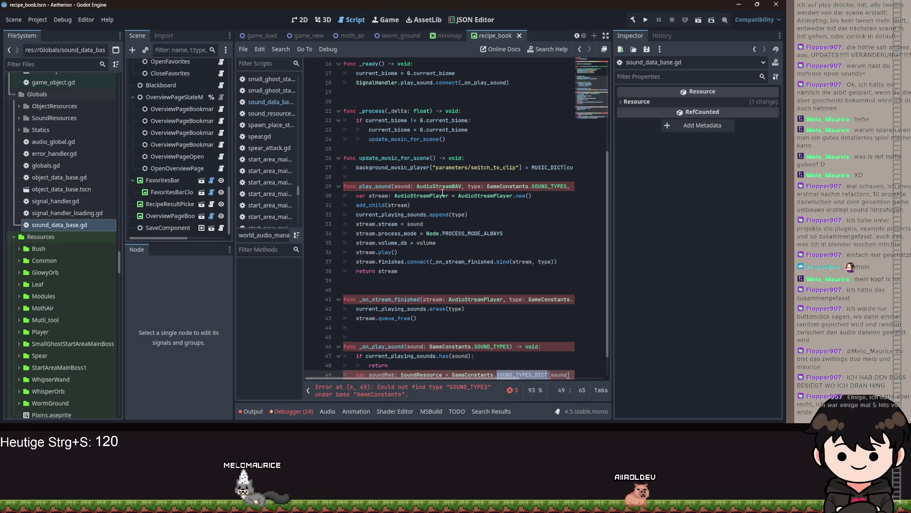
pyautogui.click(514, 185)
pyautogui.doubleClick(514, 186)
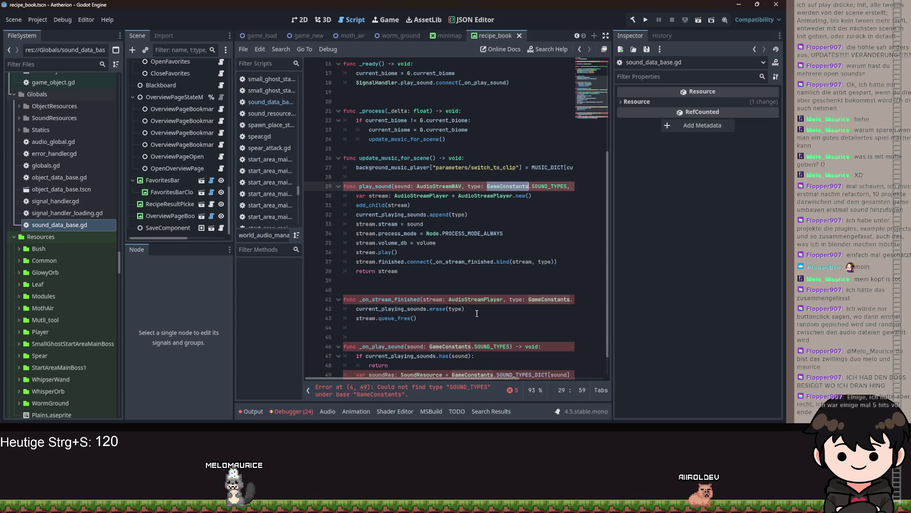
pyautogui.write('SoundDataBase')
# Switch the _on_stream_finished type and line 46's GameConstants prefix to SoundDataBase.
pyautogui.scroll(-1, 453, 285)
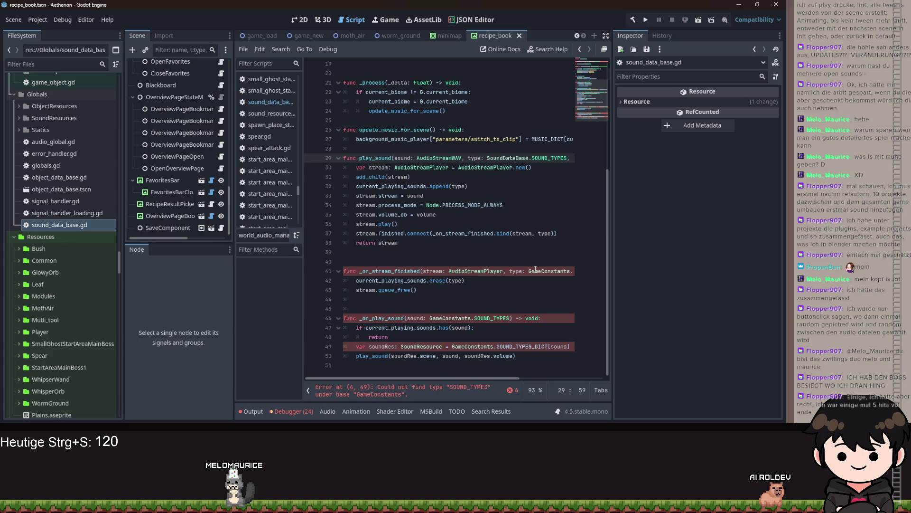
pyautogui.doubleClick(540, 270)
pyautogui.write('oundDataBase')
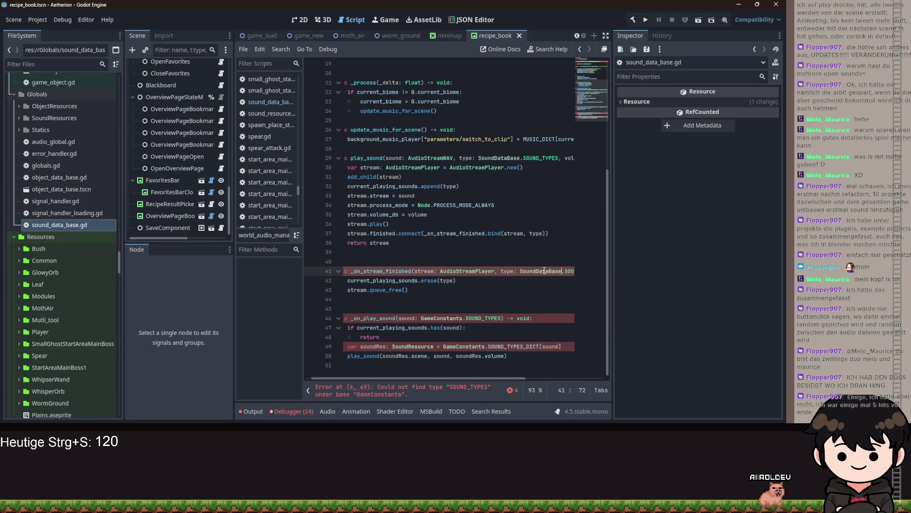
pyautogui.moveTo(449, 317); pyautogui.dragTo(421, 317)
pyautogui.write('S')
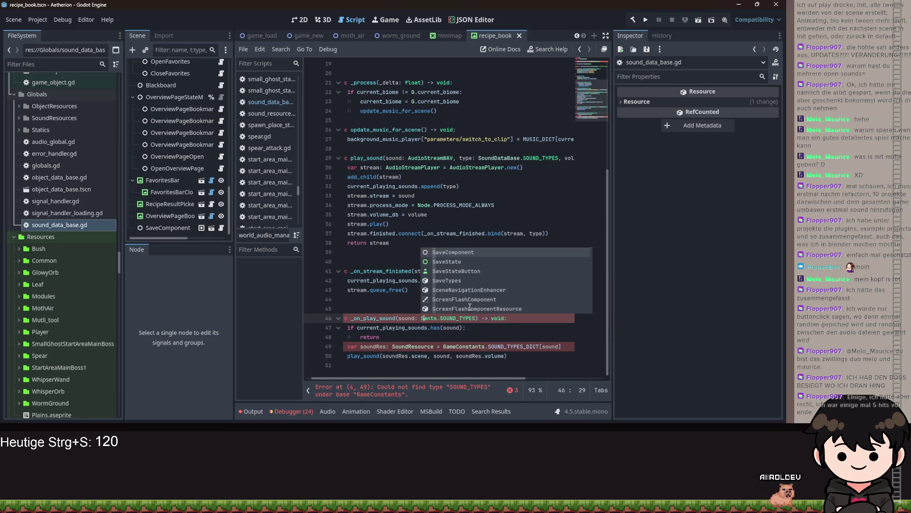
pyautogui.write('oundDa')
pyautogui.press('Tab')
# Point line 49's lookup at SoundDataBase, and rename the dictionary to sound_dict in sound_data_base.gd.
pyautogui.press('Down')
pyautogui.press('Down')
pyautogui.press('Down')
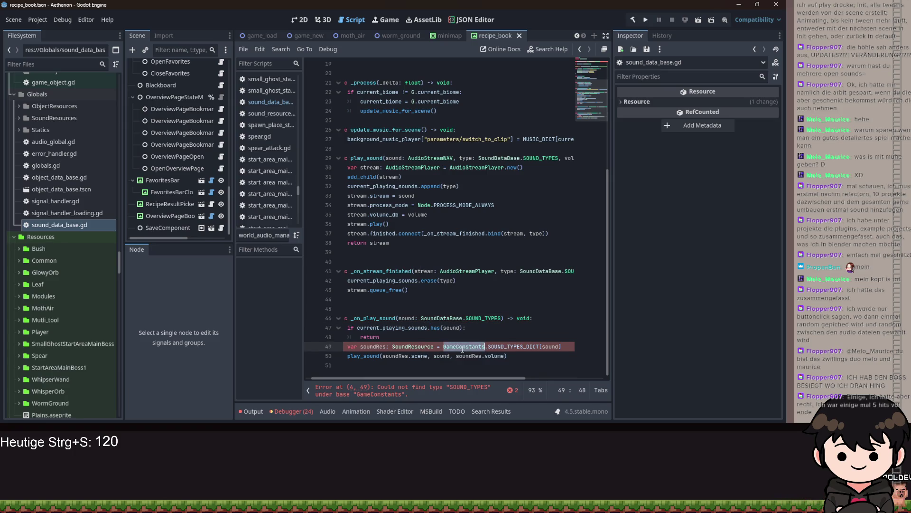
pyautogui.write('Sound')
pyautogui.press('Tab')
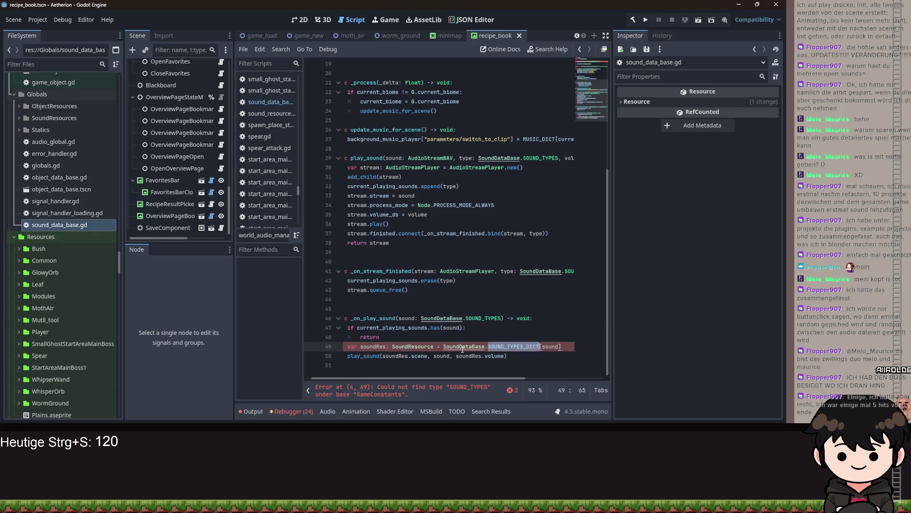
pyautogui.write('sound')
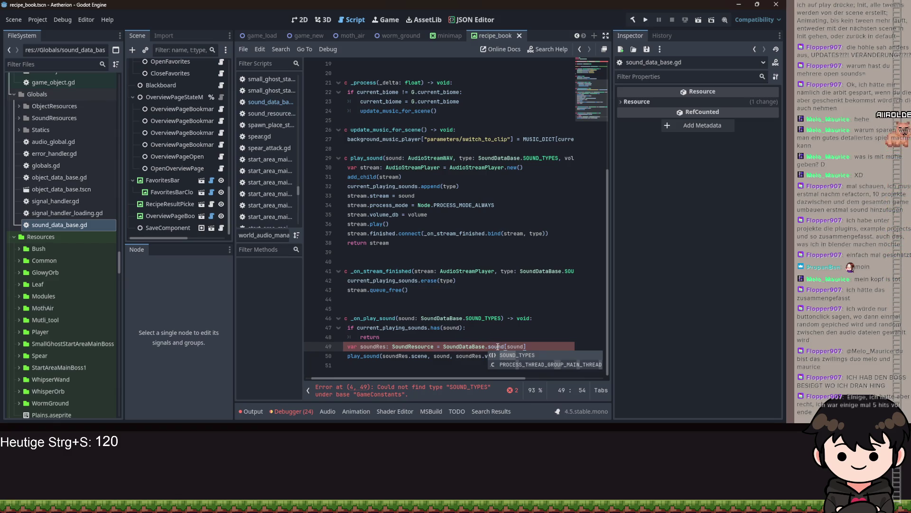
pyautogui.click(498, 347)
pyautogui.press('End')
pyautogui.keyDown('ctrl'); pyautogui.click(469, 346); pyautogui.keyUp('ctrl')
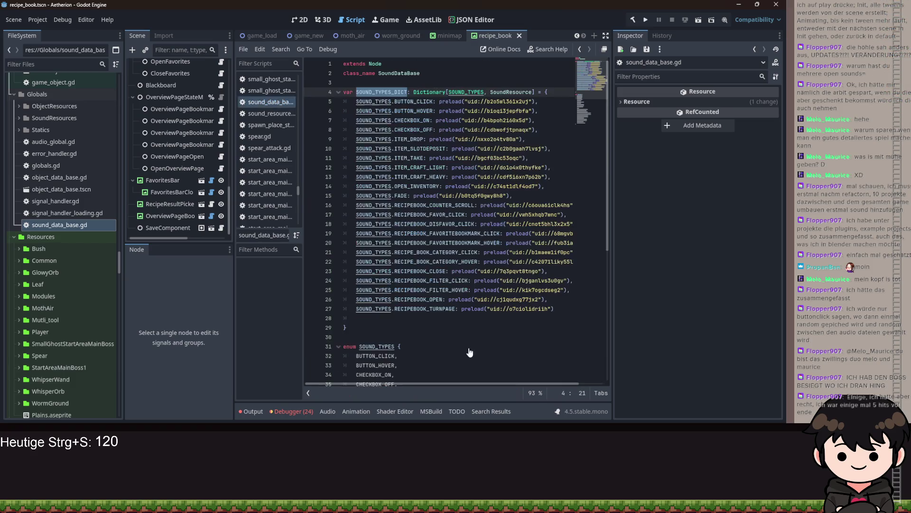
pyautogui.write('sound_dict')
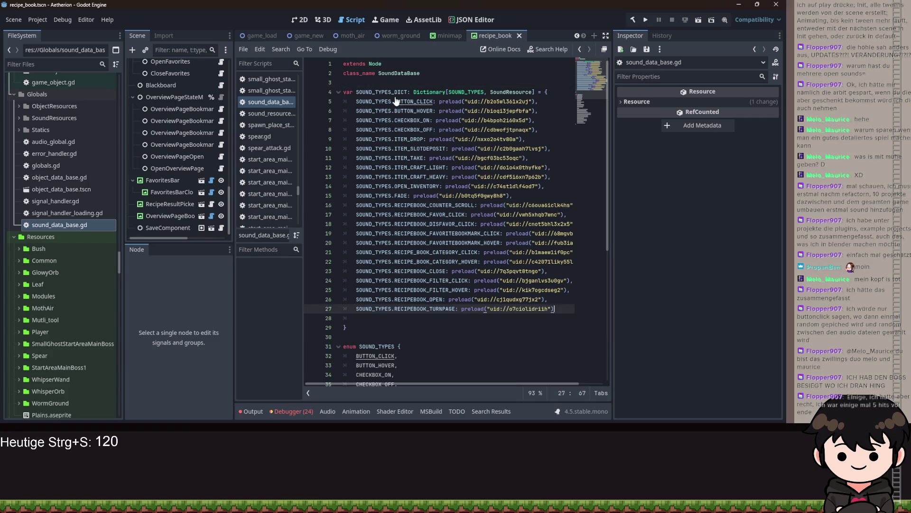
pyautogui.hotkey('ctrl', 's')
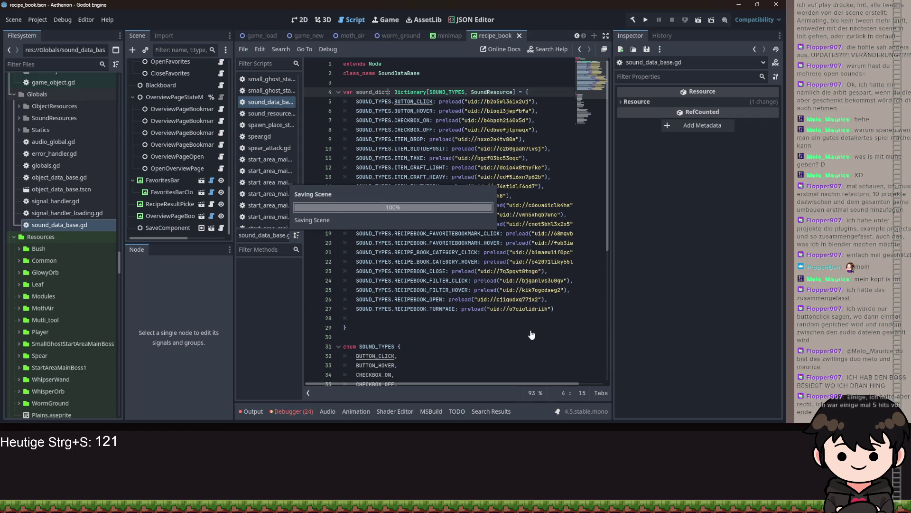
# Complete line 49 as SoundDataBase.sound_dict[sound] and save the audio manager script.
pyautogui.scroll(-5, 532, 333)
pyautogui.press('Up')
pyautogui.press('Down')
pyautogui.press('Down')
pyautogui.press('Down')
pyautogui.press('Down')
pyautogui.press('Down')
pyautogui.press('Down')
pyautogui.press('End')
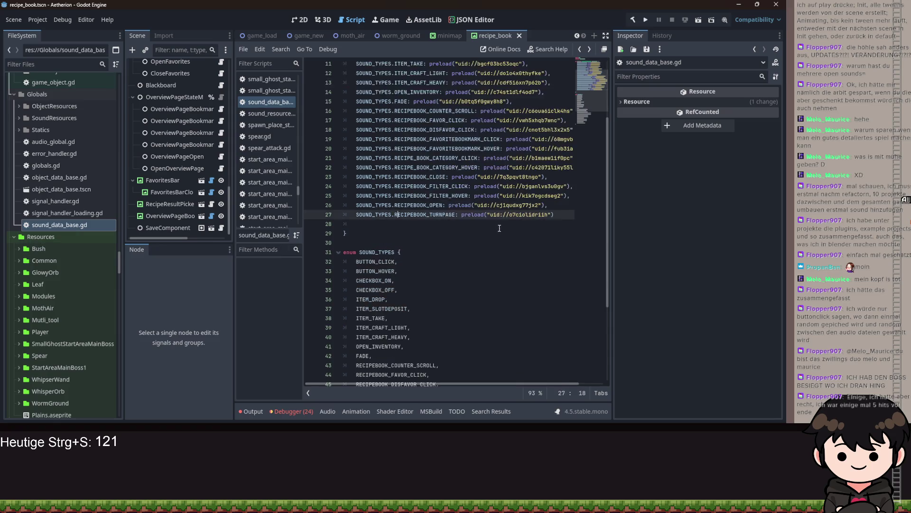
pyautogui.press('F5')
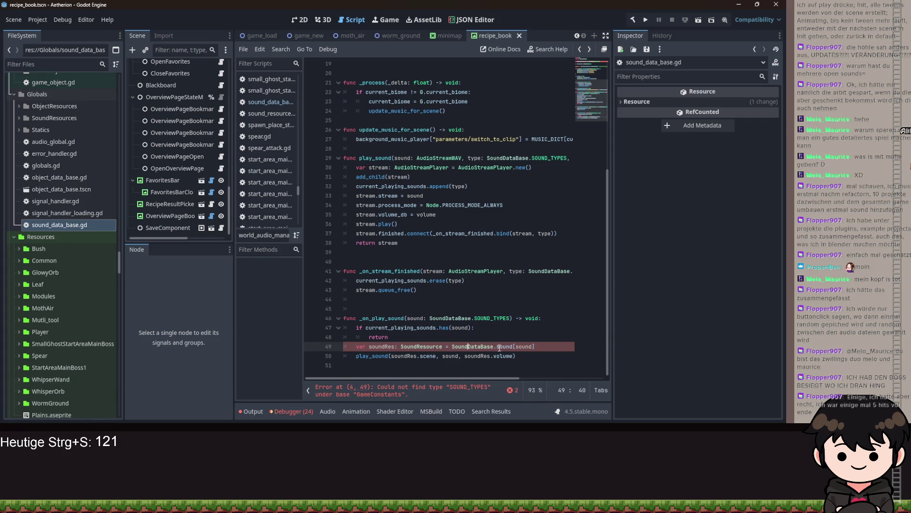
pyautogui.doubleClick(506, 347)
pyautogui.hotkey('ctrl', 'space')
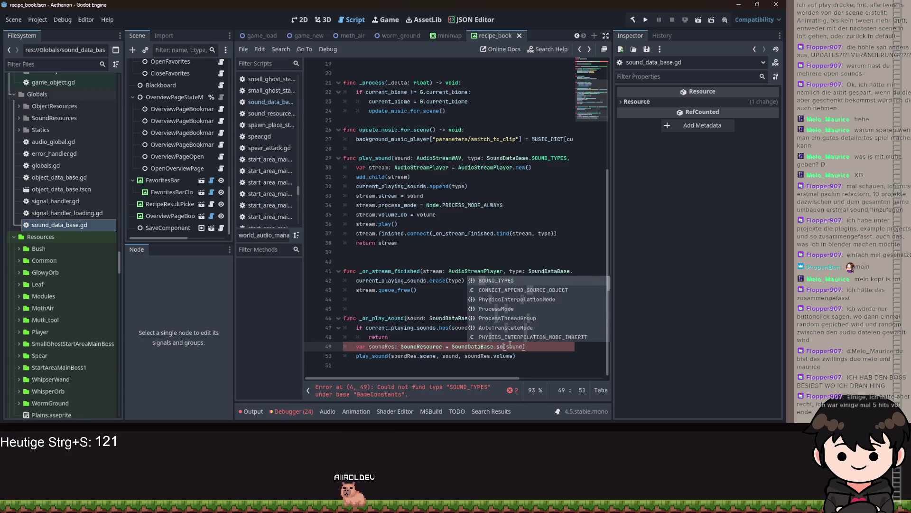
pyautogui.write('_dict')
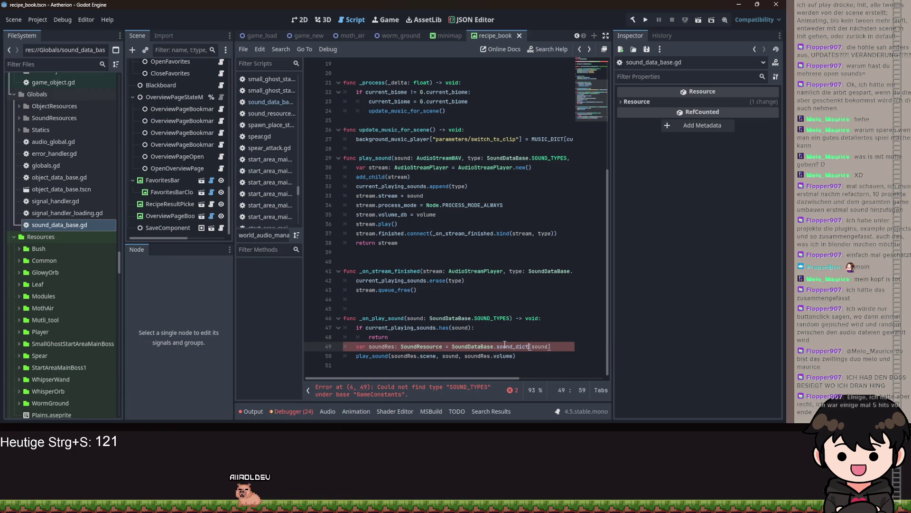
pyautogui.hotkey('ctrl', 's')
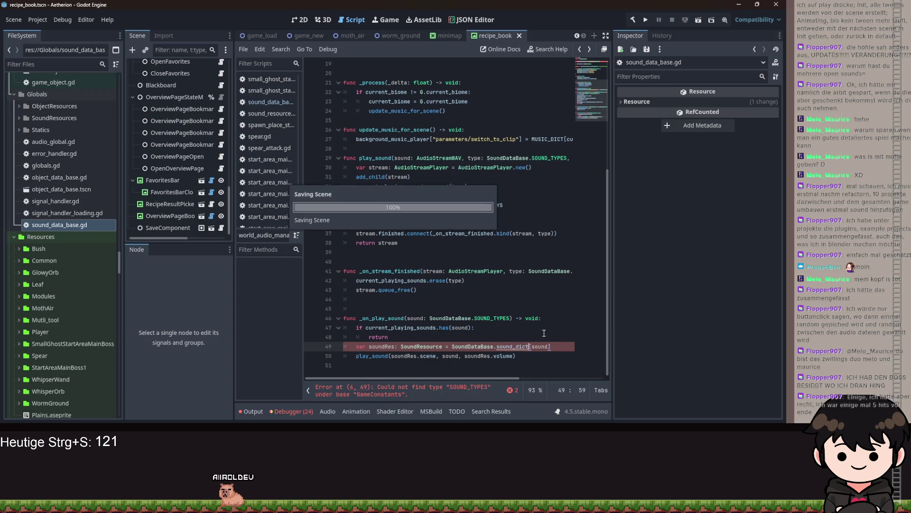
# Change the current_playing_sounds array type to SoundDataBase and save the script.
pyautogui.keyDown('ctrl'); pyautogui.click(514, 347); pyautogui.keyUp('ctrl')
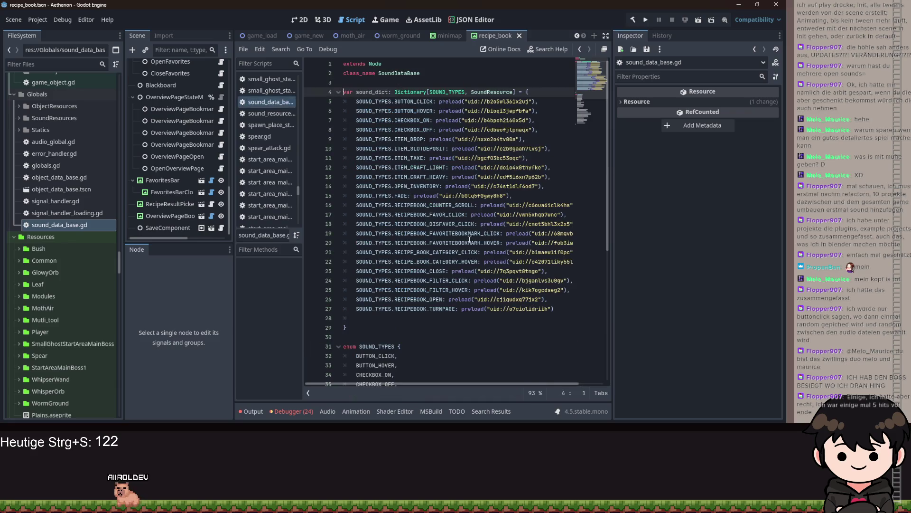
pyautogui.hotkey('ctrl', 's')
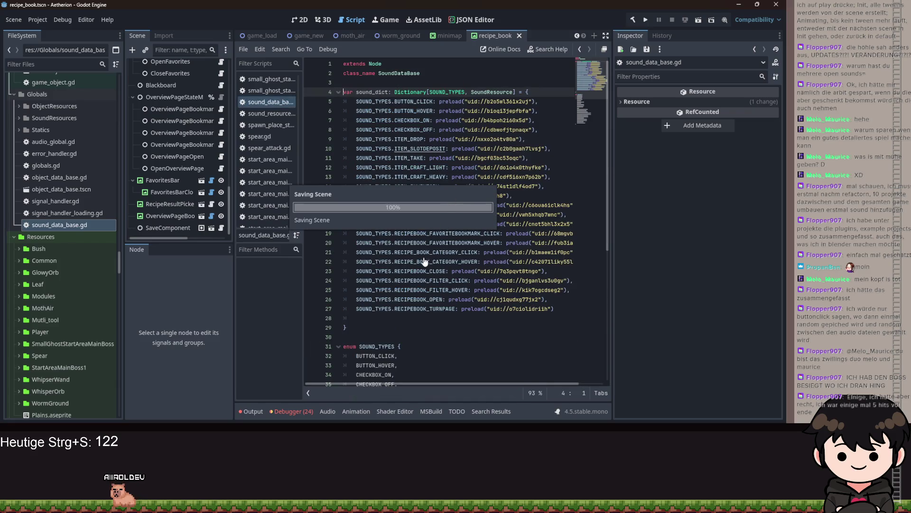
pyautogui.hotkey('alt', 'Left')
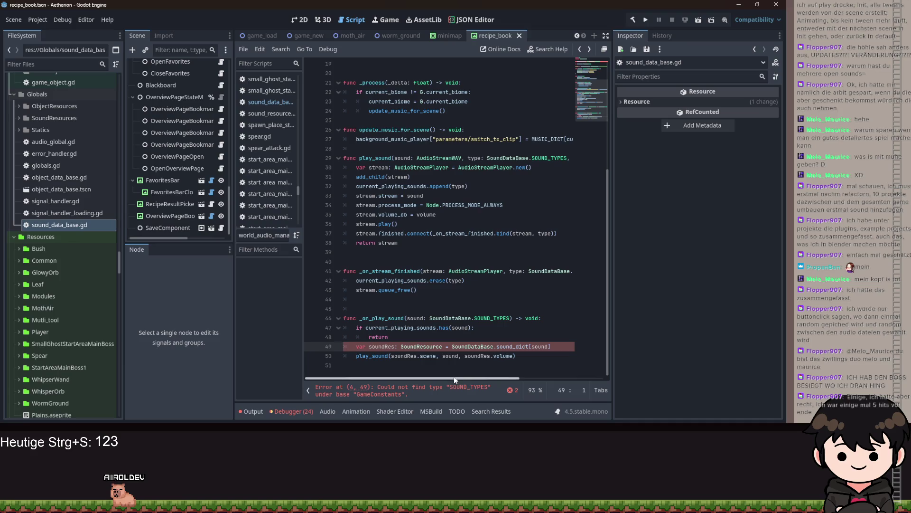
pyautogui.scroll(6, 460, 120)
pyautogui.doubleClick(469, 92)
pyautogui.write('Sound')
pyautogui.press('Return')
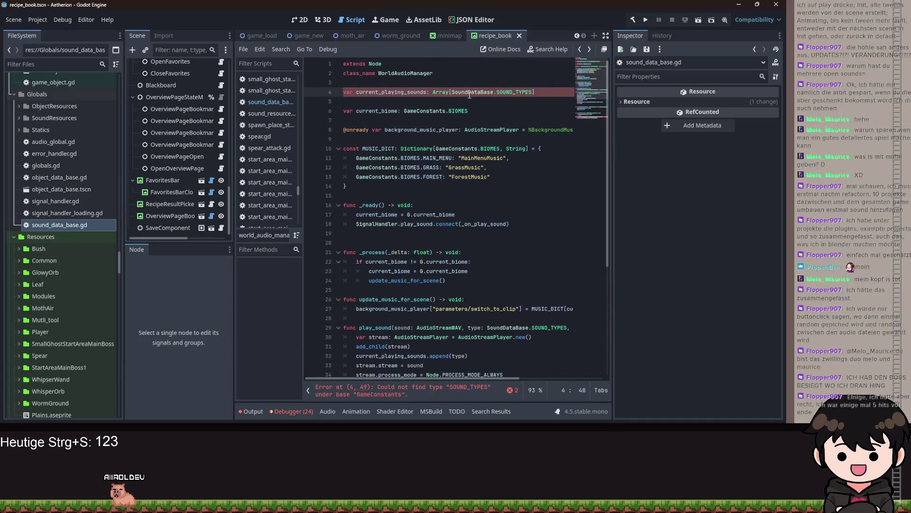
pyautogui.hotkey('ctrl', 's')
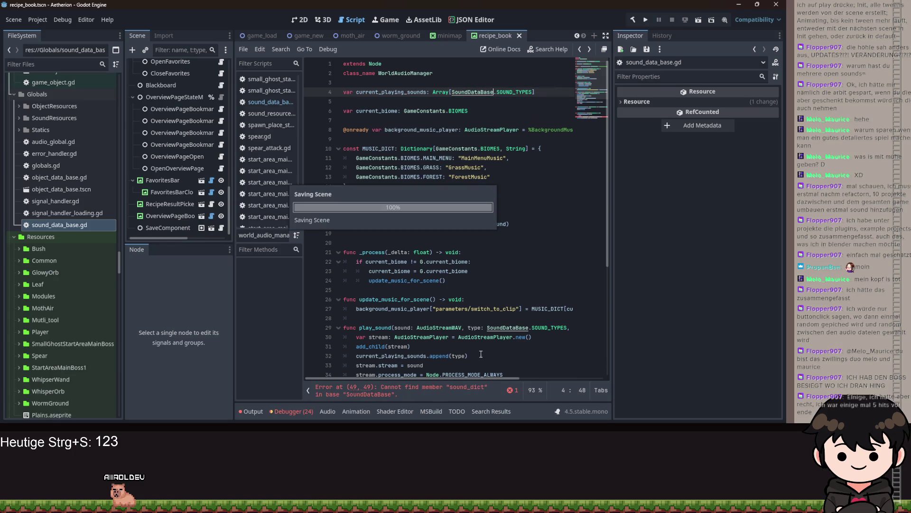
pyautogui.click(385, 394)
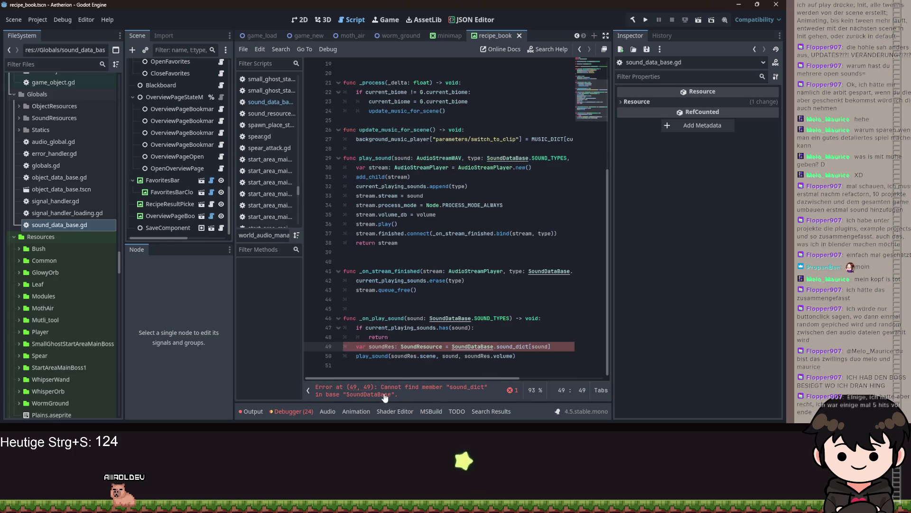
# Run the game to test the sound_dict changes and check the output log.
pyautogui.keyDown('ctrl'); pyautogui.click(510, 347); pyautogui.keyUp('ctrl')
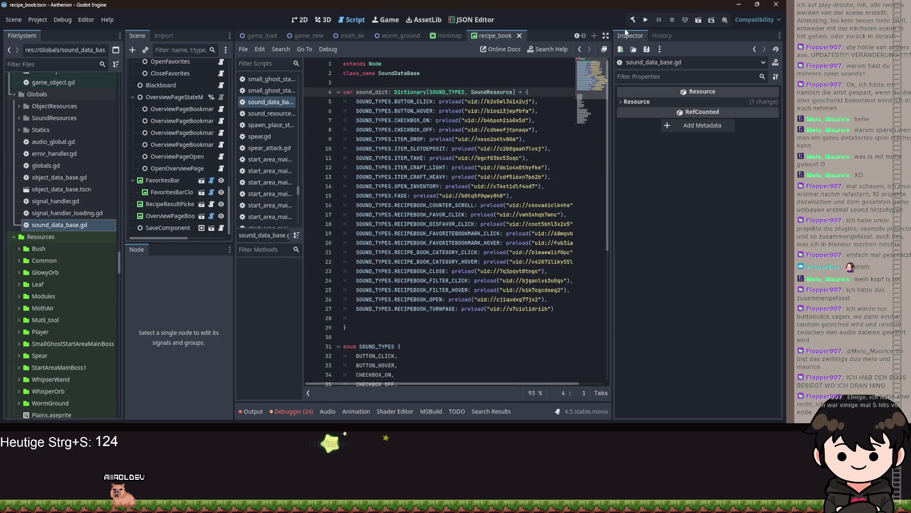
pyautogui.click(647, 21)
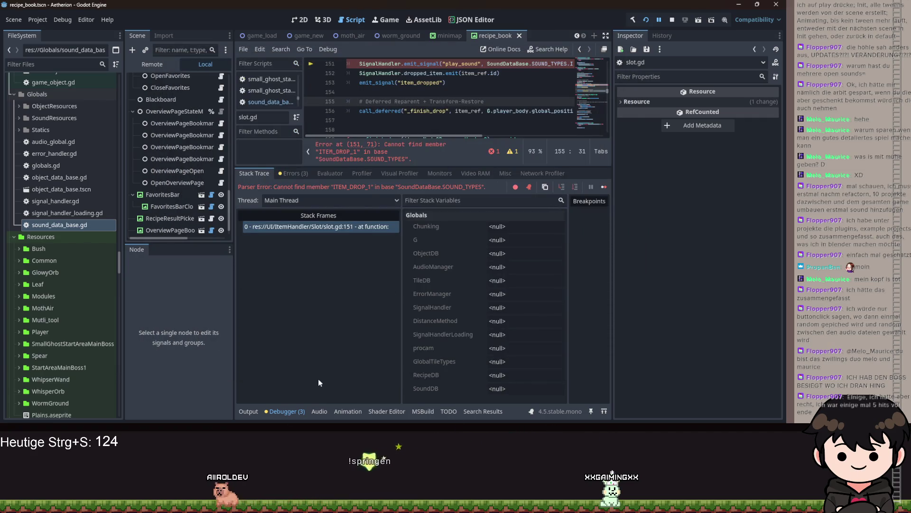
pyautogui.click(249, 411)
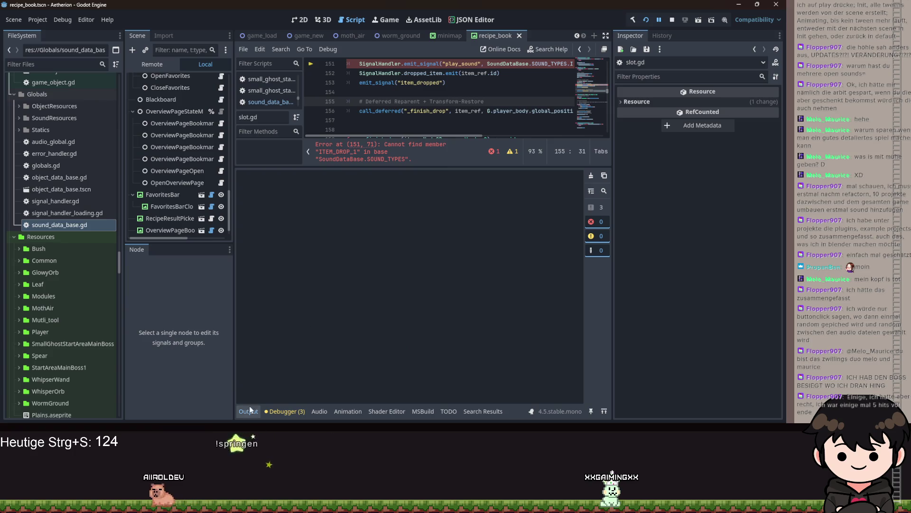
pyautogui.click(247, 412)
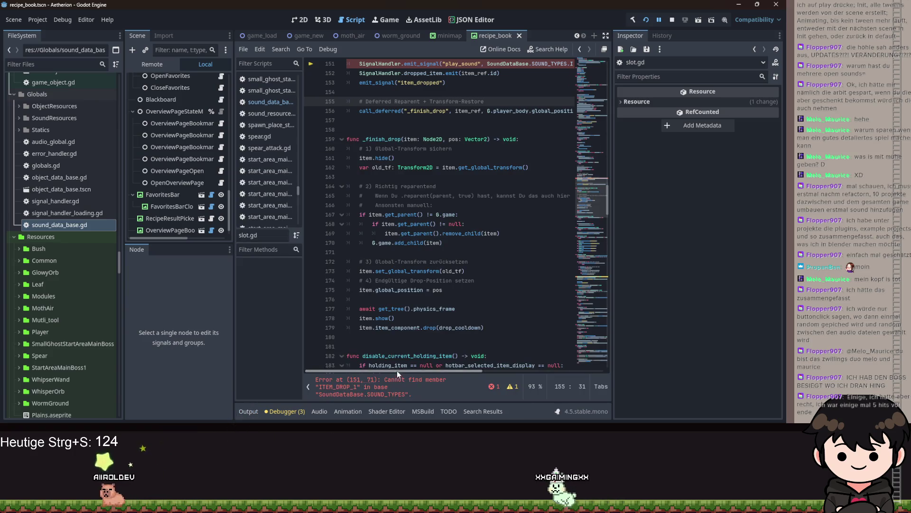
# Change ITEM_DROP_1 to ITEM_DROP on slot.gd line 151 and restart the game.
pyautogui.click(398, 379)
pyautogui.doubleClick(436, 148)
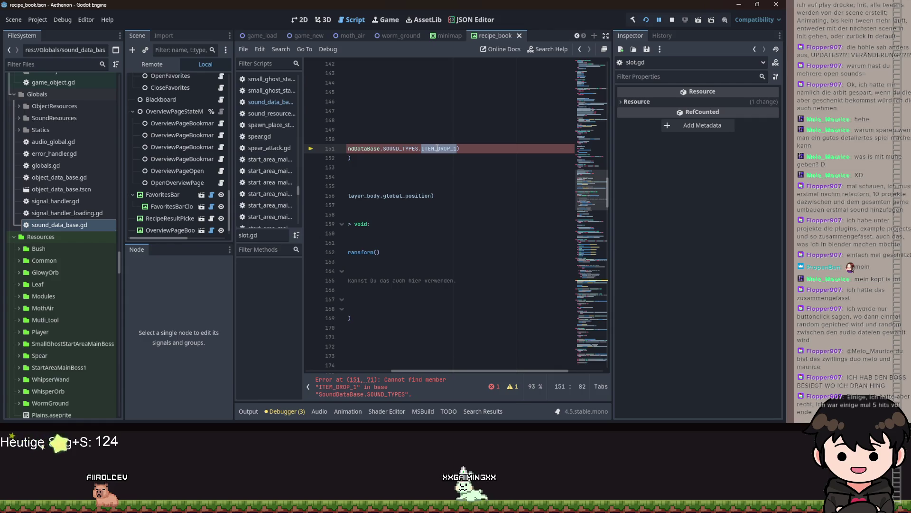
pyautogui.write('ITEM_DROP')
pyautogui.press('Return')
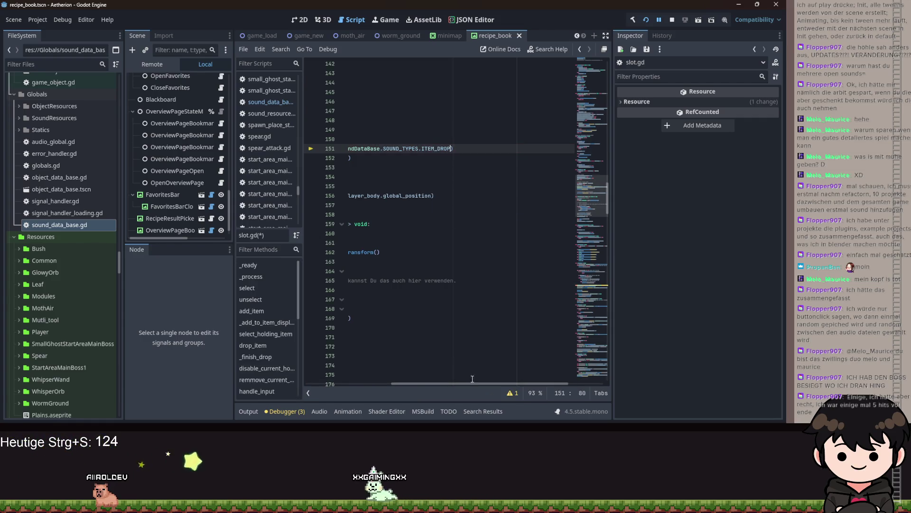
pyautogui.moveTo(465, 386); pyautogui.dragTo(378, 386)
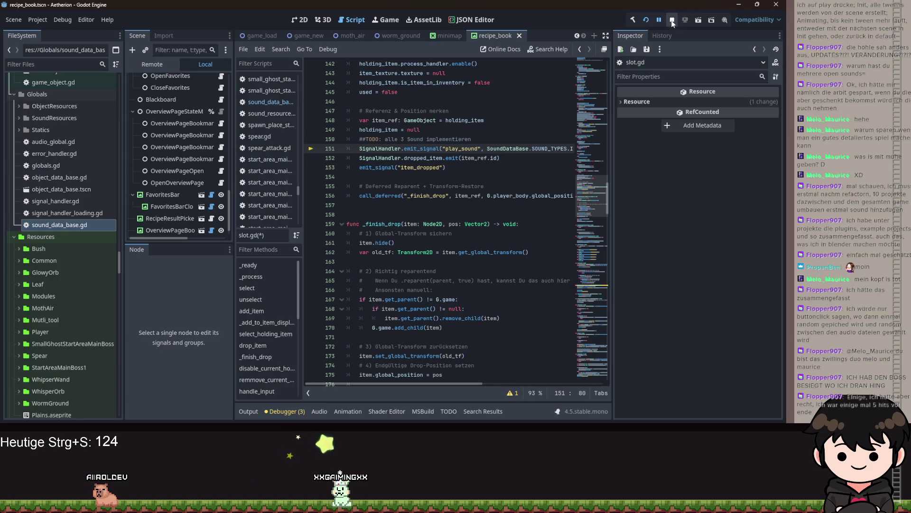
pyautogui.click(646, 21)
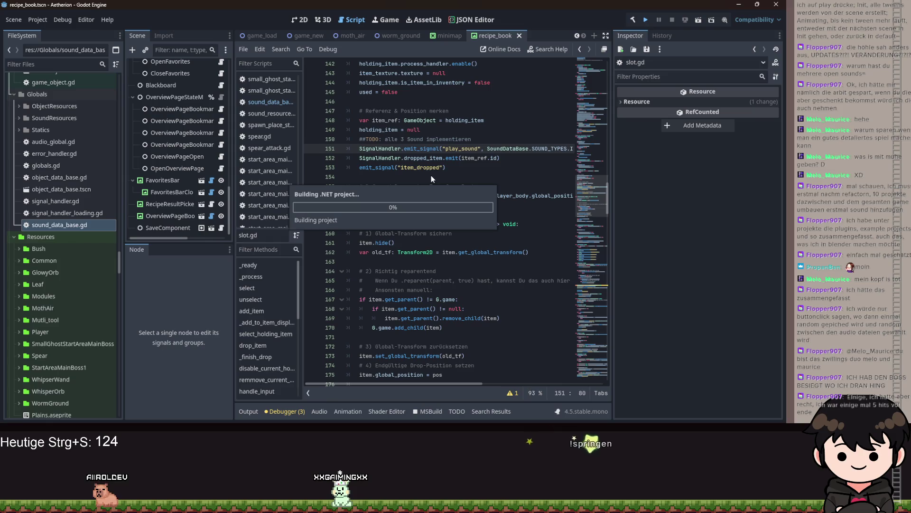
# Delete the TODO comment line in slot.gd and save the script.
pyautogui.click(583, 56)
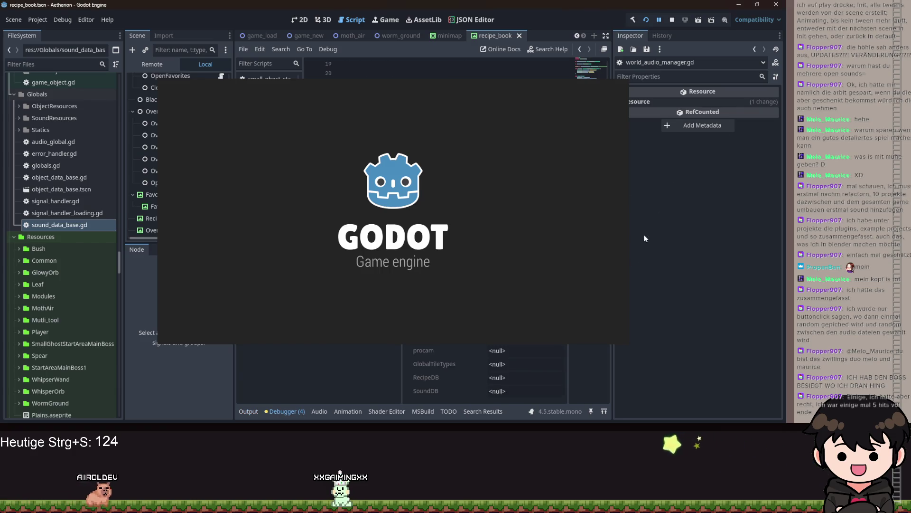
pyautogui.click(488, 392)
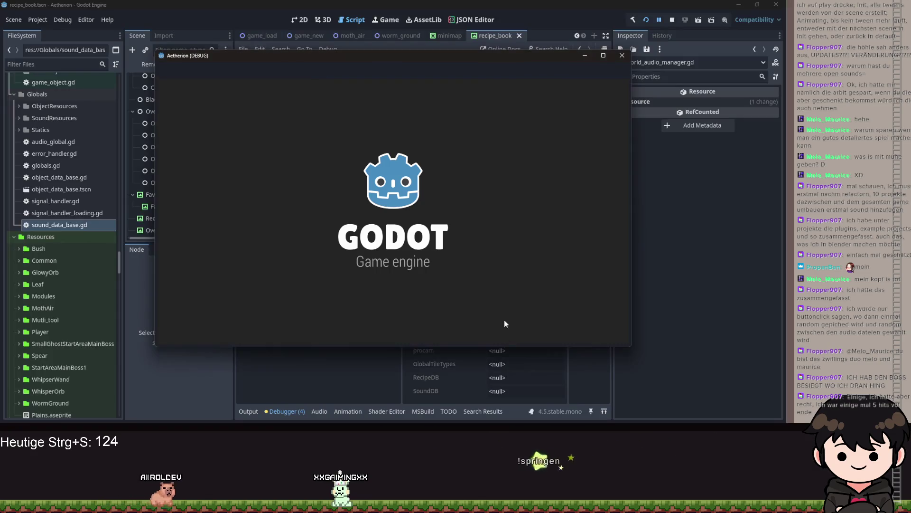
pyautogui.click(584, 55)
pyautogui.scroll(-6, 499, 114)
pyautogui.click(502, 120)
pyautogui.hotkey('alt', 'Left')
pyautogui.hotkey('alt', 'Left')
pyautogui.hotkey('alt', 'Left')
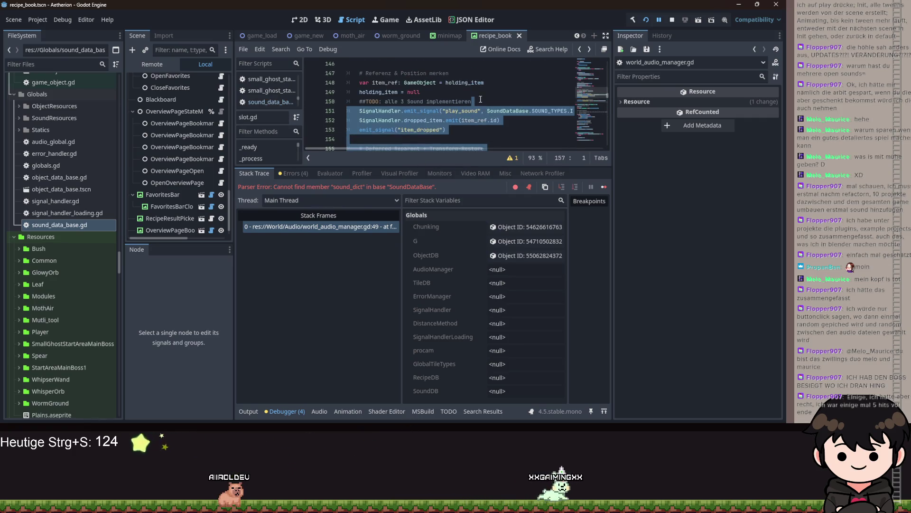
pyautogui.click(480, 99)
pyautogui.hotkey('shift', 'Home')
pyautogui.press('BackSpace')
pyautogui.press('BackSpace')
pyautogui.press('BackSpace')
pyautogui.click(465, 111)
pyautogui.hotkey('ctrl', 's')
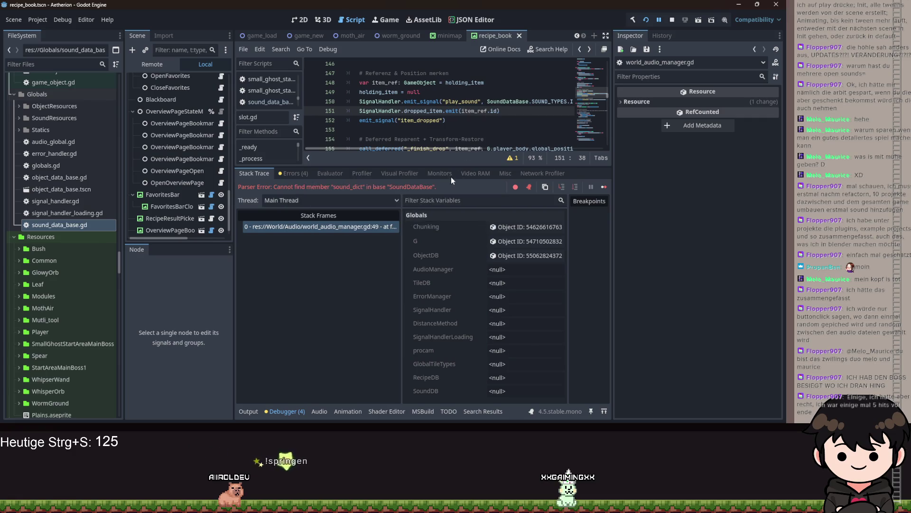
# Change world_audio_manager.gd line 49 to SoundDB.sound_dict[sound] and rerun the game.
pyautogui.click(341, 220)
pyautogui.click(408, 140)
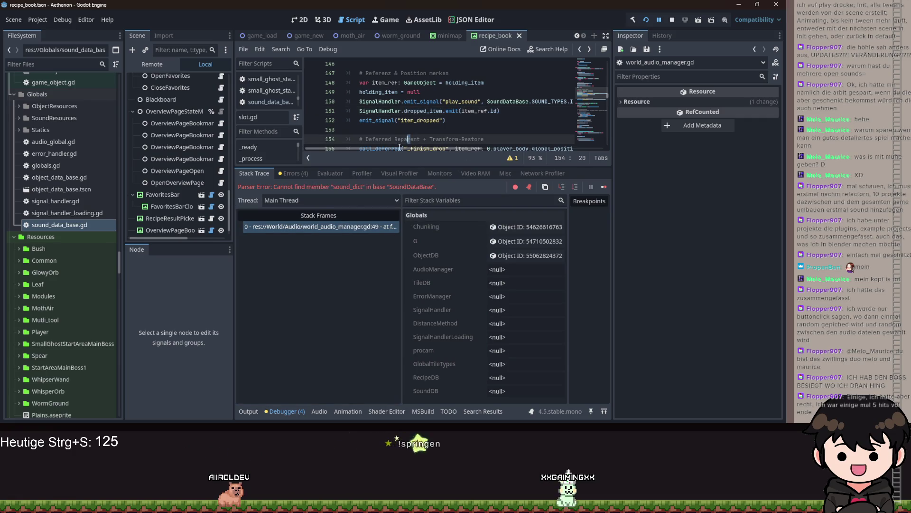
pyautogui.hotkey('ctrl', 'Home')
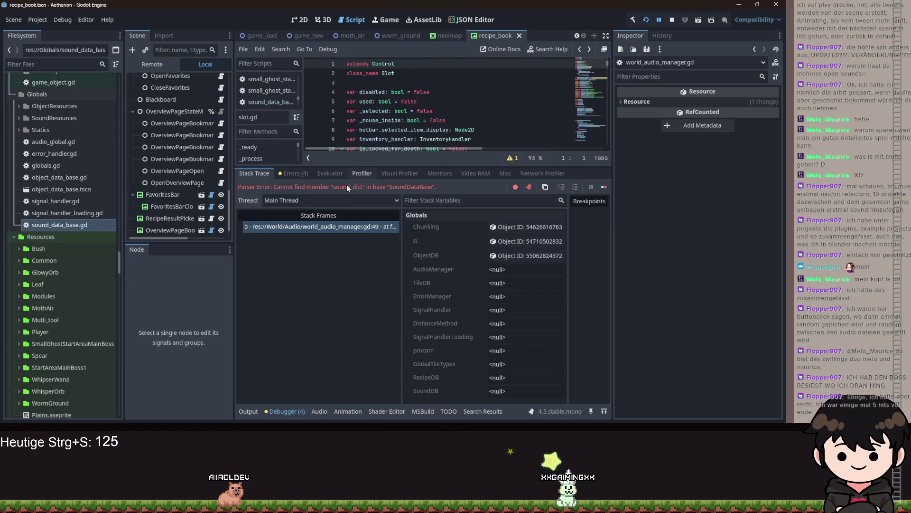
pyautogui.click(290, 174)
pyautogui.click(257, 172)
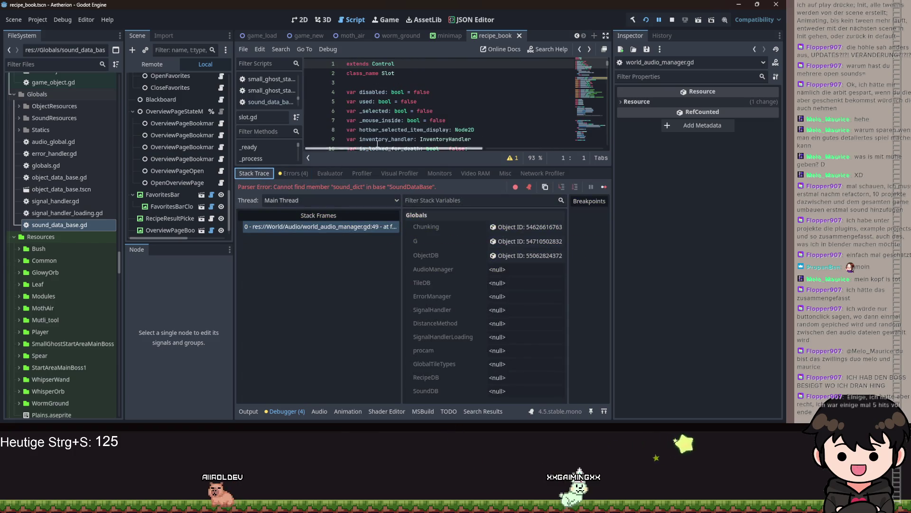
pyautogui.hotkey('alt', 'Left')
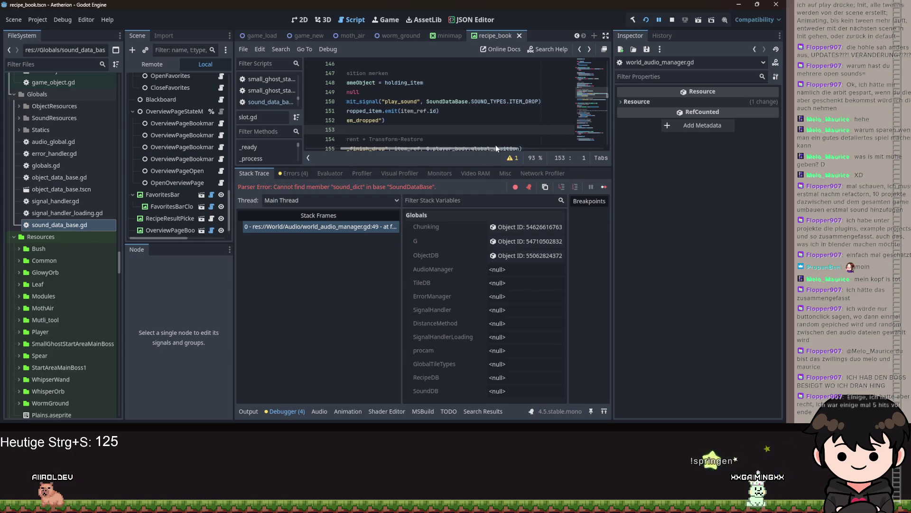
pyautogui.click(318, 229)
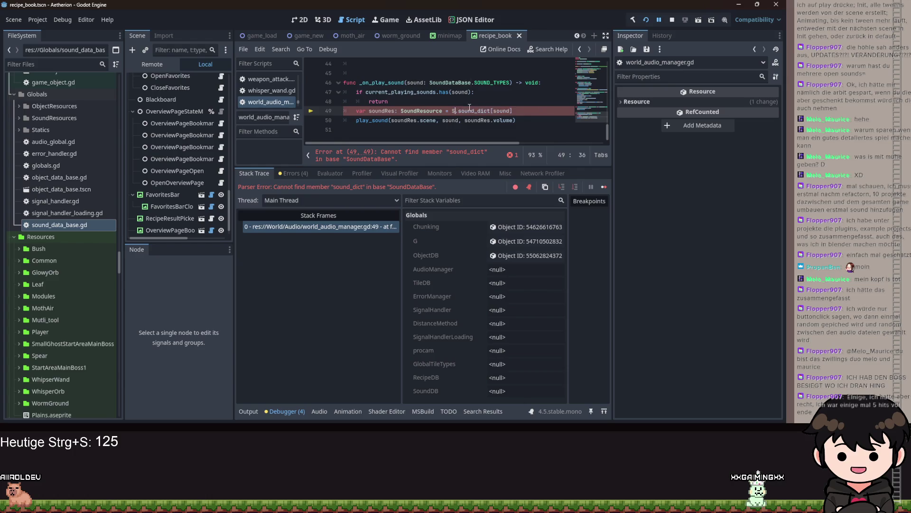
pyautogui.write('oundDB')
pyautogui.click(646, 20)
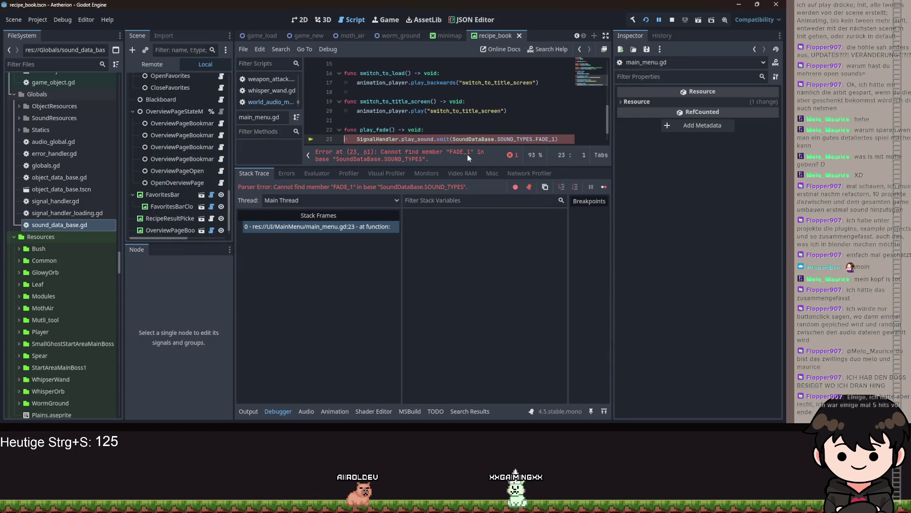
# Replace FADE_1 with FADE on main_menu.gd line 23, rerun, and try a main menu option.
pyautogui.doubleClick(534, 138)
pyautogui.write('FADE')
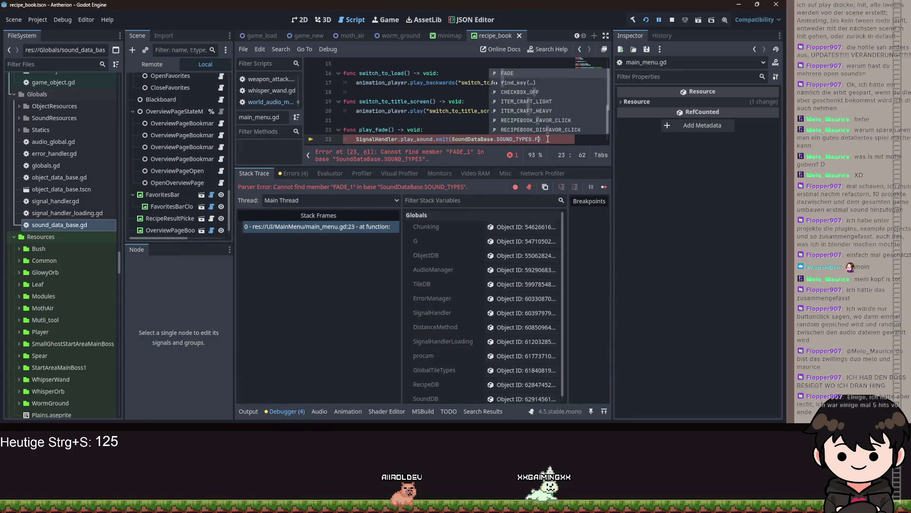
pyautogui.click(646, 21)
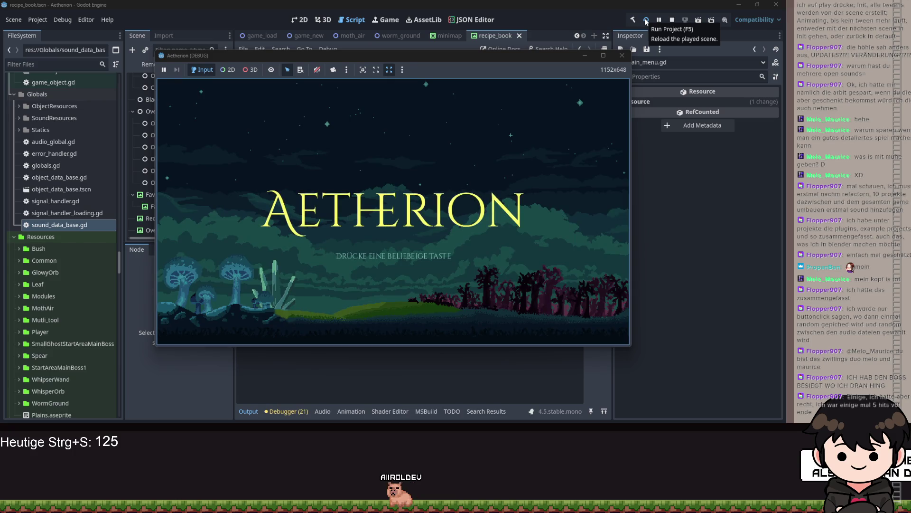
pyautogui.click(454, 196)
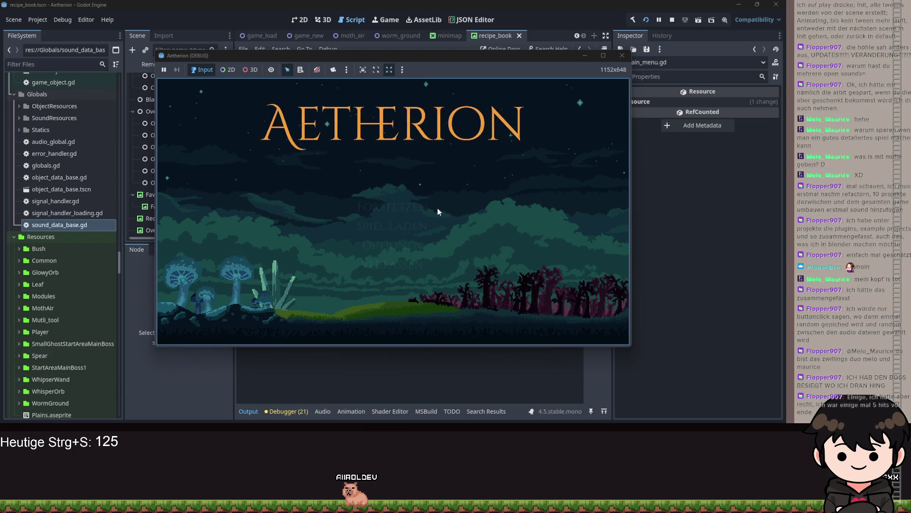
pyautogui.click(417, 212)
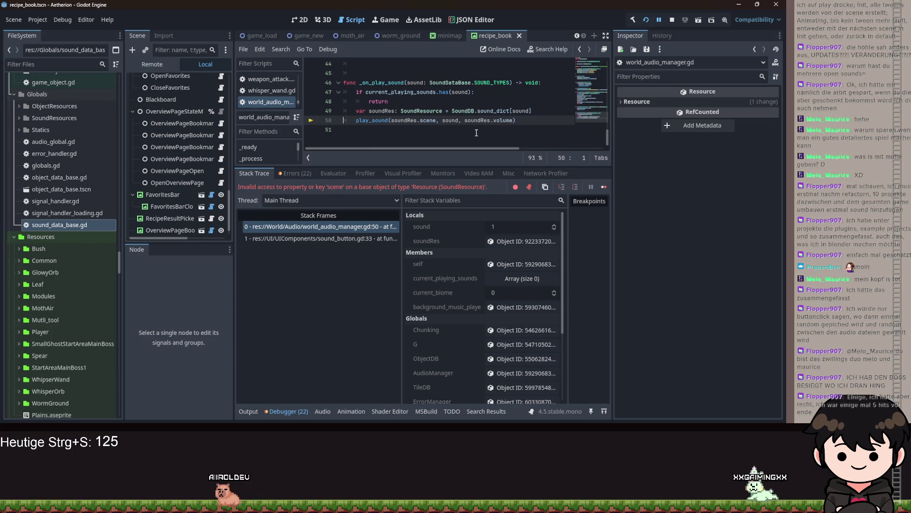
# Inspect the invalid 'scene' access on line 50 and enlarge the code area.
pyautogui.doubleClick(428, 120)
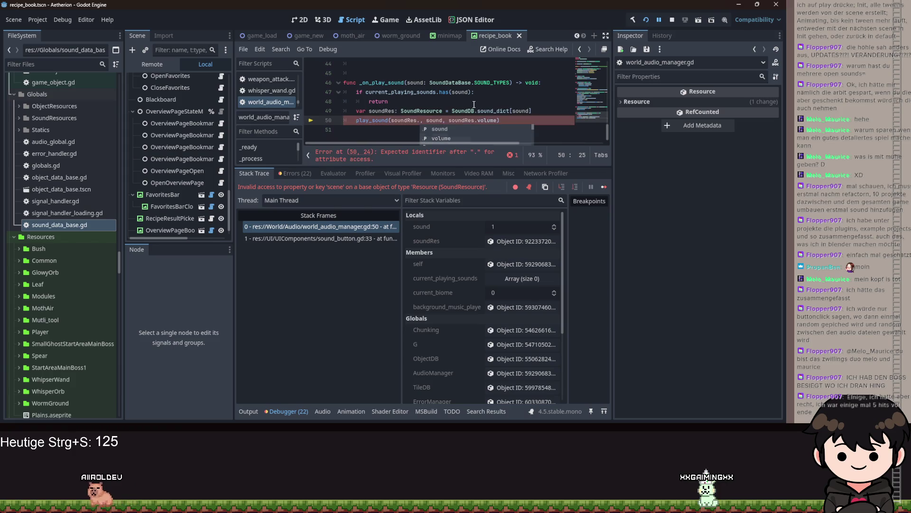
pyautogui.press('Escape')
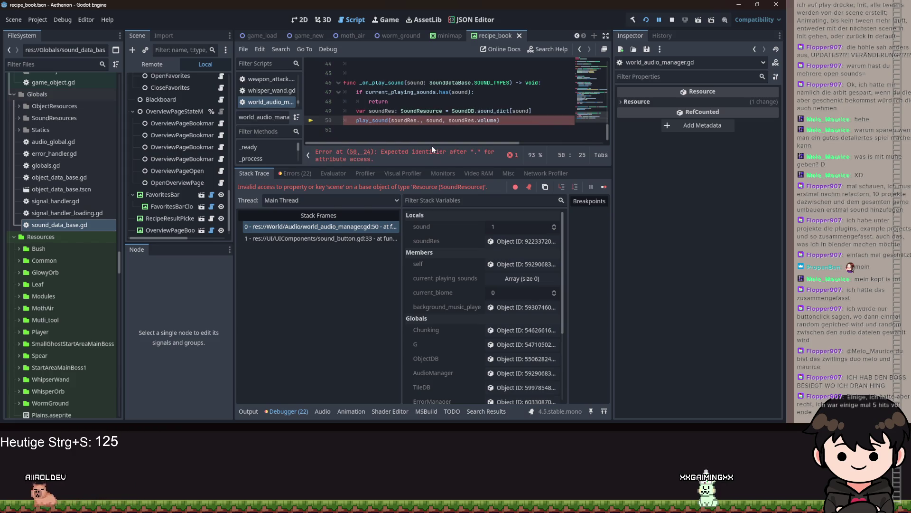
pyautogui.moveTo(439, 166); pyautogui.dragTo(438, 268)
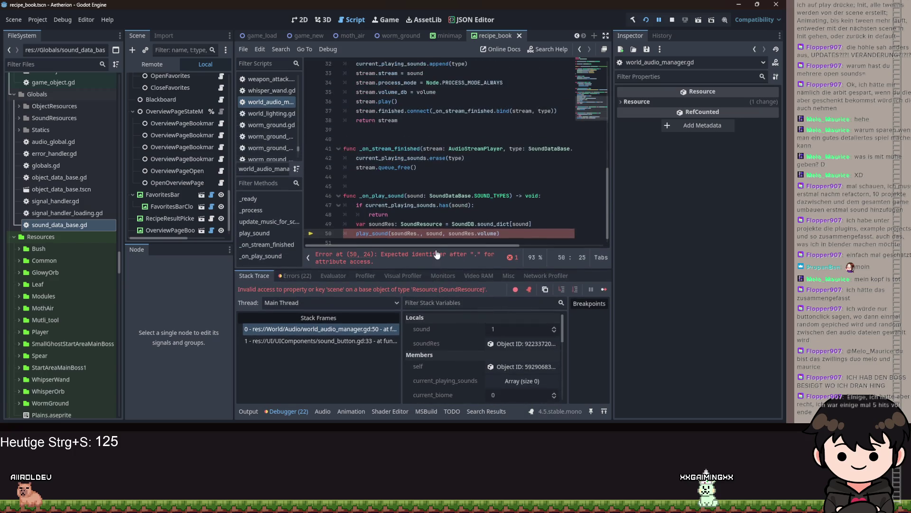
pyautogui.hotkey('ctrl', 'space')
pyautogui.write('sound')
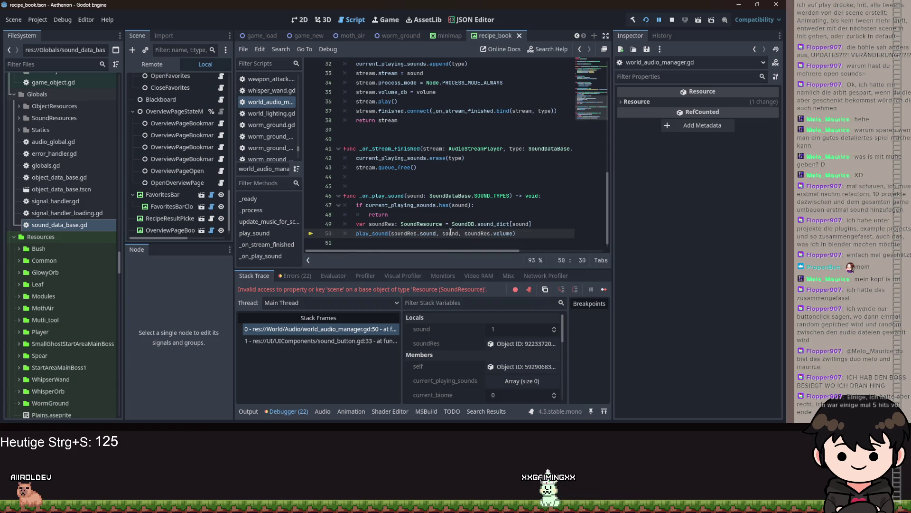
pyautogui.moveTo(367, 235)
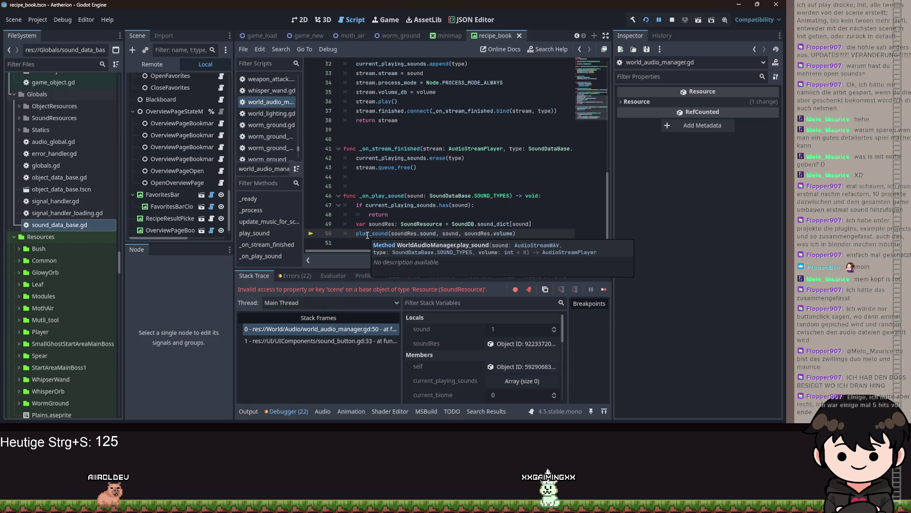
pyautogui.scroll(3, 429, 214)
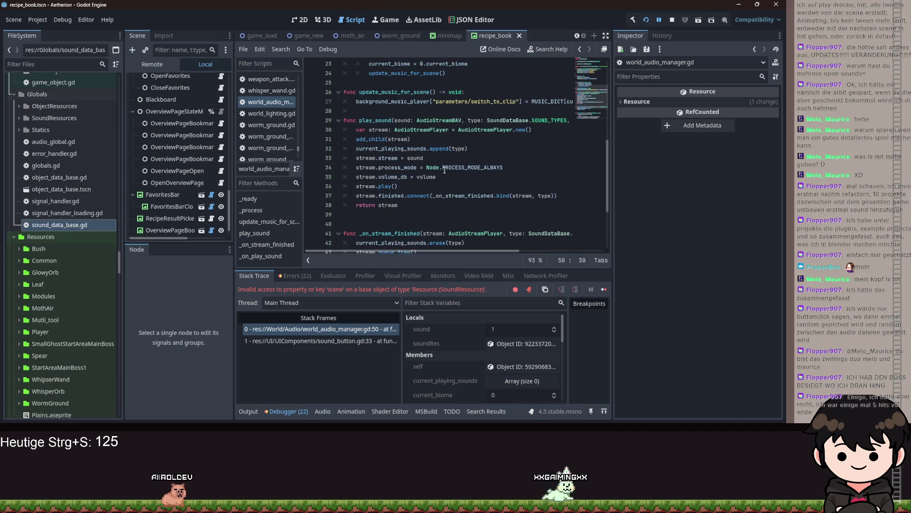
# Change the play_sound parameter type from AudioStreamWAV to AudioStream, save, and run the game.
pyautogui.doubleClick(451, 119)
pyautogui.write('Aud')
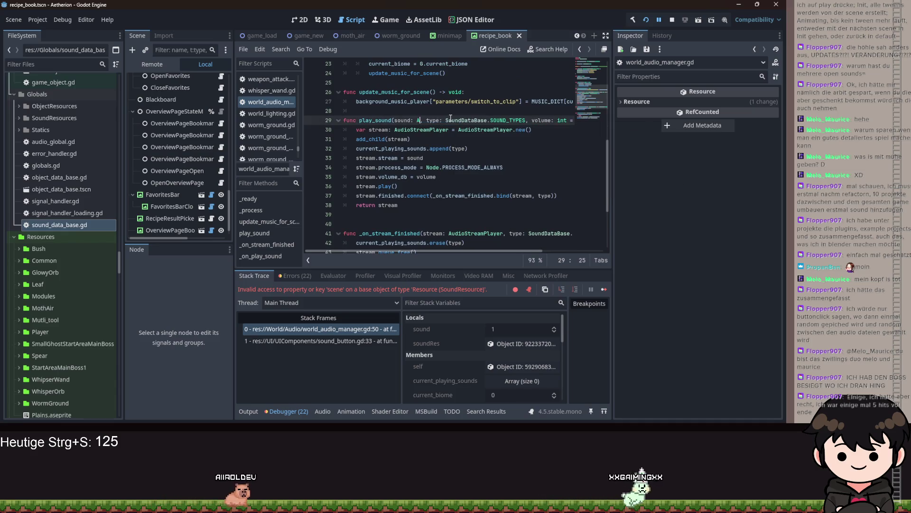
pyautogui.write('ioStream')
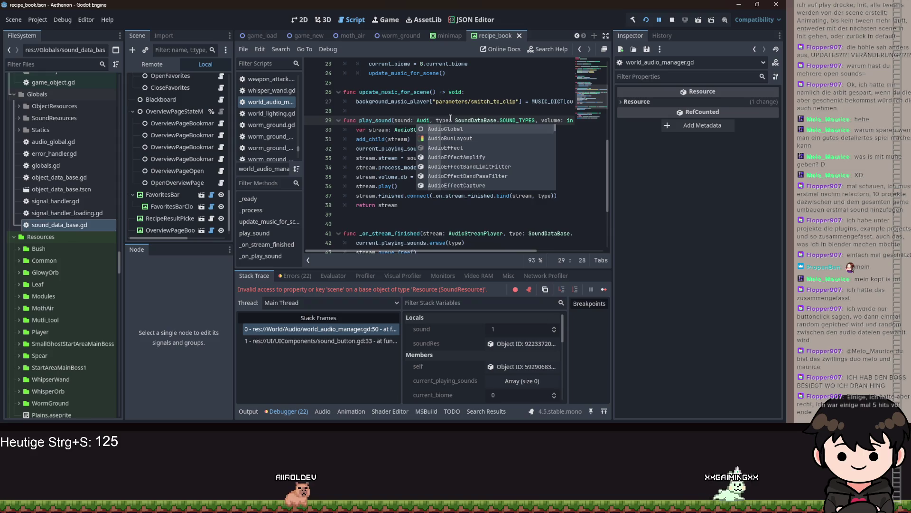
pyautogui.press('Return')
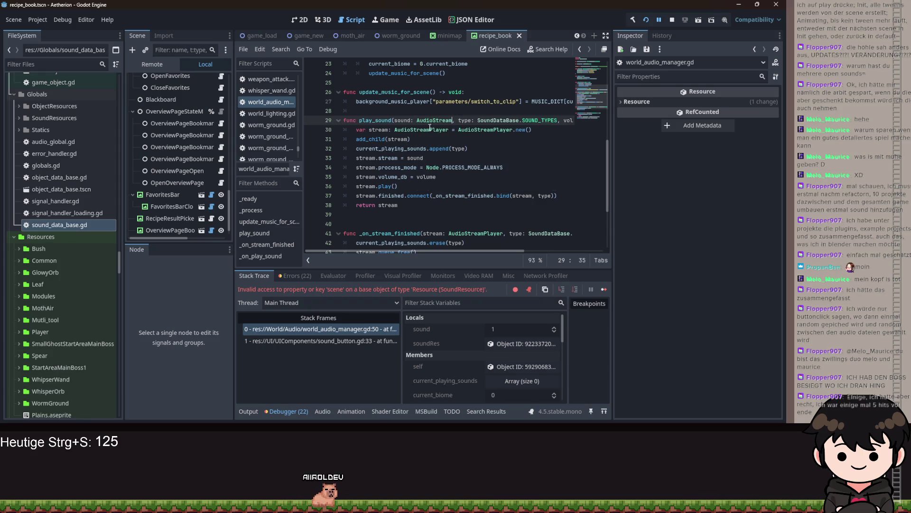
pyautogui.moveTo(428, 161); pyautogui.dragTo(401, 162)
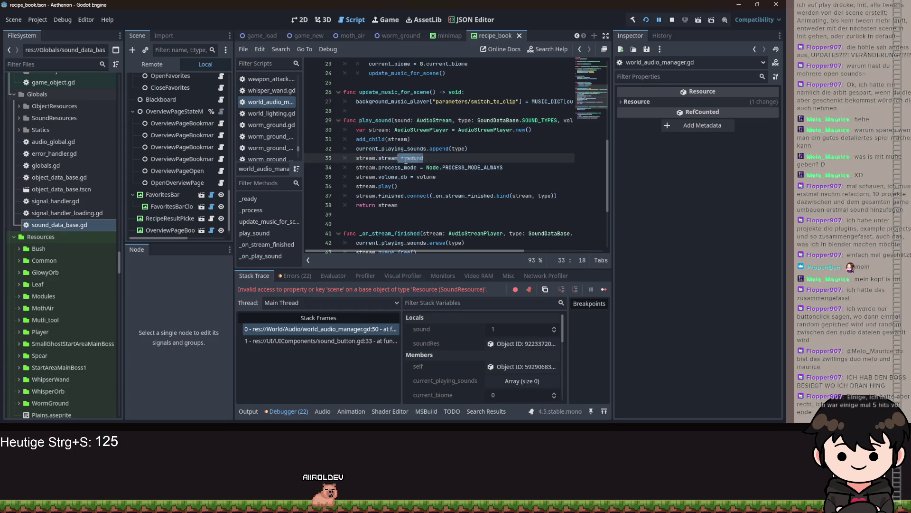
pyautogui.hotkey('ctrl', 's')
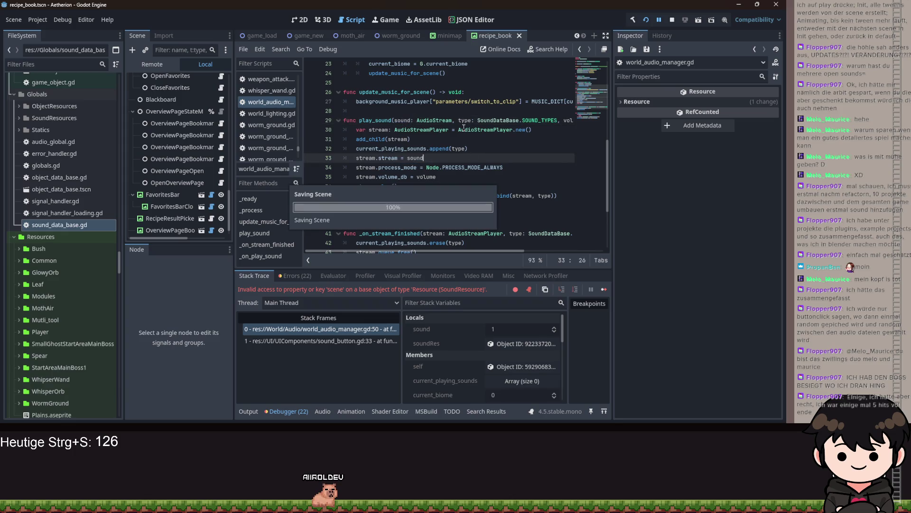
pyautogui.click(402, 121)
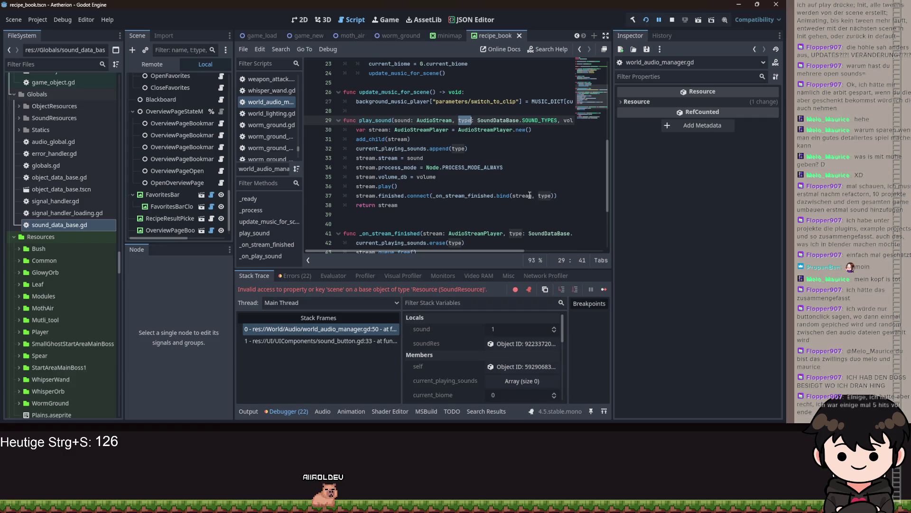
pyautogui.click(646, 19)
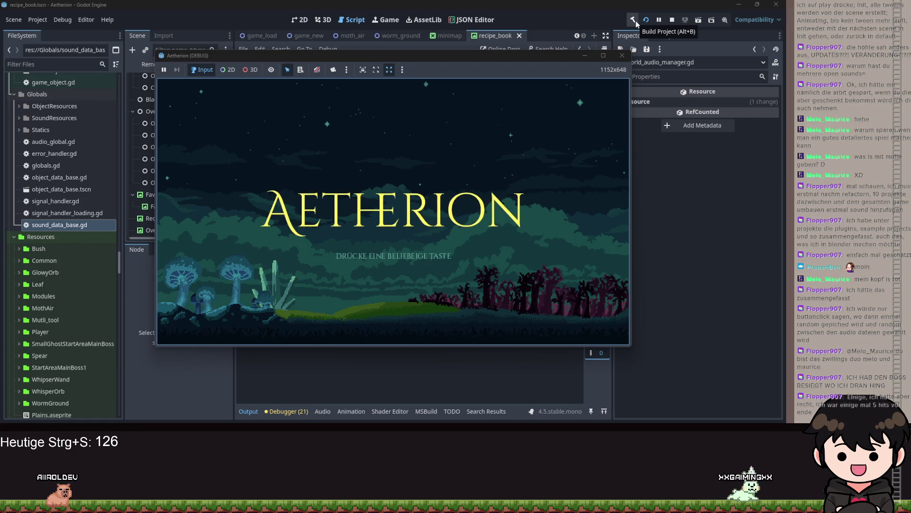
# In the running game, pass the title screen and open the load game screen.
pyautogui.click(430, 212)
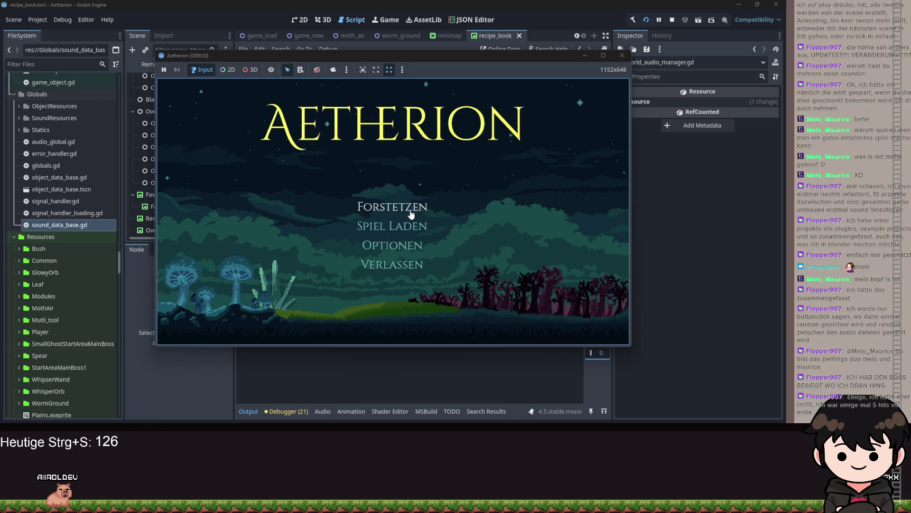
pyautogui.click(406, 227)
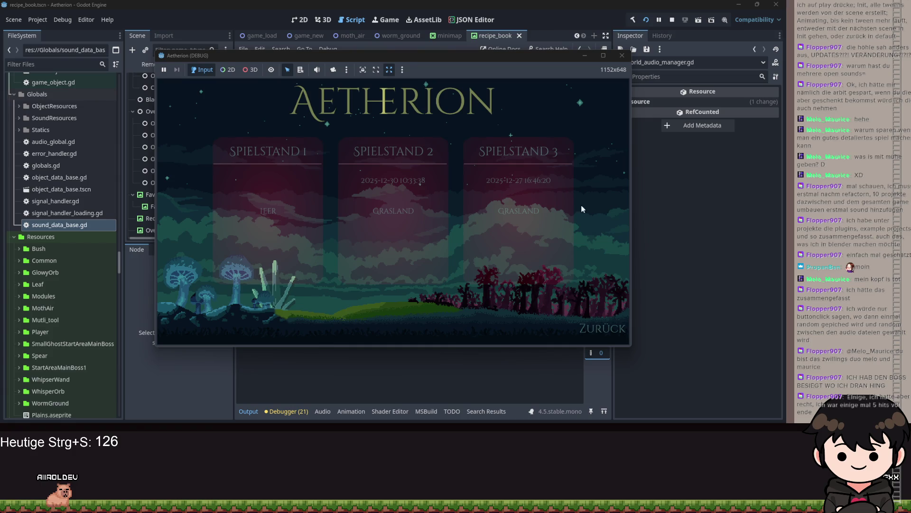
pyautogui.click(584, 56)
pyautogui.scroll(-4, 476, 171)
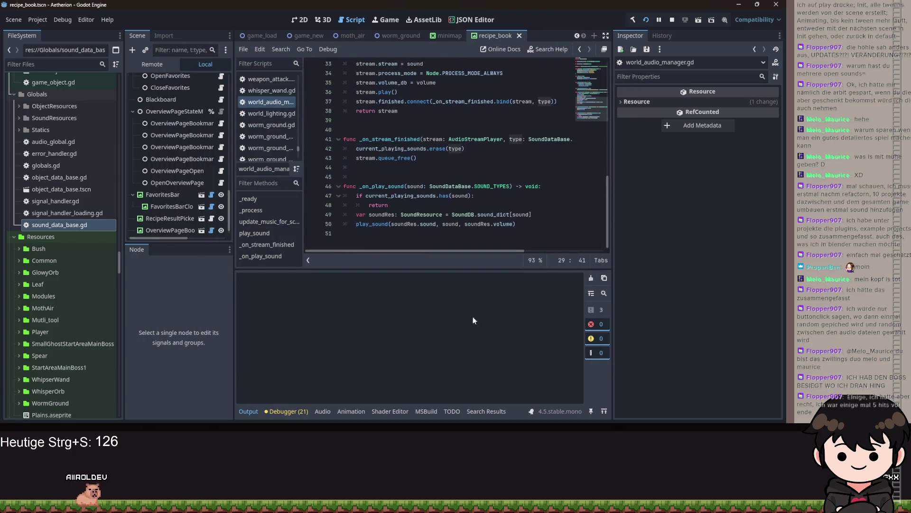
pyautogui.click(466, 403)
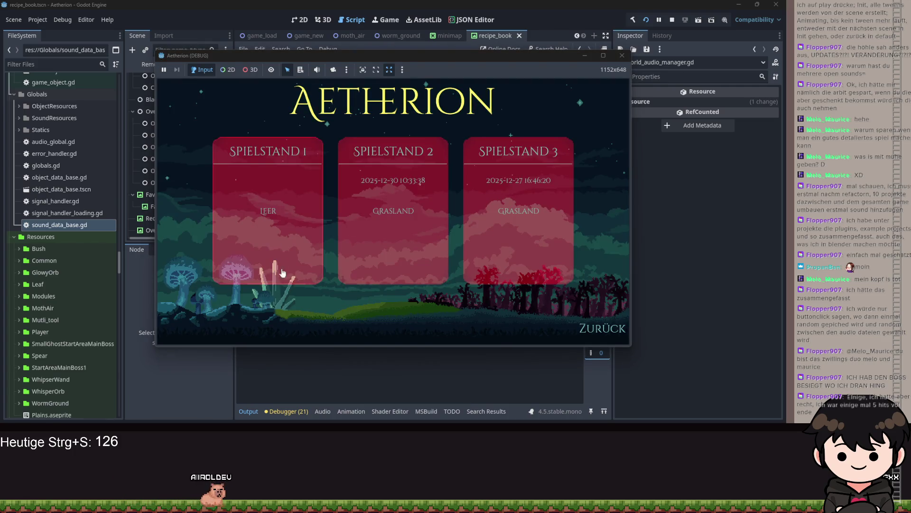
pyautogui.click(585, 56)
# Remove '_2' from RECIPEBOOK_COUNTER_SCROLL_2 on counter.gd lines 127 and 130, save, and relaunch.
pyautogui.moveTo(497, 239); pyautogui.dragTo(593, 234)
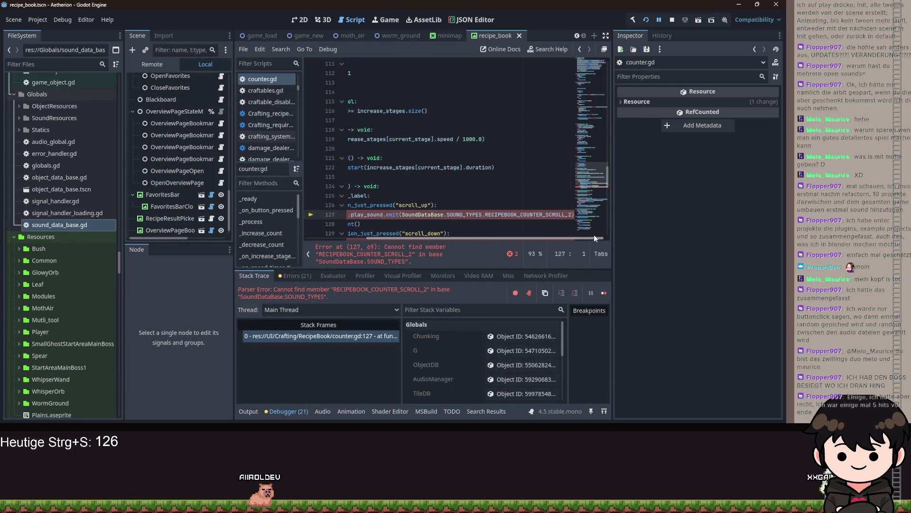
pyautogui.press('BackSpace')
pyautogui.press('BackSpace')
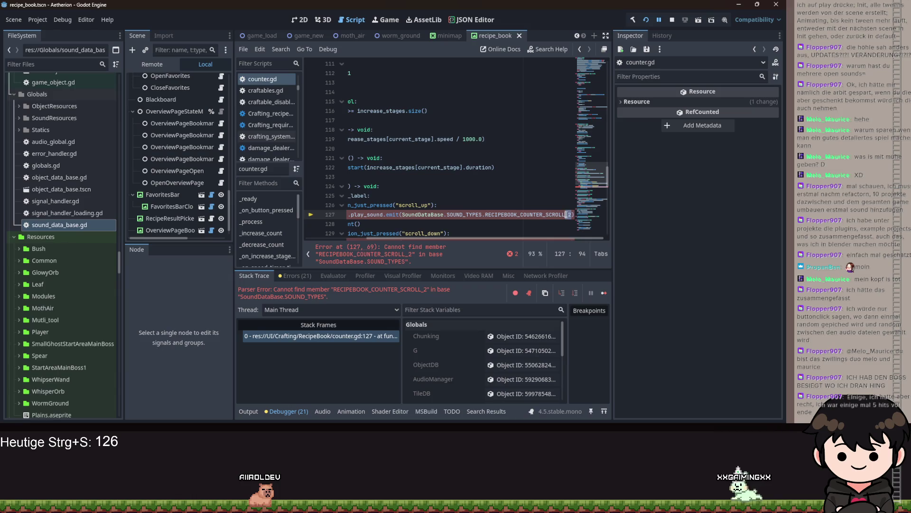
pyautogui.scroll(-3, 562, 231)
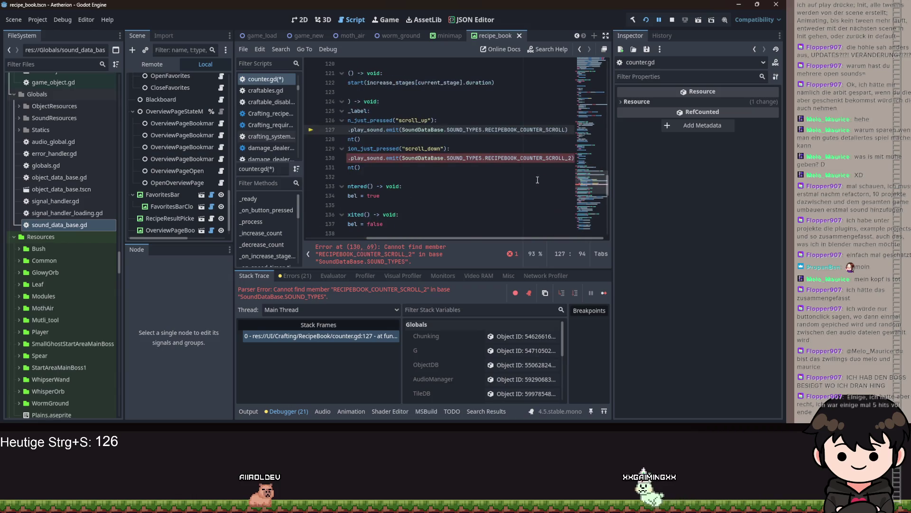
pyautogui.click(573, 158)
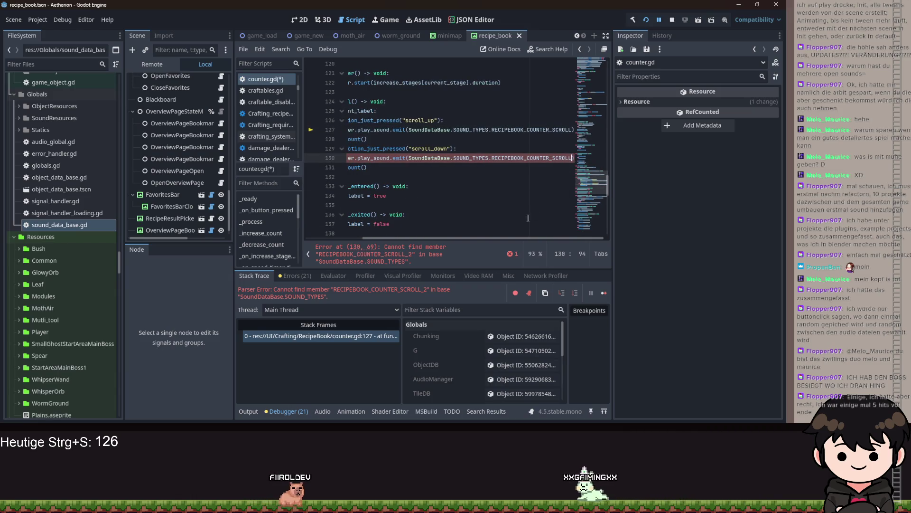
pyautogui.press('BackSpace')
pyautogui.press('BackSpace')
pyautogui.scroll(-12, 453, 210)
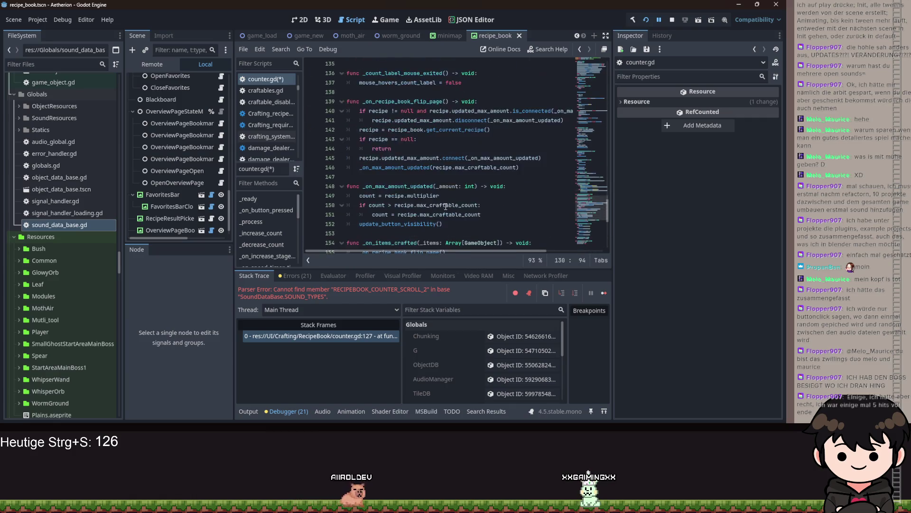
pyautogui.hotkey('ctrl', 's')
pyautogui.hotkey('ctrl', 's')
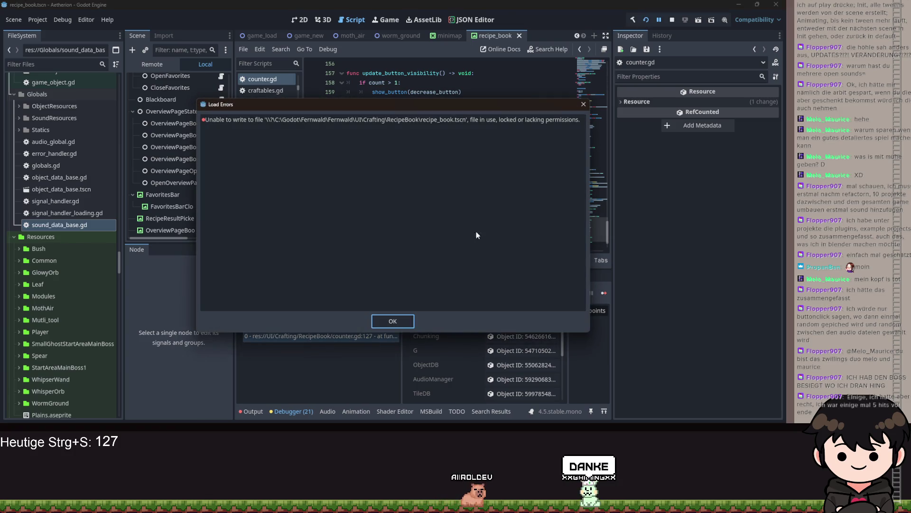
pyautogui.click(389, 318)
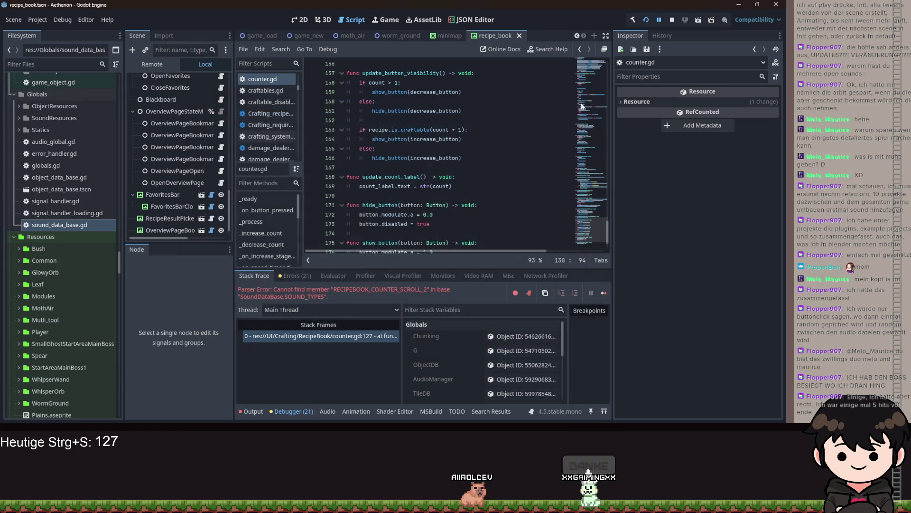
pyautogui.click(639, 25)
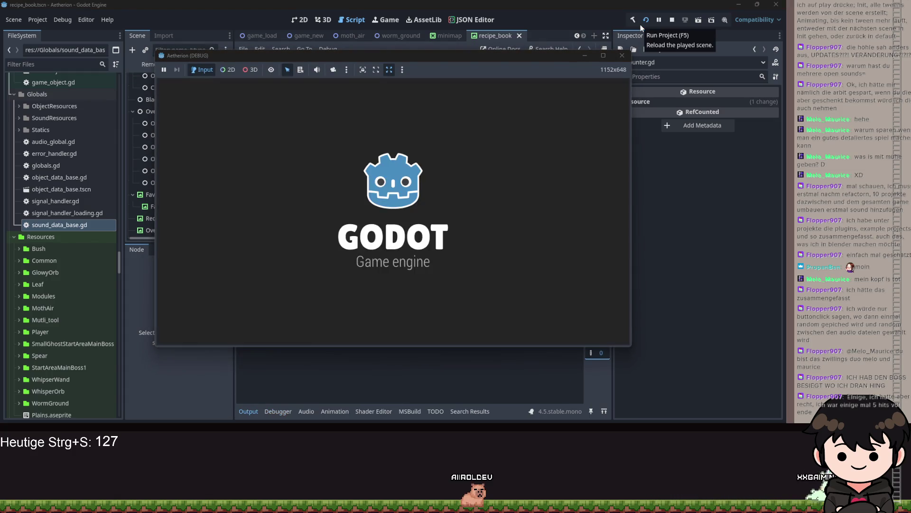
# Load the first save slot via Spiel Laden, then open the recipe book from the pause menu.
pyautogui.click(410, 151)
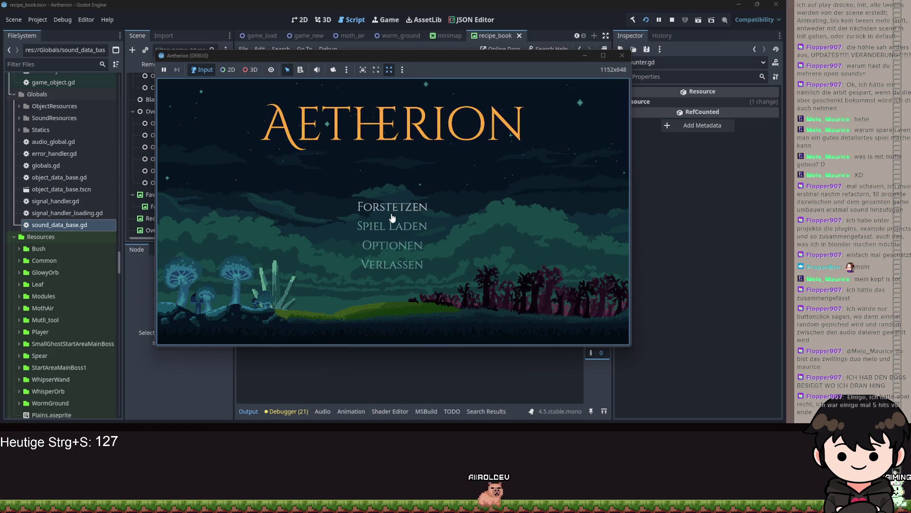
pyautogui.click(398, 228)
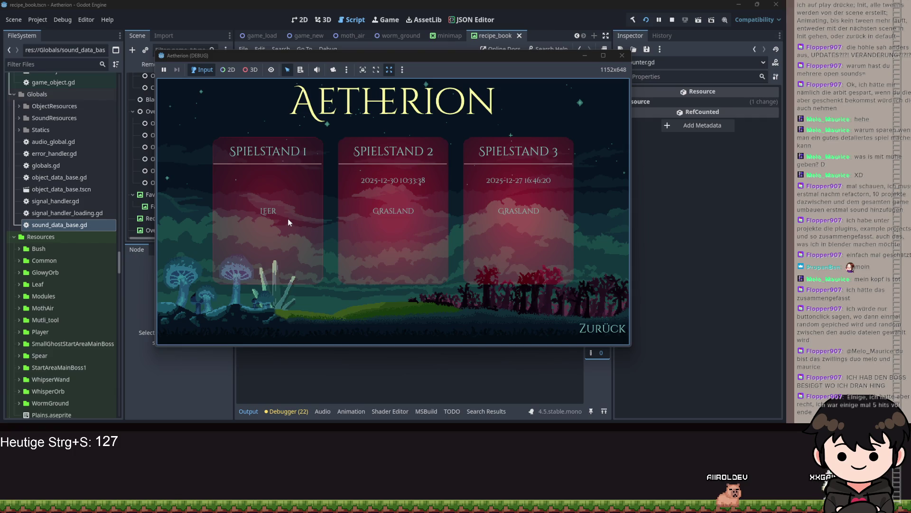
pyautogui.click(331, 260)
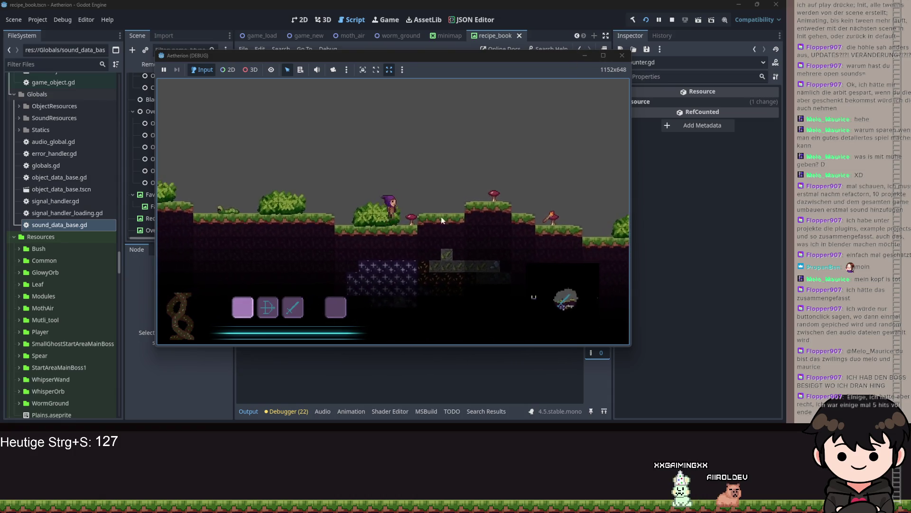
pyautogui.press('space')
pyautogui.press('Escape')
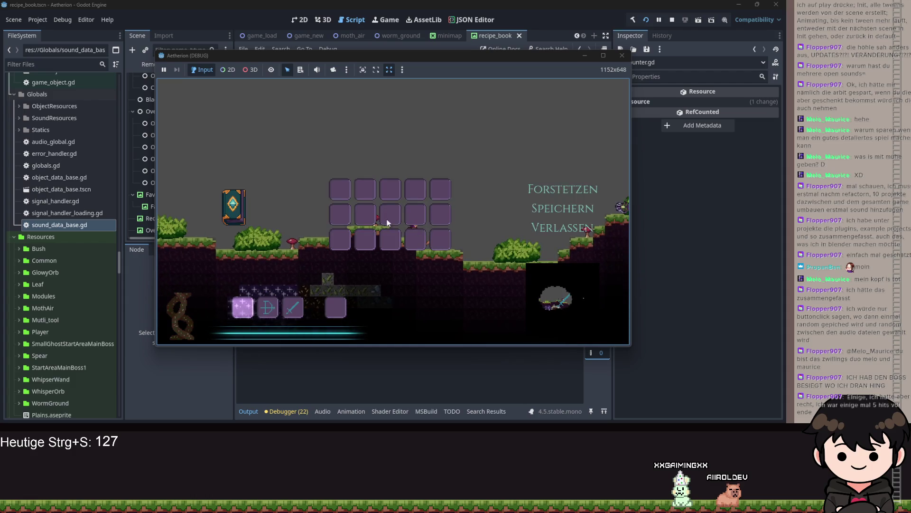
pyautogui.click(236, 202)
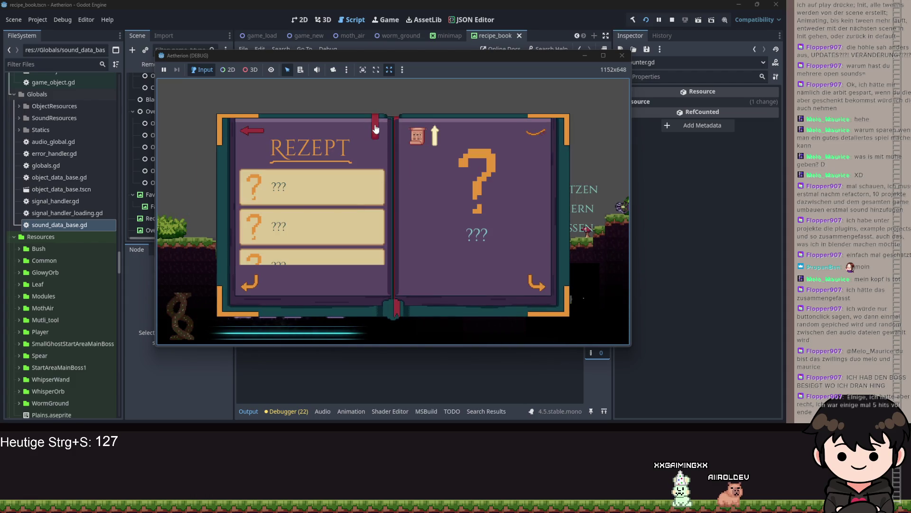
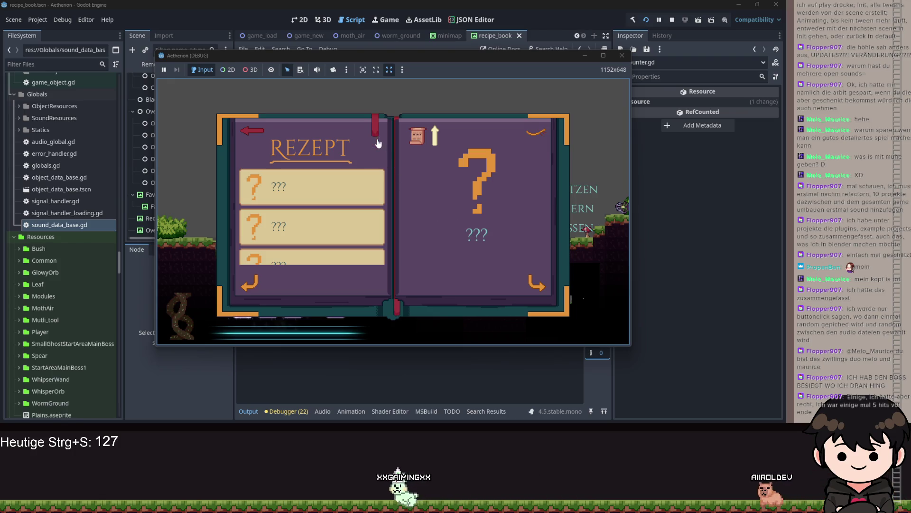
# Turn the recipe book forward two pages and open its overview page, then close the debug game.
pyautogui.click(536, 283)
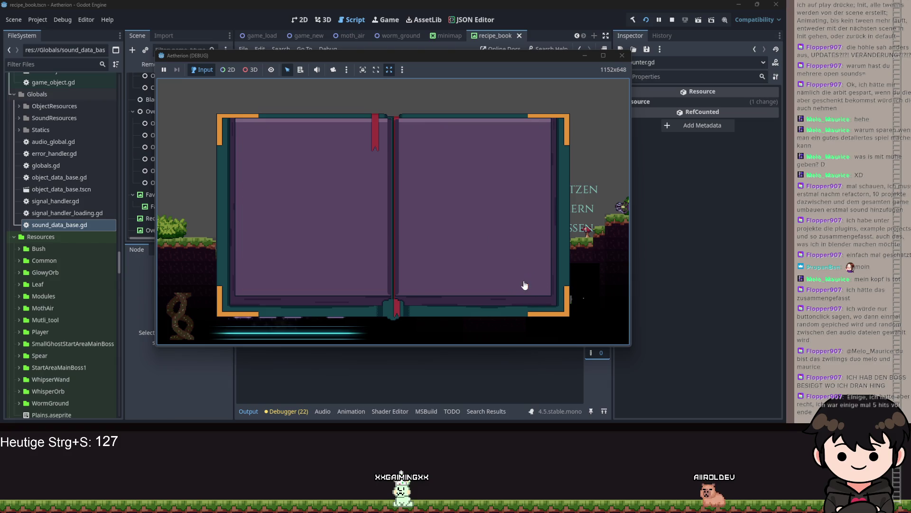
pyautogui.scroll(-1, 342, 202)
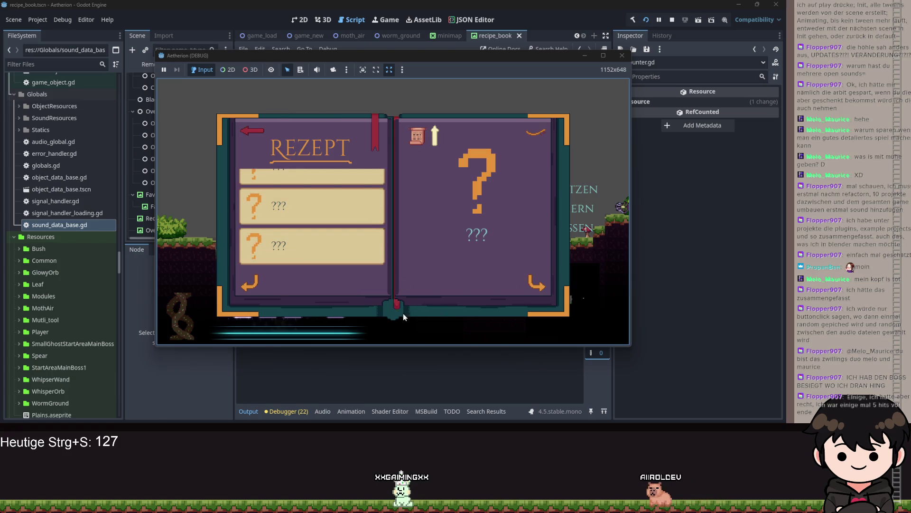
pyautogui.click(526, 287)
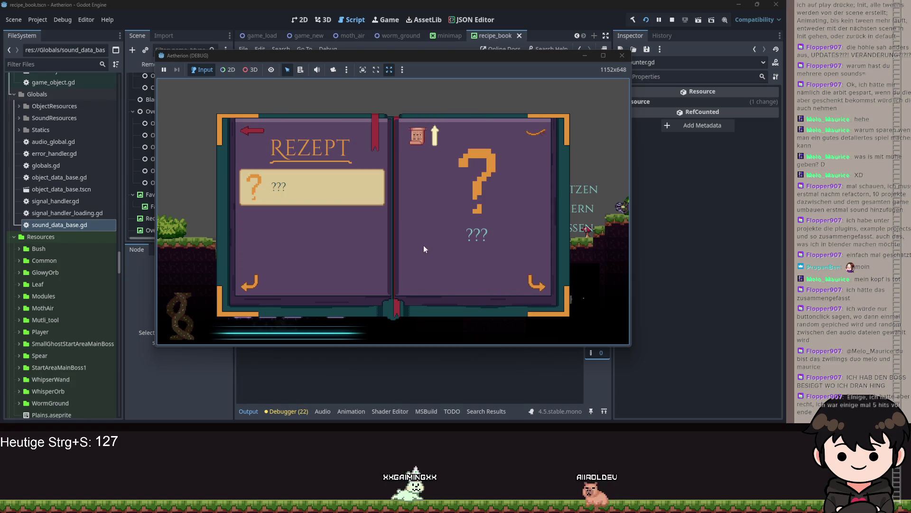
pyautogui.click(535, 133)
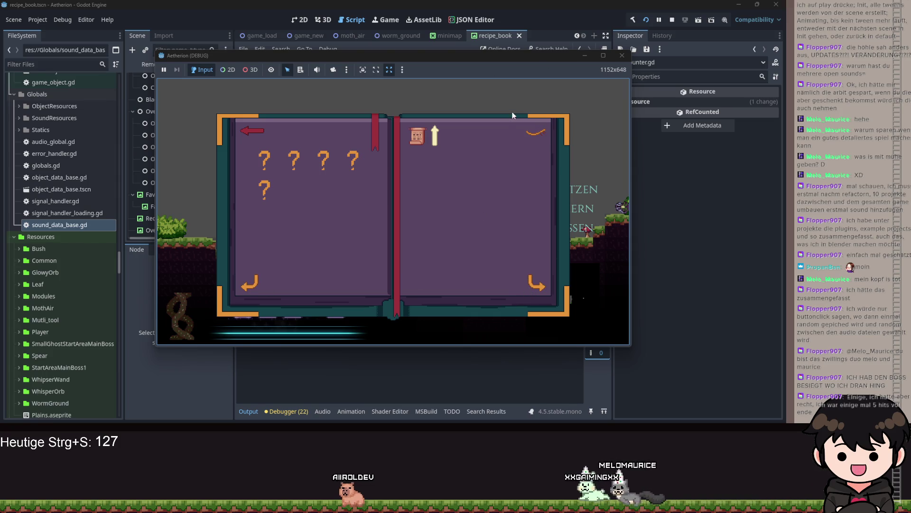
pyautogui.click(622, 55)
pyautogui.click(51, 65)
# Inspect the weapon and craftables bookmarks, PageContent and the Book node in the Scene dock.
pyautogui.write('r')
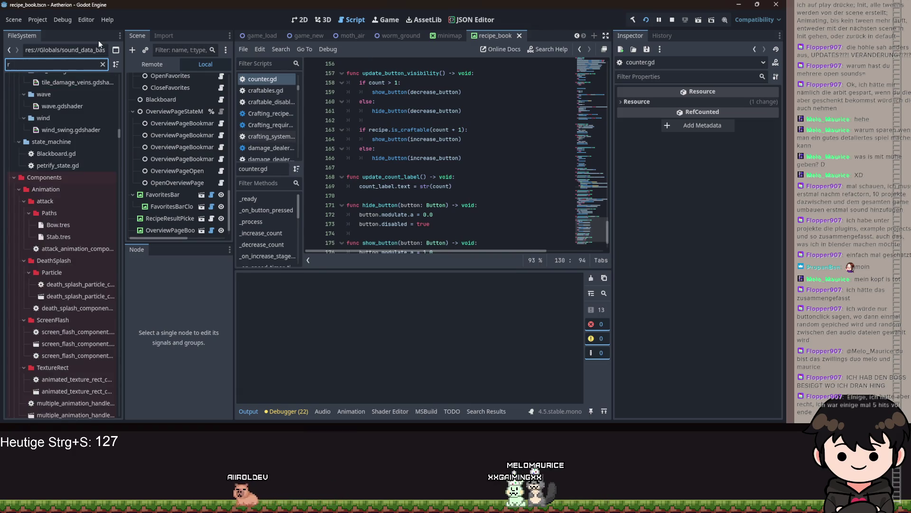
pyautogui.press('BackSpace')
pyautogui.scroll(5, 164, 155)
pyautogui.click(175, 131)
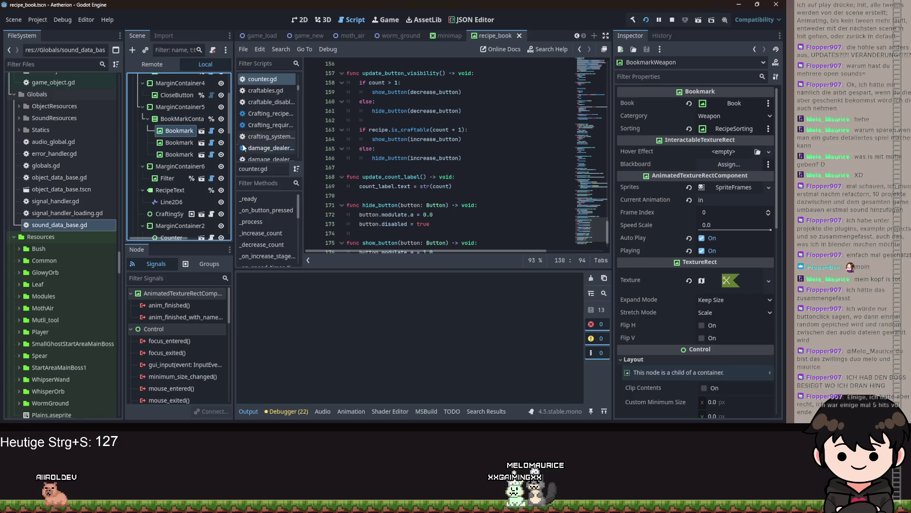
pyautogui.click(175, 154)
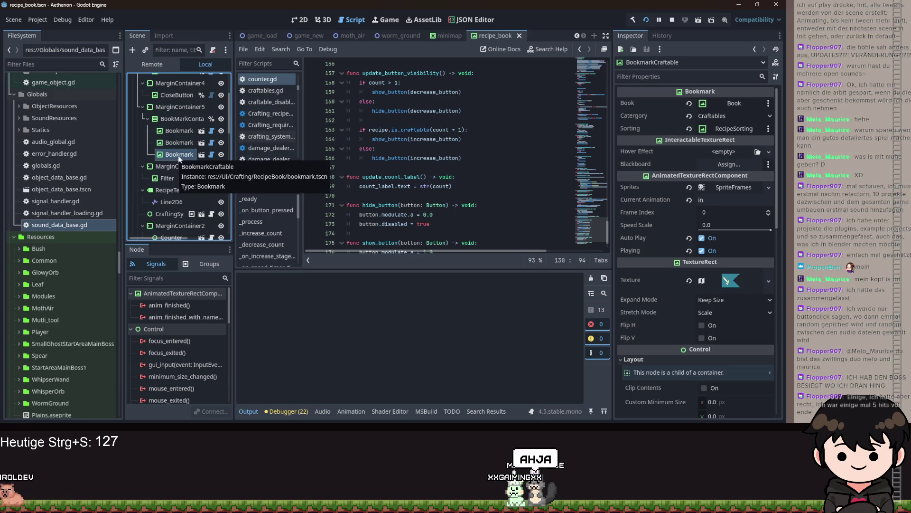
pyautogui.scroll(4, 171, 147)
pyautogui.click(167, 102)
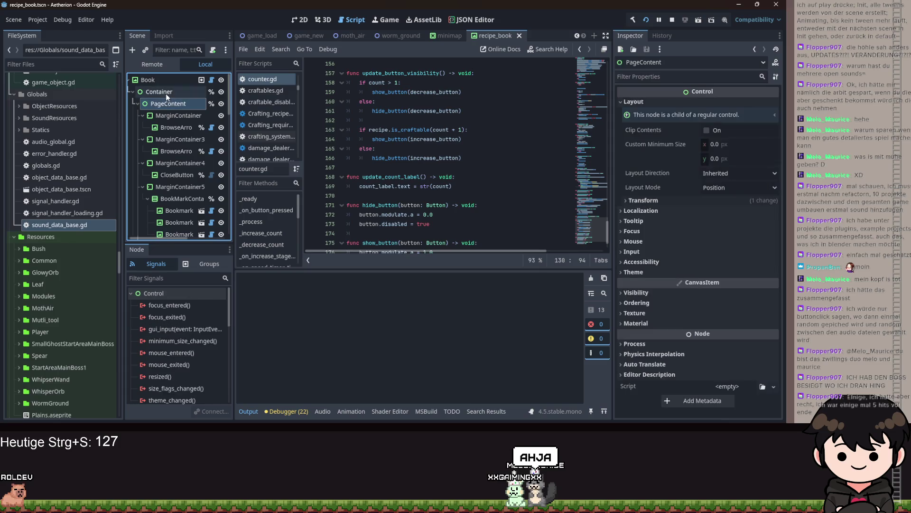
pyautogui.click(159, 80)
# Inspect both browse arrows and the Counter, then select OverviewPageBookmarkInteractionZone's hover sound choices.
pyautogui.scroll(-3, 173, 137)
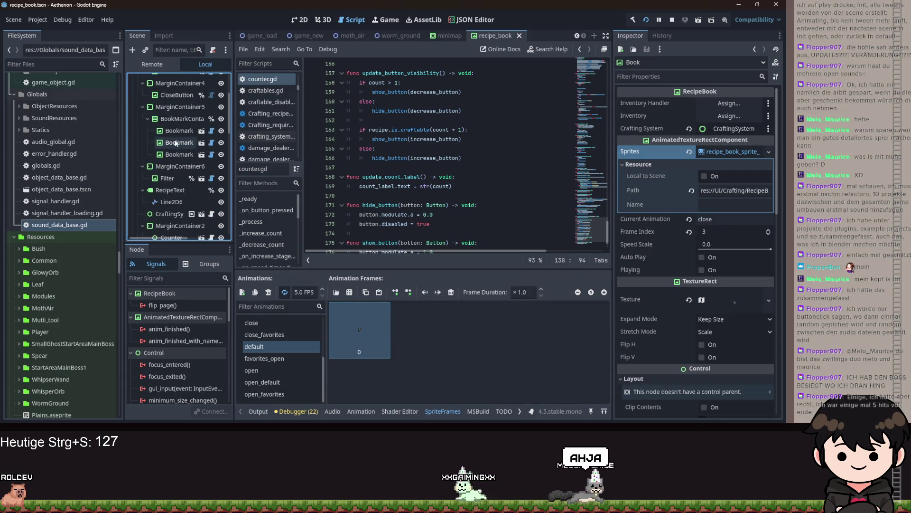
pyautogui.scroll(2, 175, 133)
pyautogui.click(172, 110)
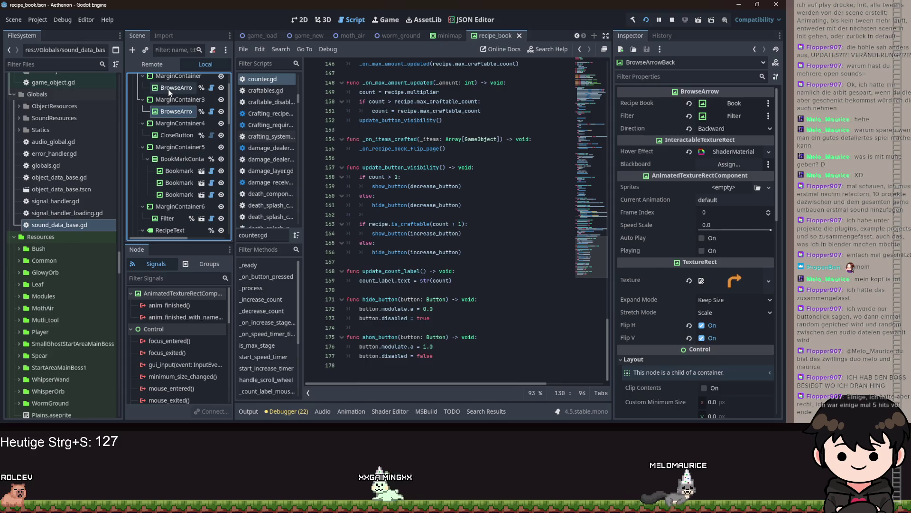
pyautogui.click(170, 88)
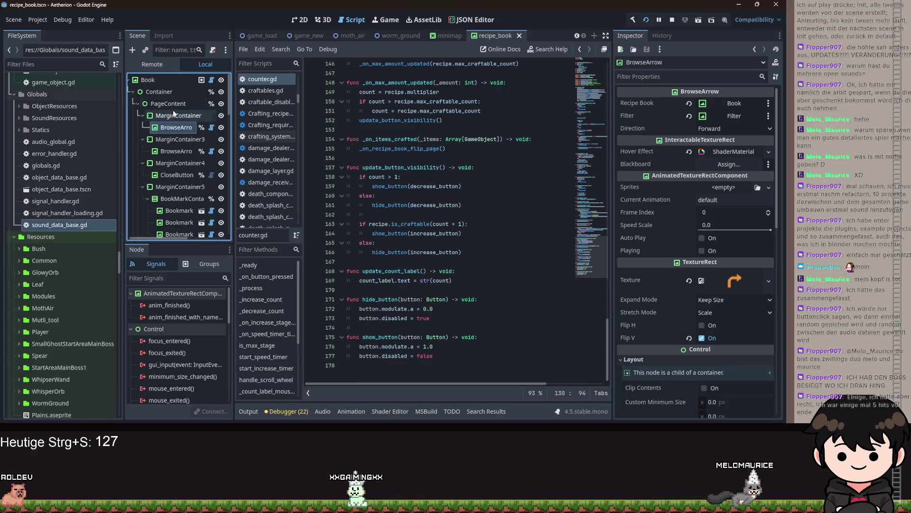
pyautogui.click(167, 103)
pyautogui.scroll(-5, 168, 156)
pyautogui.click(167, 158)
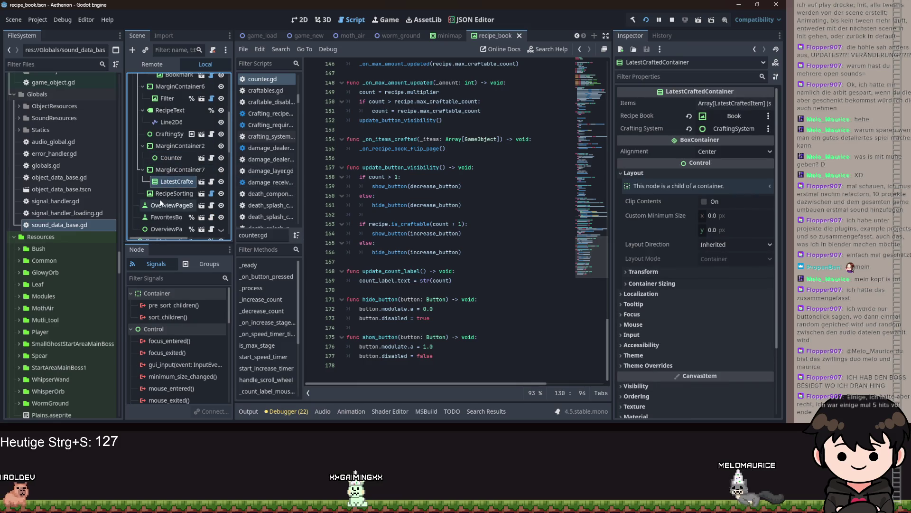
pyautogui.click(169, 207)
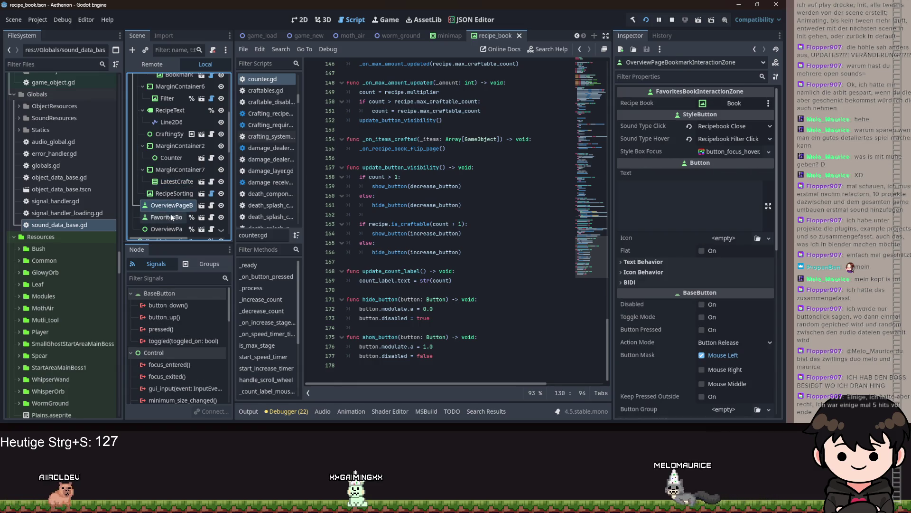
pyautogui.click(750, 138)
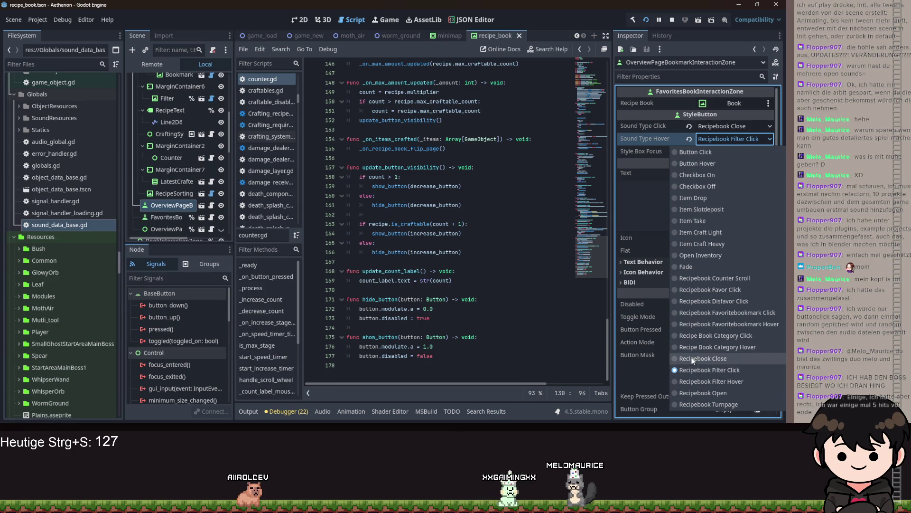
# Set the bookmark zone's hover and click sounds to Recipebook Favoritebookmark Hover and Click, saving.
pyautogui.click(684, 324)
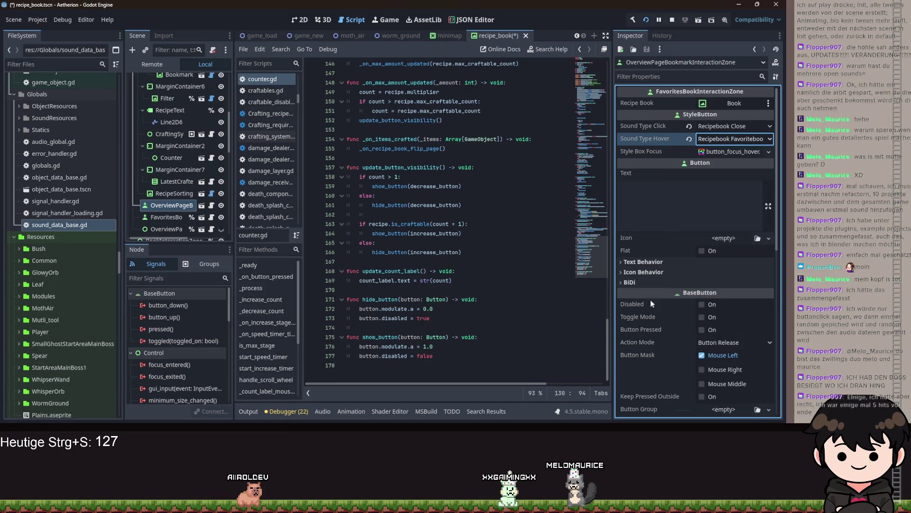
pyautogui.hotkey('ctrl', 's')
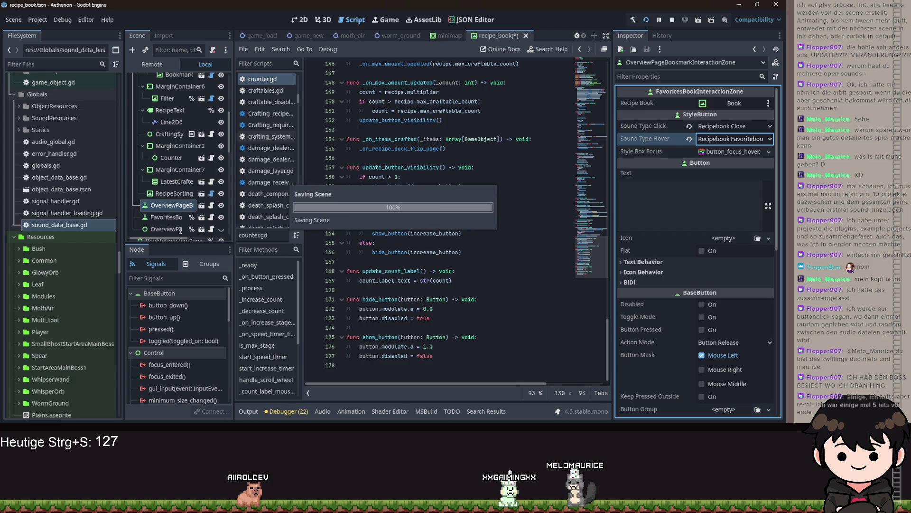
pyautogui.click(720, 126)
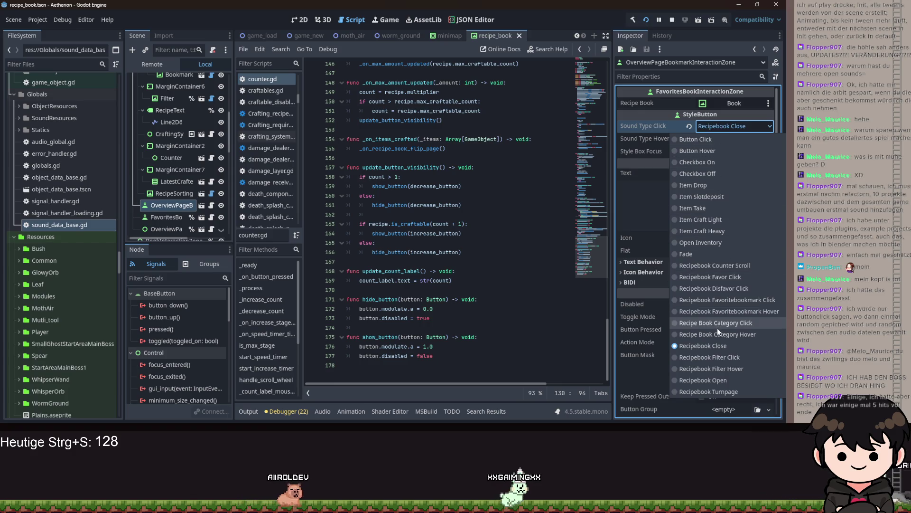
pyautogui.click(705, 299)
pyautogui.hotkey('ctrl', 's')
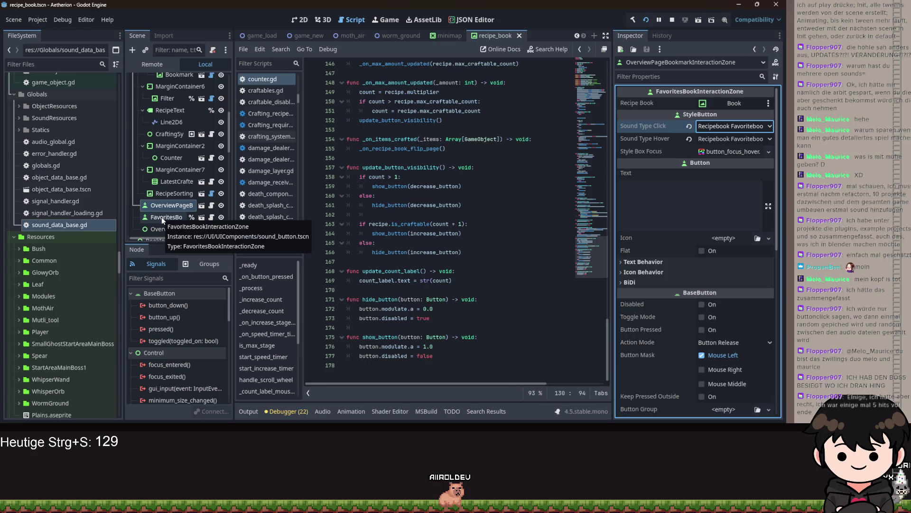
# Compare with the favorites book zone, confirm the Favoritebookmark Click sound, and save the scene.
pyautogui.scroll(-3, 164, 214)
pyautogui.click(166, 172)
pyautogui.click(169, 166)
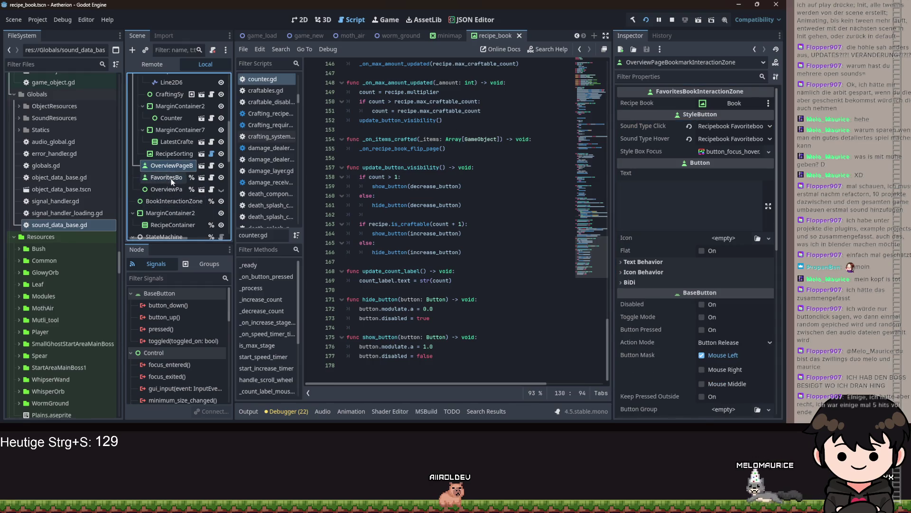
pyautogui.click(169, 178)
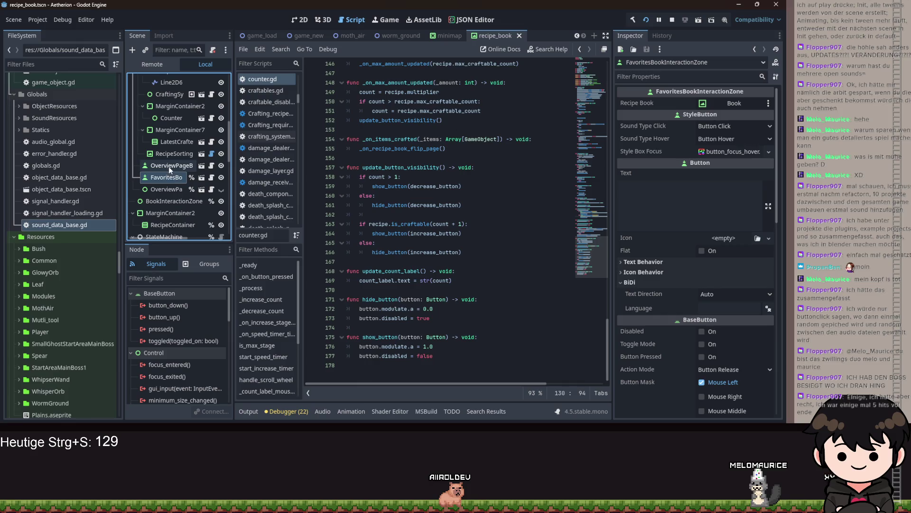
pyautogui.click(169, 168)
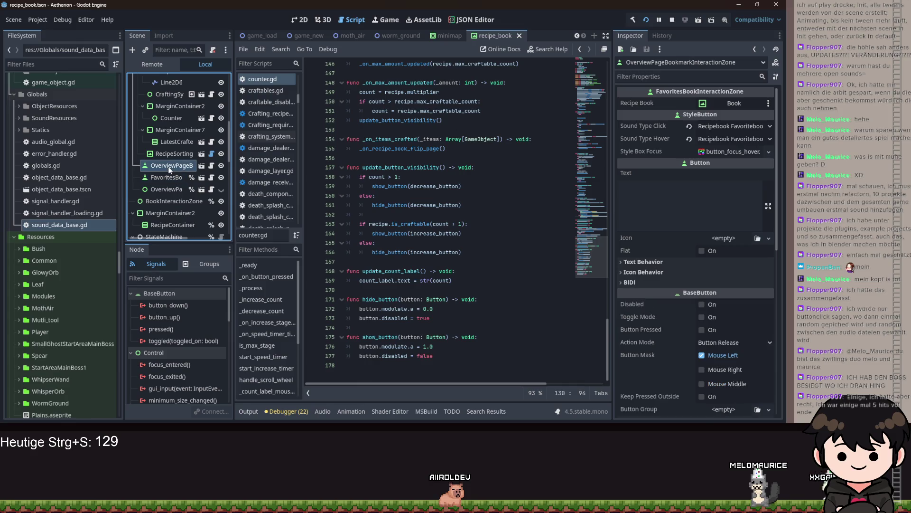
pyautogui.click(719, 126)
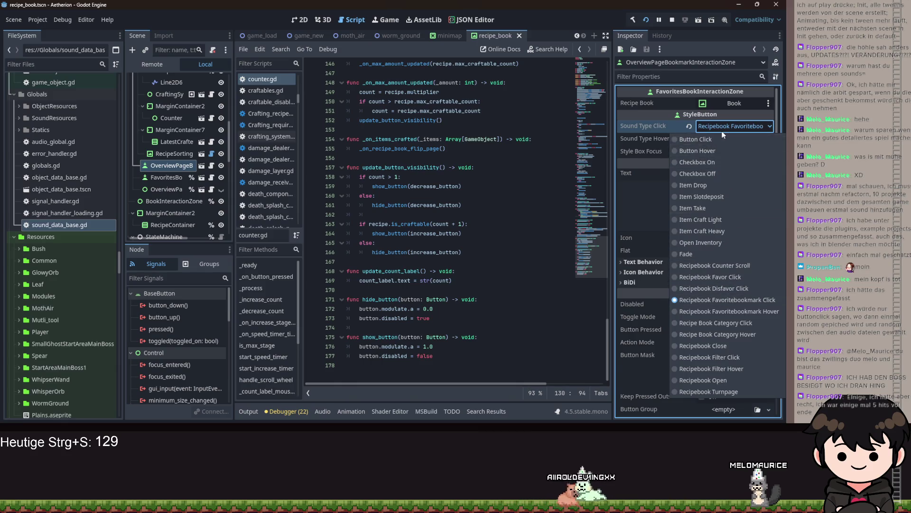
pyautogui.click(728, 299)
pyautogui.hotkey('ctrl', 's')
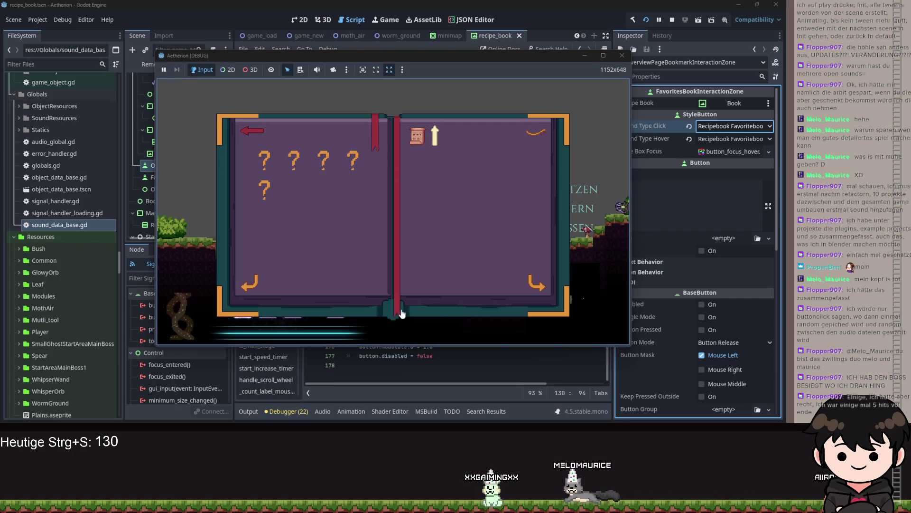
# Turn the running game's book to the REZEPT recipe page, then minimize the game.
pyautogui.click(536, 285)
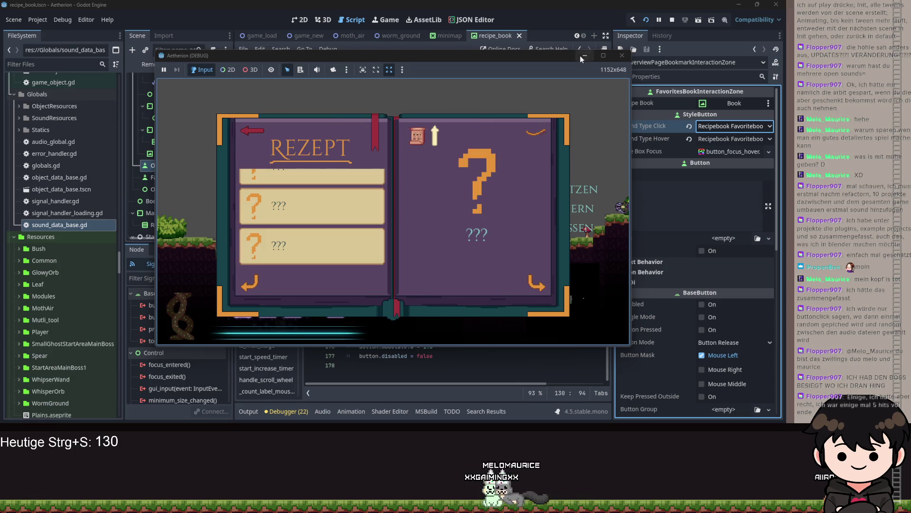
pyautogui.click(584, 55)
pyautogui.scroll(5, 199, 153)
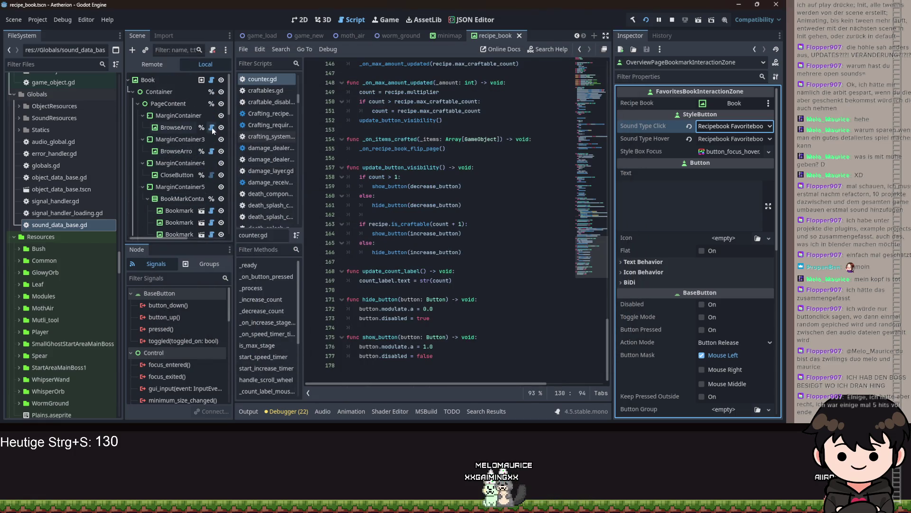
# Open browse_arrow.gd and start a new line under the left-click check.
pyautogui.click(215, 129)
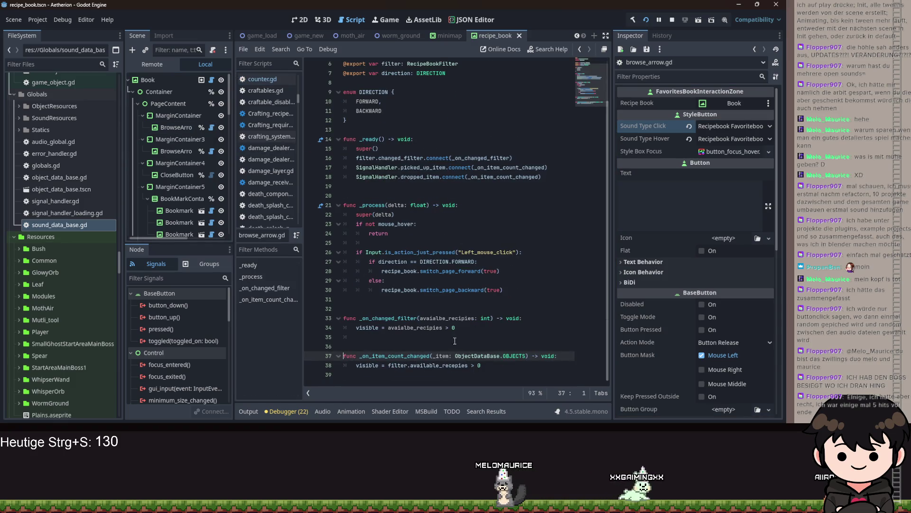
pyautogui.scroll(1, 476, 306)
pyautogui.scroll(-1, 505, 295)
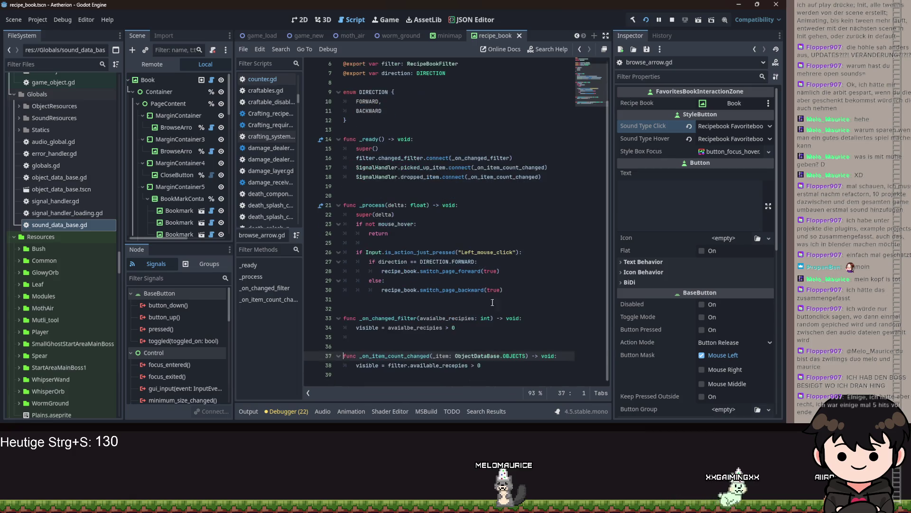
pyautogui.click(453, 271)
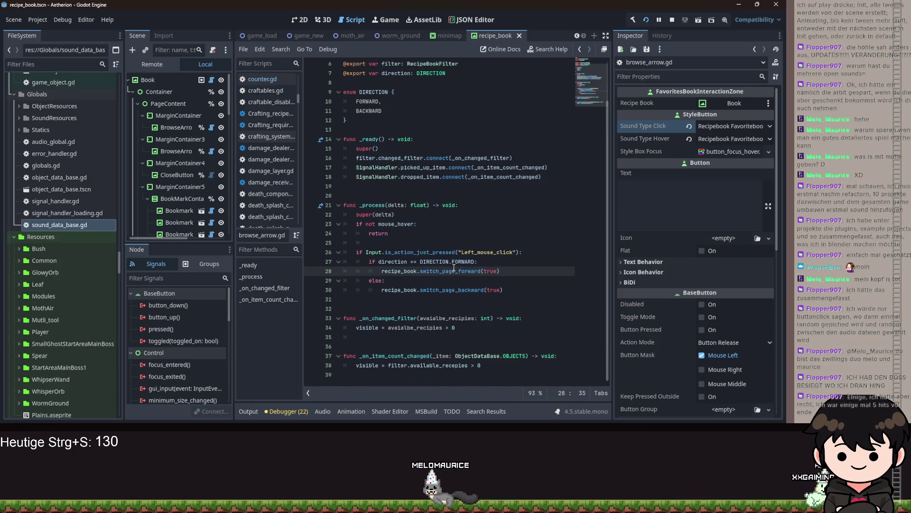
pyautogui.scroll(2, 453, 270)
pyautogui.click(485, 310)
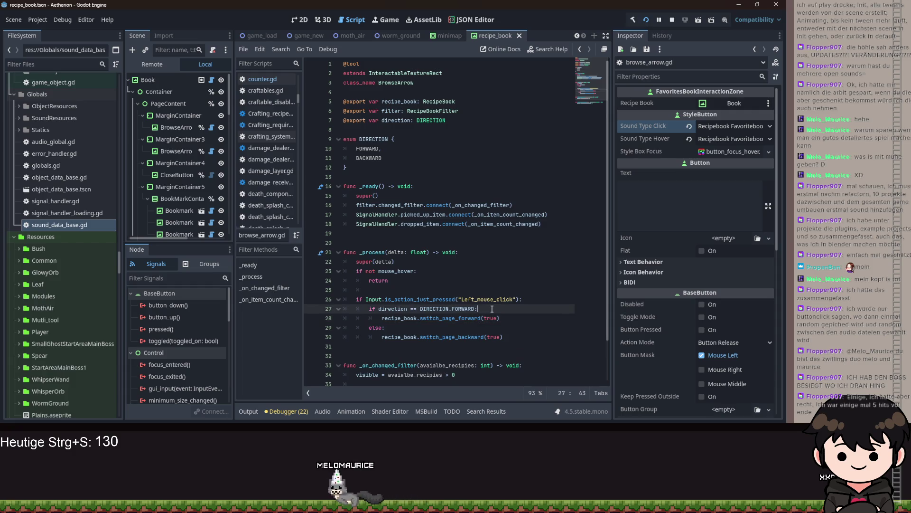
pyautogui.scroll(-1, 492, 309)
pyautogui.click(531, 271)
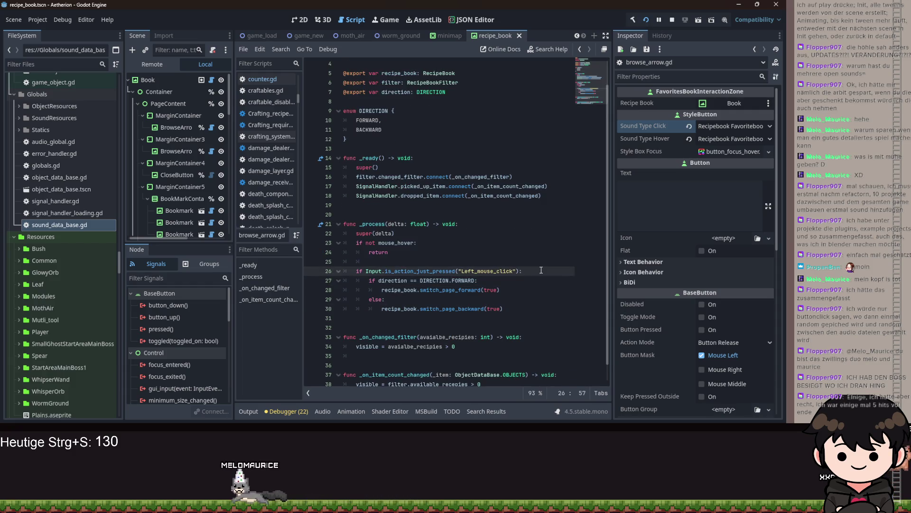
pyautogui.press('Return')
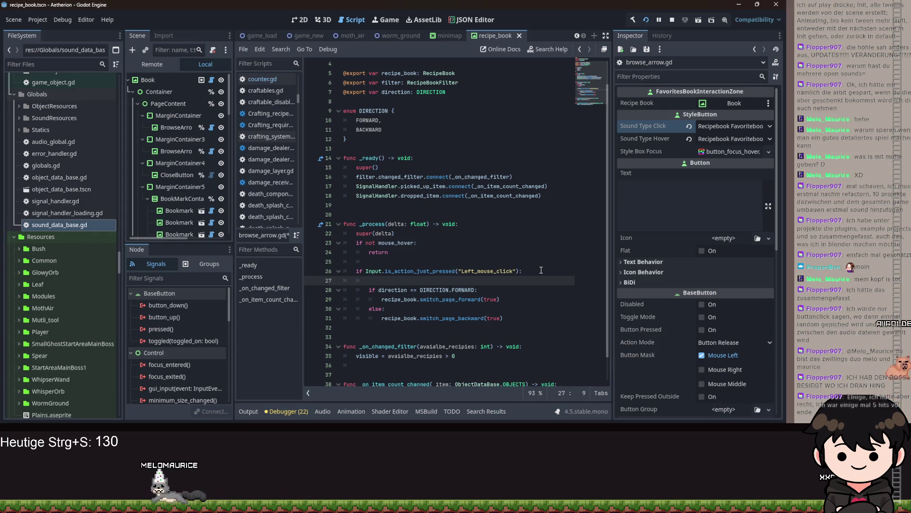
# Add SignalHandler.play_sound.emit(SoundDataBase.SOUND_TYPES.RECIPEBOOK_TURNPAGE) there and save.
pyautogui.write('Signal')
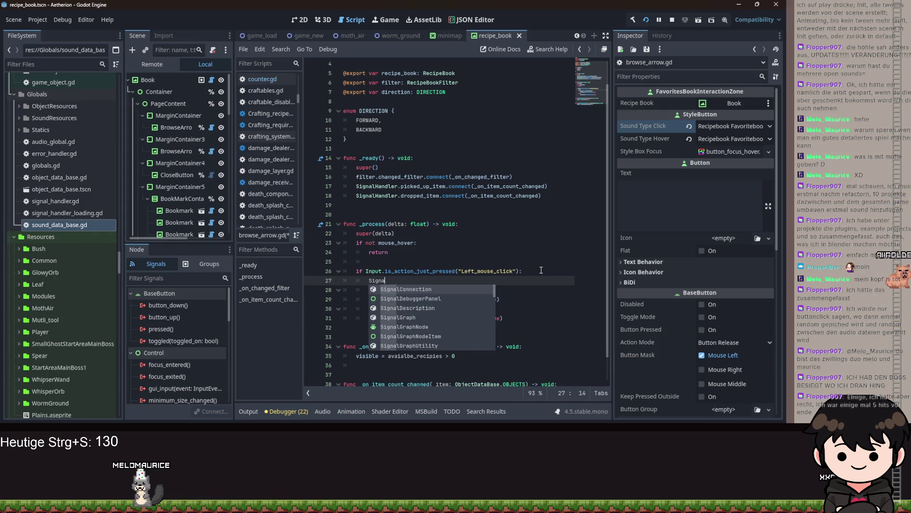
pyautogui.write('Han')
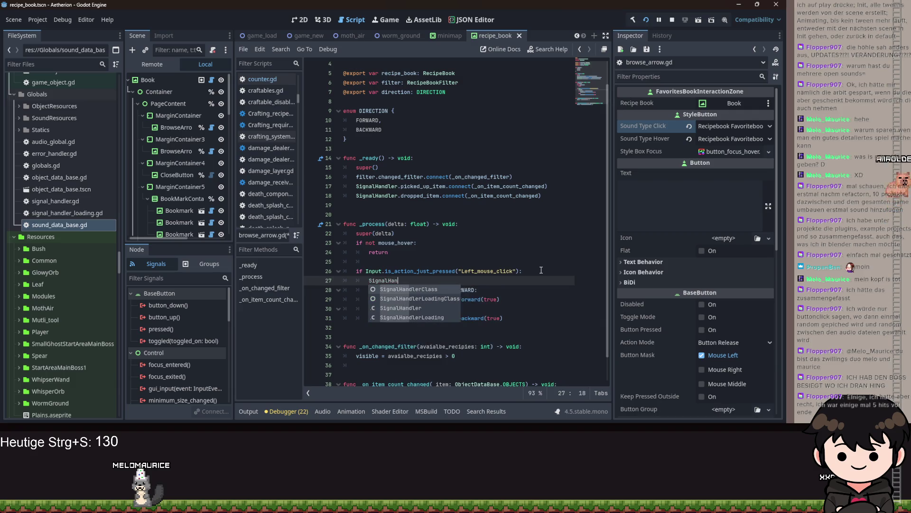
pyautogui.press('Down')
pyautogui.press('Down')
pyautogui.press('Return')
pyautogui.write('.pla')
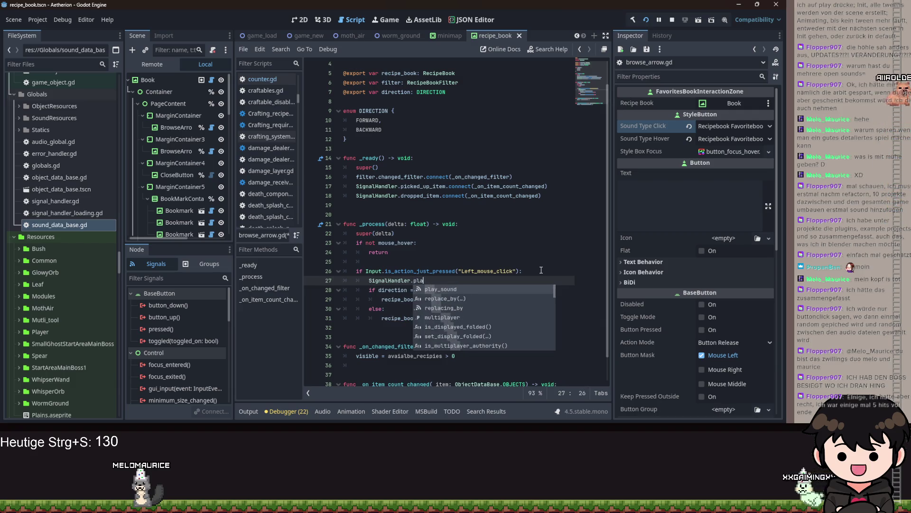
pyautogui.press('Return')
pyautogui.write('.emit(')
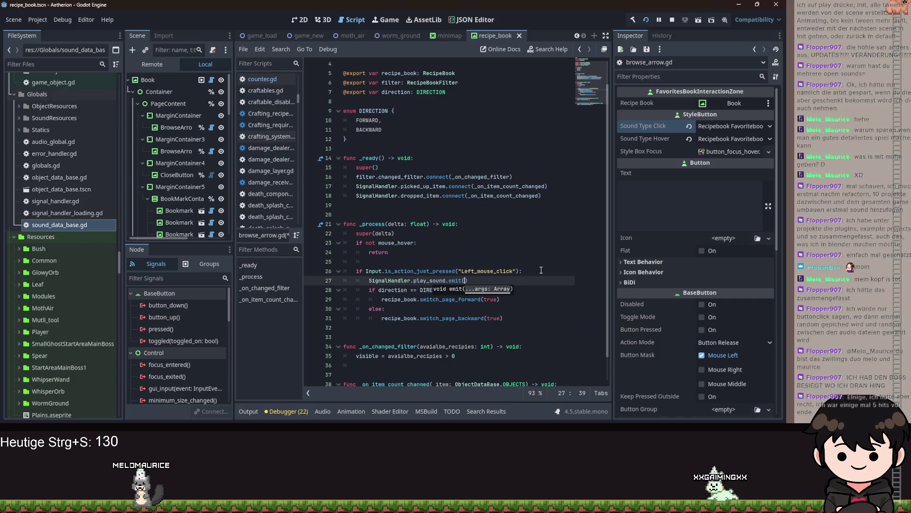
pyautogui.write('S')
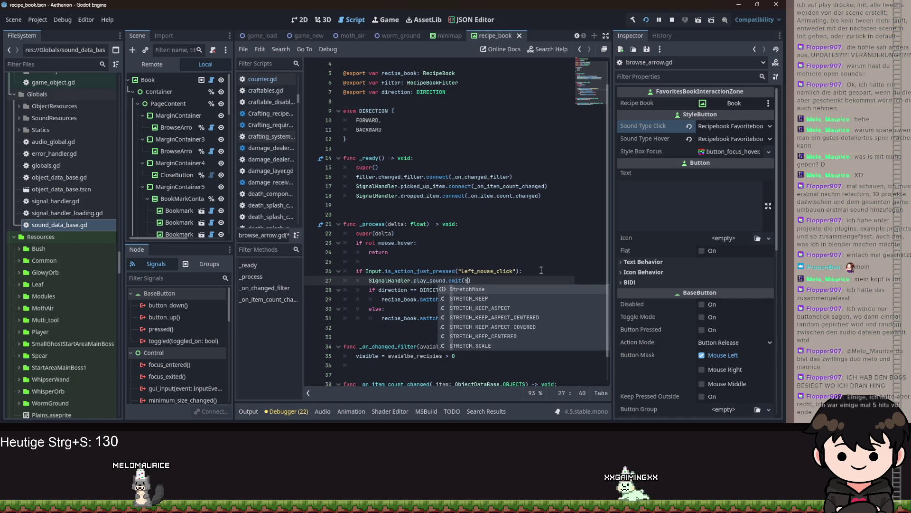
pyautogui.write('oundDataBase.')
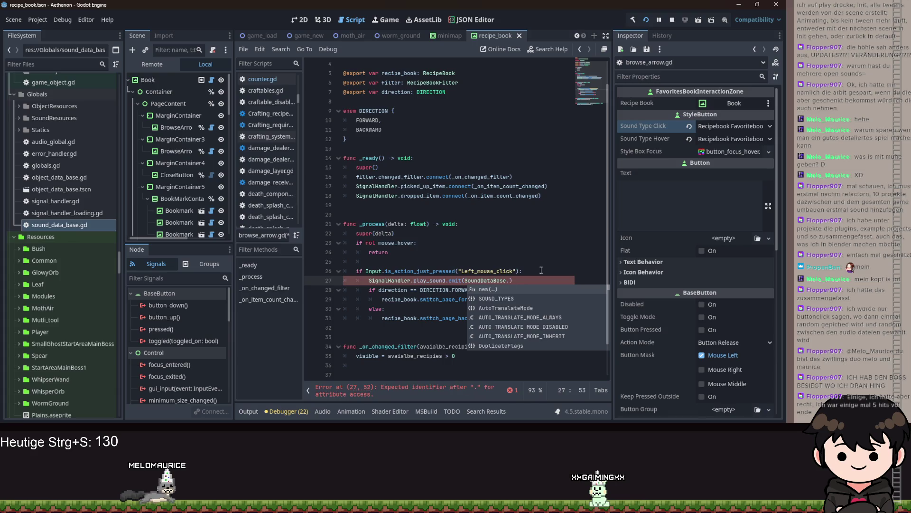
pyautogui.write('SOUND_TYPES.')
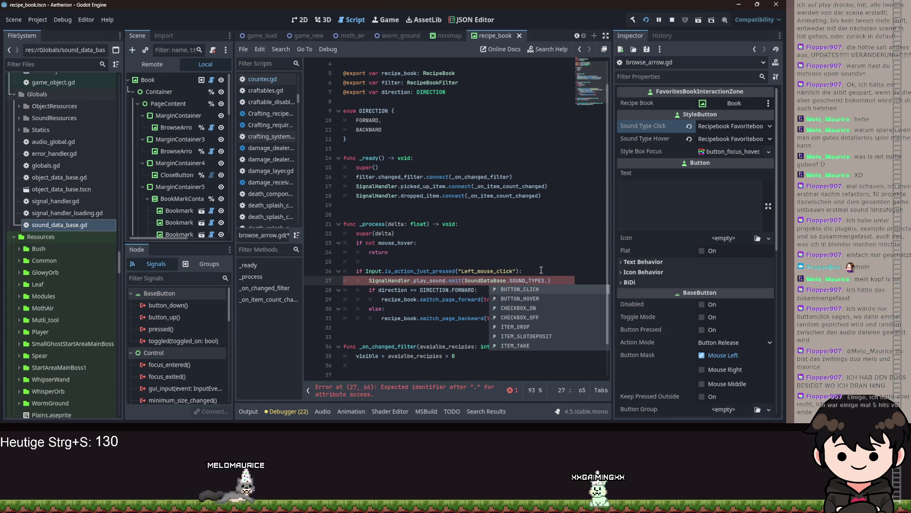
pyautogui.write('RE')
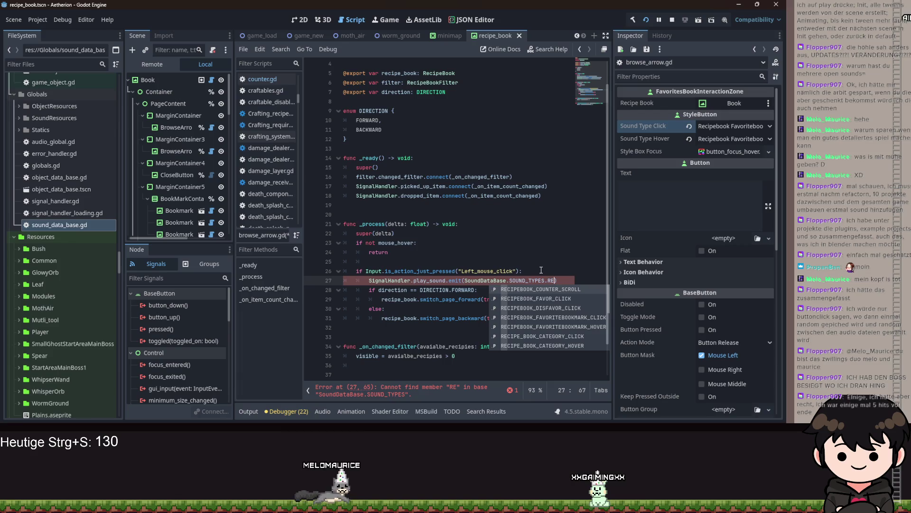
pyautogui.write('F')
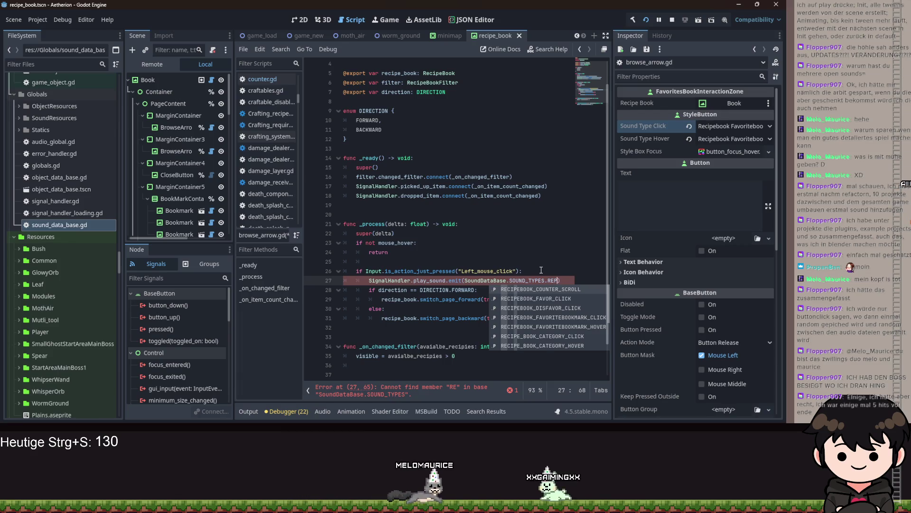
pyautogui.press('Return')
pyautogui.hotkey('ctrl', 's')
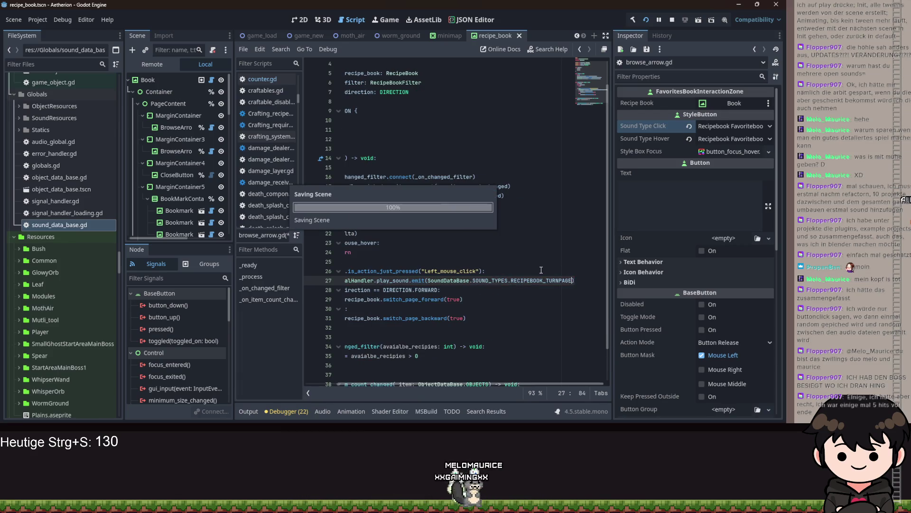
pyautogui.moveTo(423, 421)
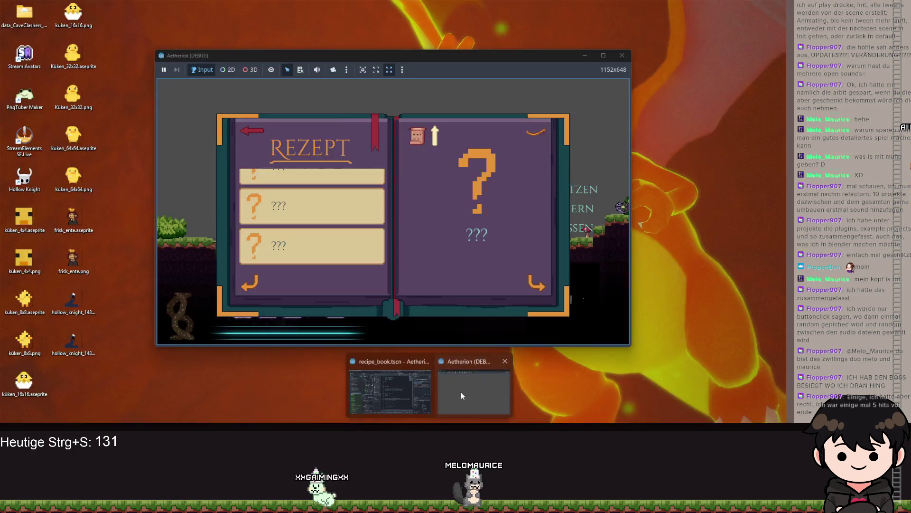
pyautogui.click(460, 391)
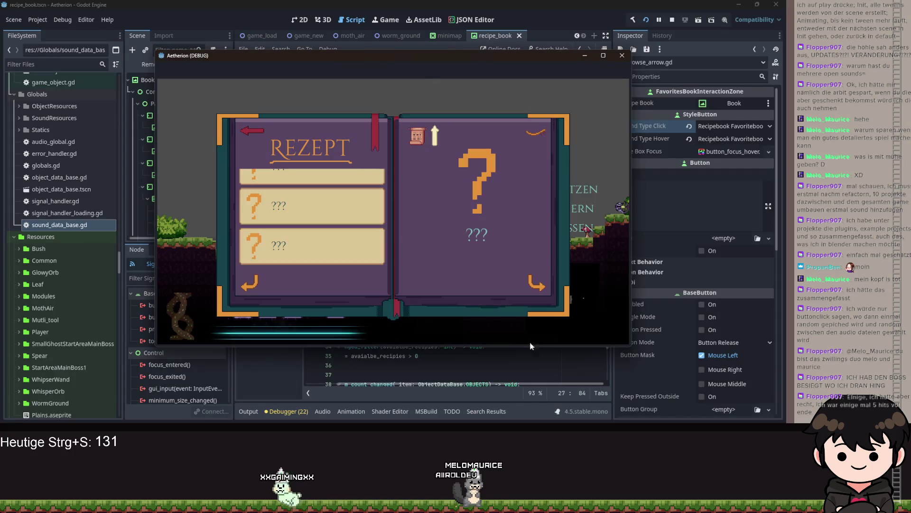
pyautogui.click(527, 287)
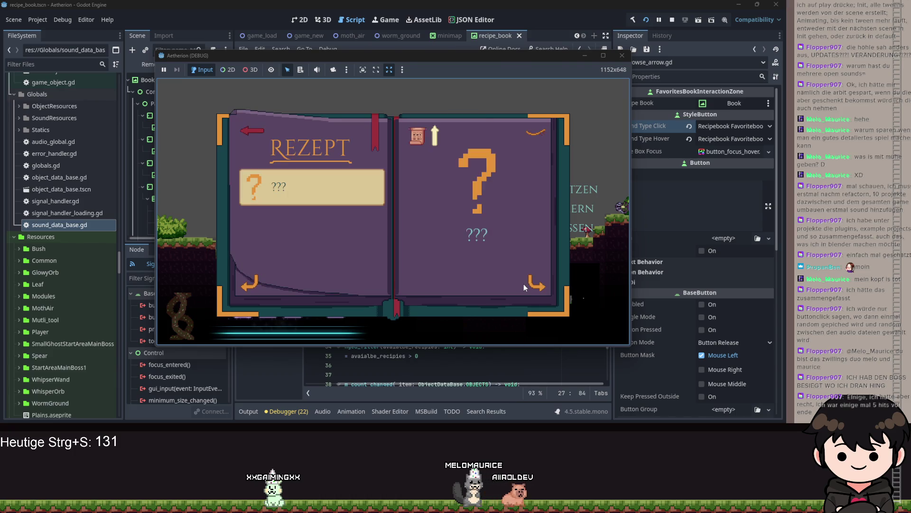
pyautogui.click(526, 286)
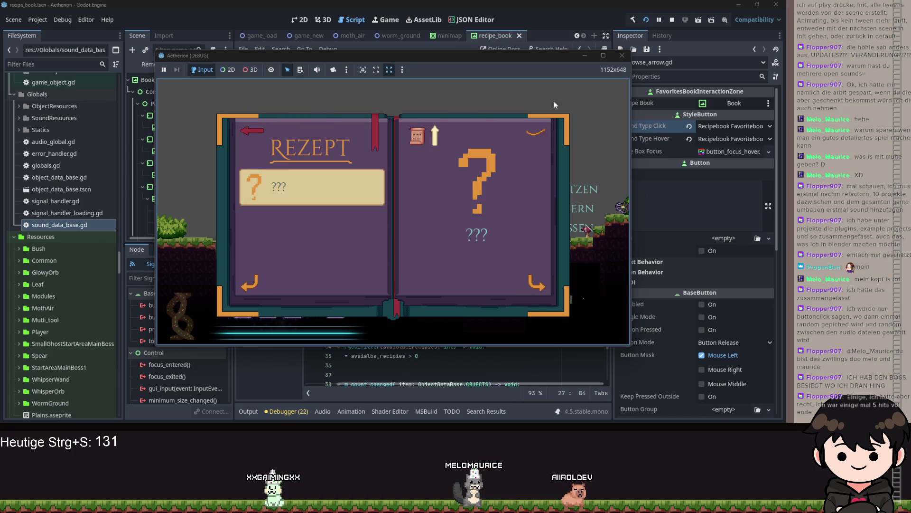
pyautogui.click(585, 57)
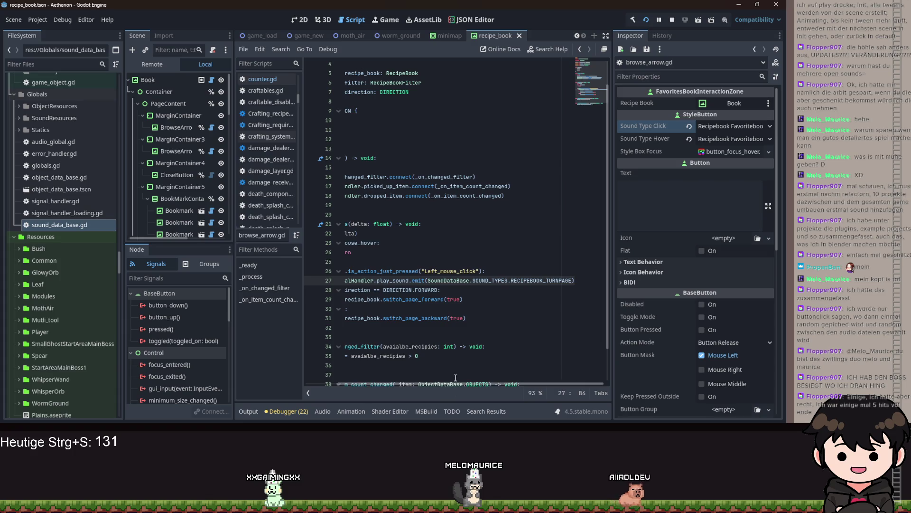
pyautogui.hscroll(-3, 454, 384)
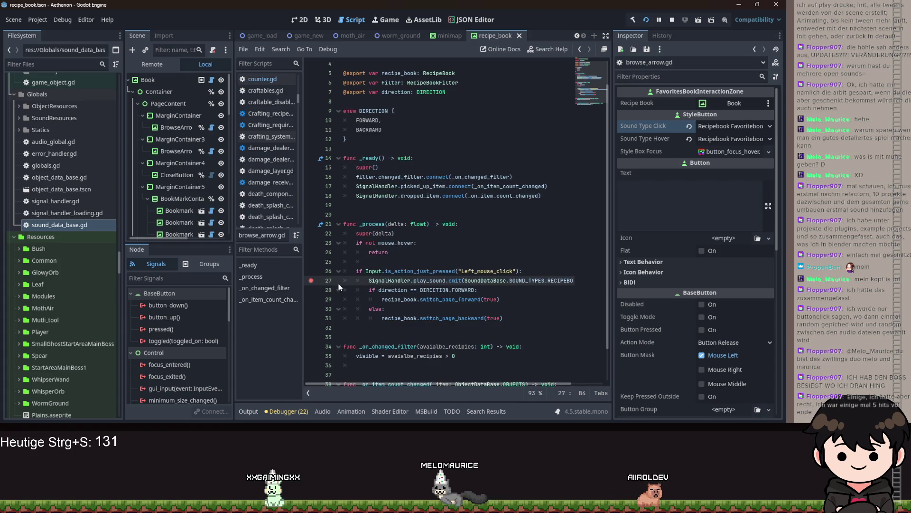
pyautogui.click(493, 242)
pyautogui.hotkey('ctrl', 's')
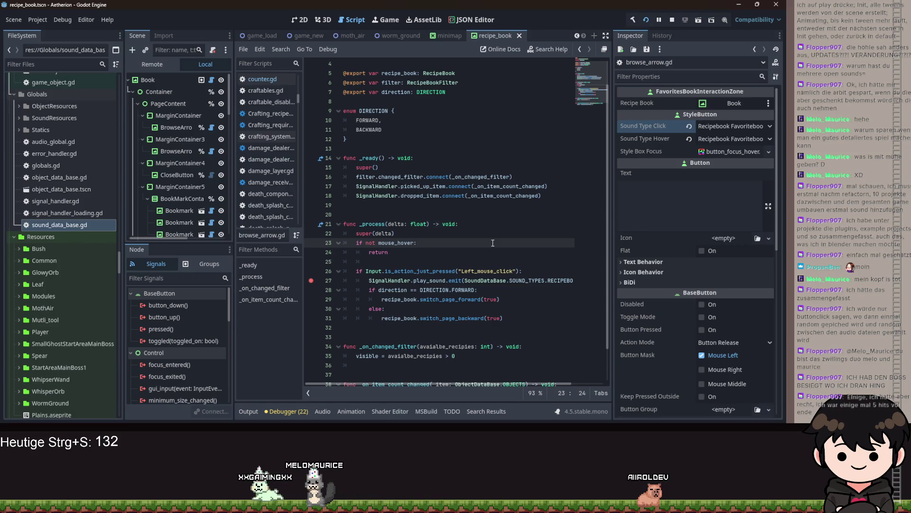
pyautogui.press('F5')
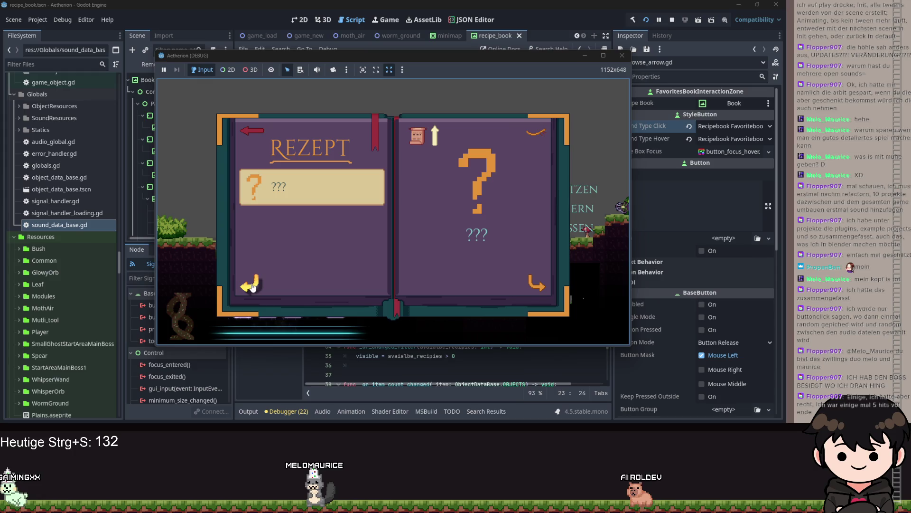
pyautogui.click(251, 283)
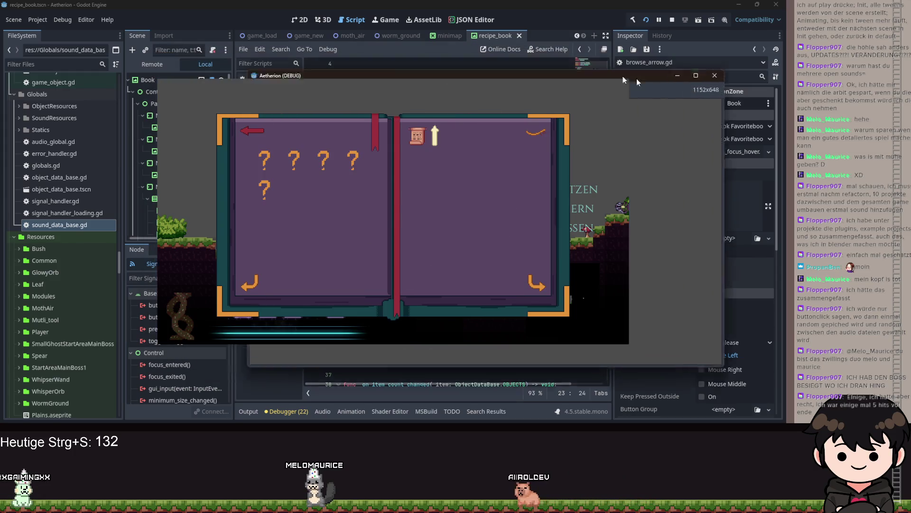
pyautogui.click(622, 55)
pyautogui.click(454, 280)
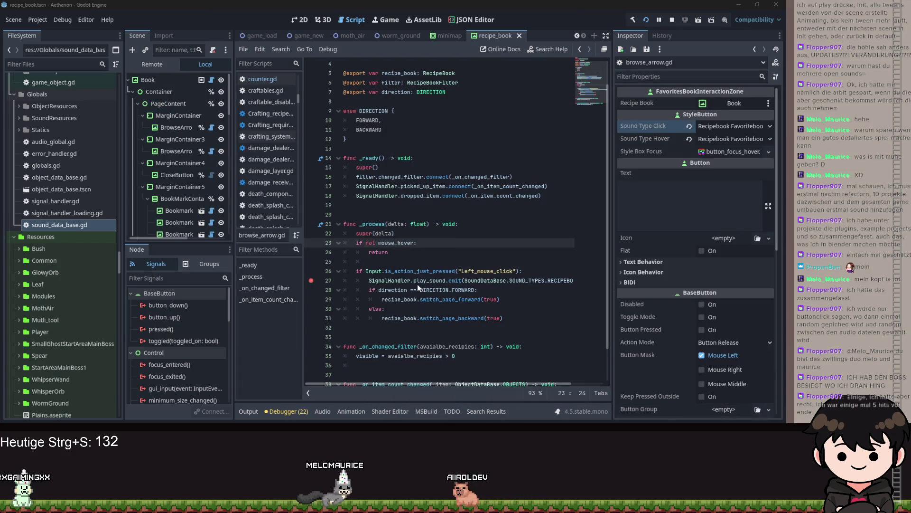
# Review the RECIPEBOOK_TURNPAGE emit in browse_arrow.gd's left-click branch around lines 24-25 and save.
pyautogui.click(383, 268)
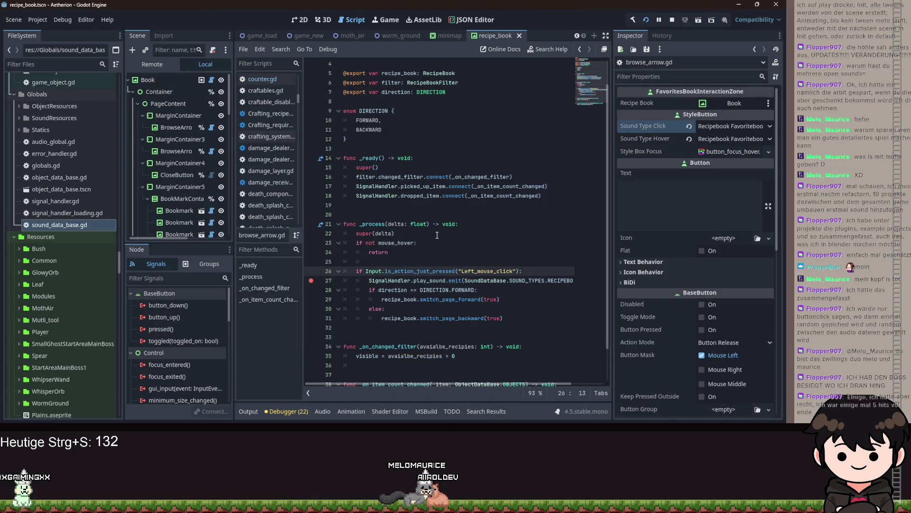
pyautogui.scroll(1, 436, 236)
pyautogui.scroll(-2, 451, 204)
pyautogui.click(467, 217)
pyautogui.hotkey('ctrl', 's')
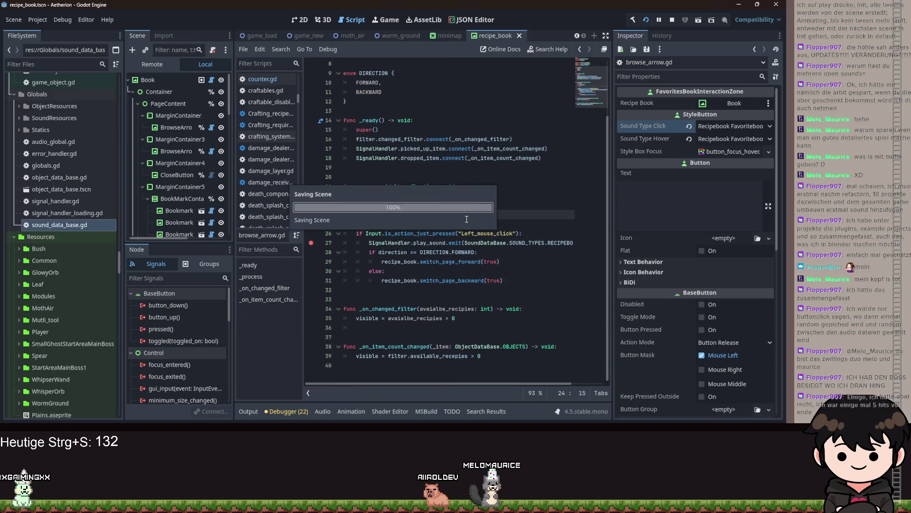
pyautogui.press('Down')
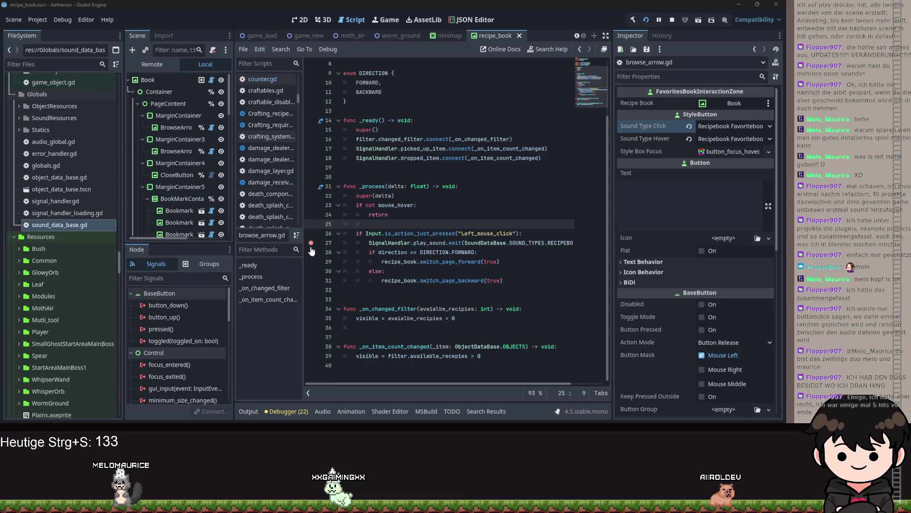
pyautogui.keyDown('shift'); pyautogui.click(345, 242); pyautogui.keyUp('shift')
pyautogui.scroll(-4, 190, 184)
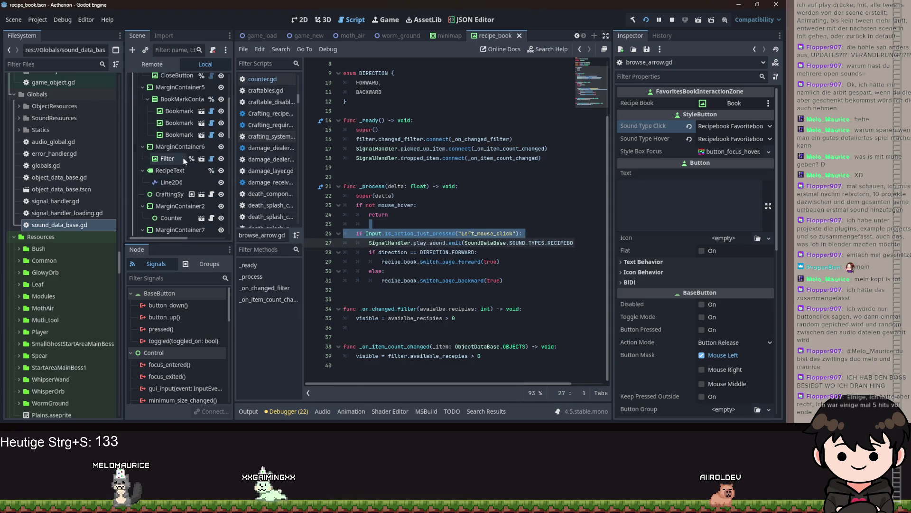
# Open recipe_book_filter.gd and add an empty line inside _on_mouse_entered.
pyautogui.click(211, 158)
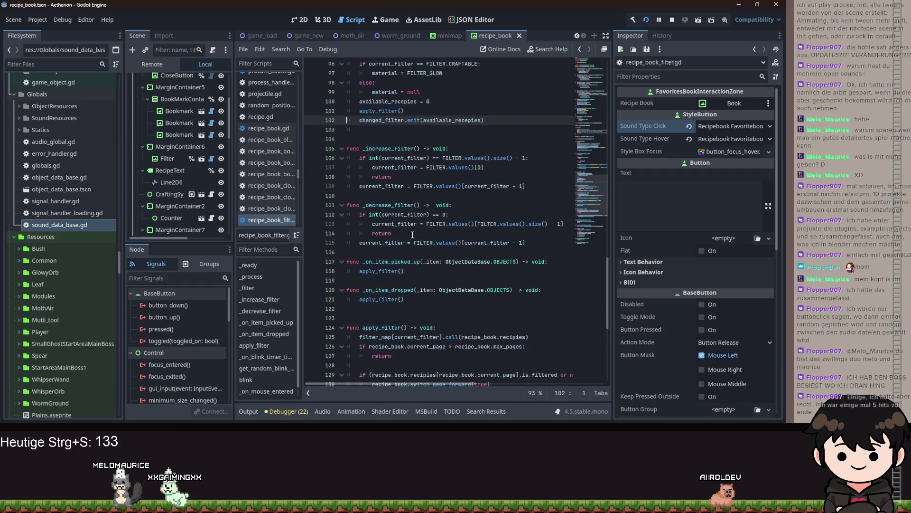
pyautogui.scroll(8, 422, 233)
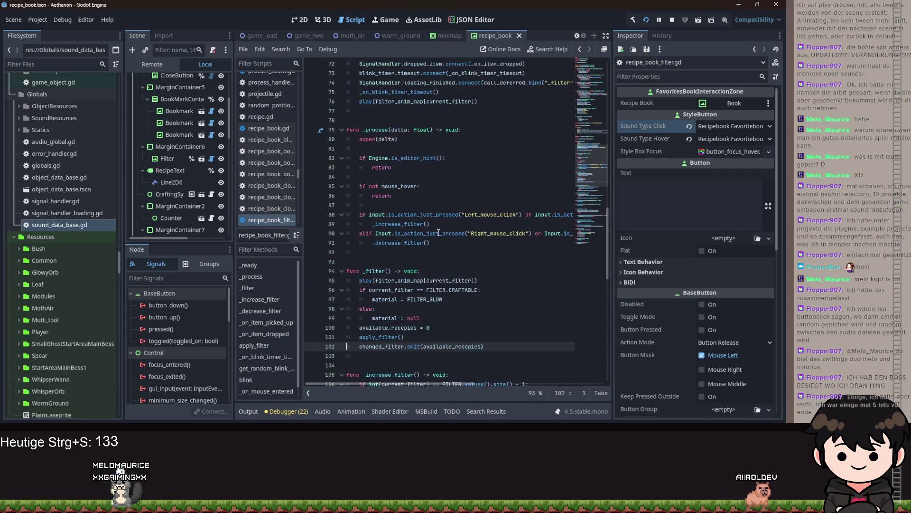
pyautogui.scroll(5, 438, 233)
pyautogui.scroll(-17, 437, 238)
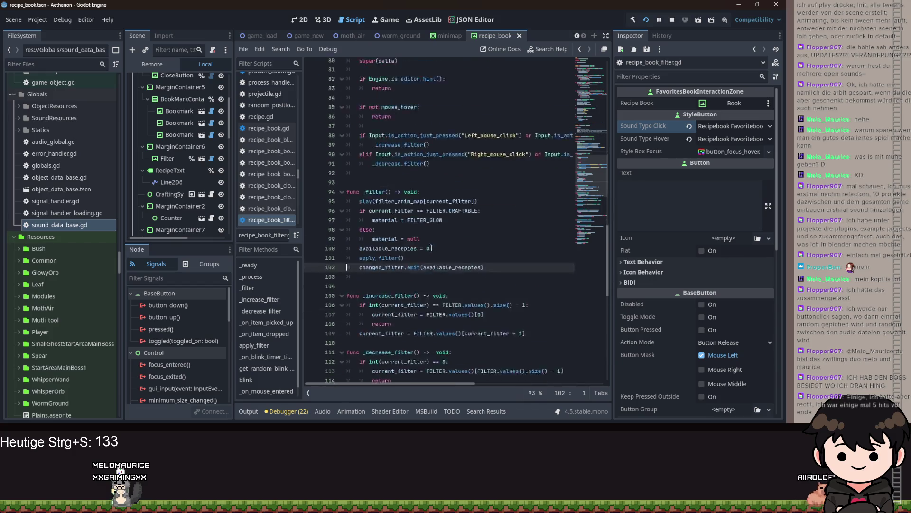
pyautogui.scroll(-5, 436, 248)
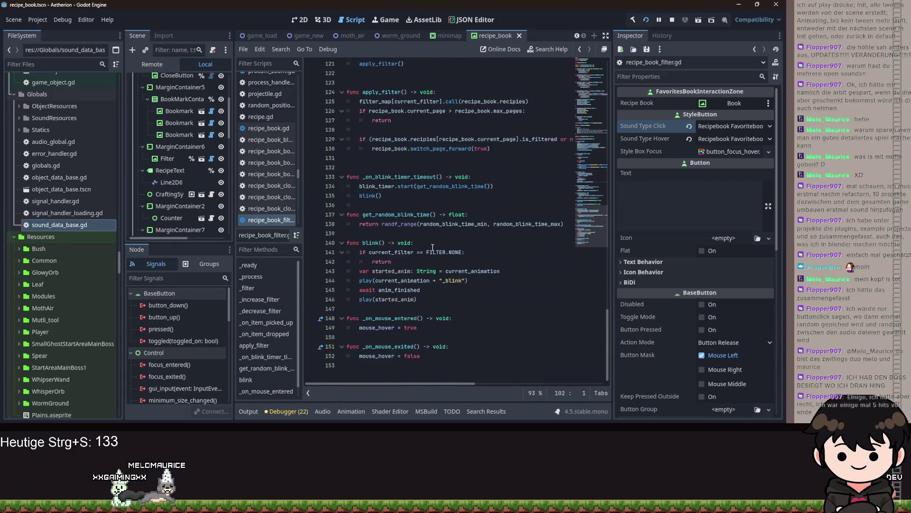
pyautogui.click(454, 318)
pyautogui.press('Return')
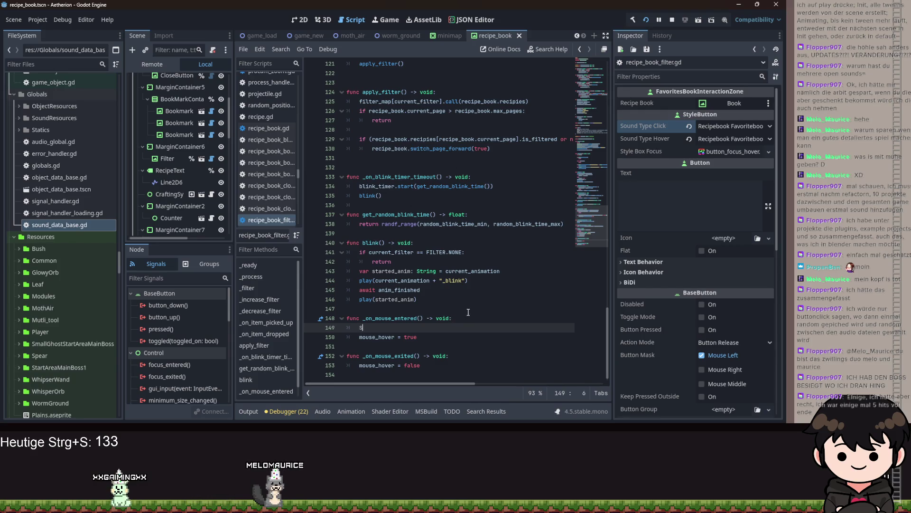
# Write SignalHandler.play_sound.emit(SoundDataBase.SOUND_TYPES.RECIPEBOOK_FILTER_HOVER) using autocomplete.
pyautogui.write('ignal')
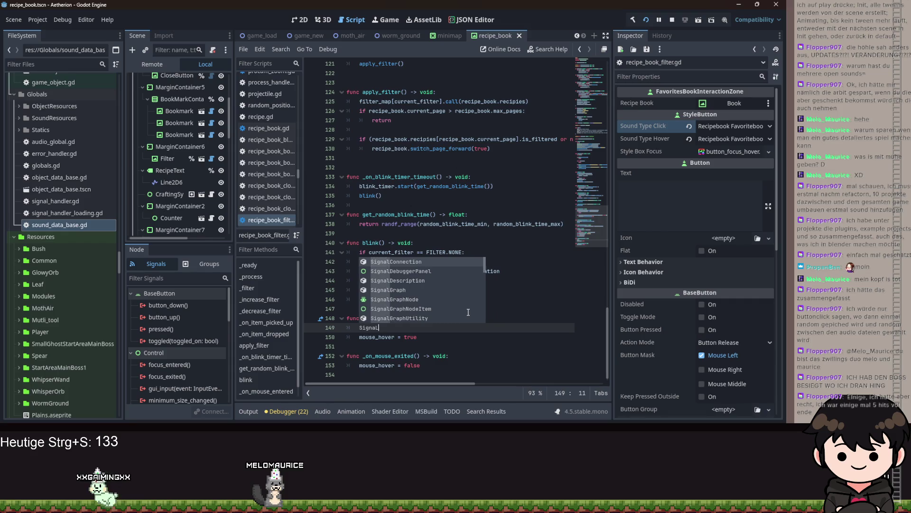
pyautogui.write('han')
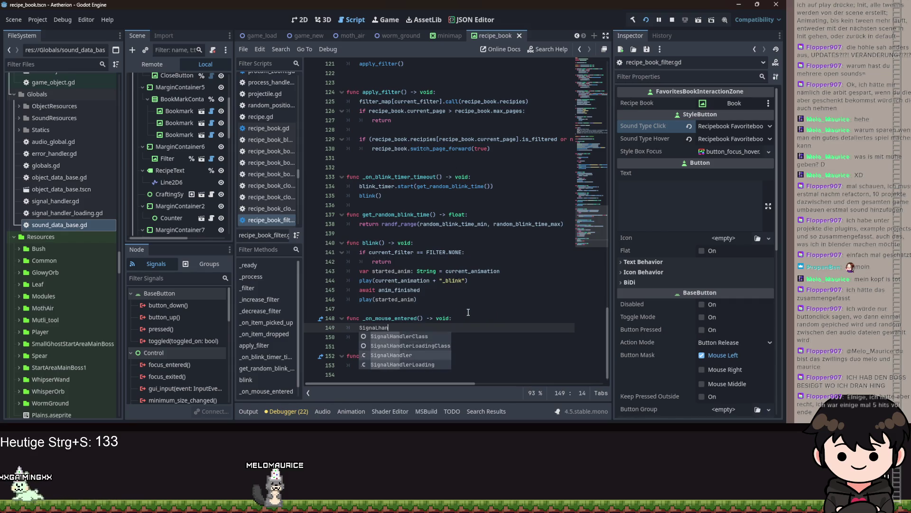
pyautogui.press('Return')
pyautogui.write('.play_sound.e')
pyautogui.press('Return')
pyautogui.write('ou')
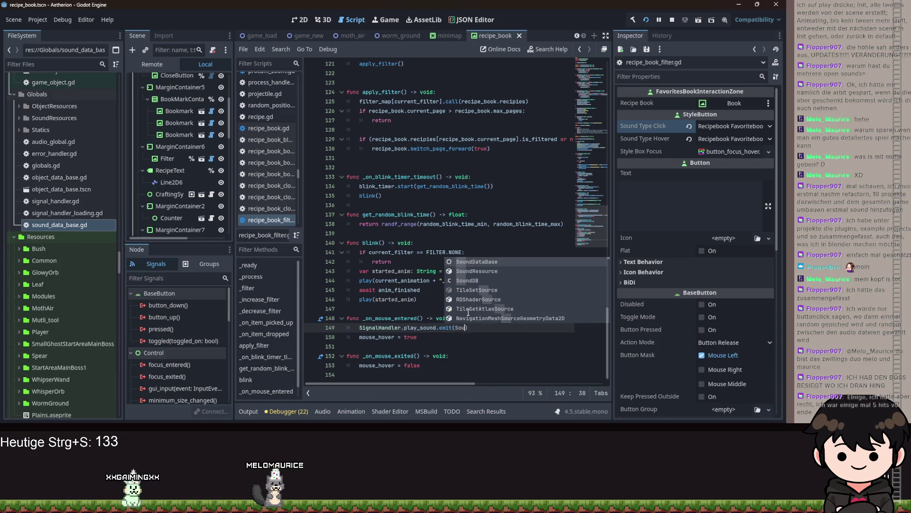
pyautogui.press('Return')
pyautogui.write('.')
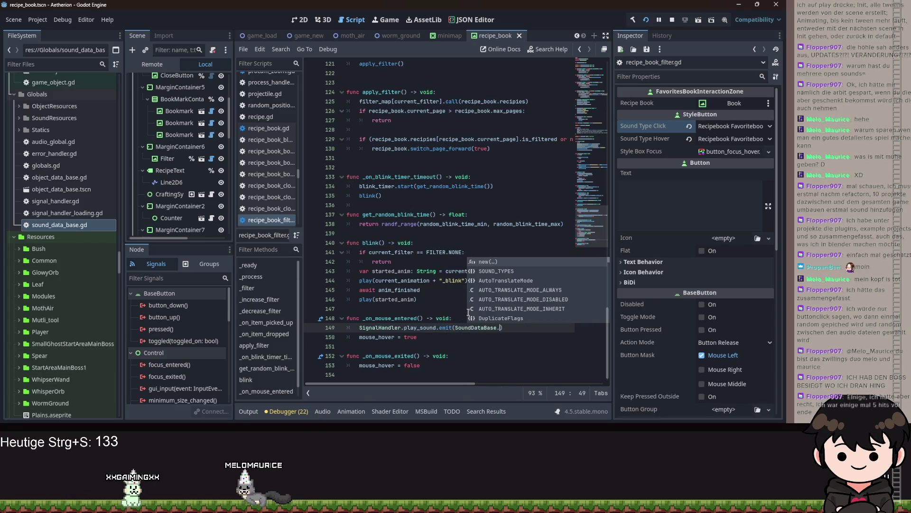
pyautogui.press('Down')
pyautogui.press('Return')
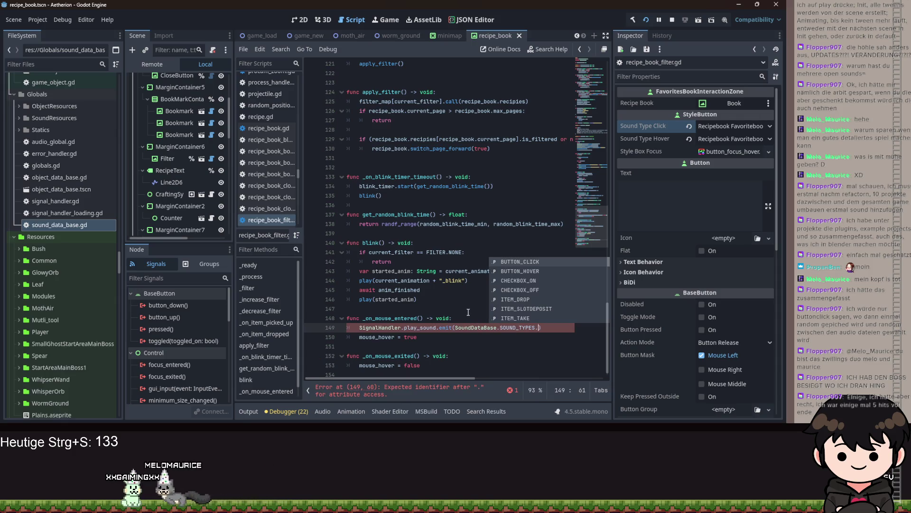
pyautogui.write('RECIPEBOOK_FILT')
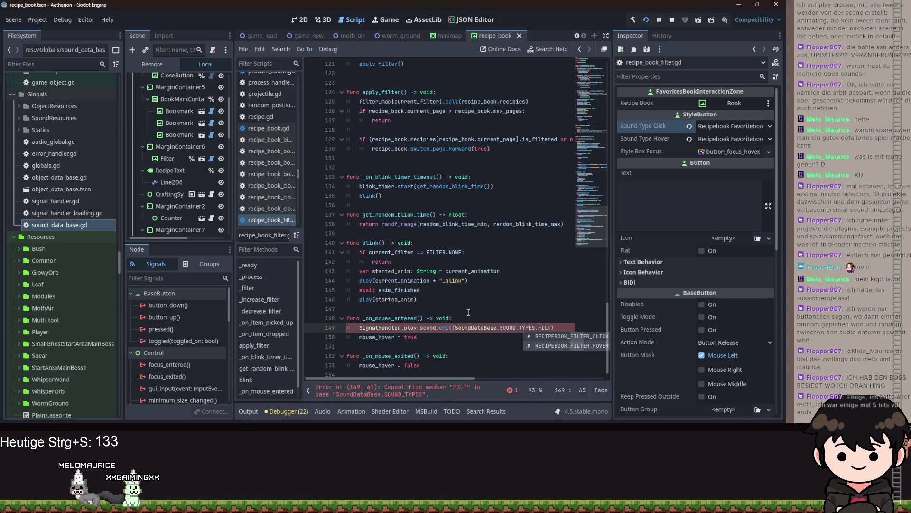
pyautogui.press('Return')
pyautogui.scroll(5, 455, 349)
pyautogui.hscroll(-3, 459, 378)
pyautogui.scroll(10, 465, 309)
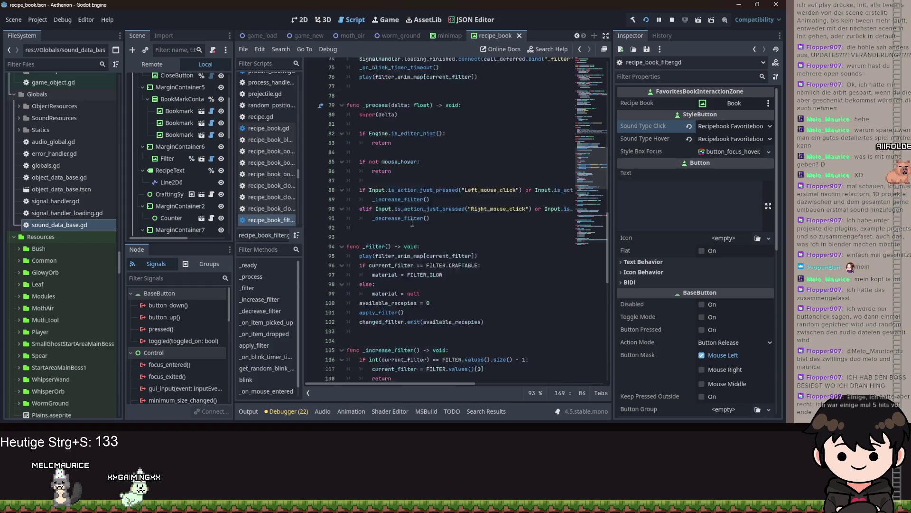
pyautogui.scroll(14, 415, 224)
pyautogui.scroll(5, 421, 226)
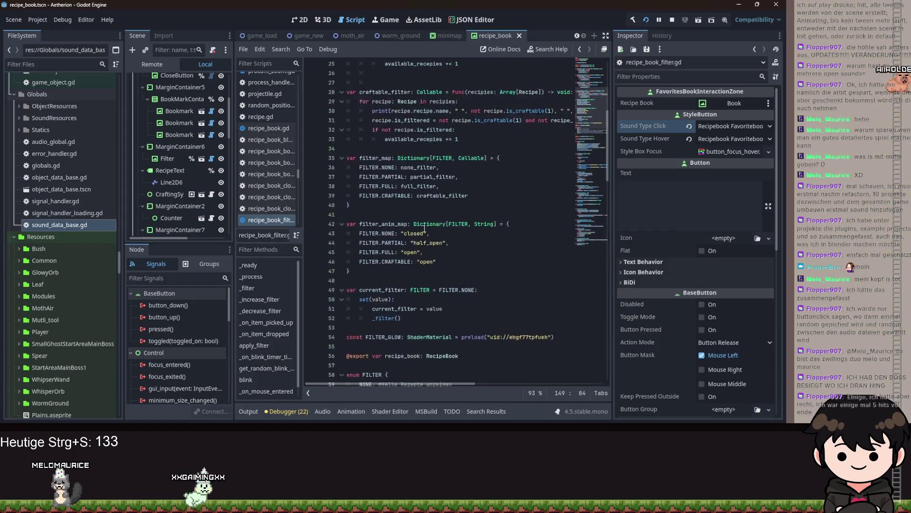
pyautogui.scroll(-13, 424, 228)
pyautogui.scroll(-8, 427, 230)
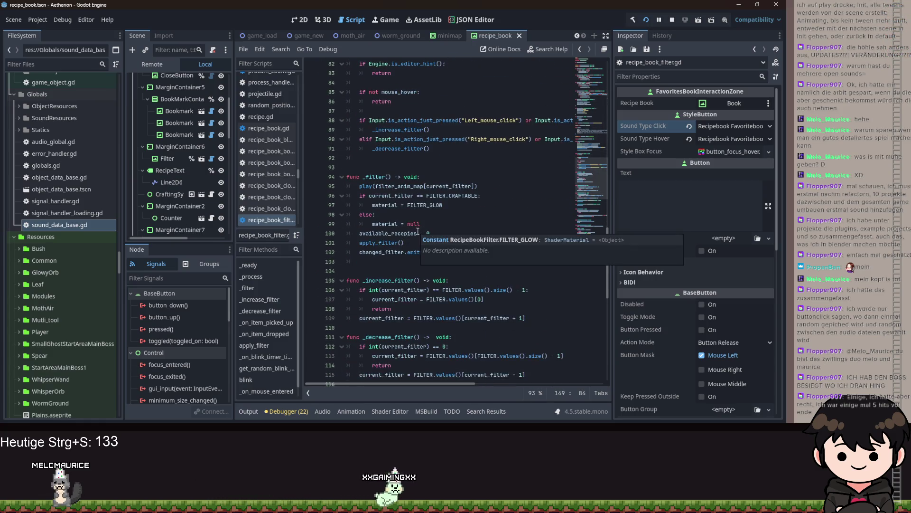
pyautogui.scroll(-2, 408, 176)
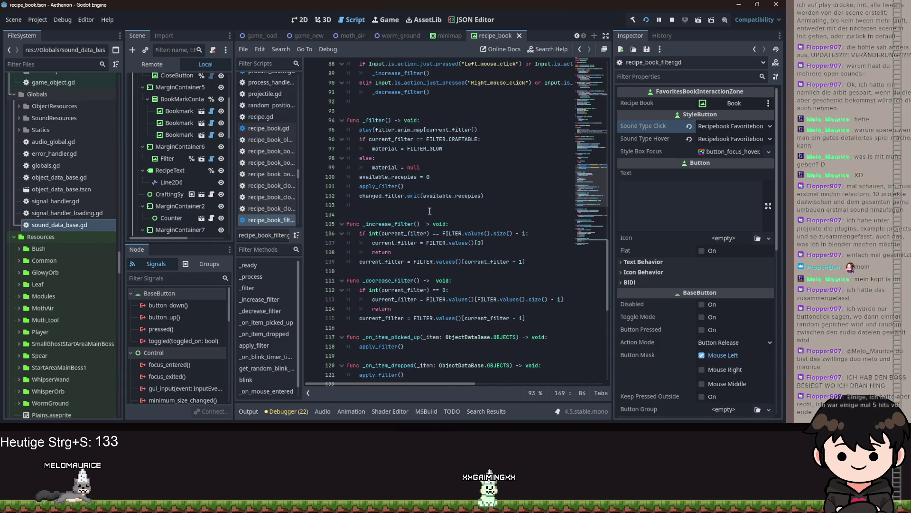
pyautogui.scroll(20, 429, 211)
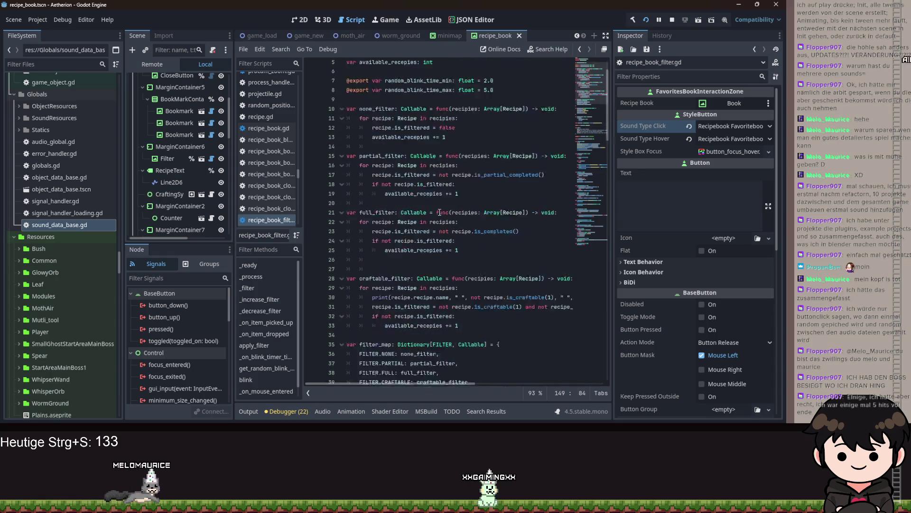
pyautogui.scroll(-7, 439, 211)
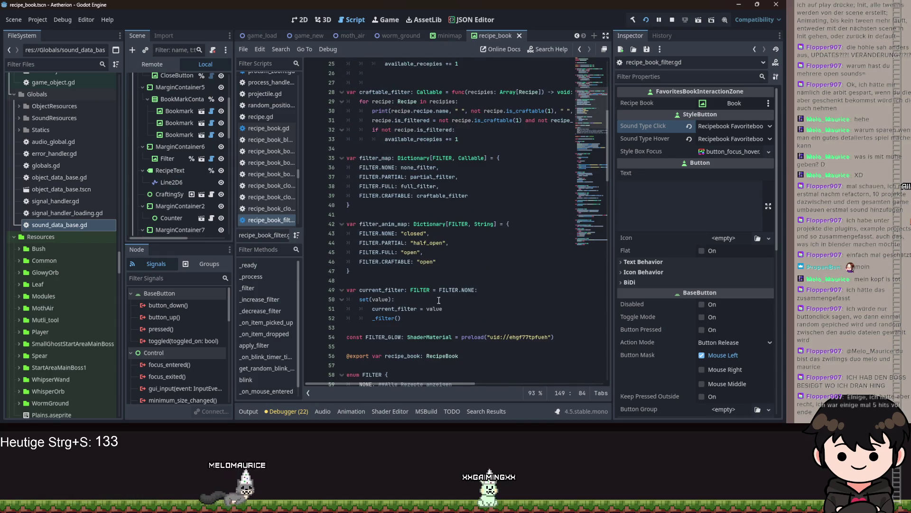
pyautogui.click(425, 301)
pyautogui.scroll(-11, 436, 289)
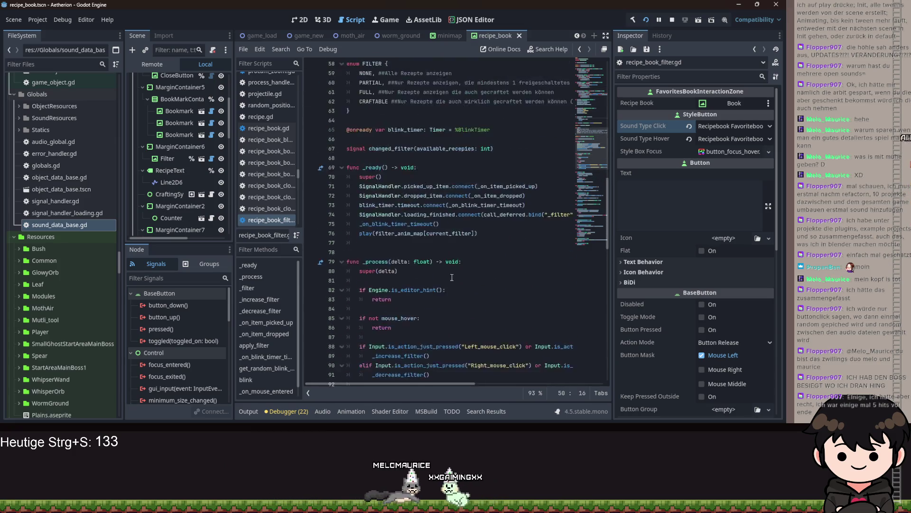
pyautogui.scroll(-7, 453, 277)
pyautogui.click(418, 214)
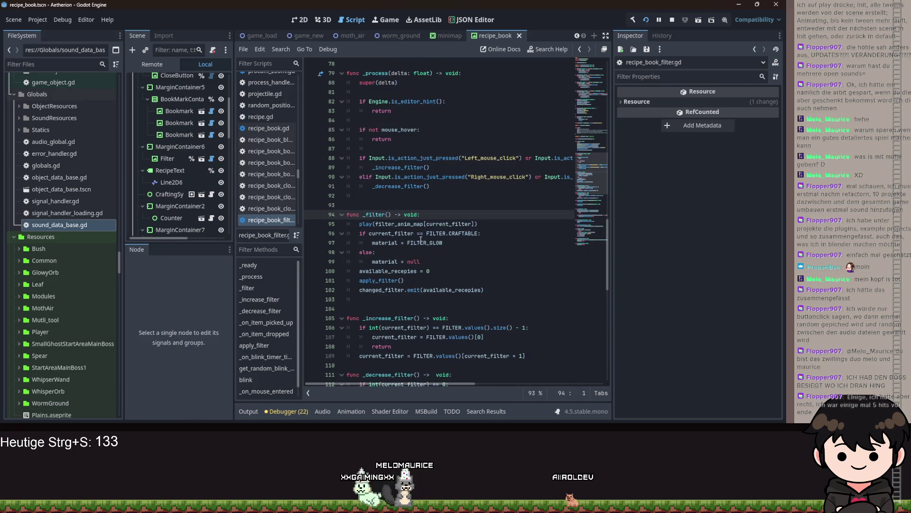
pyautogui.click(477, 210)
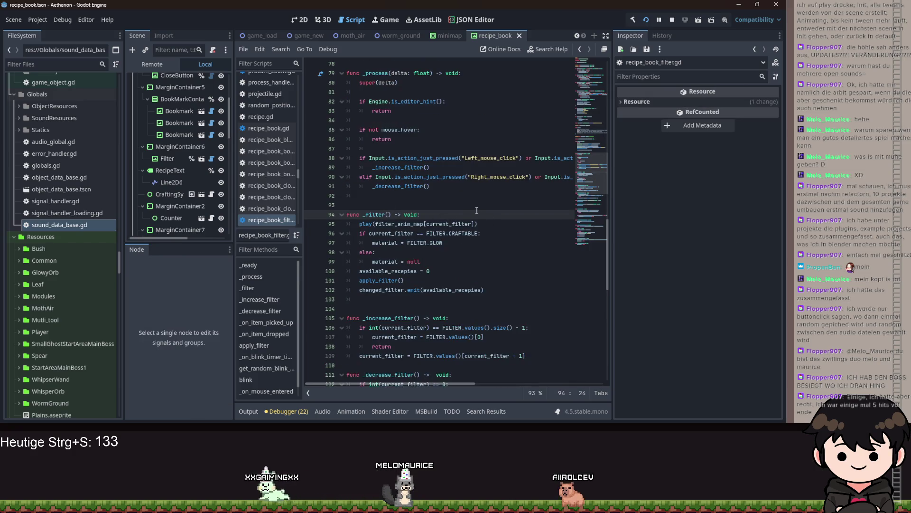
# Start a SignalHandler.play_sound.emit call on a new first line of _filter.
pyautogui.press('Return')
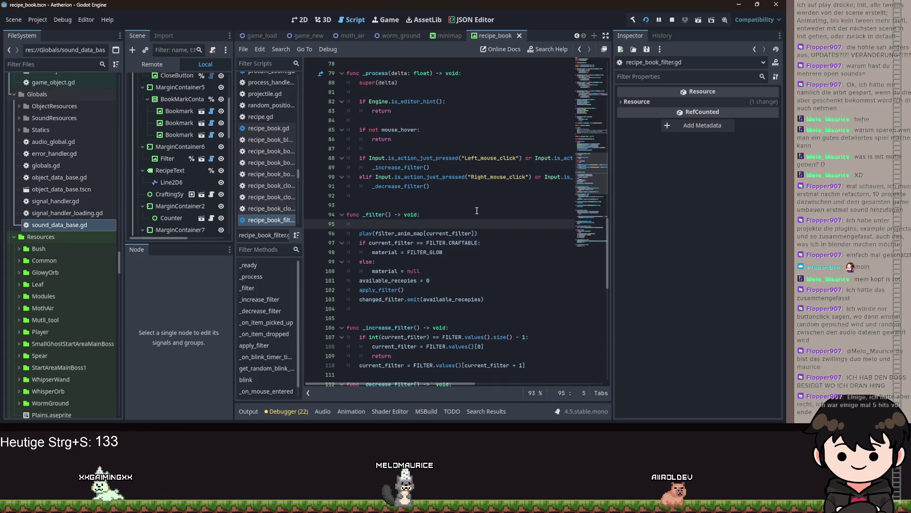
pyautogui.write('SignalHan')
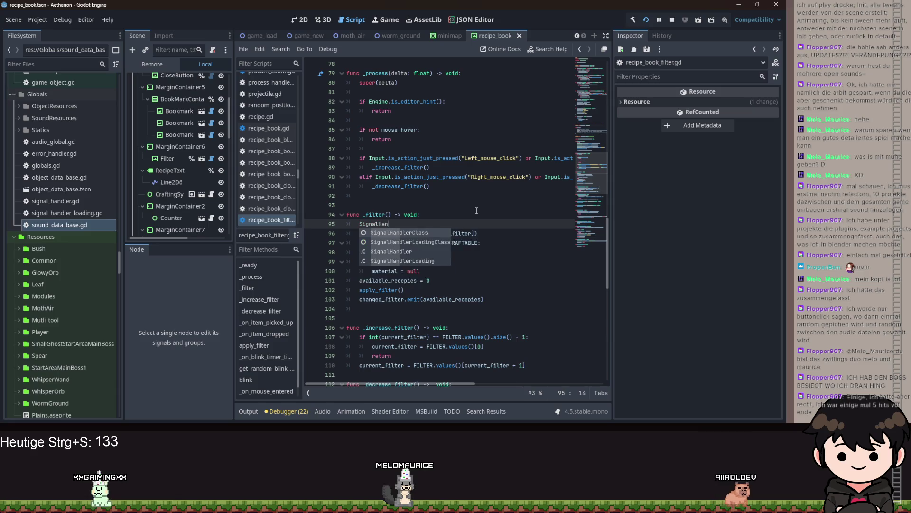
pyautogui.press('Down')
pyautogui.press('Down')
pyautogui.press('Return')
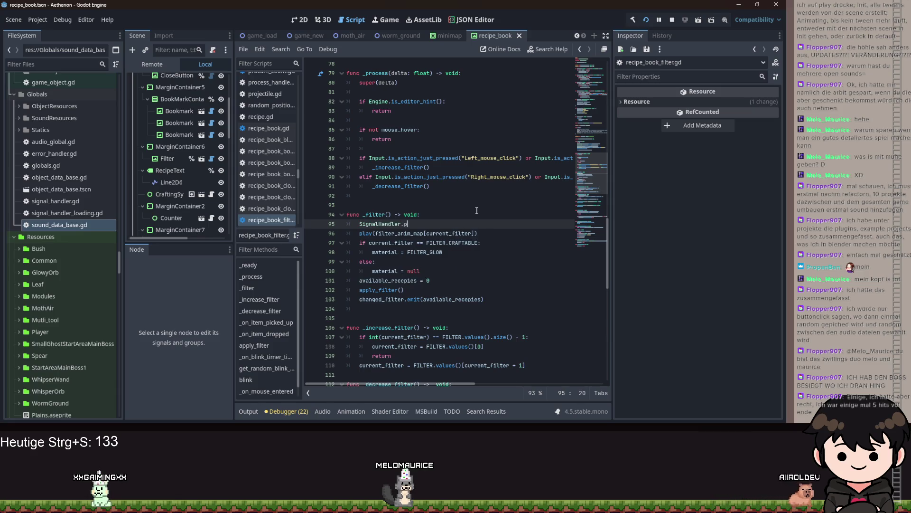
pyautogui.press('Return')
pyautogui.write('.em')
pyautogui.press('Return')
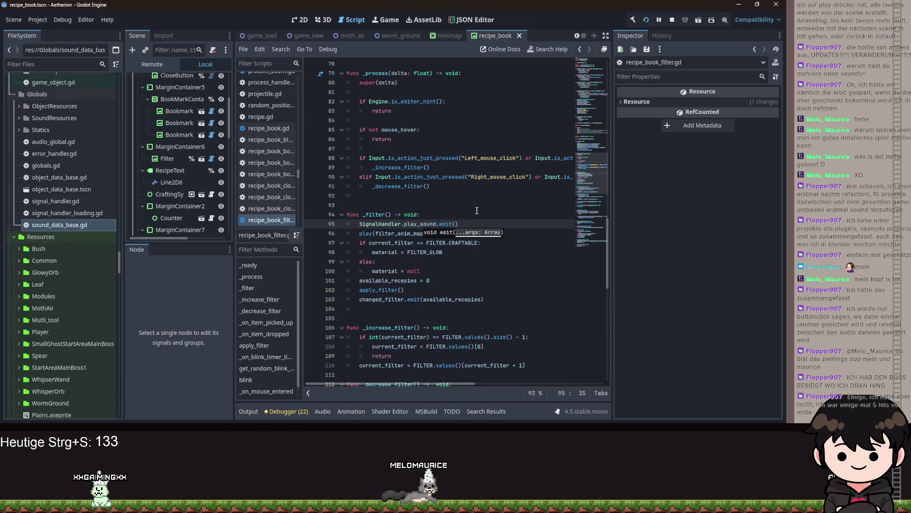
# Pass SoundDataBase.SOUND_TYPES.RECIPEBOOK_FILTER_CLICK as the emit argument and save.
pyautogui.write('oudn')
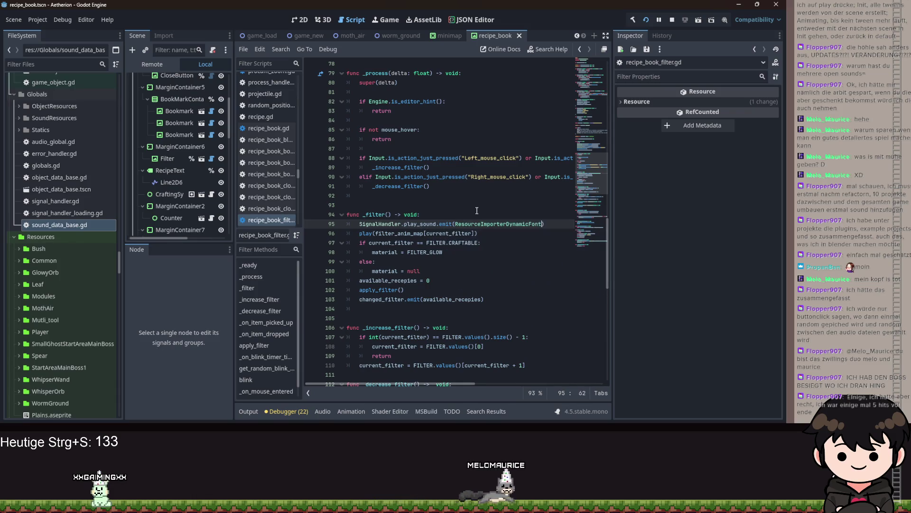
pyautogui.press('BackSpace')
pyautogui.write('D')
pyautogui.press('Return')
pyautogui.write('.')
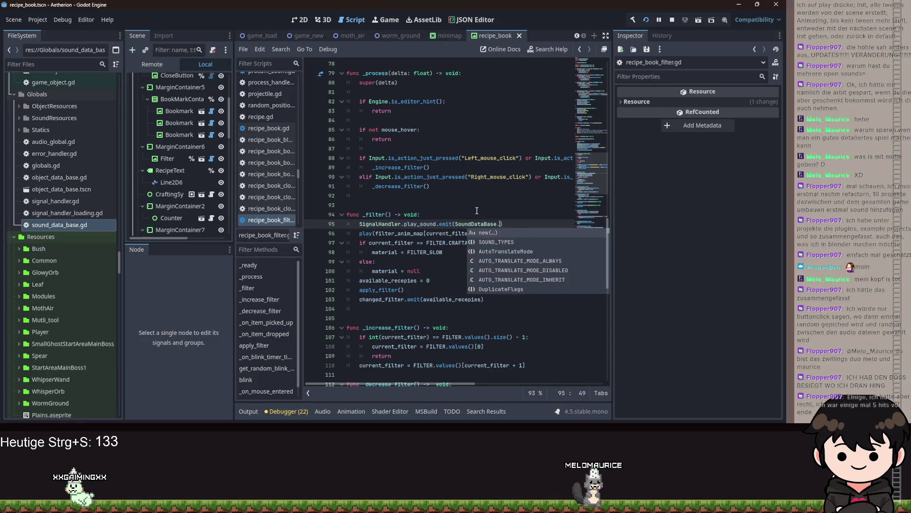
pyautogui.write('S')
pyautogui.press('Return')
pyautogui.write('.F')
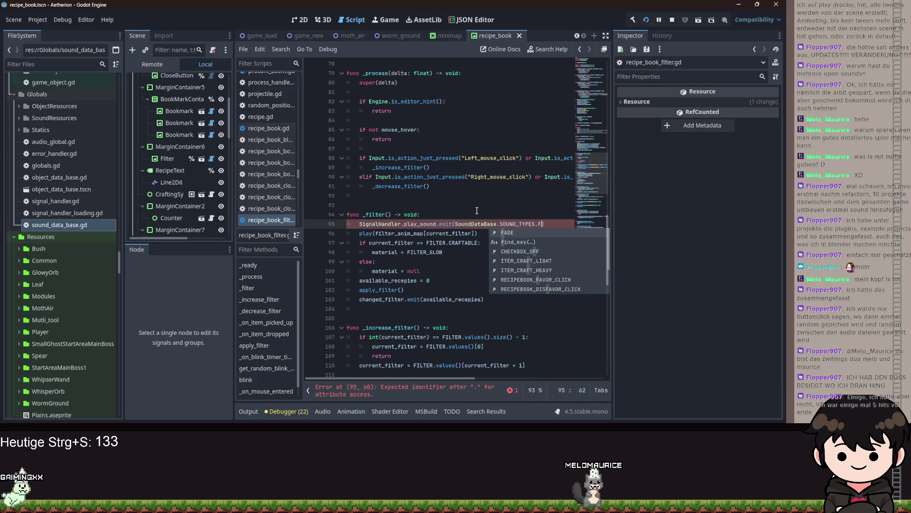
pyautogui.write('ILT')
pyautogui.press('Return')
pyautogui.hotkey('ctrl', 's')
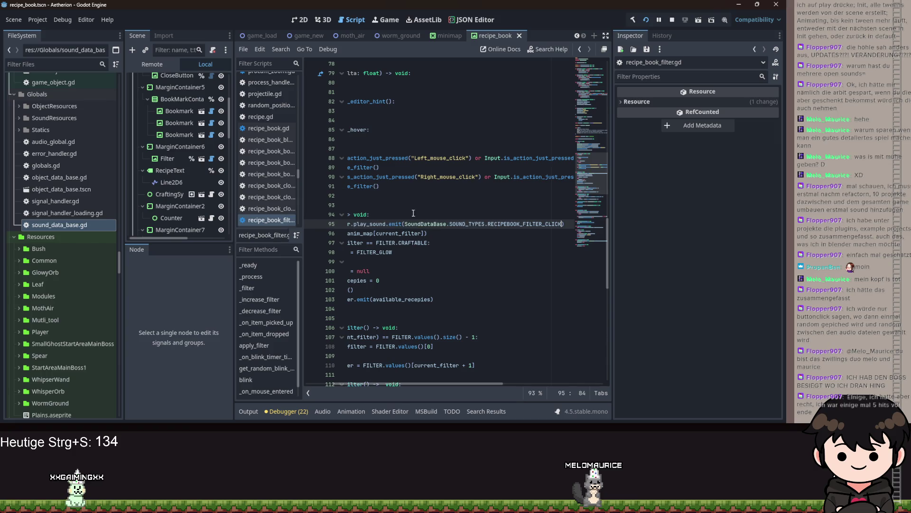
# Save recipe_book_filter.gd again and open the first Bookmark's script.
pyautogui.click(453, 260)
pyautogui.hotkey('ctrl', 's')
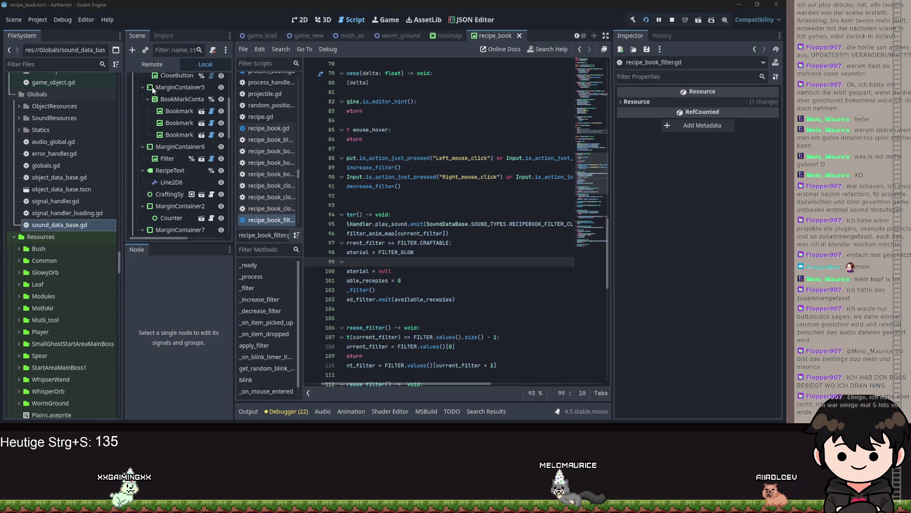
pyautogui.click(212, 111)
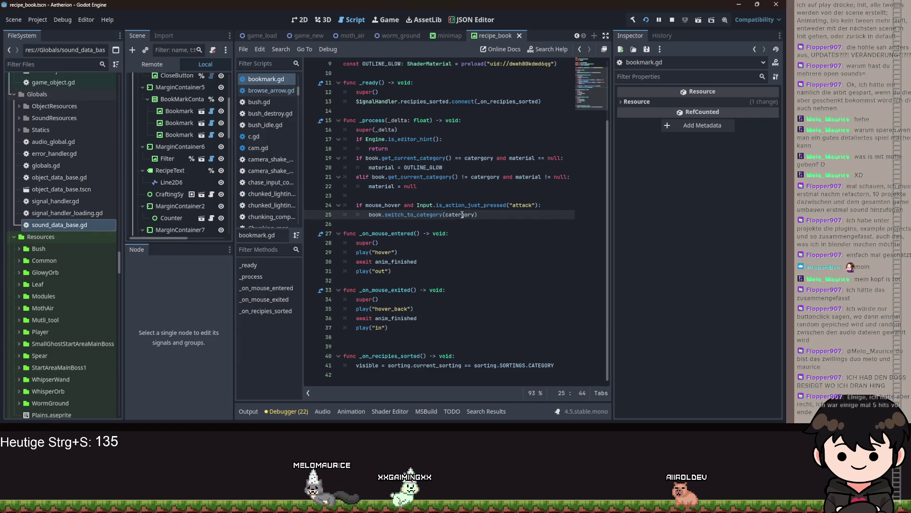
# After play("hover") in bookmark.gd, add SignalHandler.play_sound.emit(SoundDataBase.SOUND_TYPES.RECIPE_BOOK_CATEGORY_HOVER).
pyautogui.click(469, 291)
pyautogui.click(460, 233)
pyautogui.press('Return')
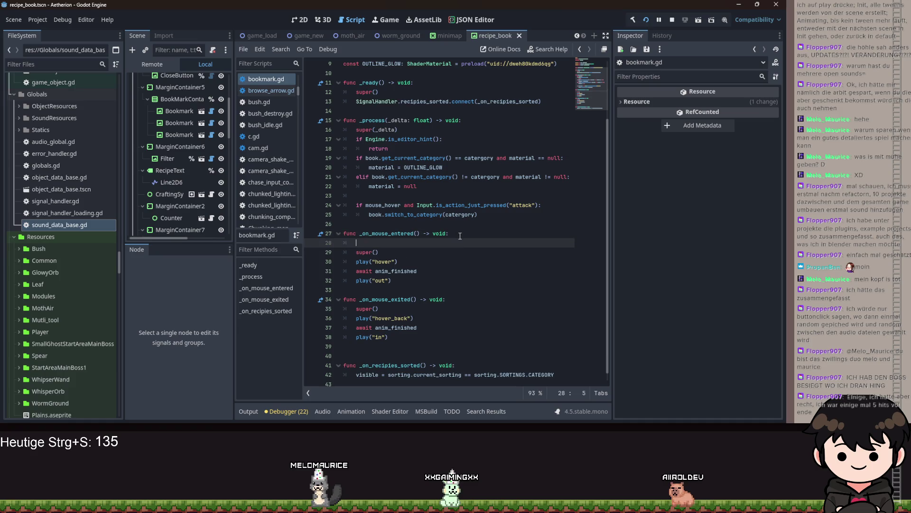
pyautogui.press('Delete')
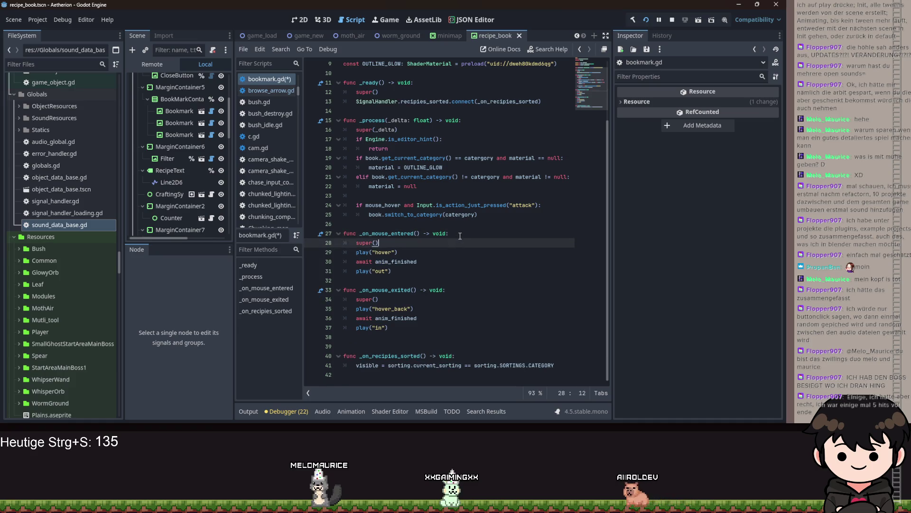
pyautogui.press('Down')
pyautogui.press('End')
pyautogui.press('Return')
pyautogui.write('ignalHand')
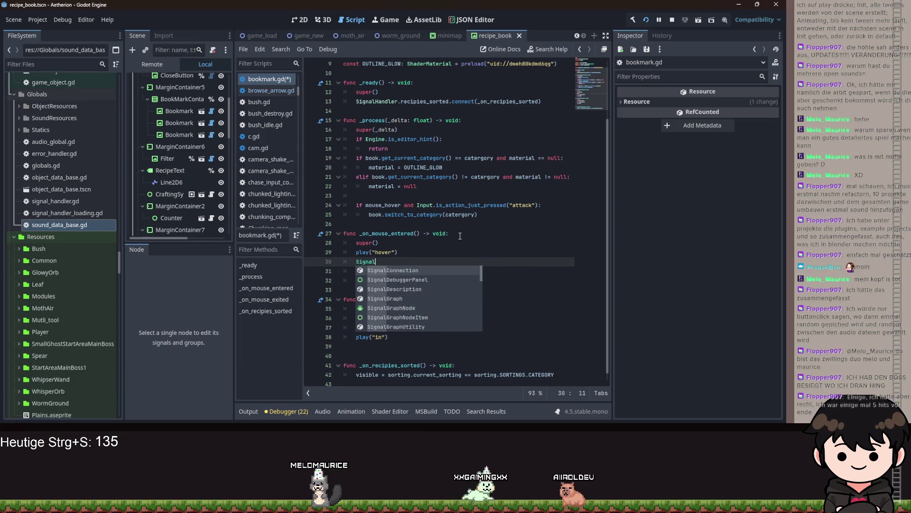
pyautogui.write('ler.')
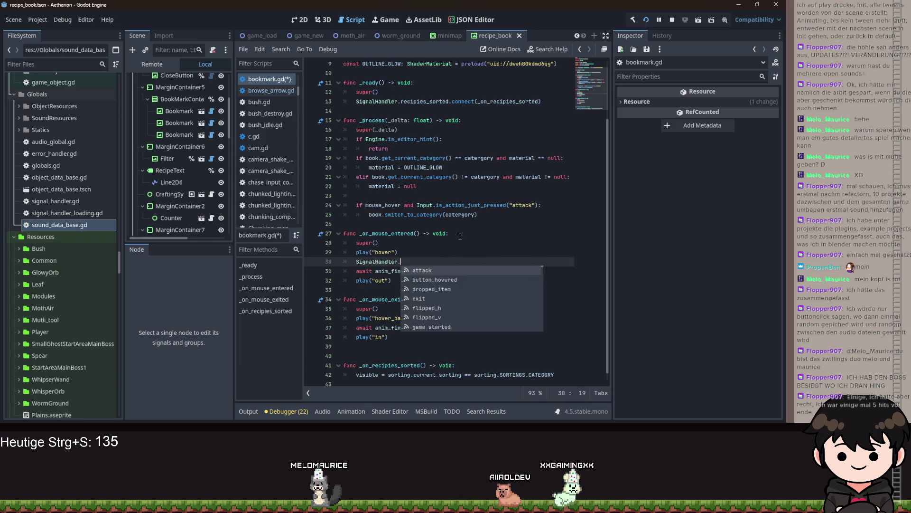
pyautogui.write('play_sound.')
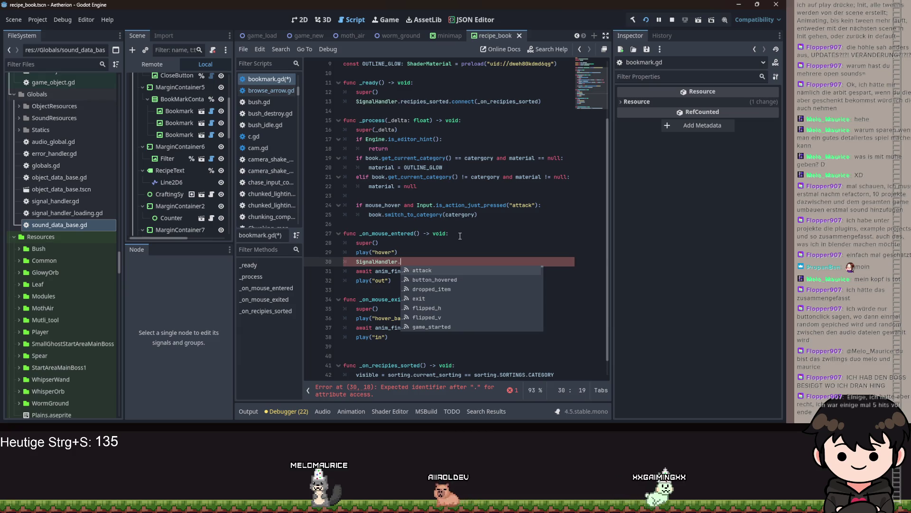
pyautogui.write('emit(S')
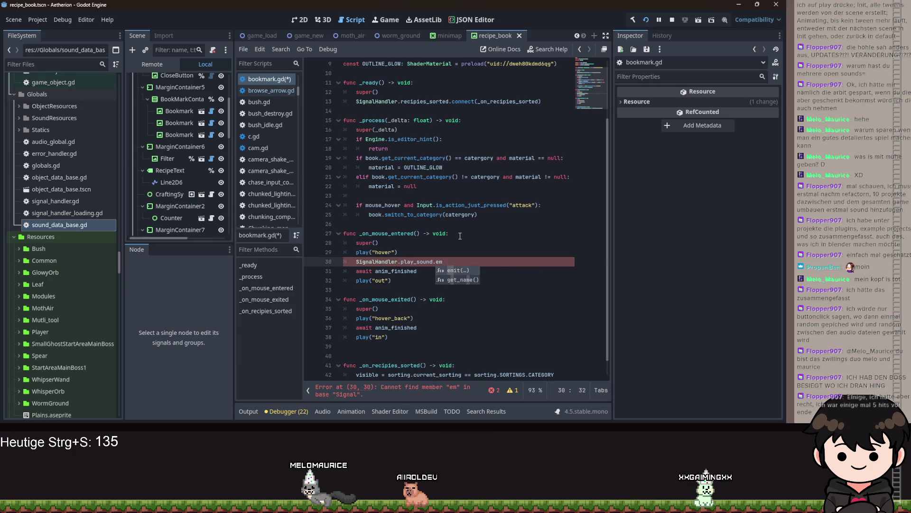
pyautogui.write('oundDataBase.-')
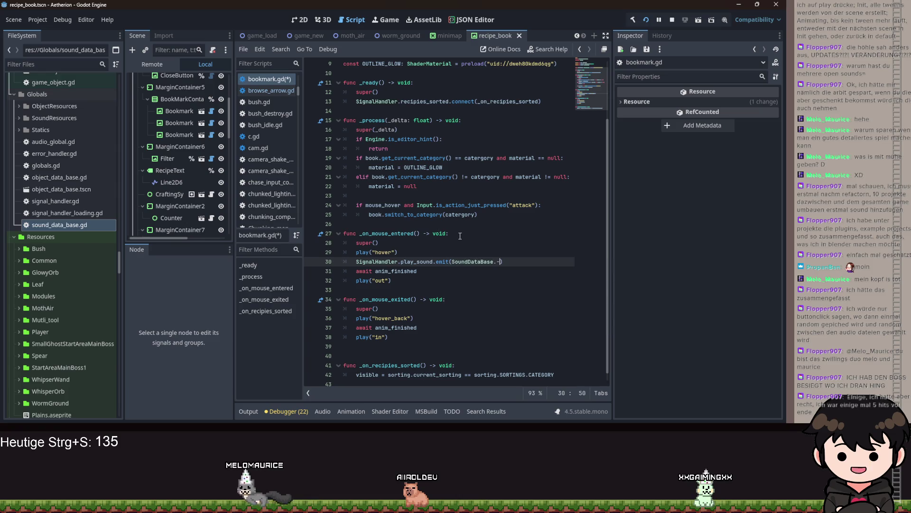
pyautogui.write('SOUND_TYPES.BOO')
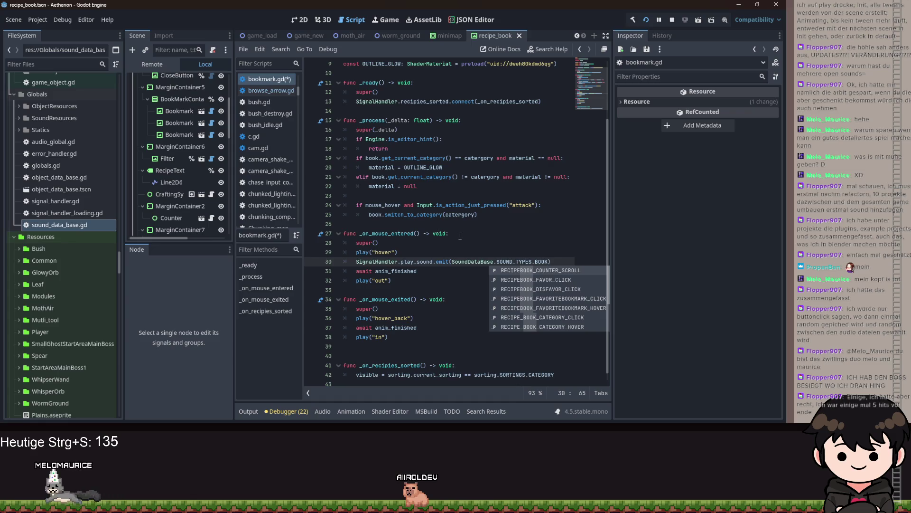
pyautogui.write('K')
pyautogui.press('Down')
pyautogui.press('Down')
pyautogui.press('Down')
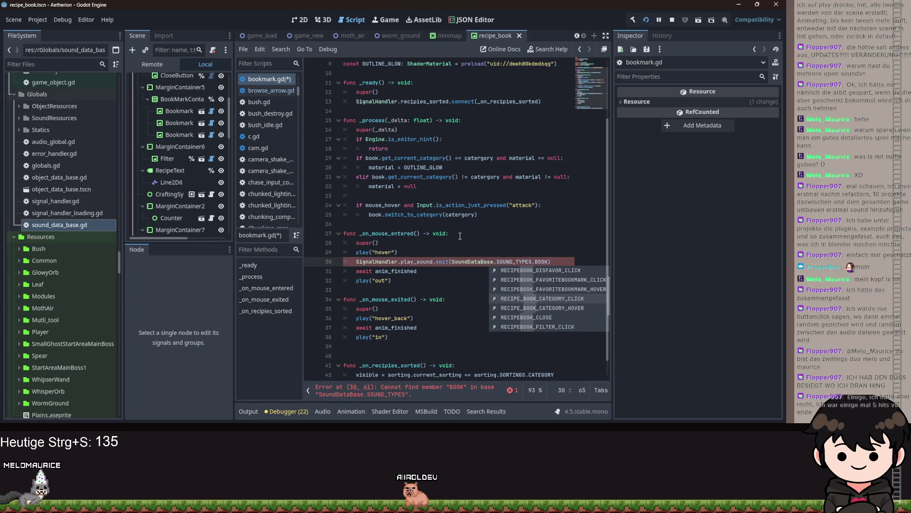
pyautogui.press('Down')
pyautogui.press('Return')
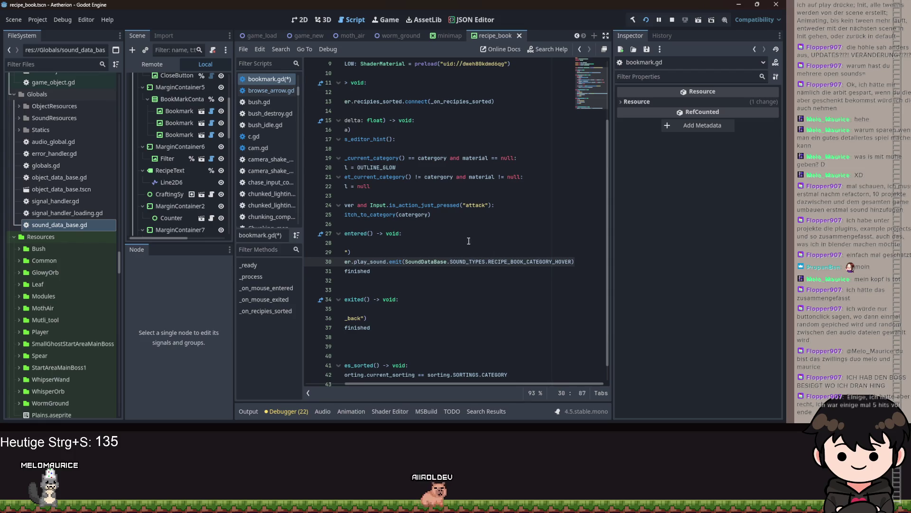
# Place the caret in the "attack" action name of the bookmark's click check.
pyautogui.hscroll(-3, 468, 380)
pyautogui.scroll(3, 398, 266)
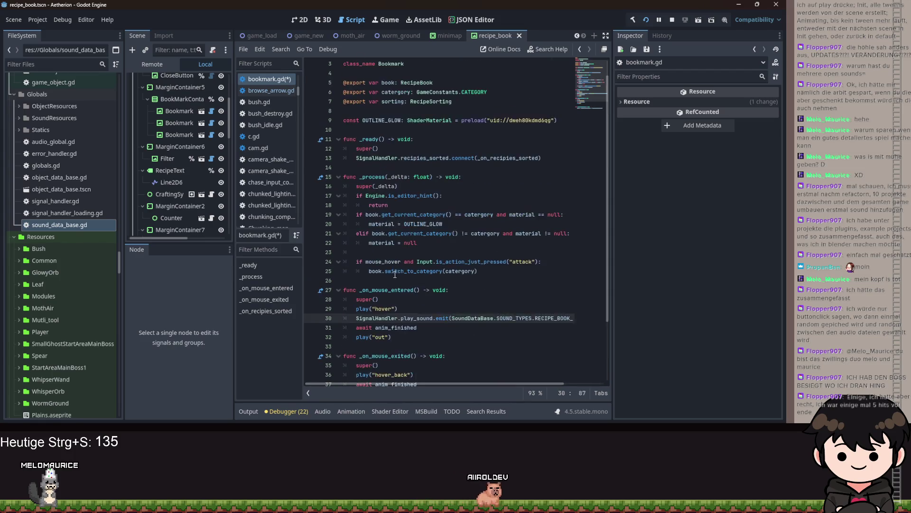
pyautogui.scroll(-1, 451, 280)
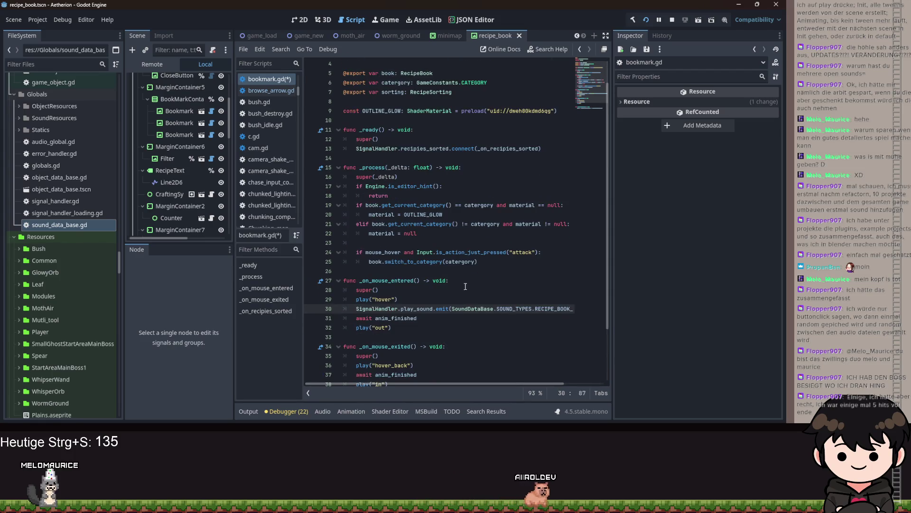
pyautogui.click(533, 255)
# Change the click check's action to Left_mouse_click and add a line inside its branch.
pyautogui.write('e')
pyautogui.press('Return')
pyautogui.press('End')
pyautogui.press('Return')
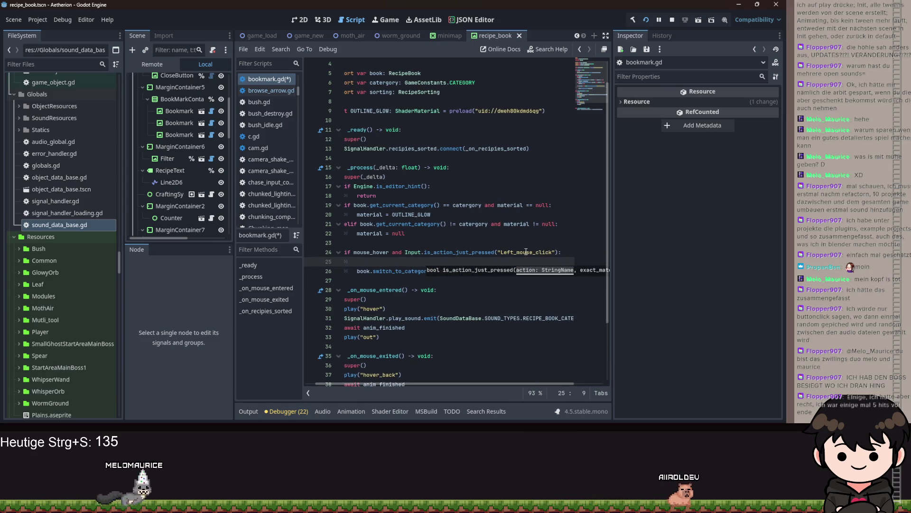
# Emit SignalHandler.play_sound with SoundDataBase.SOUND_TYPES.RECIPE_BOOK_CATEGORY_CLICK there and save.
pyautogui.write('SignalHan')
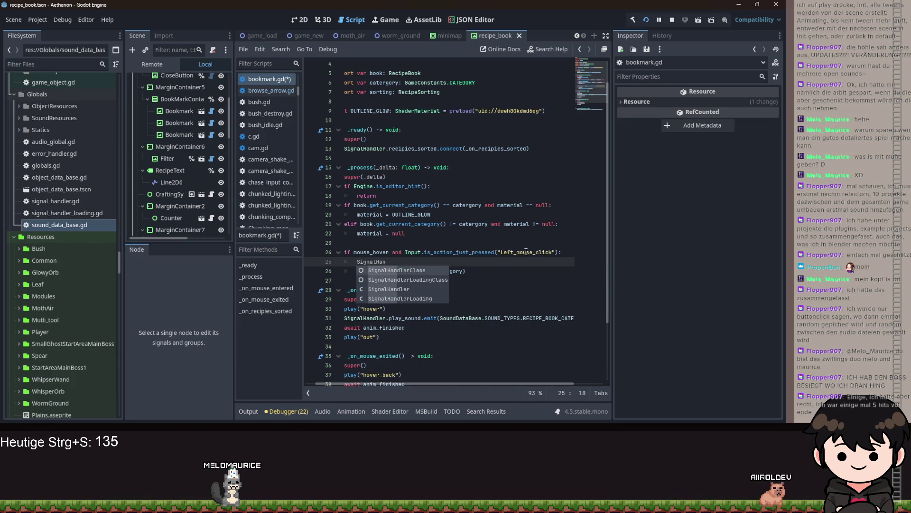
pyautogui.press('Return')
pyautogui.write('.s')
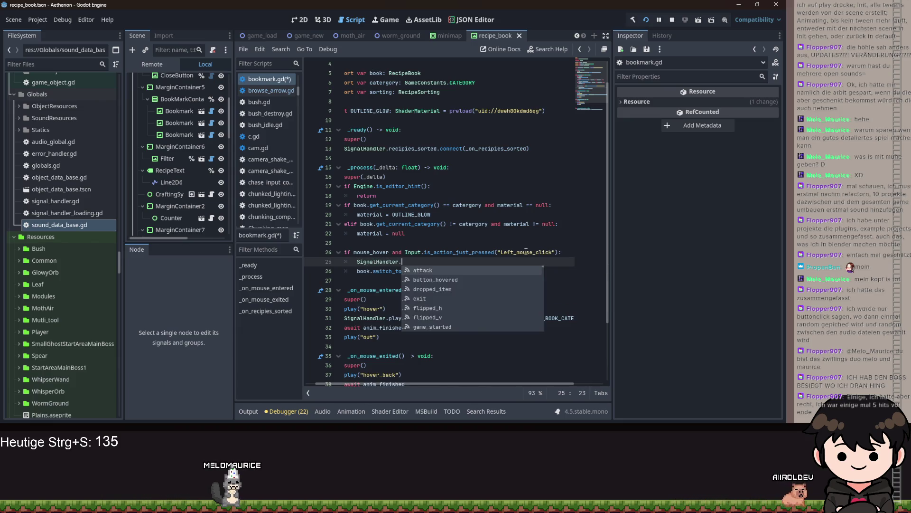
pyautogui.write('pla')
pyautogui.press('Return')
pyautogui.write('.e')
pyautogui.press('Return')
pyautogui.write('SoundDataBase.')
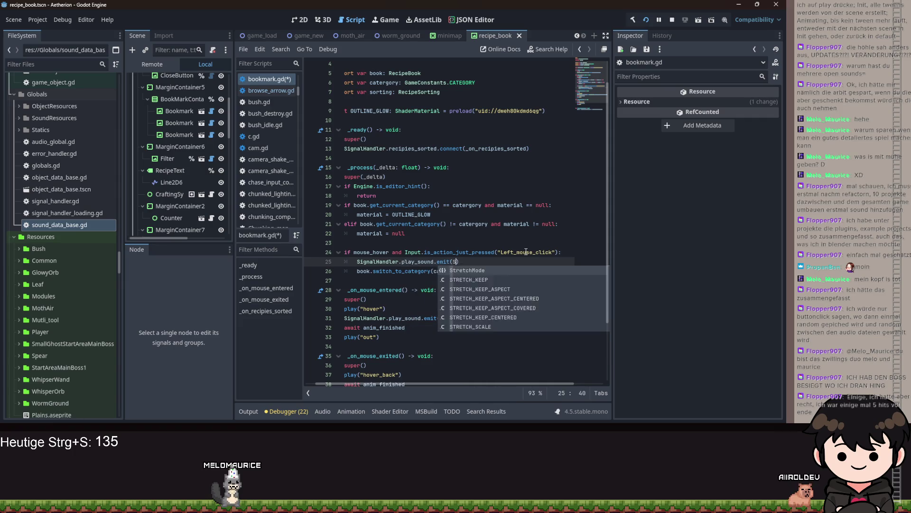
pyautogui.write('SOUND_TYPES.')
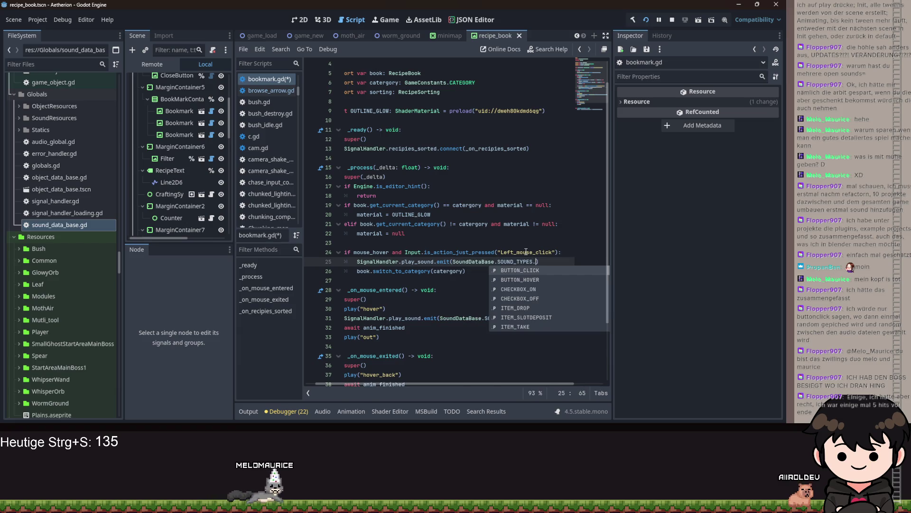
pyautogui.write('S')
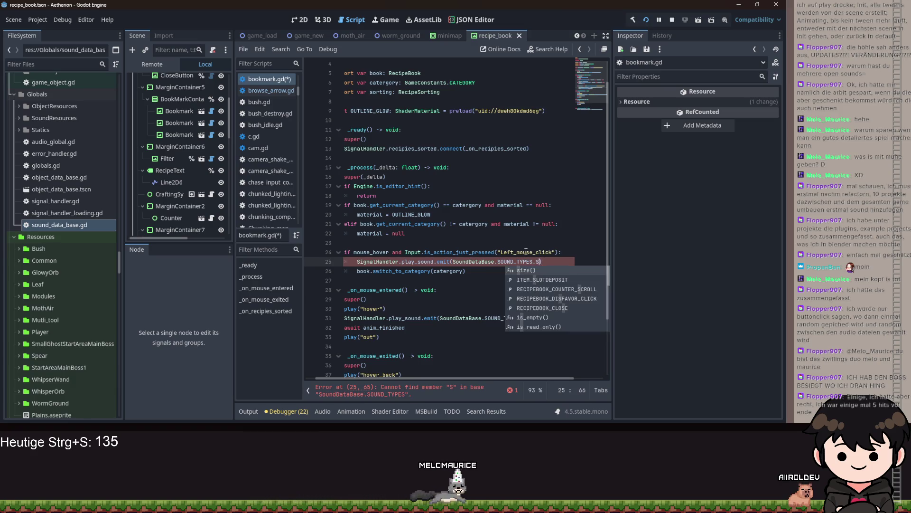
pyautogui.press('BackSpace')
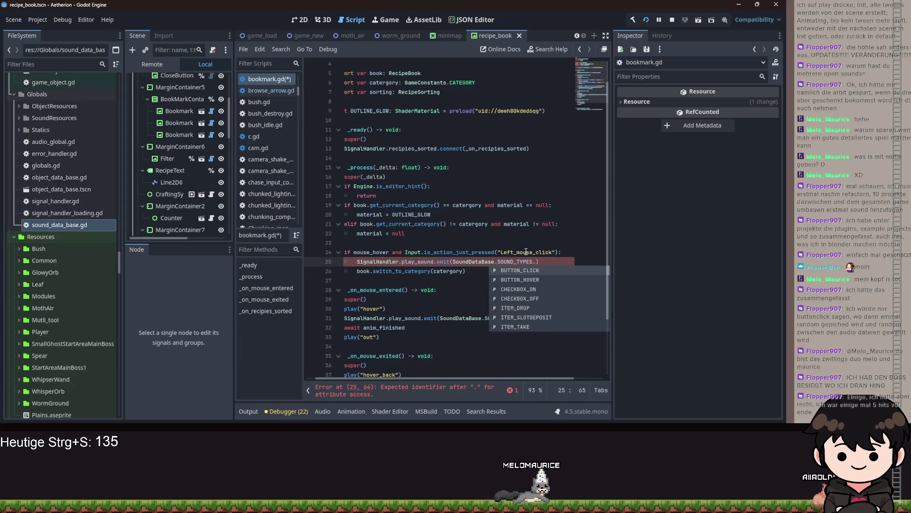
pyautogui.write('CAT')
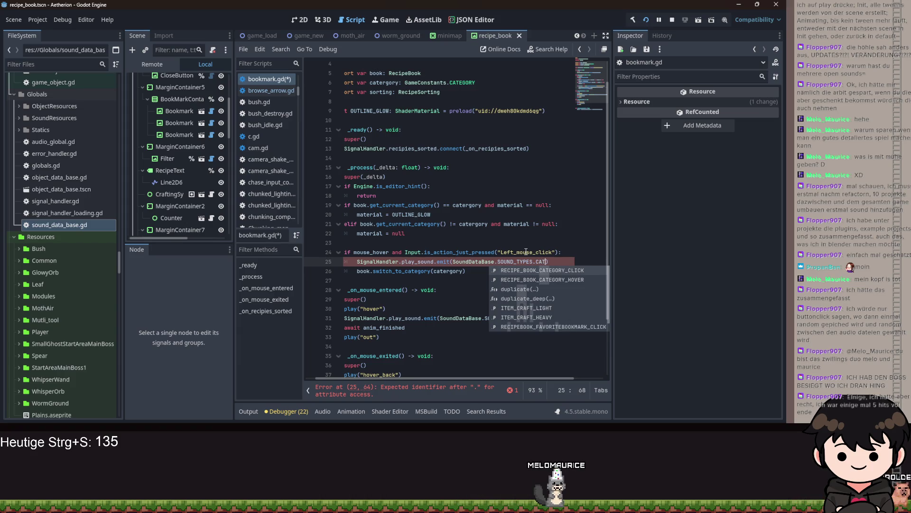
pyautogui.press('Return')
pyautogui.hotkey('ctrl', 's')
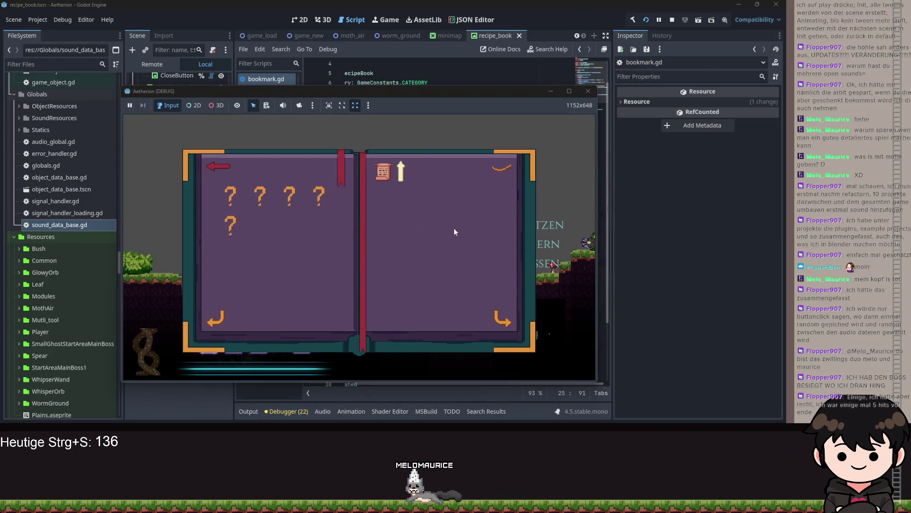
# Cycle the recipe book's sorting to category mode and switch to another bookmark category.
pyautogui.click(386, 171)
pyautogui.click(389, 173)
pyautogui.click(392, 175)
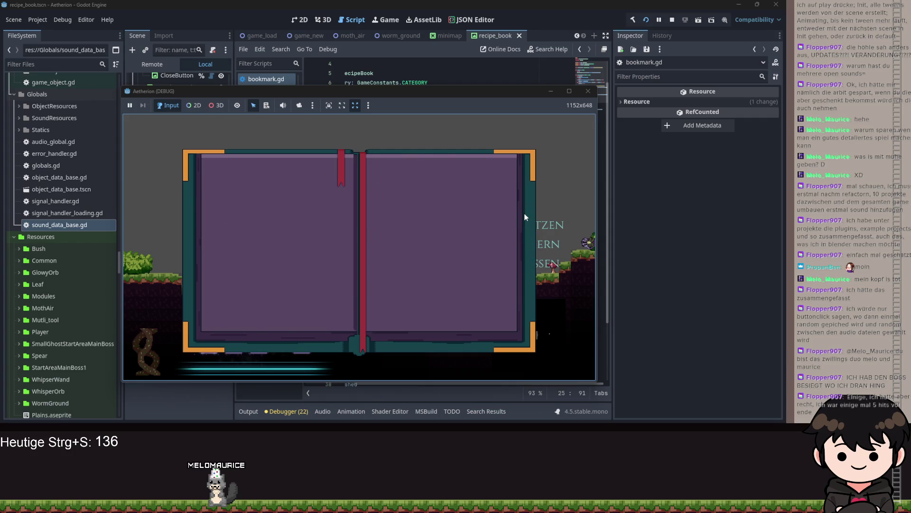
pyautogui.click(524, 243)
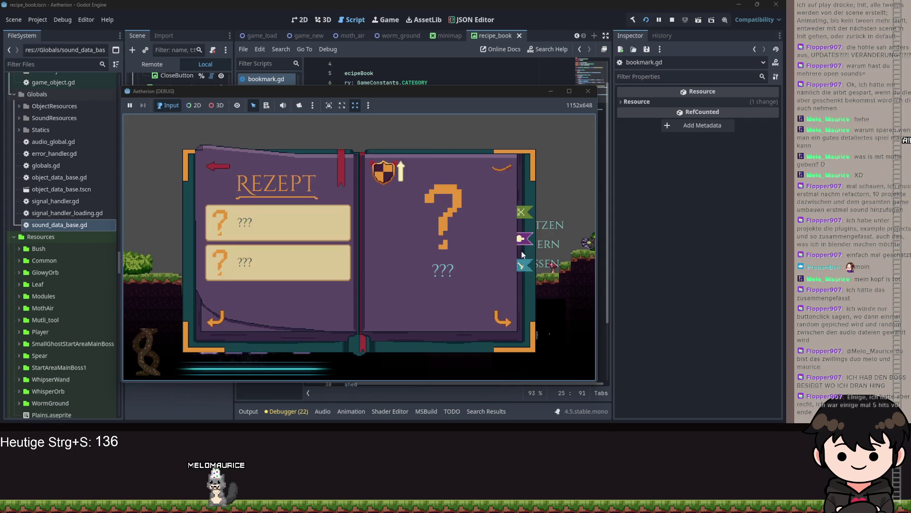
# Flip through several recipe book pages with the next-page arrow.
pyautogui.click(529, 216)
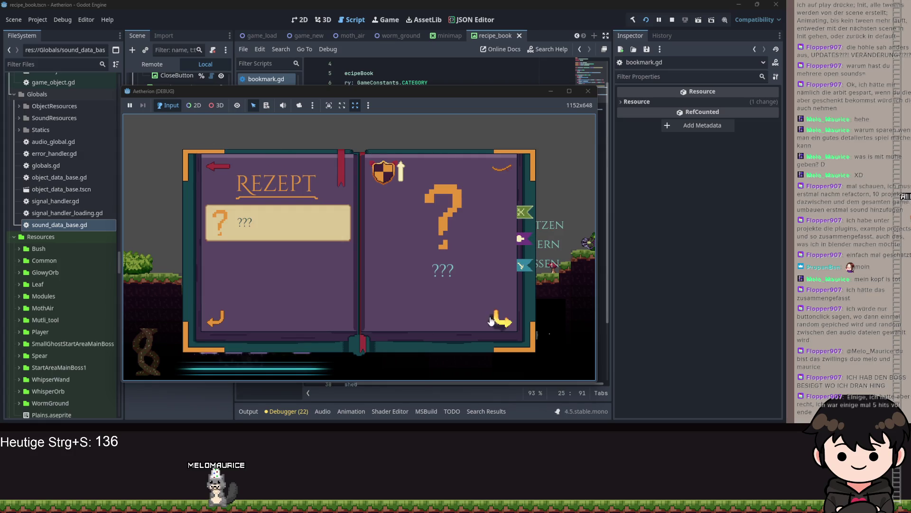
pyautogui.click(491, 320)
pyautogui.click(490, 320)
pyautogui.click(489, 320)
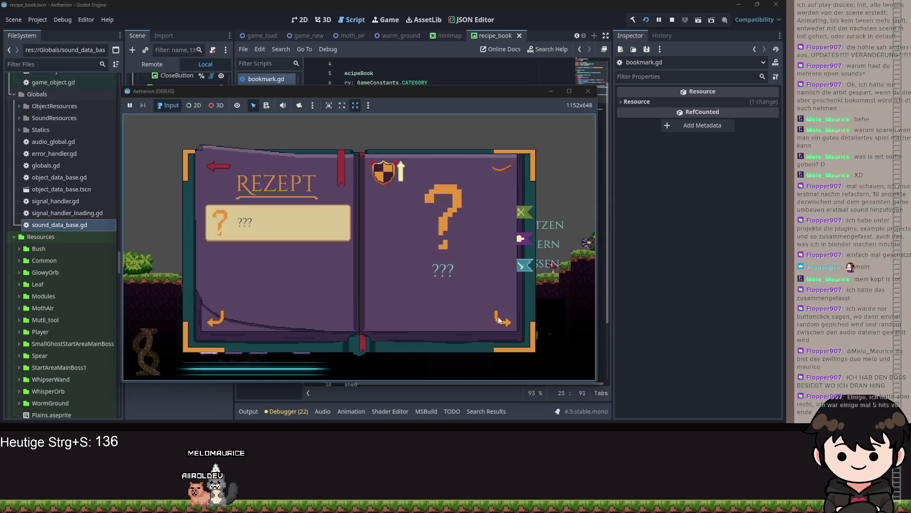
pyautogui.click(502, 316)
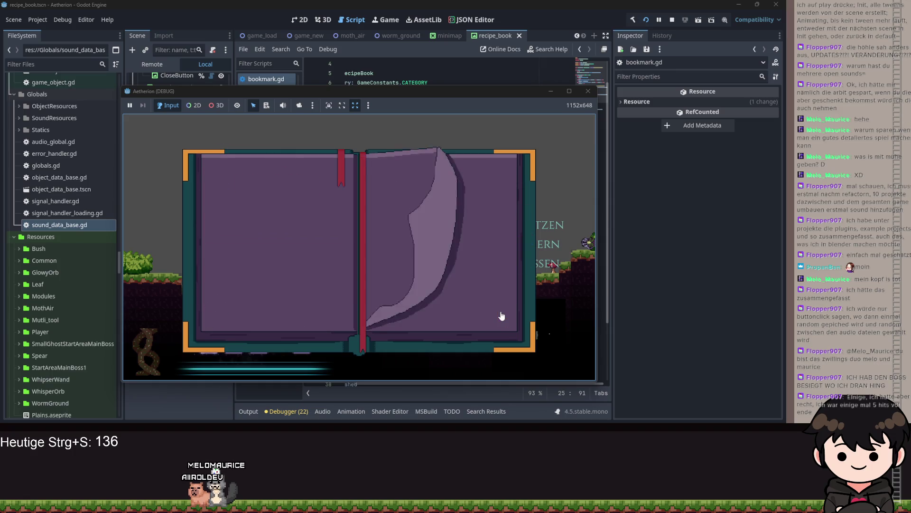
pyautogui.click(501, 315)
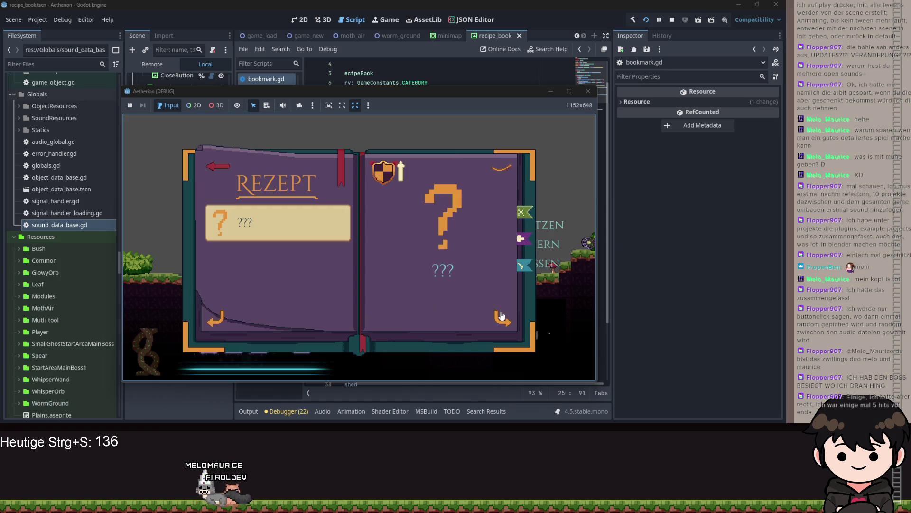
# Check the category-click sound call on line 25, then open another bookmark category in the book.
pyautogui.click(549, 92)
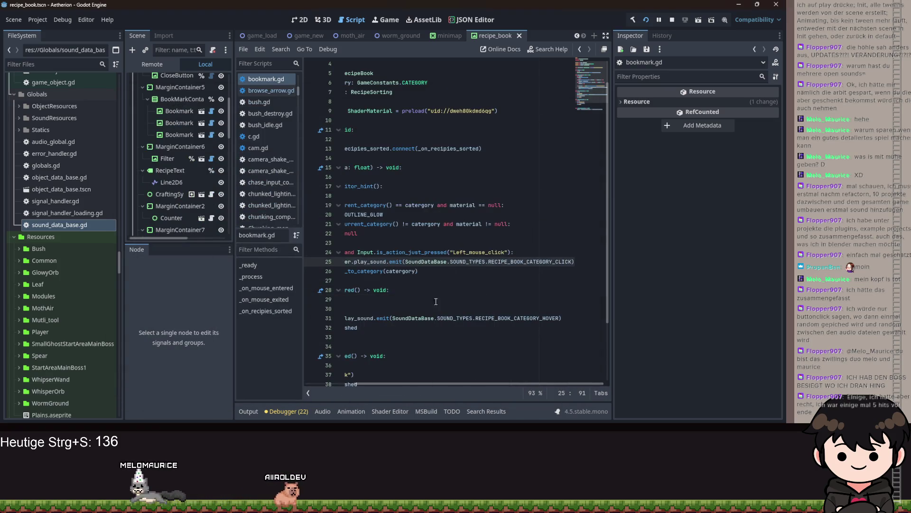
pyautogui.click(455, 262)
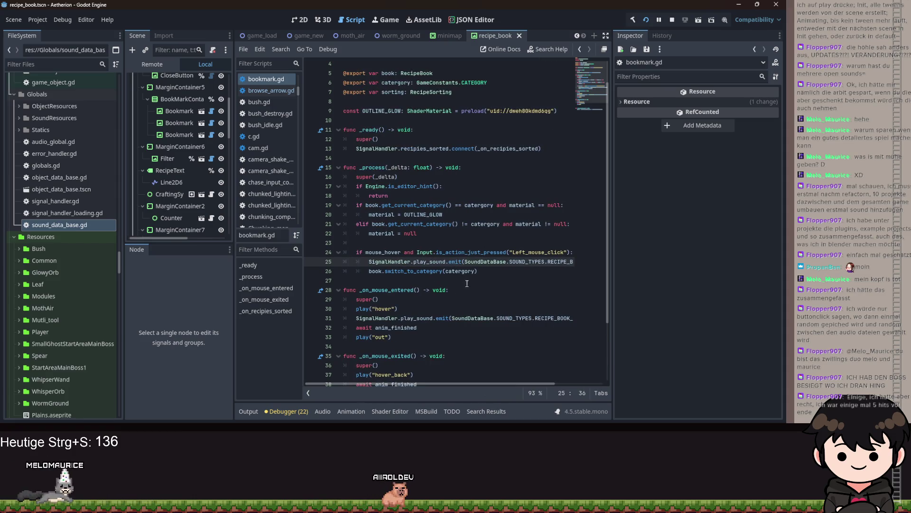
pyautogui.scroll(1, 466, 295)
pyautogui.scroll(-1, 466, 295)
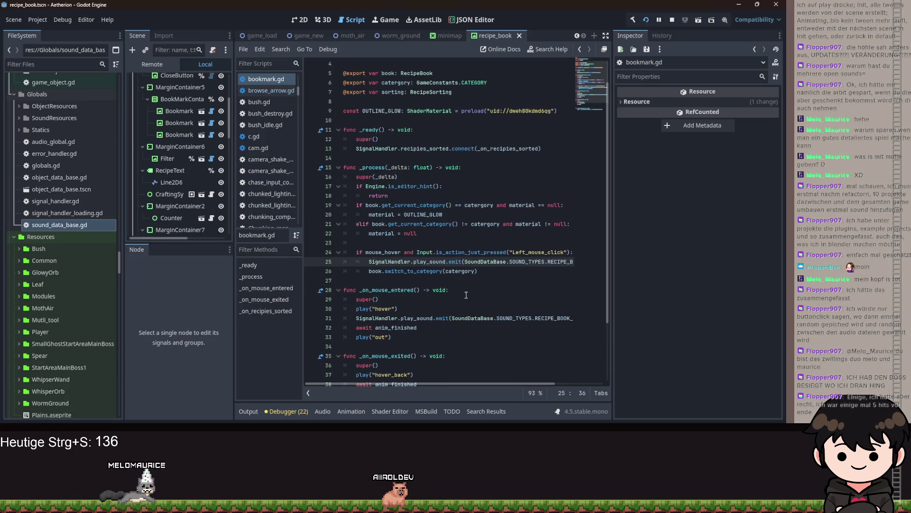
pyautogui.scroll(1, 475, 288)
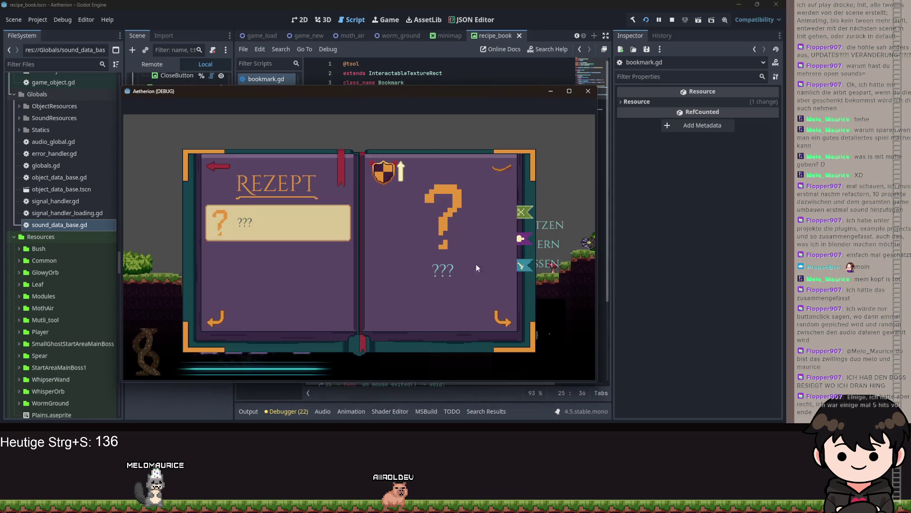
pyautogui.click(502, 171)
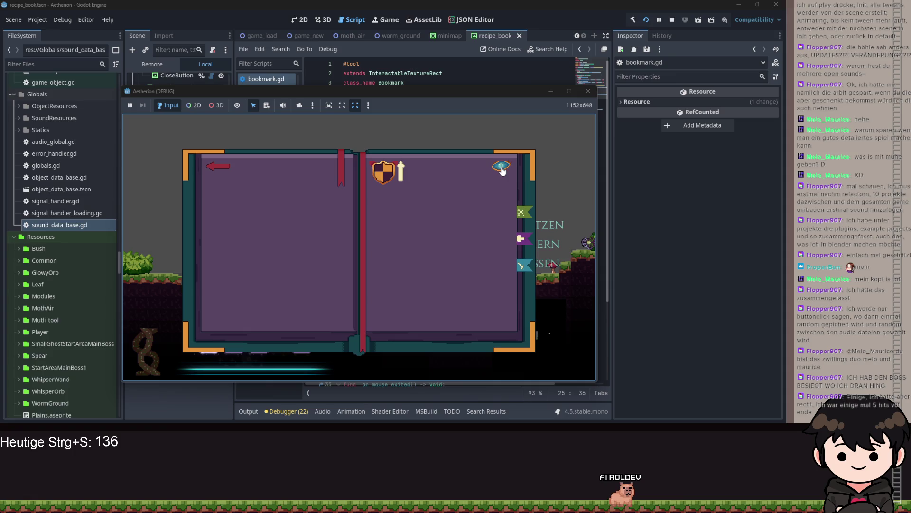
# Stop the game, set recipe_book_filter_hover.tres Volume to -15, save, rerun and try the filter.
pyautogui.press('F8')
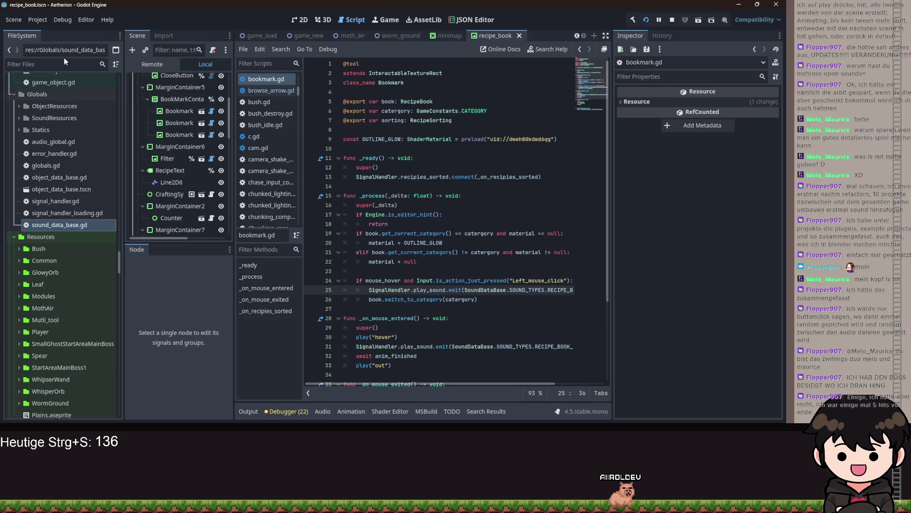
pyautogui.write('filter')
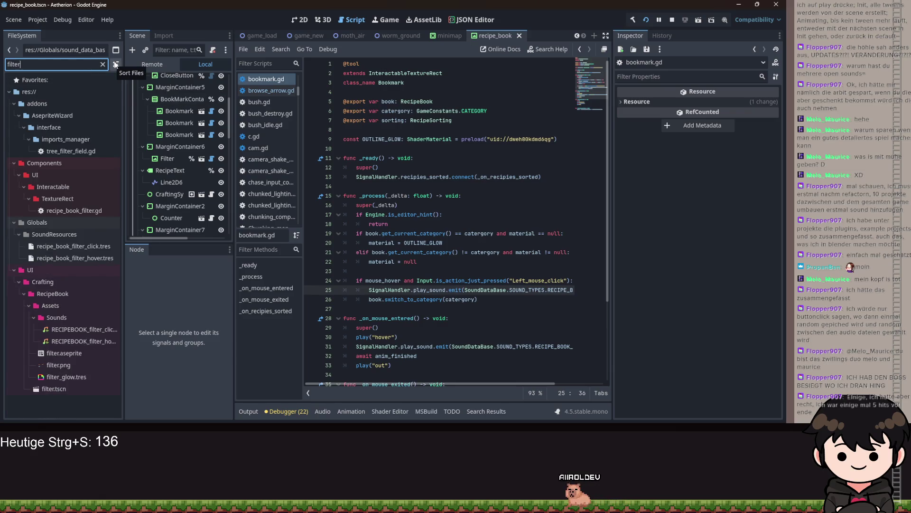
pyautogui.click(84, 247)
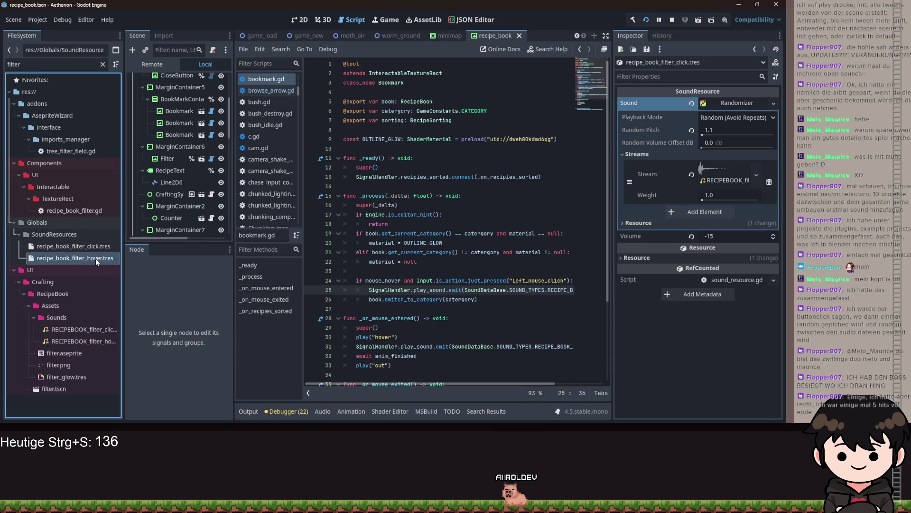
pyautogui.click(715, 237)
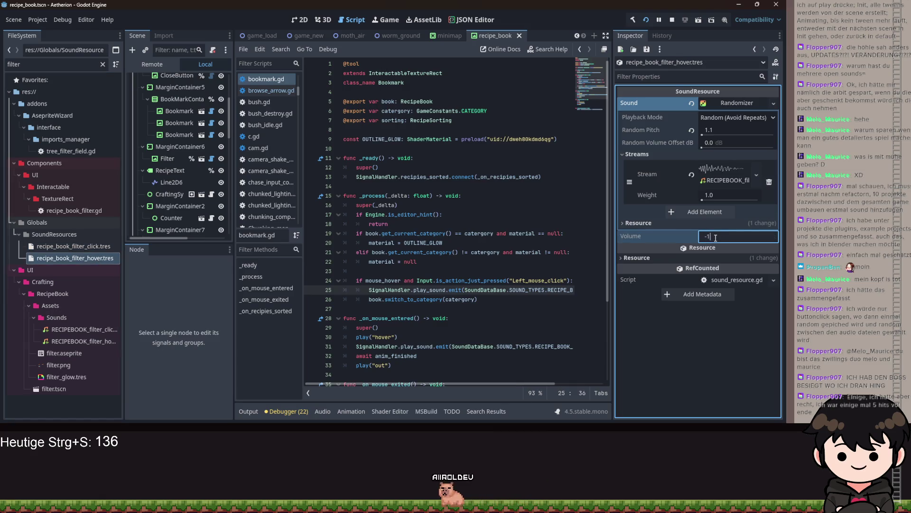
pyautogui.hotkey('ctrl', 's')
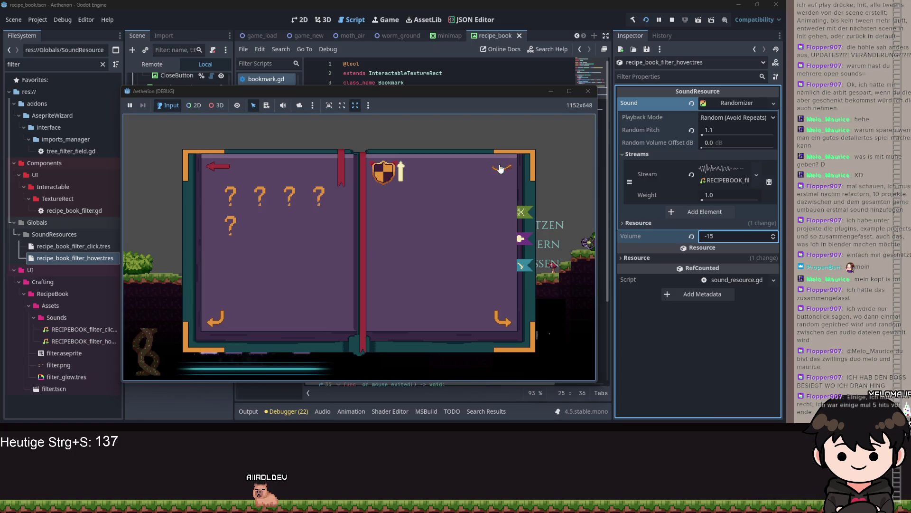
pyautogui.click(501, 169)
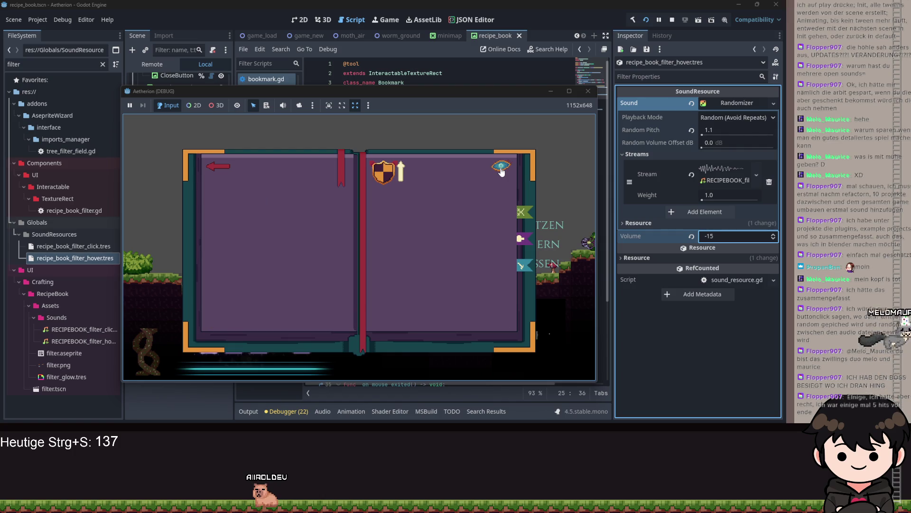
# Toggle the eye filter three times, cycle sorting once, then close and reopen the recipe book.
pyautogui.click(501, 171)
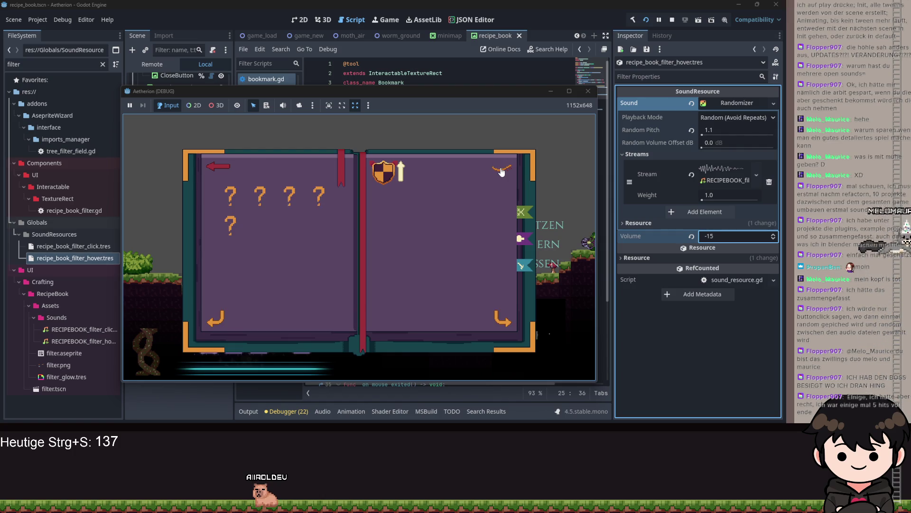
pyautogui.click(502, 171)
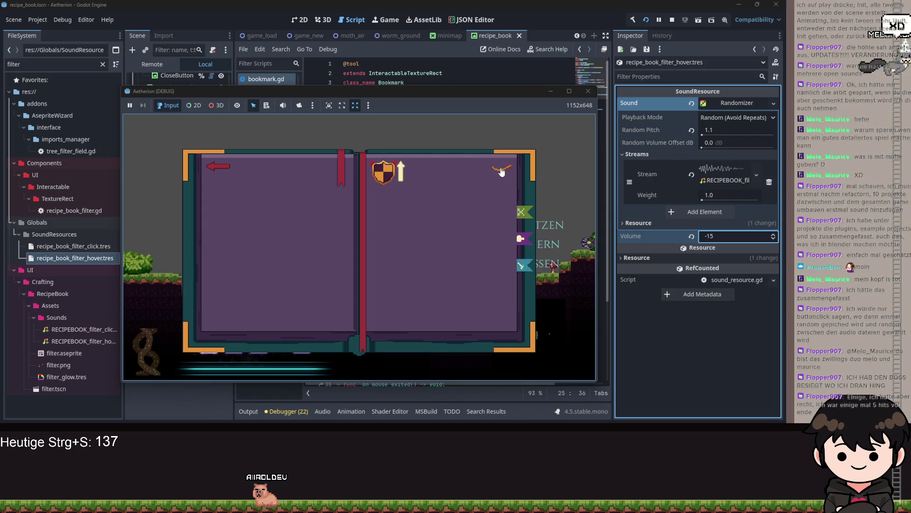
pyautogui.click(502, 171)
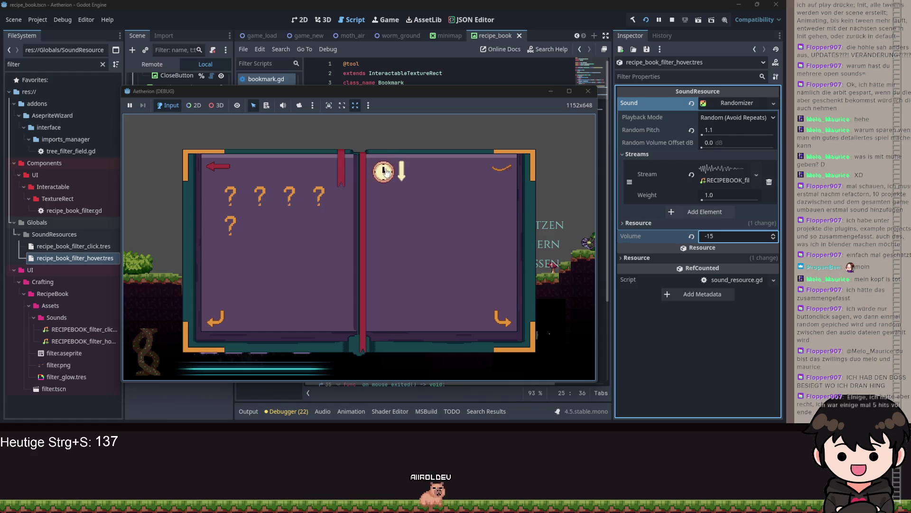
pyautogui.click(392, 171)
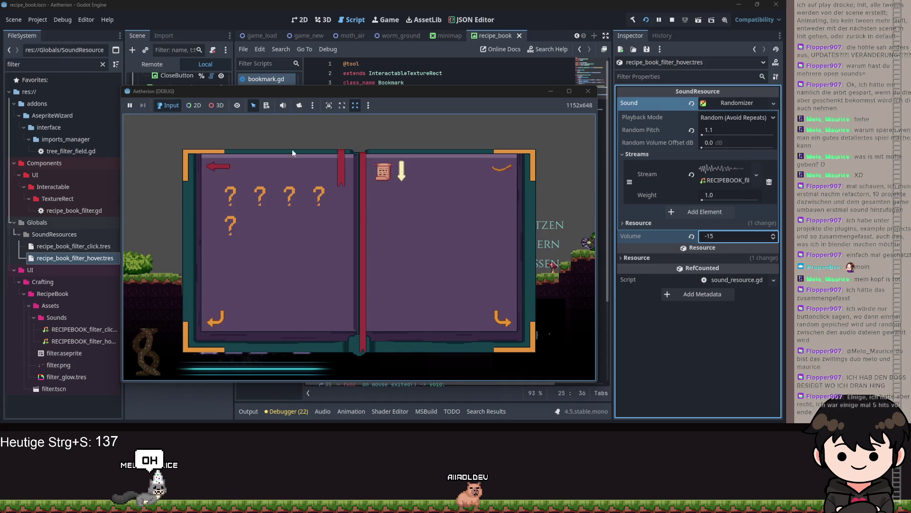
pyautogui.click(213, 173)
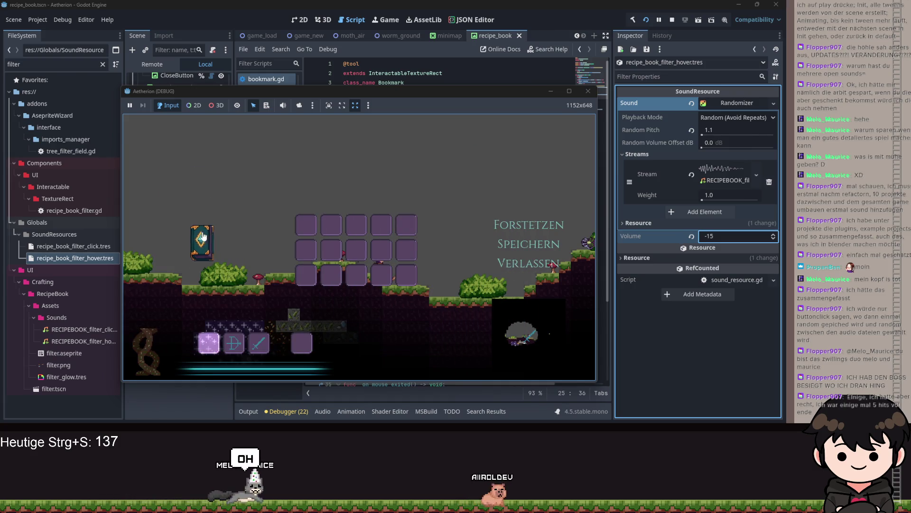
pyautogui.click(203, 236)
# Move the game window aside, open recipe_sorting.gd via a 'sort' file search, and go to _sort().
pyautogui.moveTo(499, 88)
pyautogui.mouseDown()
pyautogui.moveTo(910, 142)
pyautogui.moveTo(422, 98)
pyautogui.moveTo(910, 121)
pyautogui.mouseUp()
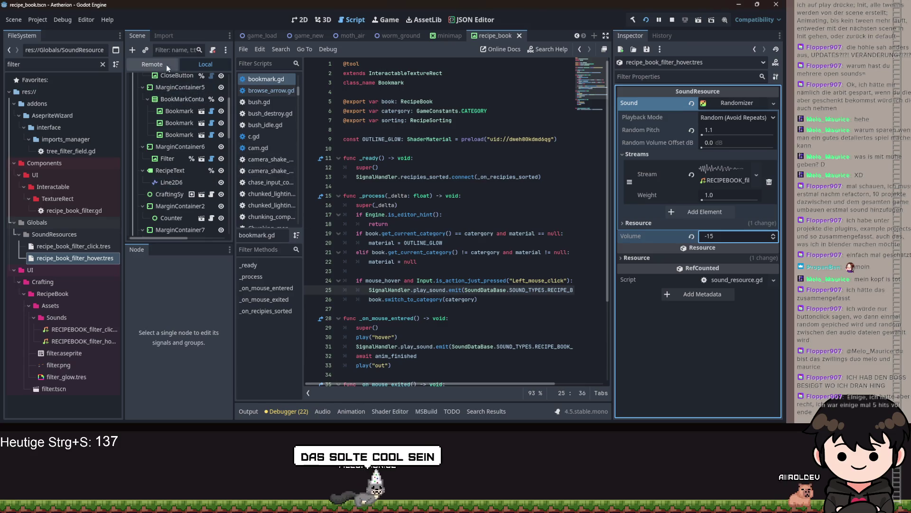
pyautogui.scroll(2, 421, 37)
pyautogui.scroll(-2, 421, 37)
pyautogui.doubleClick(13, 64)
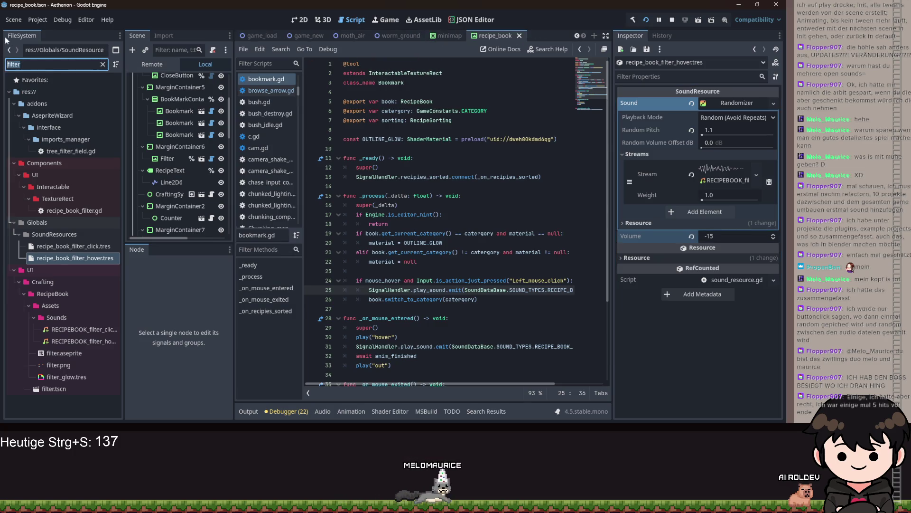
pyautogui.write('sort')
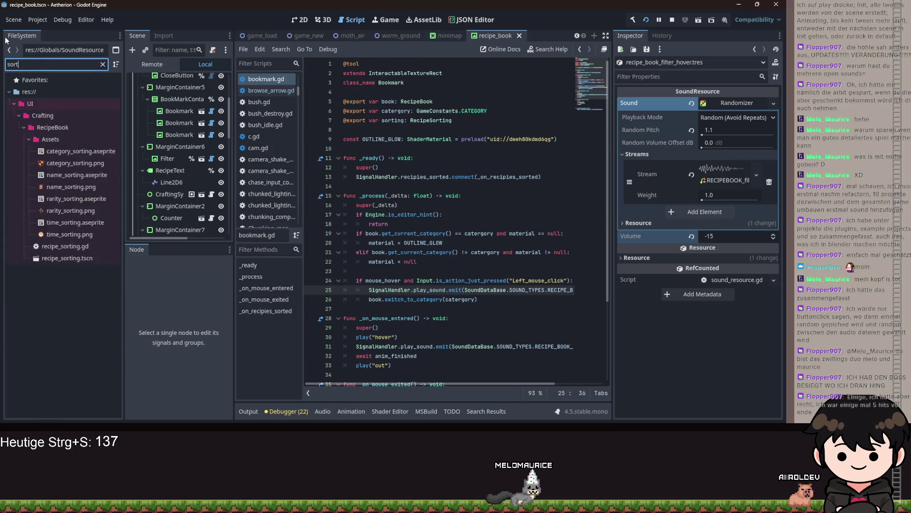
pyautogui.click(63, 247)
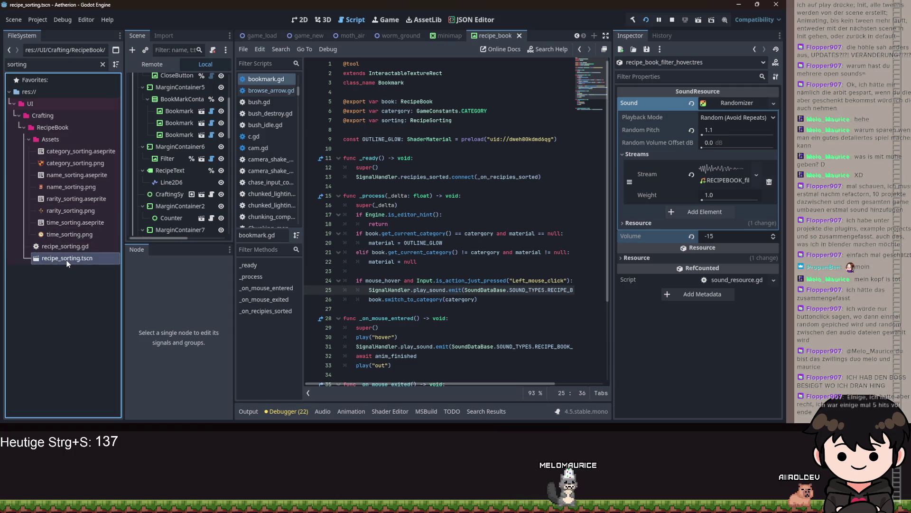
pyautogui.doubleClick(66, 260)
pyautogui.hscroll(-3, 343, 316)
pyautogui.scroll(-5, 379, 237)
pyautogui.scroll(-10, 380, 237)
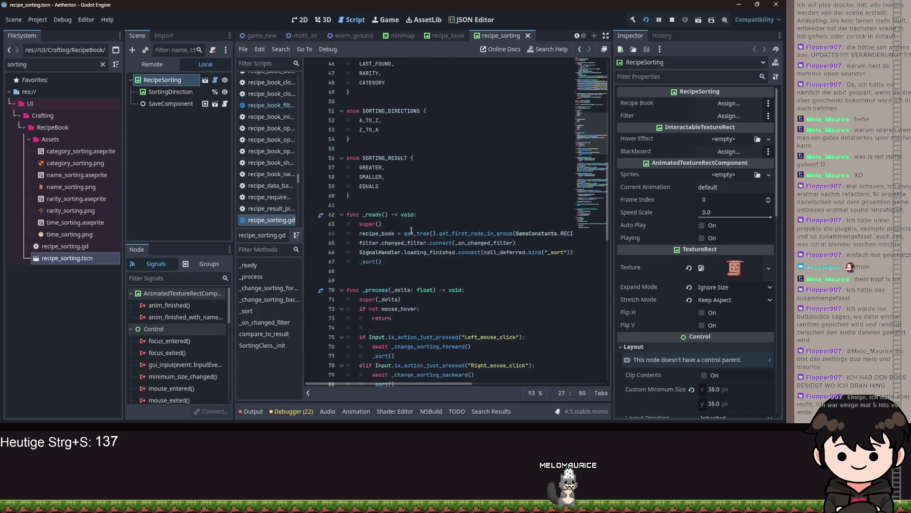
pyautogui.scroll(-17, 419, 227)
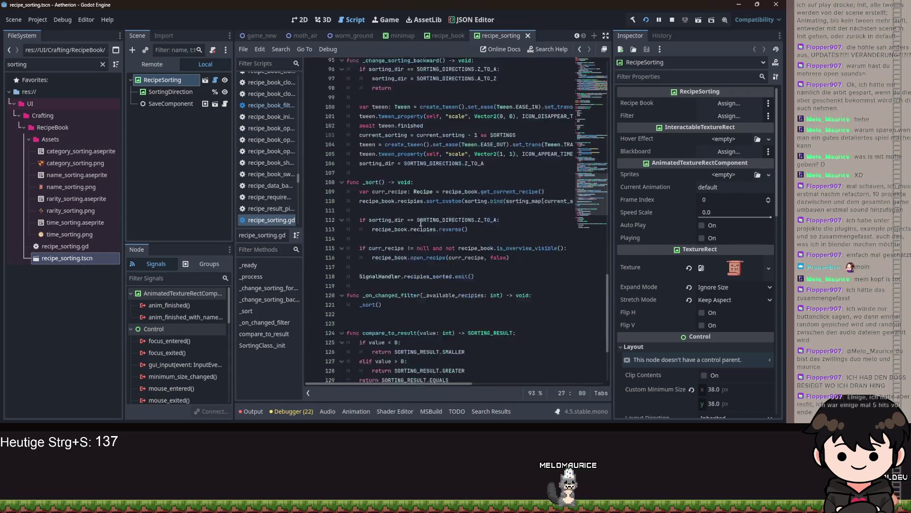
pyautogui.scroll(16, 420, 226)
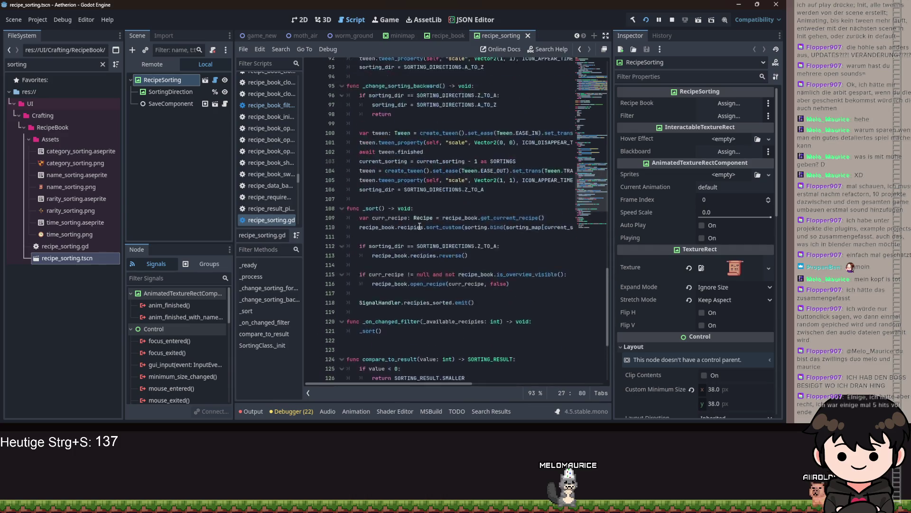
pyautogui.scroll(2, 423, 225)
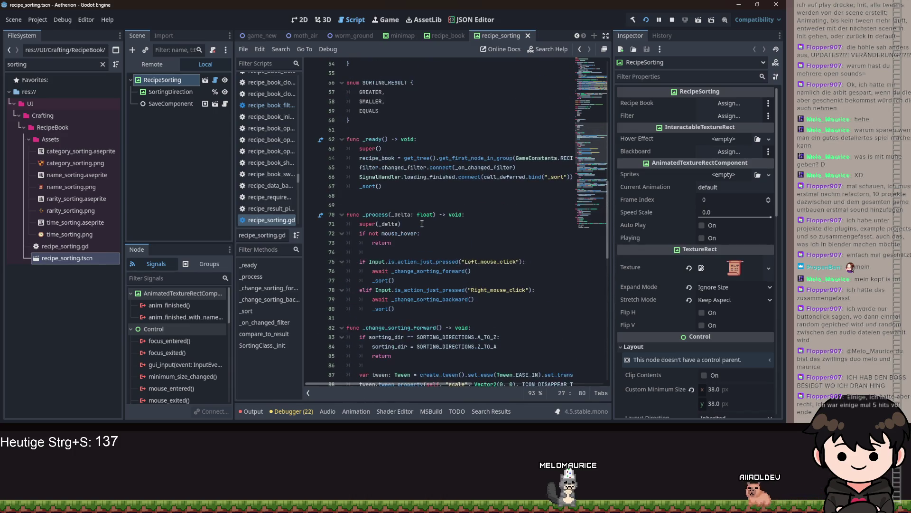
pyautogui.click(430, 271)
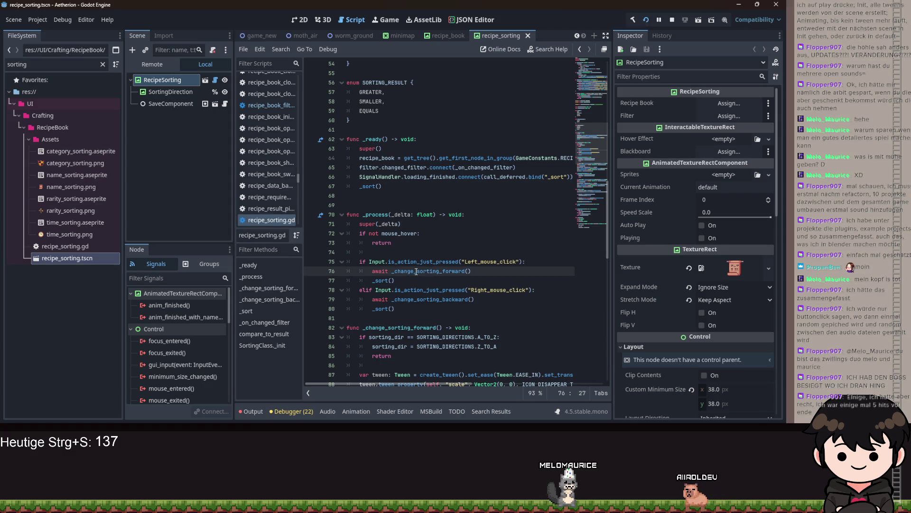
pyautogui.click(382, 280)
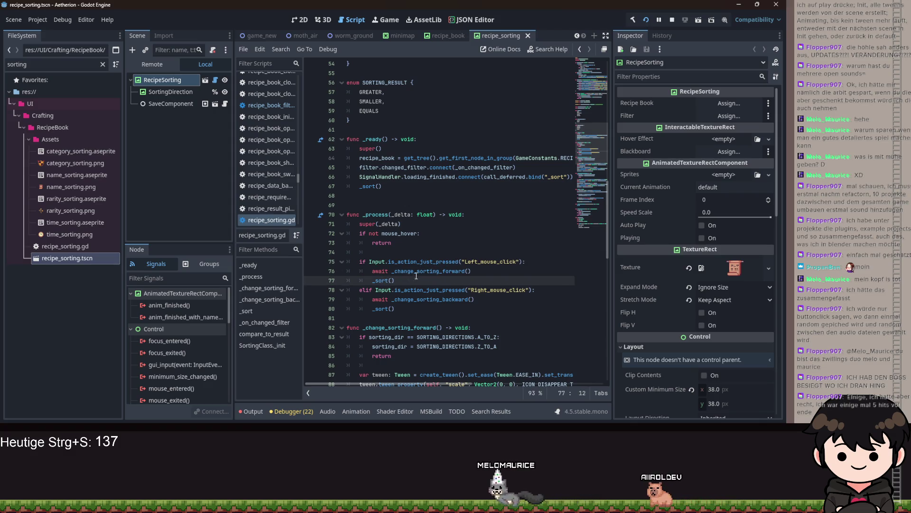
pyautogui.keyDown('ctrl'); pyautogui.click(382, 281); pyautogui.keyUp('ctrl')
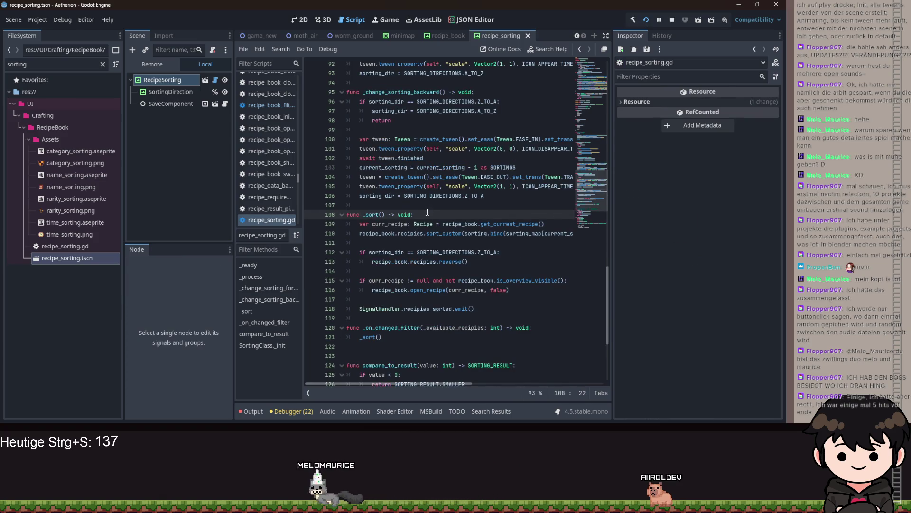
# Insert SignalHandler.play_sound.emit(SoundDataBase.SOUND_TYPES.RECIPE_BOOK_CATEGORY_CLICK) as the first line of _sort().
pyautogui.press('Return')
pyautogui.write('SignalHandler.play_sound.emi')
pyautogui.press('Return')
pyautogui.write('.emi')
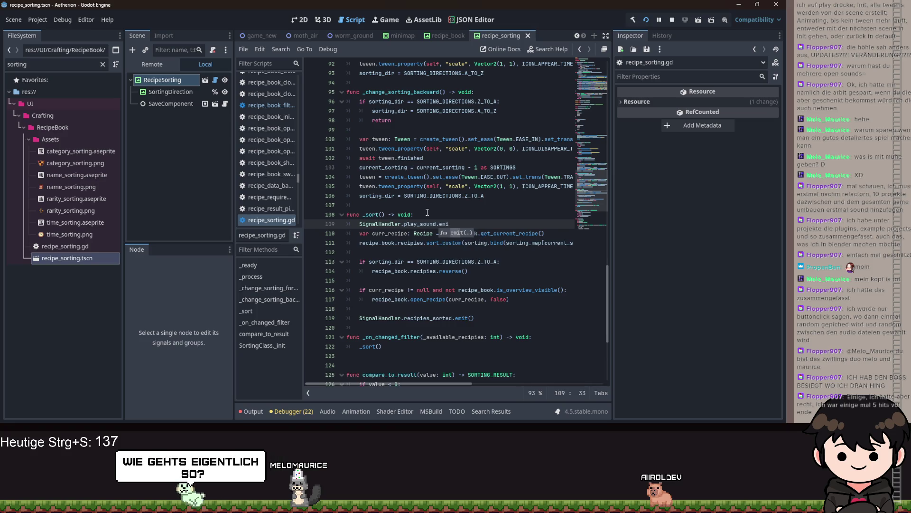
pyautogui.press('Return')
pyautogui.write('Sound')
pyautogui.press('Return')
pyautogui.write('.S')
pyautogui.press('Return')
pyautogui.write('.CA')
pyautogui.press('Return')
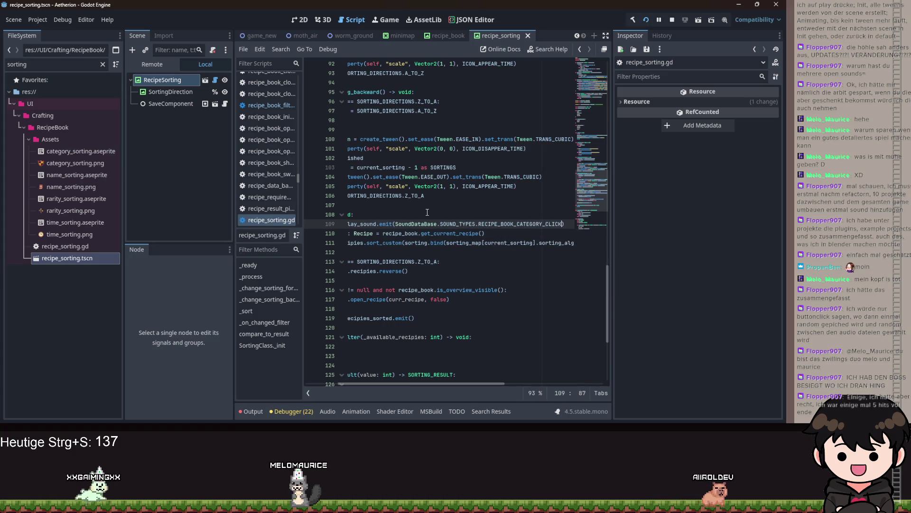
pyautogui.scroll(10, 395, 260)
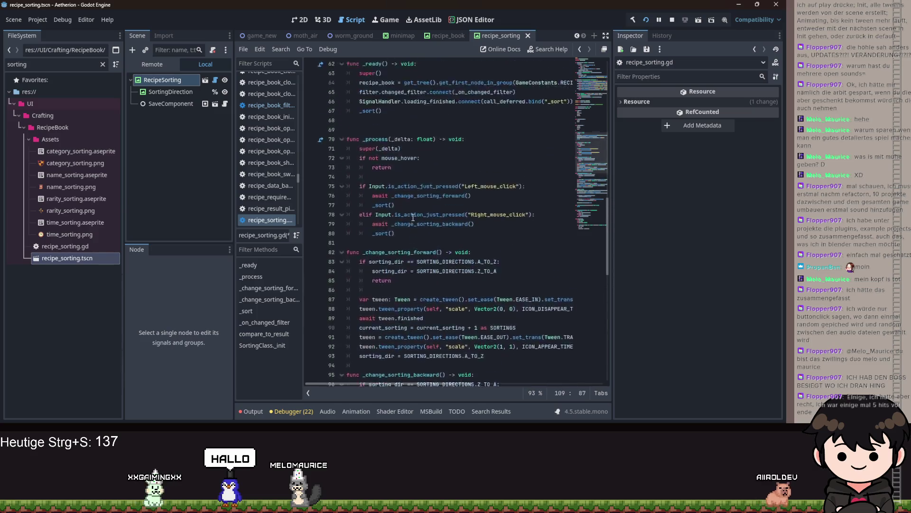
pyautogui.scroll(-8, 414, 266)
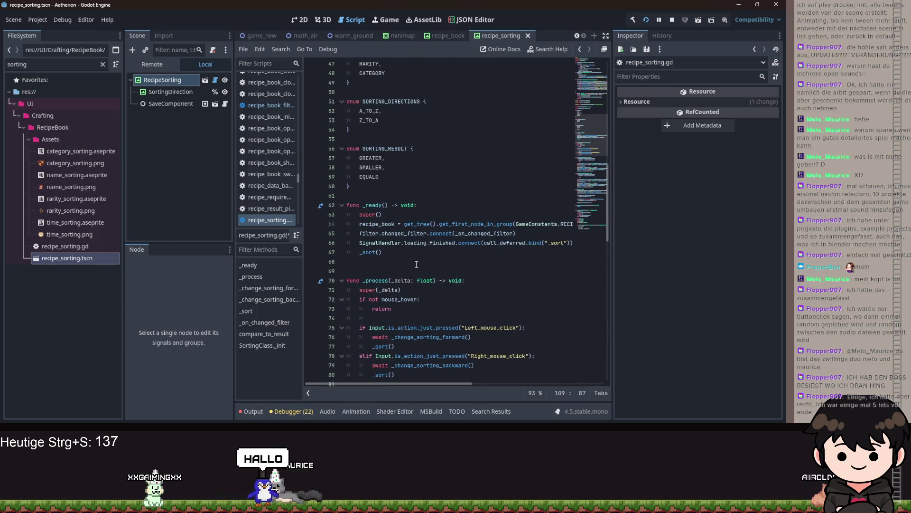
pyautogui.scroll(20, 425, 255)
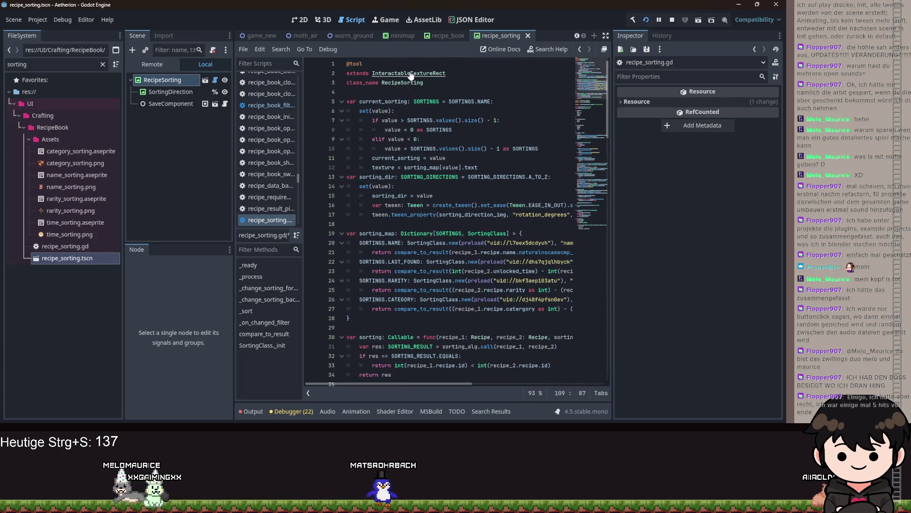
pyautogui.keyDown('ctrl'); pyautogui.click(411, 73); pyautogui.keyUp('ctrl')
pyautogui.click(459, 140)
pyautogui.press('Return')
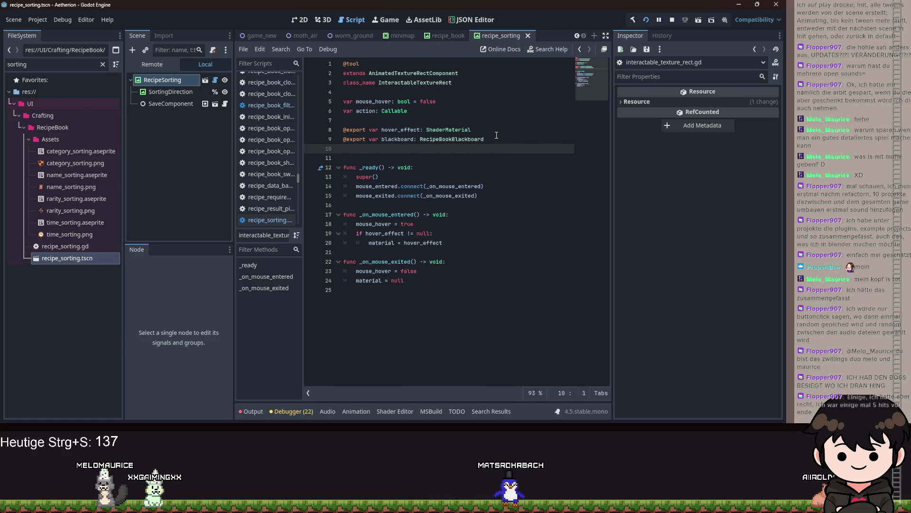
pyautogui.write('@expor')
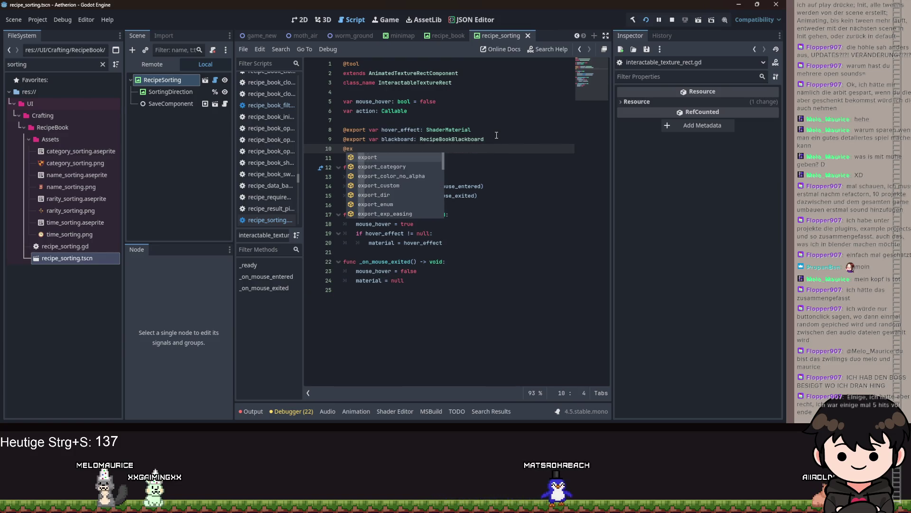
pyautogui.write('t var sound: Sound')
pyautogui.press('Return')
# Add an 'if sound != null:' check after the hover effect code and begin a SignalHandler call.
pyautogui.click(462, 242)
pyautogui.press('Return')
pyautogui.press('Return')
pyautogui.press('BackSpace')
pyautogui.write('if sound')
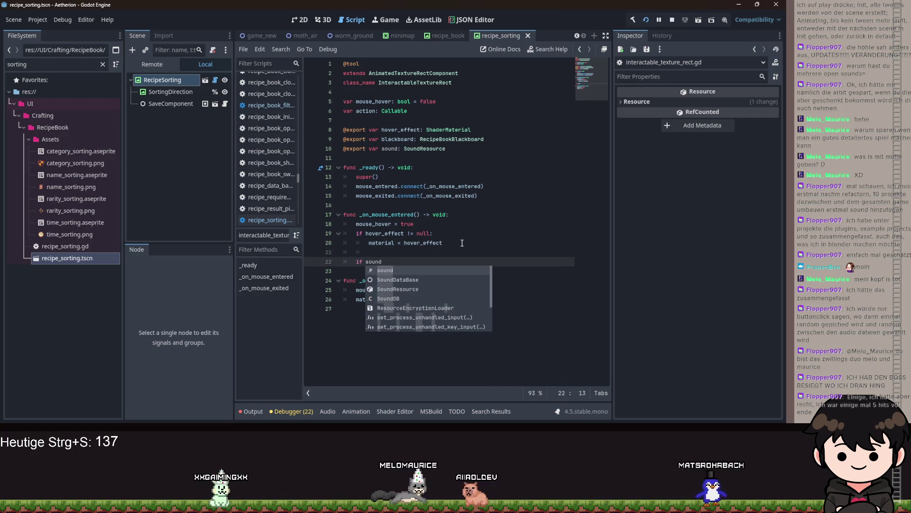
pyautogui.write(' != null:')
pyautogui.press('Return')
pyautogui.write('Sig')
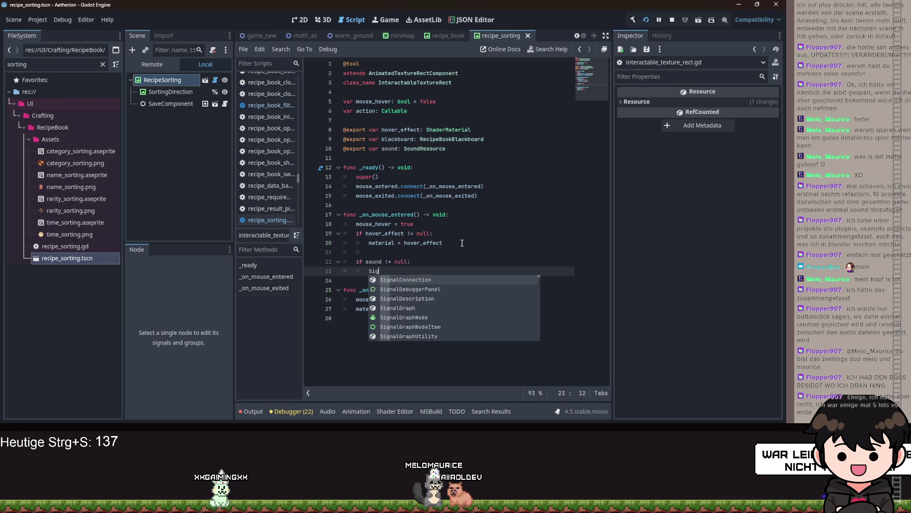
pyautogui.write('nalHan')
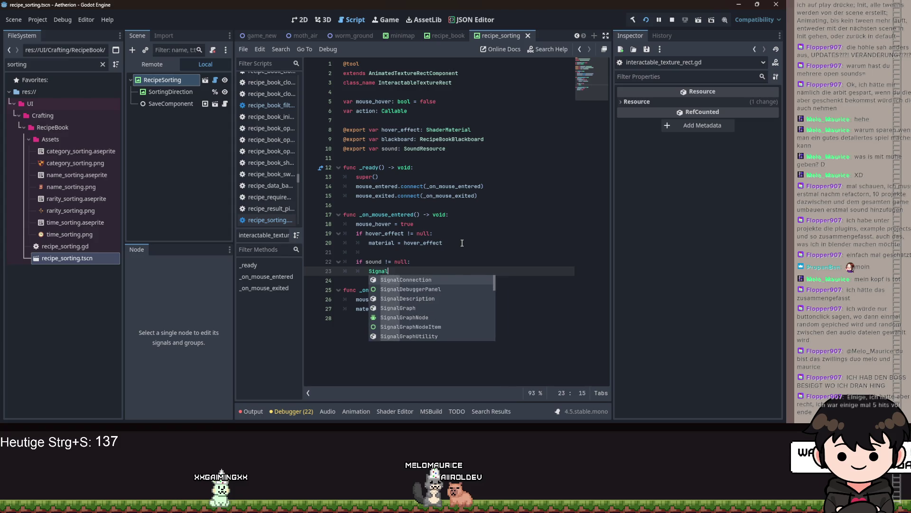
# Retype the sound export as SoundDataBase.SOUND_TYPES and open the SOUND_TYPES enum definition.
pyautogui.doubleClick(417, 149)
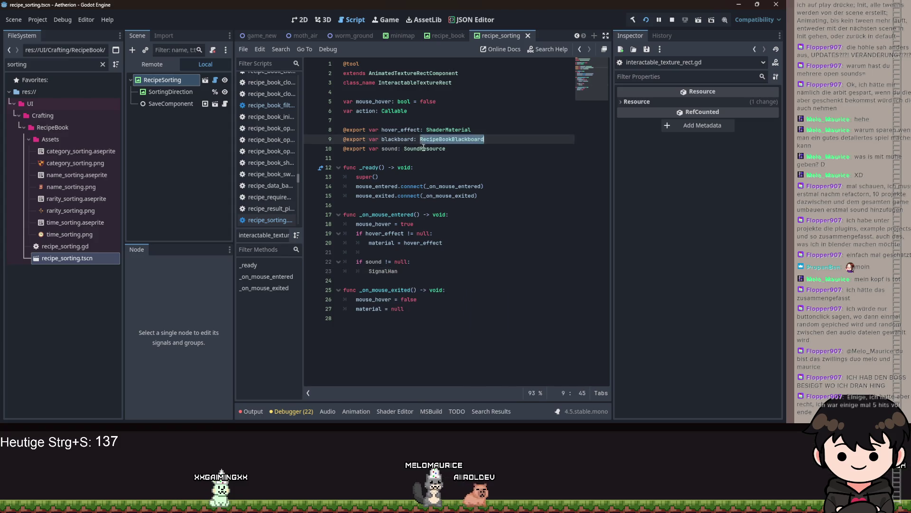
pyautogui.write('ou')
pyautogui.press('Return')
pyautogui.write(':')
pyautogui.press('BackSpace')
pyautogui.write('.S')
pyautogui.press('Return')
pyautogui.click(425, 269)
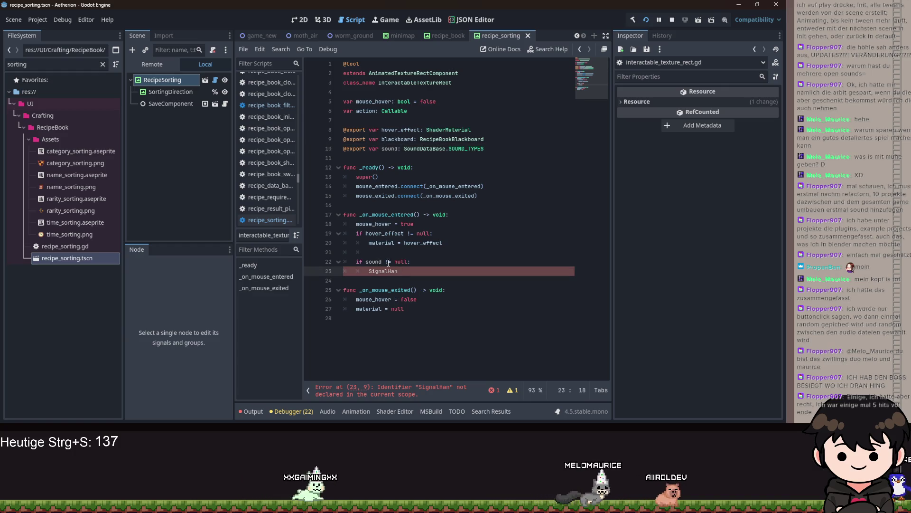
pyautogui.keyDown('ctrl'); pyautogui.click(470, 149); pyautogui.keyUp('ctrl')
# Add SOUND_NONE = 99 as the last value of the SOUND_TYPES enum.
pyautogui.click(456, 346)
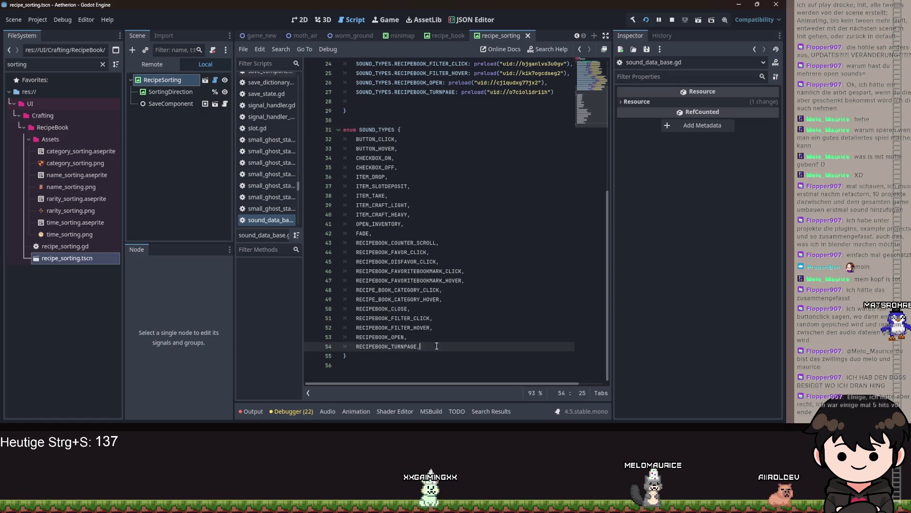
pyautogui.press('Return')
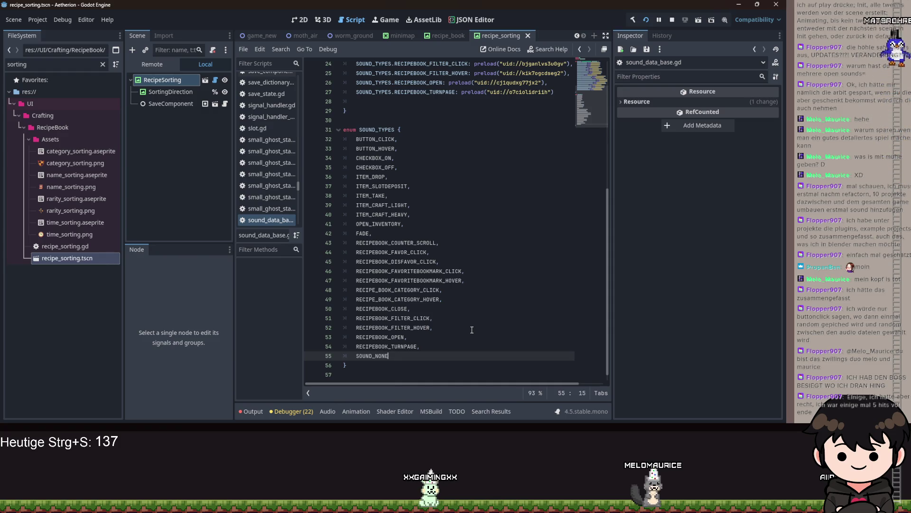
pyautogui.hotkey('alt', 'Up')
pyautogui.hotkey('alt', 'Up')
pyautogui.hotkey('alt', 'Up')
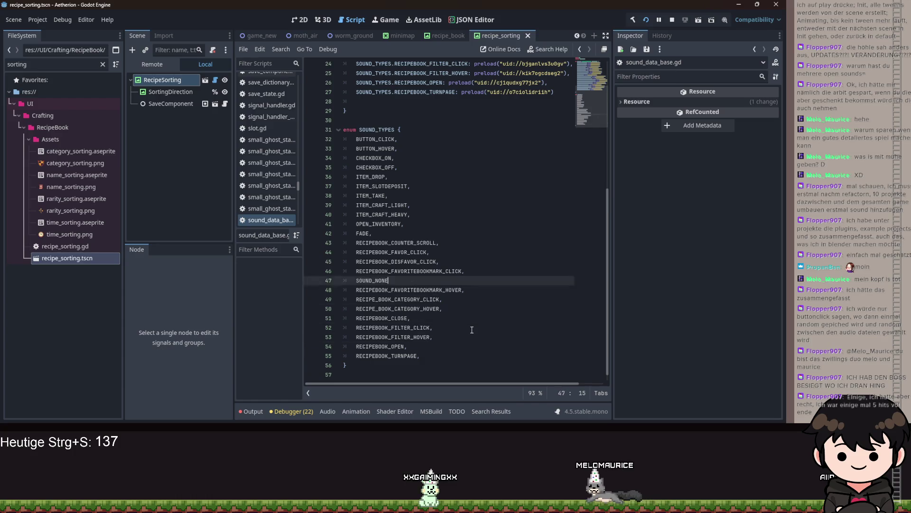
pyautogui.hotkey('alt', 'Down')
pyautogui.hotkey('alt', 'Down')
pyautogui.hotkey('alt', 'Down')
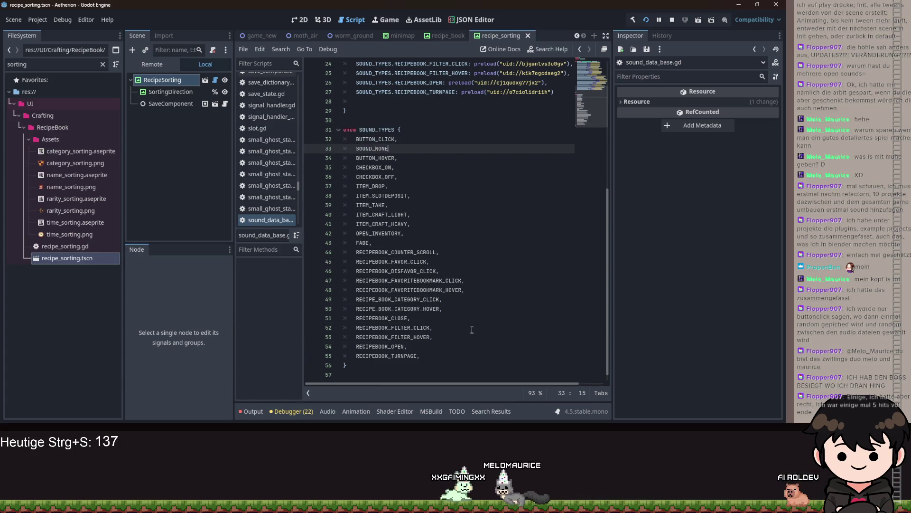
pyautogui.hotkey('alt', 'Down')
pyautogui.write('=')
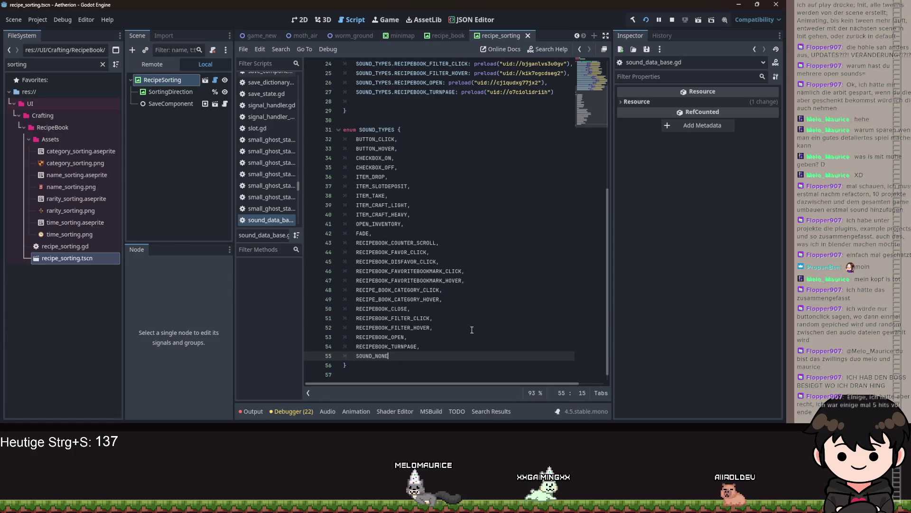
pyautogui.write(' 999999')
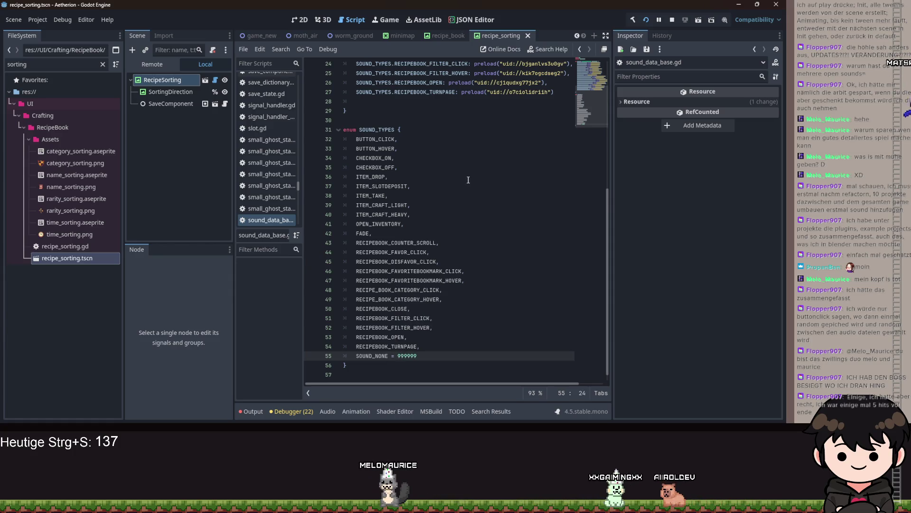
# Start a SOUND_TYPES.SOUND_NONE entry after the last sound preload and save the script.
pyautogui.scroll(1, 468, 180)
pyautogui.click(559, 121)
pyautogui.press('Return')
pyautogui.write('SOUND_TYPES.')
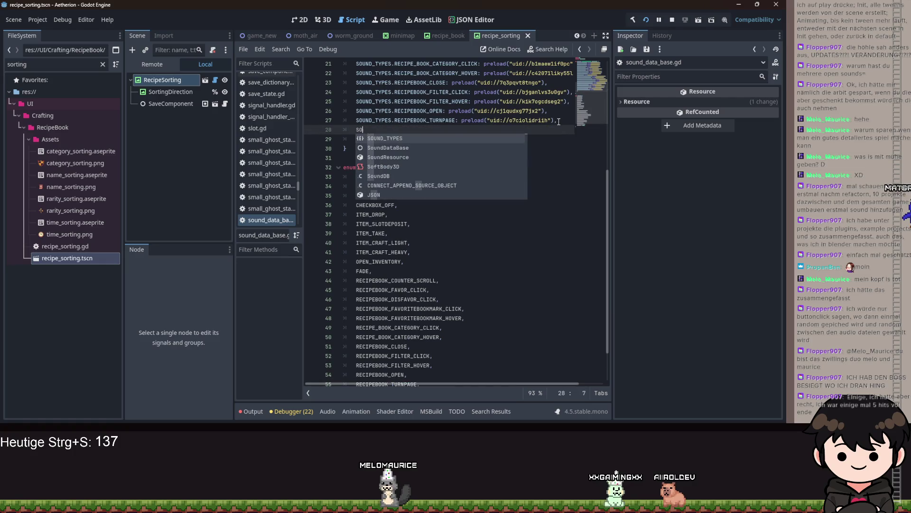
pyautogui.write('SOUND_NONE')
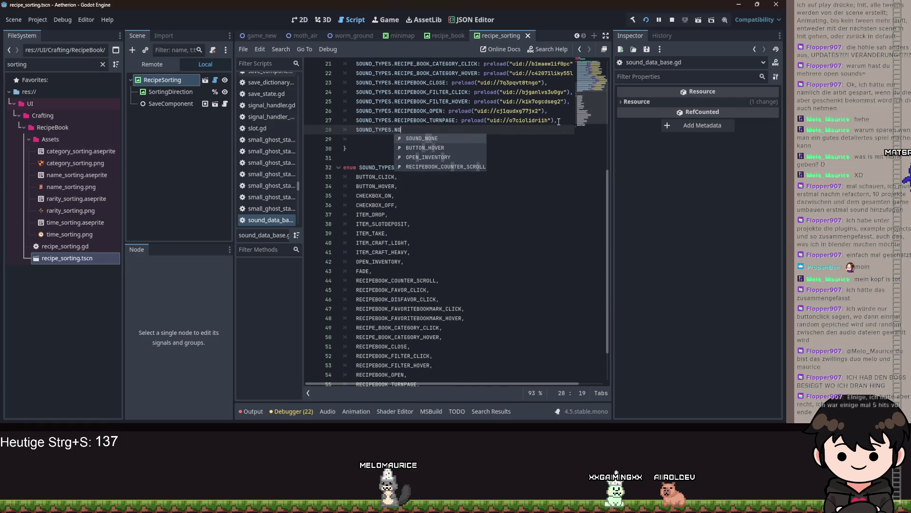
pyautogui.hotkey('ctrl', 's')
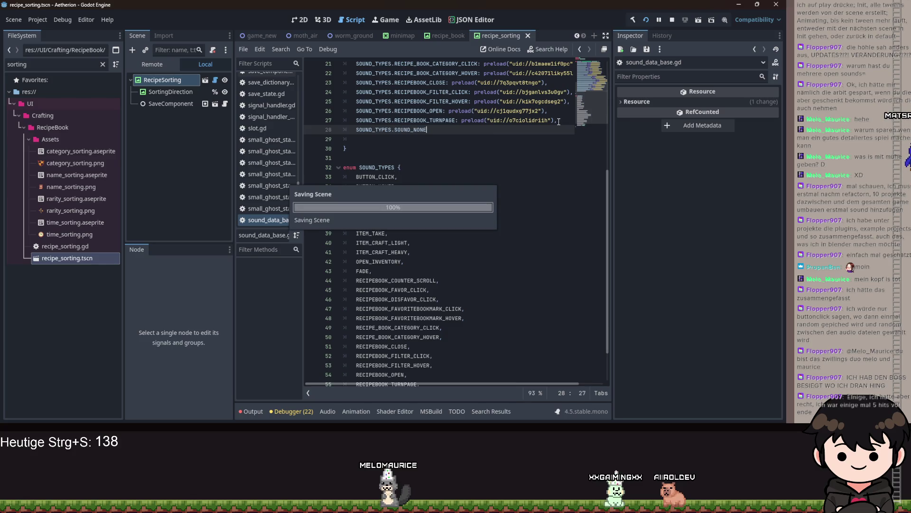